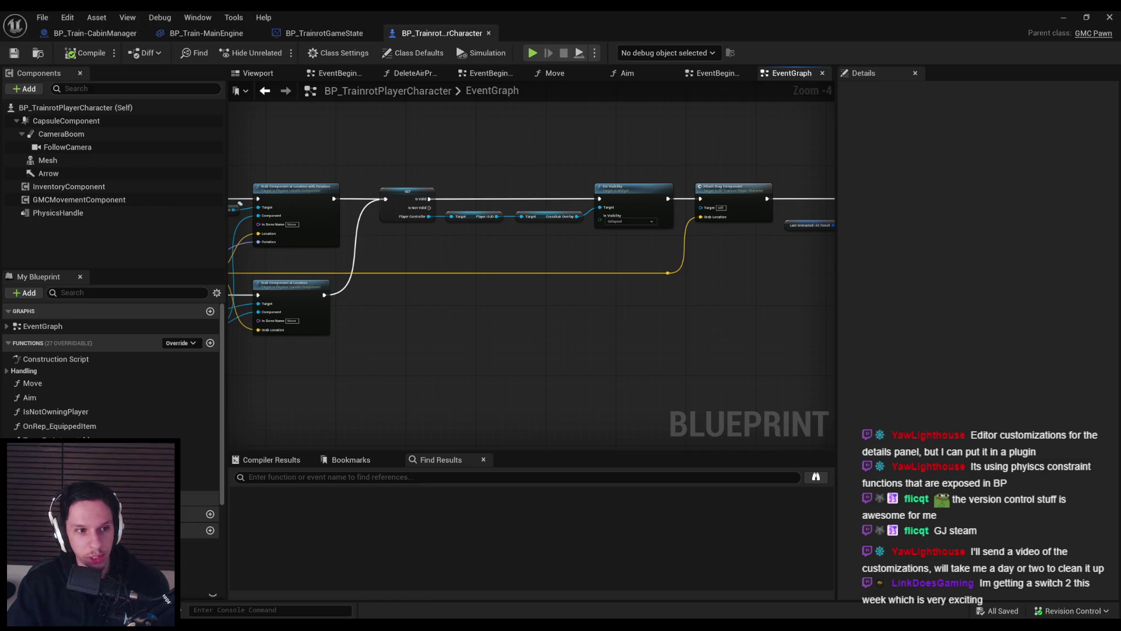
- Move the Last Interacted Hit Result and Current Handled Object nodes into place and save
{"action": "scroll", "coordinate": [398, 388], "scroll_direction": "up", "scroll_amount": 2}
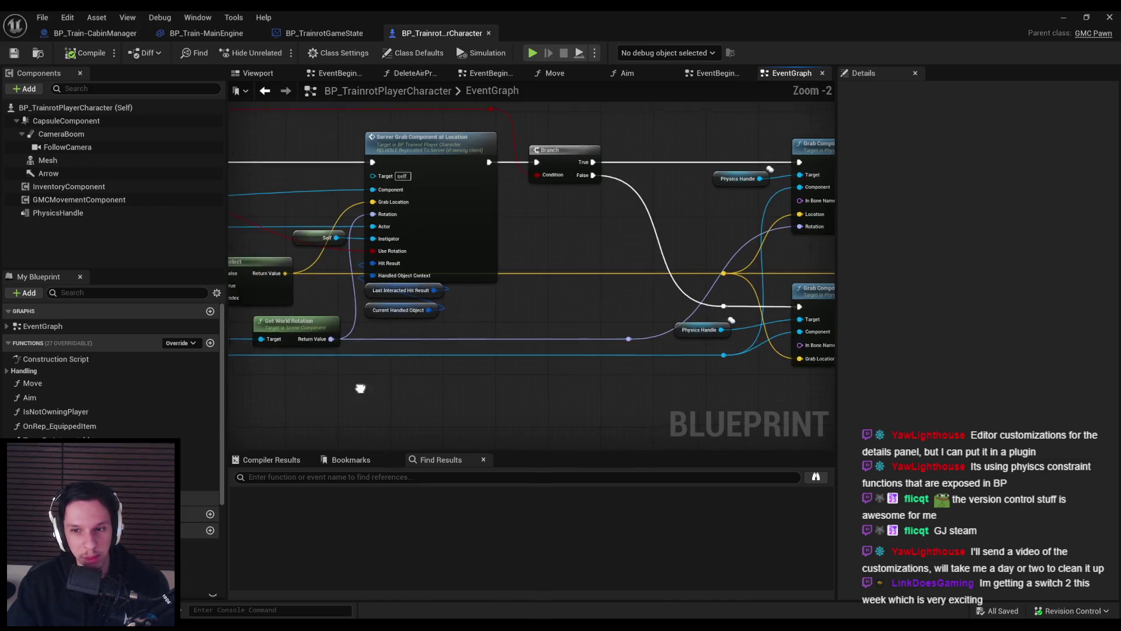
{"action": "scroll", "coordinate": [360, 388], "scroll_direction": "down", "scroll_amount": 1}
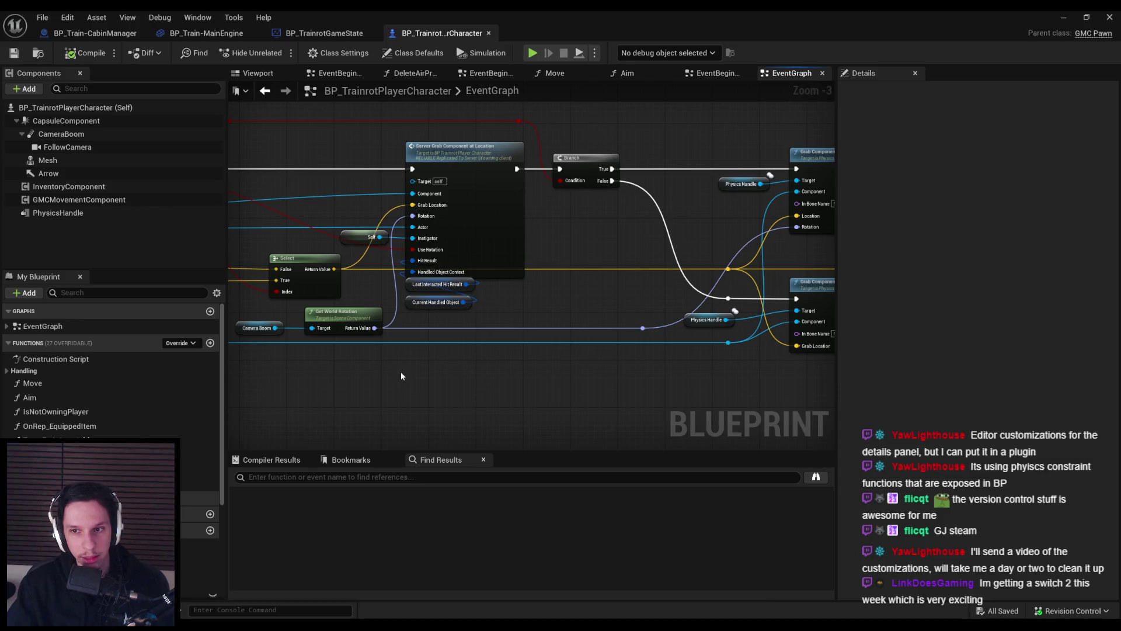
{"action": "left_click_drag", "start_coordinate": [691, 398], "coordinate": [526, 382]}
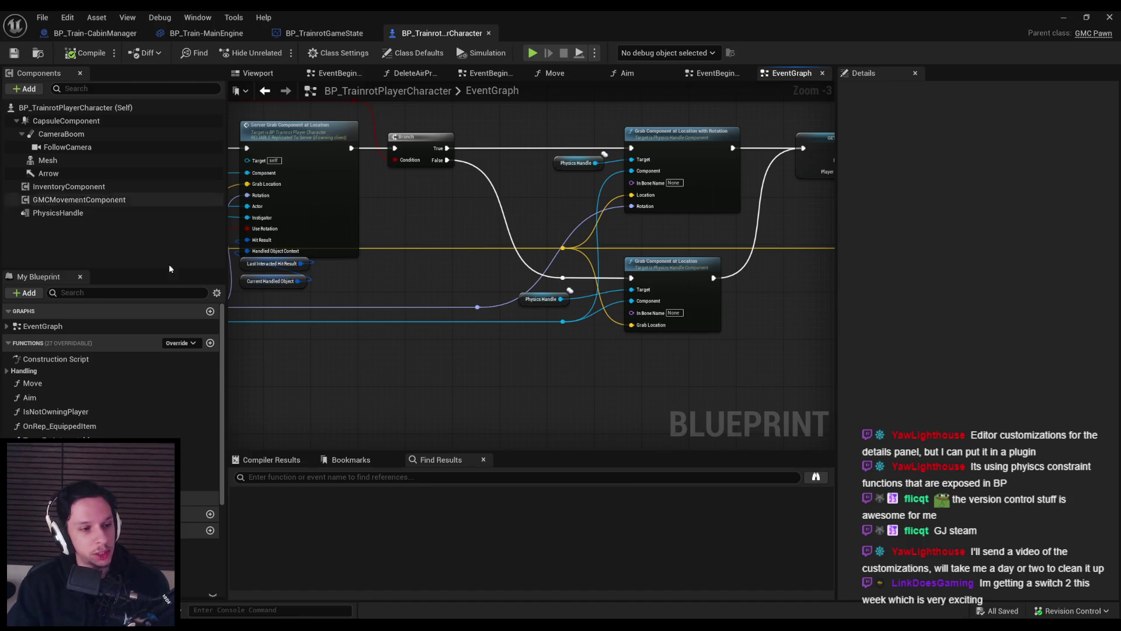
{"action": "left_click_drag", "start_coordinate": [422, 366], "coordinate": [759, 408]}
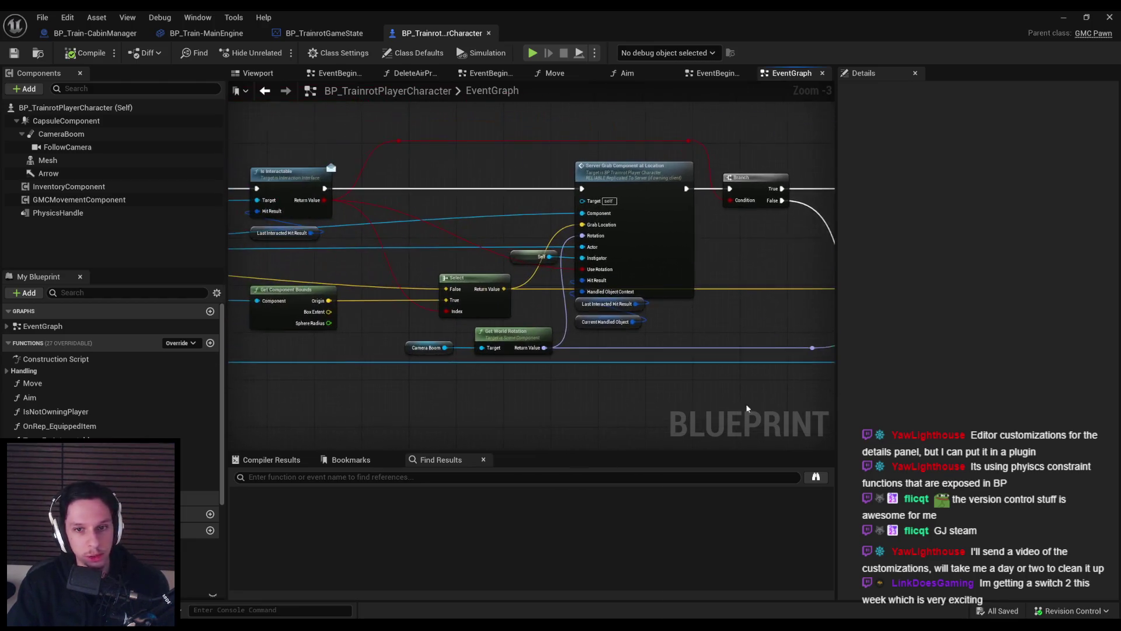
{"action": "scroll", "coordinate": [515, 353], "scroll_direction": "up", "scroll_amount": 3}
{"action": "left_click_drag", "start_coordinate": [729, 348], "coordinate": [666, 300]}
{"action": "left_click", "coordinate": [538, 304]}
{"action": "scroll", "coordinate": [539, 304], "scroll_direction": "down", "scroll_amount": 3}
{"action": "key", "text": "ctrl+s"}
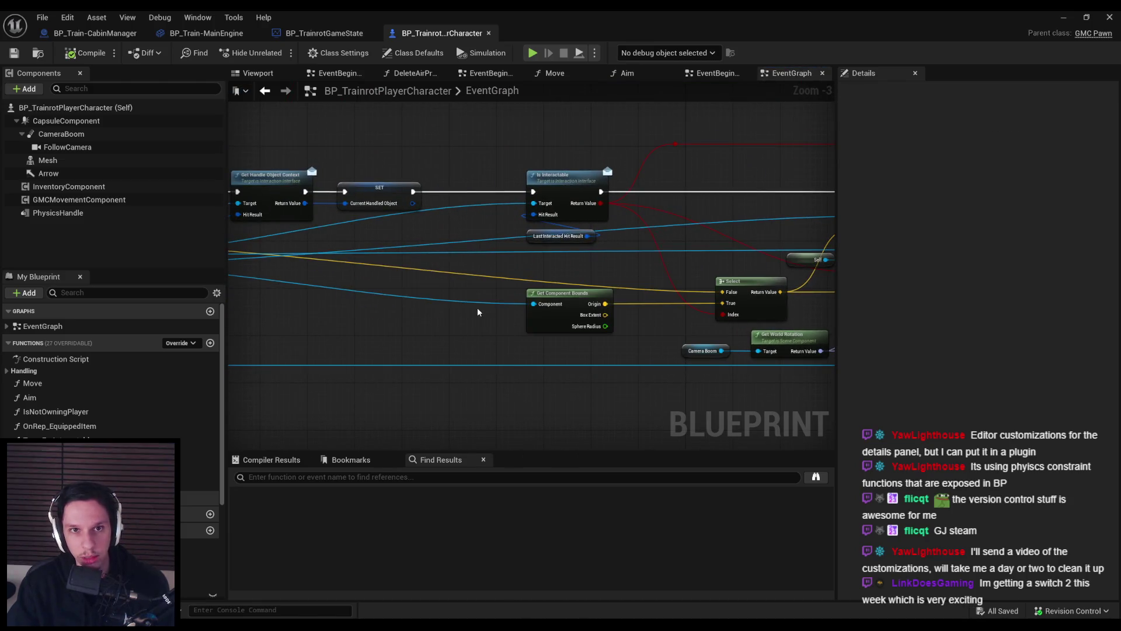
- Shift the Current Handled Object and Break Handle Object Context nodes left and save again
{"action": "scroll", "coordinate": [528, 292], "scroll_direction": "down", "scroll_amount": 2}
{"action": "scroll", "coordinate": [566, 292], "scroll_direction": "up", "scroll_amount": 2}
{"action": "scroll", "coordinate": [569, 294], "scroll_direction": "down", "scroll_amount": 1}
{"action": "mouse_move", "coordinate": [702, 173]}
{"action": "left_mouse_down"}
{"action": "mouse_move", "coordinate": [454, 282]}
{"action": "mouse_move", "coordinate": [251, 274]}
{"action": "left_mouse_up"}
{"action": "left_click_drag", "start_coordinate": [695, 325], "coordinate": [400, 348]}
{"action": "scroll", "coordinate": [543, 292], "scroll_direction": "up", "scroll_amount": 2}
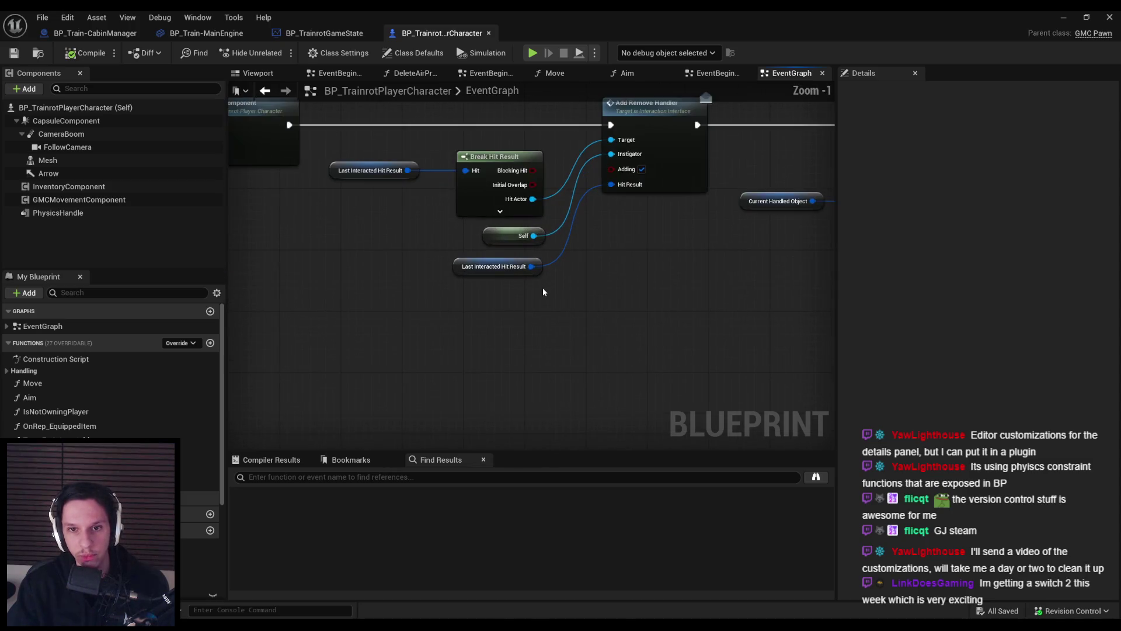
{"action": "left_click_drag", "start_coordinate": [542, 287], "coordinate": [318, 318]}
{"action": "scroll", "coordinate": [542, 348], "scroll_direction": "up", "scroll_amount": 1}
{"action": "scroll", "coordinate": [546, 360], "scroll_direction": "down", "scroll_amount": 1}
{"action": "mouse_move", "coordinate": [546, 360]}
{"action": "left_mouse_down"}
{"action": "mouse_move", "coordinate": [363, 347]}
{"action": "mouse_move", "coordinate": [506, 358]}
{"action": "left_mouse_up"}
{"action": "mouse_move", "coordinate": [312, 251]}
{"action": "left_mouse_down"}
{"action": "mouse_move", "coordinate": [445, 299]}
{"action": "mouse_move", "coordinate": [424, 297]}
{"action": "left_mouse_up"}
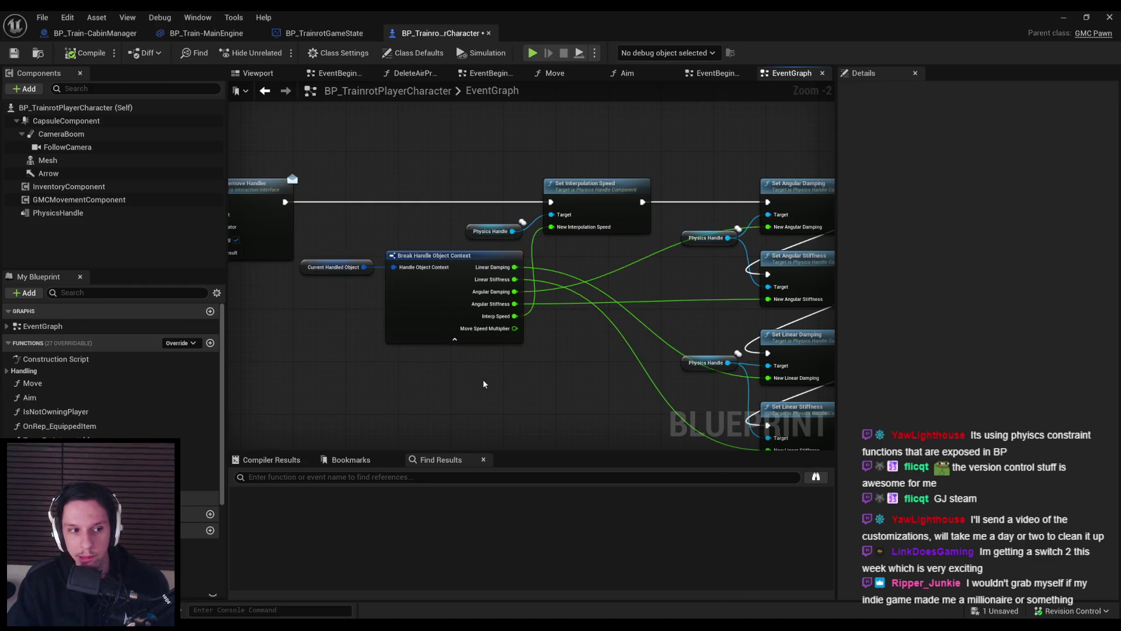
{"action": "left_click", "coordinate": [315, 362]}
{"action": "left_click", "coordinate": [15, 53]}
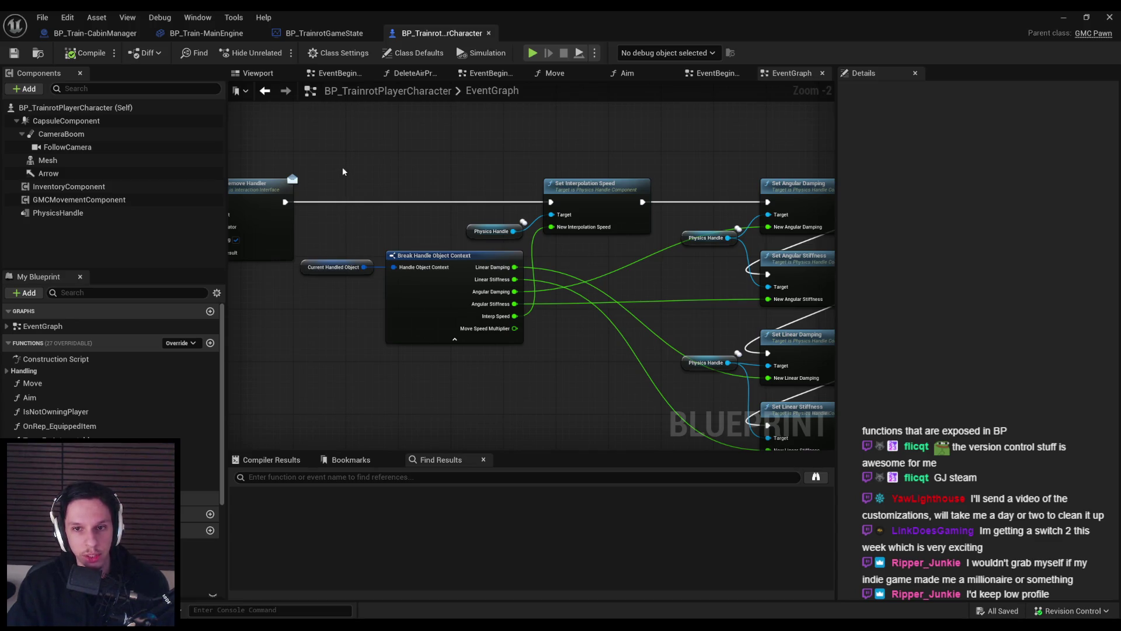
{"action": "mouse_move", "coordinate": [322, 168]}
{"action": "left_mouse_down"}
{"action": "mouse_move", "coordinate": [596, 359]}
{"action": "mouse_move", "coordinate": [634, 363]}
{"action": "mouse_move", "coordinate": [613, 368]}
{"action": "left_mouse_up"}
{"action": "left_click", "coordinate": [612, 370]}
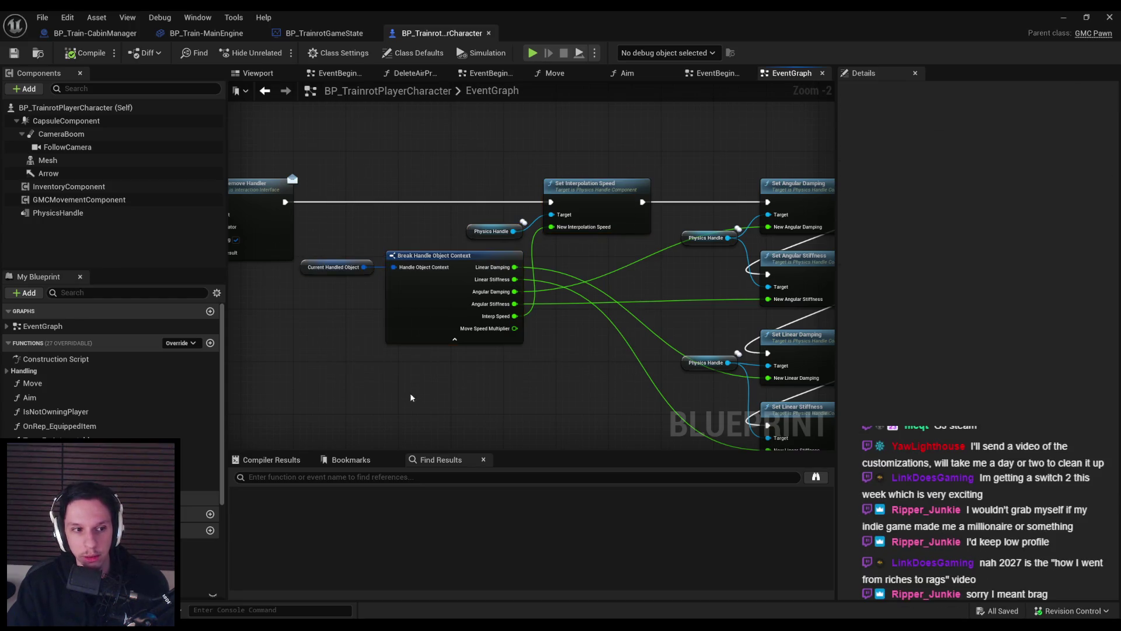
{"action": "scroll", "coordinate": [566, 317], "scroll_direction": "down", "scroll_amount": 2}
{"action": "mouse_move", "coordinate": [568, 327]}
{"action": "left_mouse_down"}
{"action": "mouse_move", "coordinate": [380, 327]}
{"action": "mouse_move", "coordinate": [650, 368]}
{"action": "left_mouse_up"}
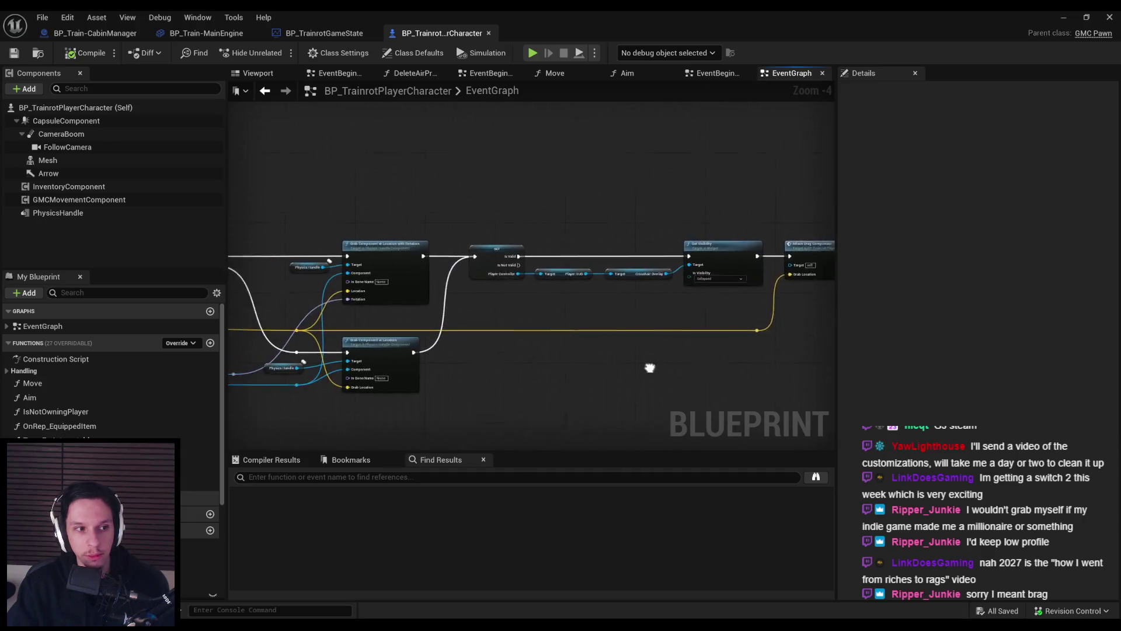
{"action": "scroll", "coordinate": [502, 312], "scroll_direction": "up", "scroll_amount": 2}
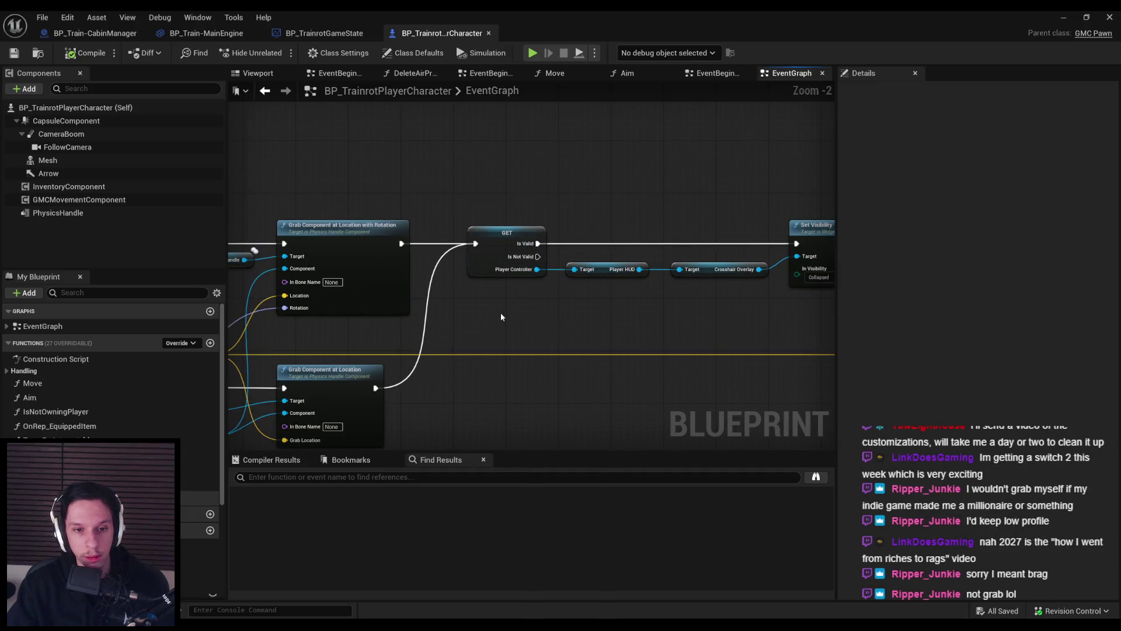
{"action": "scroll", "coordinate": [501, 317], "scroll_direction": "down", "scroll_amount": 2}
{"action": "mouse_move", "coordinate": [500, 317]}
{"action": "left_mouse_down"}
{"action": "mouse_move", "coordinate": [434, 311]}
{"action": "mouse_move", "coordinate": [580, 300]}
{"action": "left_mouse_up"}
{"action": "scroll", "coordinate": [580, 301], "scroll_direction": "up", "scroll_amount": 1}
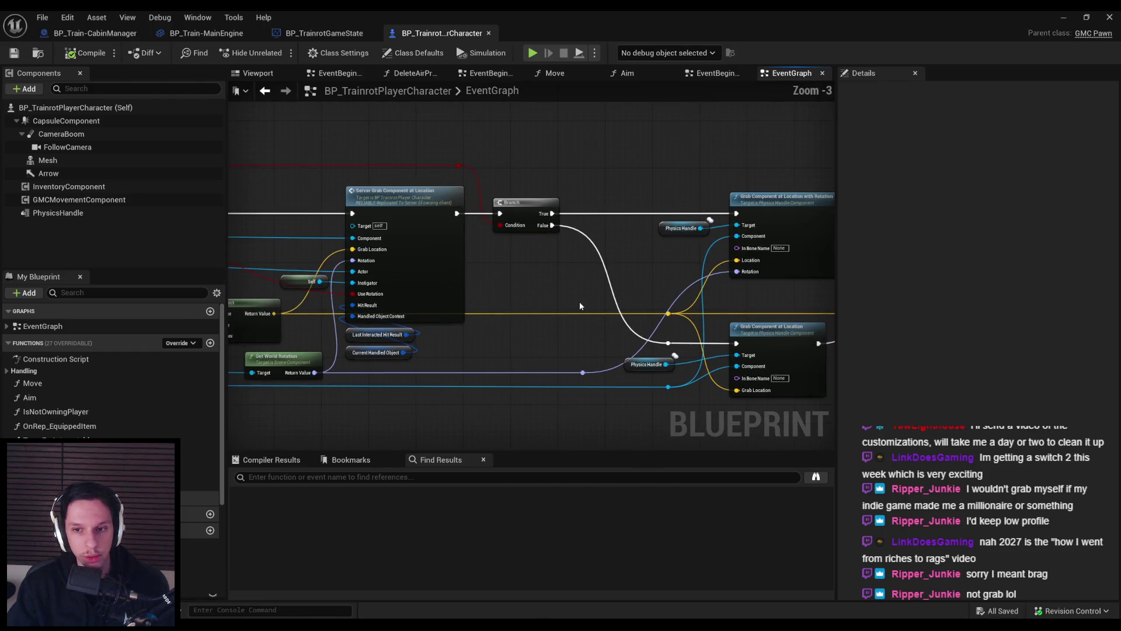
{"action": "scroll", "coordinate": [580, 305], "scroll_direction": "down", "scroll_amount": 1}
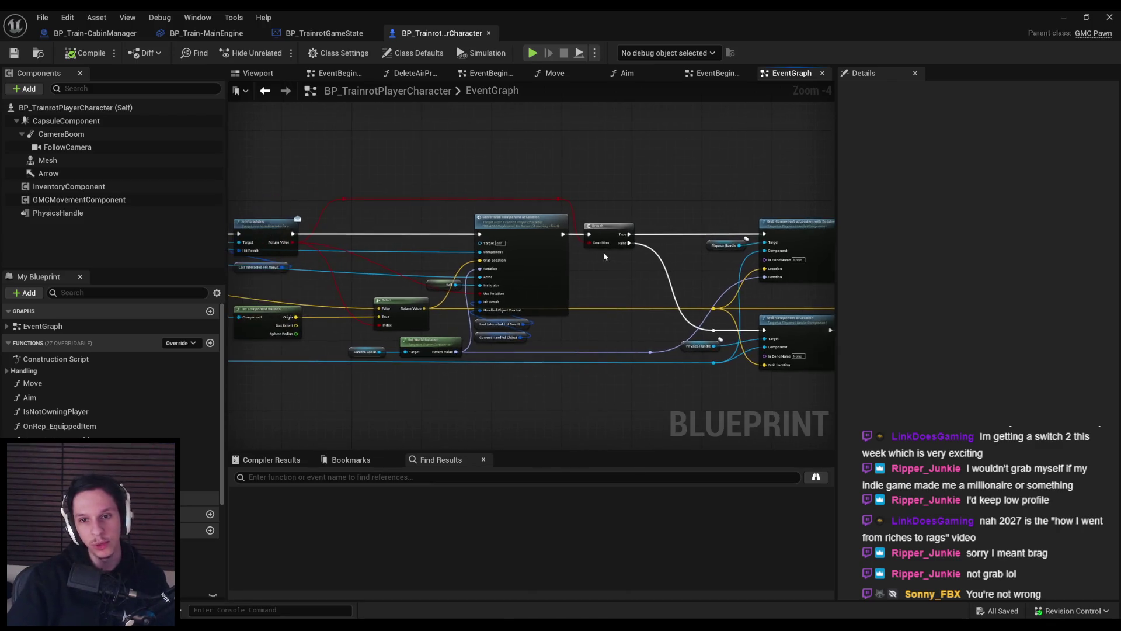
- Pan through the grab logic from the Is Interactable nodes to the damping setters
{"action": "scroll", "coordinate": [345, 258], "scroll_direction": "up", "scroll_amount": 2}
{"action": "left_click_drag", "start_coordinate": [324, 296], "coordinate": [490, 292]}
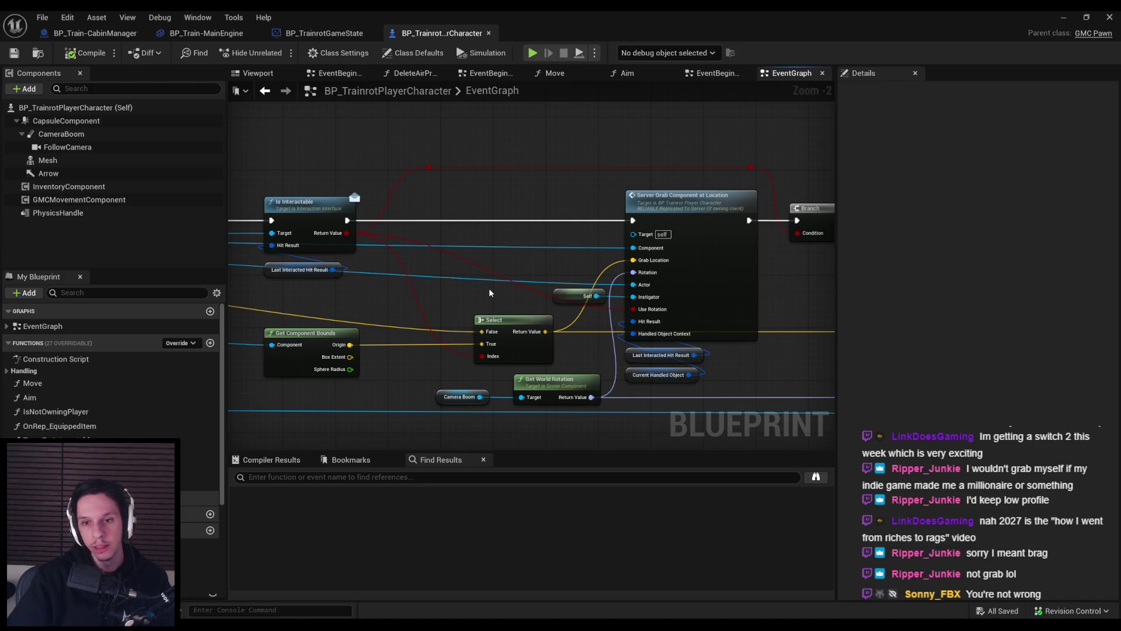
{"action": "scroll", "coordinate": [489, 288], "scroll_direction": "down", "scroll_amount": 2}
{"action": "left_click_drag", "start_coordinate": [452, 295], "coordinate": [573, 293]}
{"action": "scroll", "coordinate": [572, 293], "scroll_direction": "up", "scroll_amount": 1}
{"action": "mouse_move", "coordinate": [401, 300]}
{"action": "left_mouse_down"}
{"action": "mouse_move", "coordinate": [568, 288]}
{"action": "mouse_move", "coordinate": [481, 316]}
{"action": "mouse_move", "coordinate": [646, 321]}
{"action": "mouse_move", "coordinate": [601, 321]}
{"action": "mouse_move", "coordinate": [567, 291]}
{"action": "mouse_move", "coordinate": [442, 283]}
{"action": "mouse_move", "coordinate": [575, 292]}
{"action": "mouse_move", "coordinate": [440, 274]}
{"action": "left_mouse_up"}
{"action": "scroll", "coordinate": [545, 319], "scroll_direction": "down", "scroll_amount": 1}
{"action": "scroll", "coordinate": [496, 317], "scroll_direction": "up", "scroll_amount": 1}
{"action": "scroll", "coordinate": [576, 292], "scroll_direction": "down", "scroll_amount": 1}
{"action": "scroll", "coordinate": [575, 292], "scroll_direction": "up", "scroll_amount": 3}
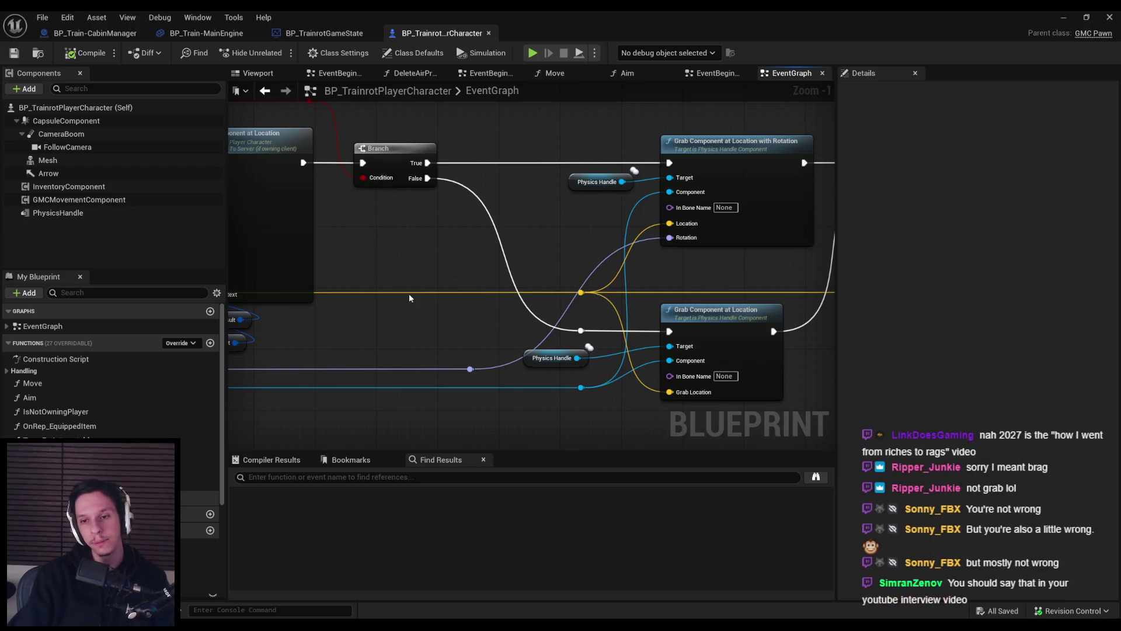
{"action": "scroll", "coordinate": [442, 247], "scroll_direction": "down", "scroll_amount": 2}
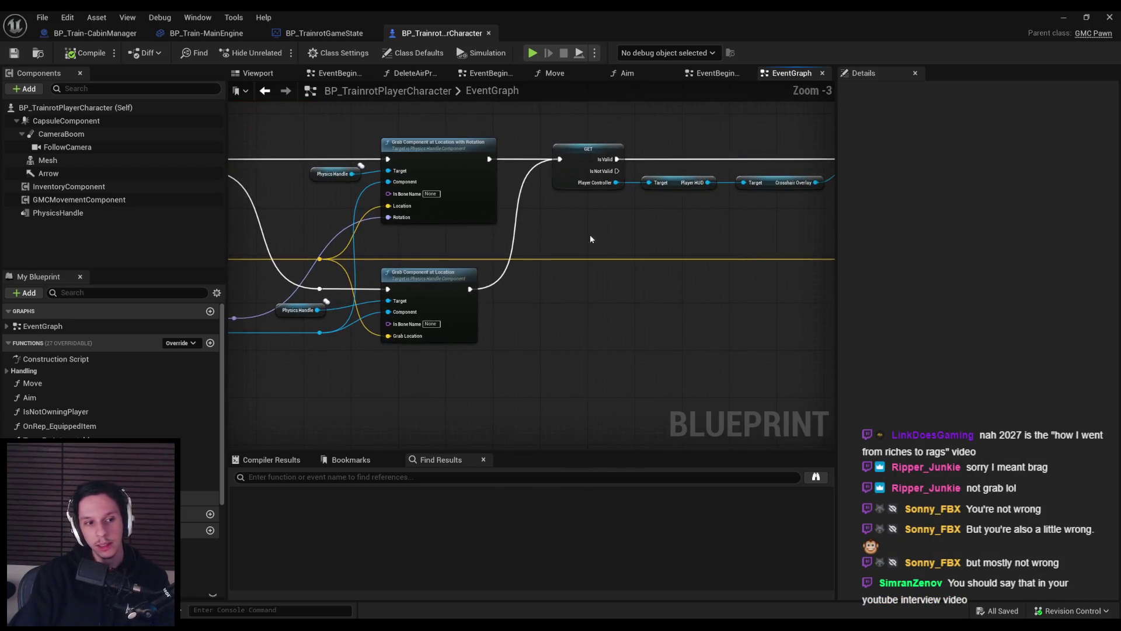
{"action": "left_click_drag", "start_coordinate": [589, 238], "coordinate": [467, 261]}
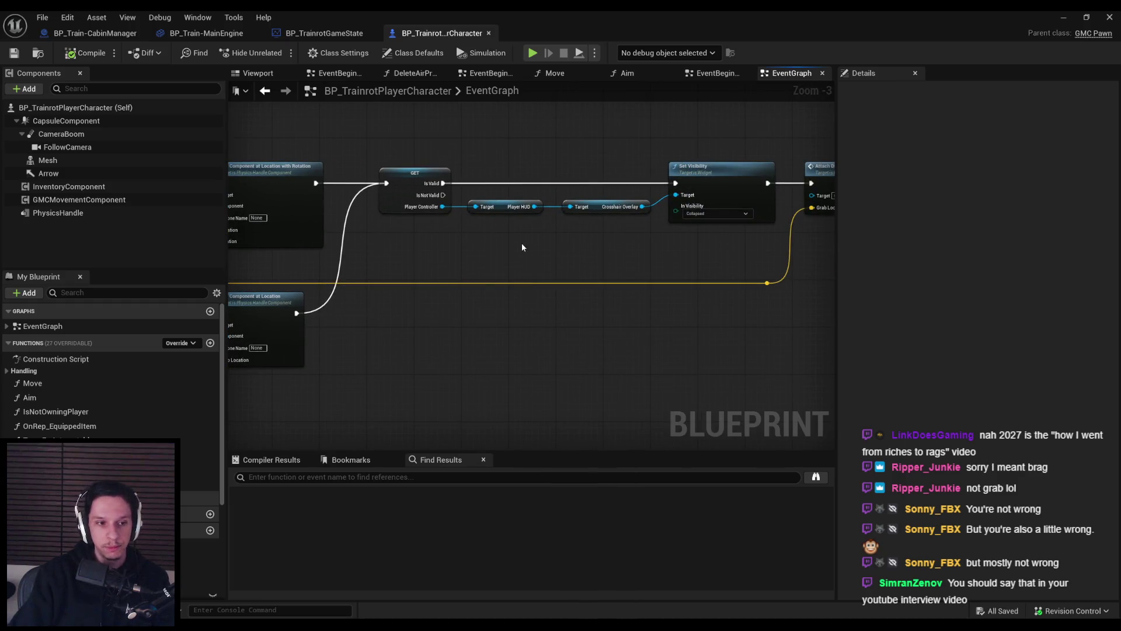
{"action": "scroll", "coordinate": [390, 257], "scroll_direction": "down", "scroll_amount": 1}
{"action": "mouse_move", "coordinate": [391, 257]}
{"action": "left_mouse_down"}
{"action": "mouse_move", "coordinate": [504, 268]}
{"action": "mouse_move", "coordinate": [435, 275]}
{"action": "mouse_move", "coordinate": [475, 283]}
{"action": "left_mouse_up"}
{"action": "scroll", "coordinate": [474, 283], "scroll_direction": "up", "scroll_amount": 1}
{"action": "scroll", "coordinate": [493, 282], "scroll_direction": "up", "scroll_amount": 1}
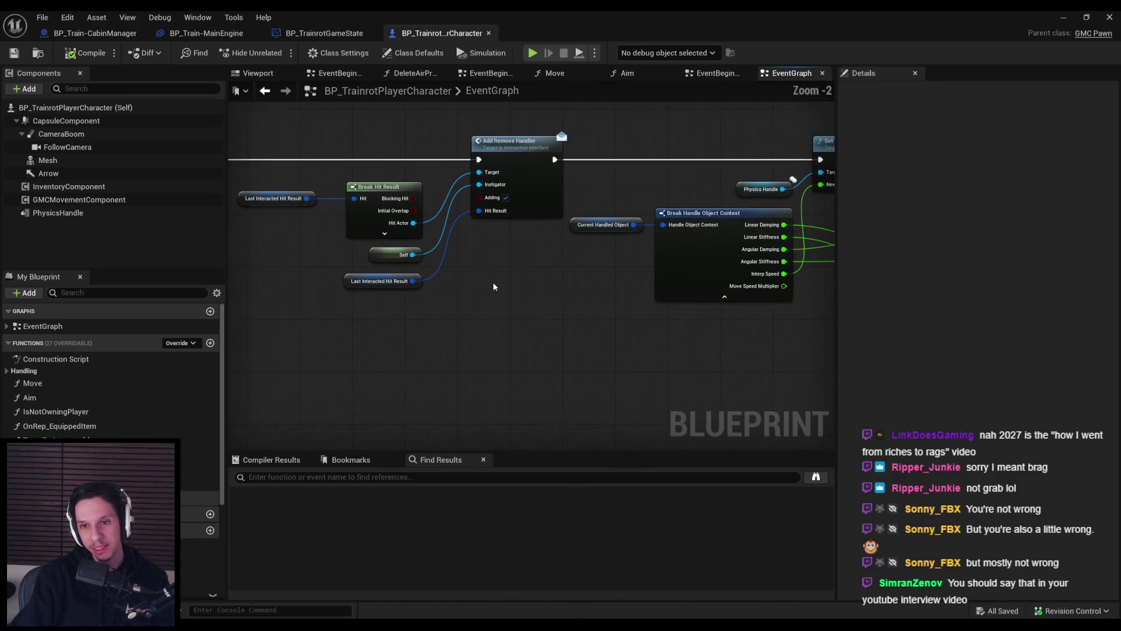
{"action": "scroll", "coordinate": [492, 282], "scroll_direction": "down", "scroll_amount": 2}
{"action": "scroll", "coordinate": [483, 305], "scroll_direction": "up", "scroll_amount": 2}
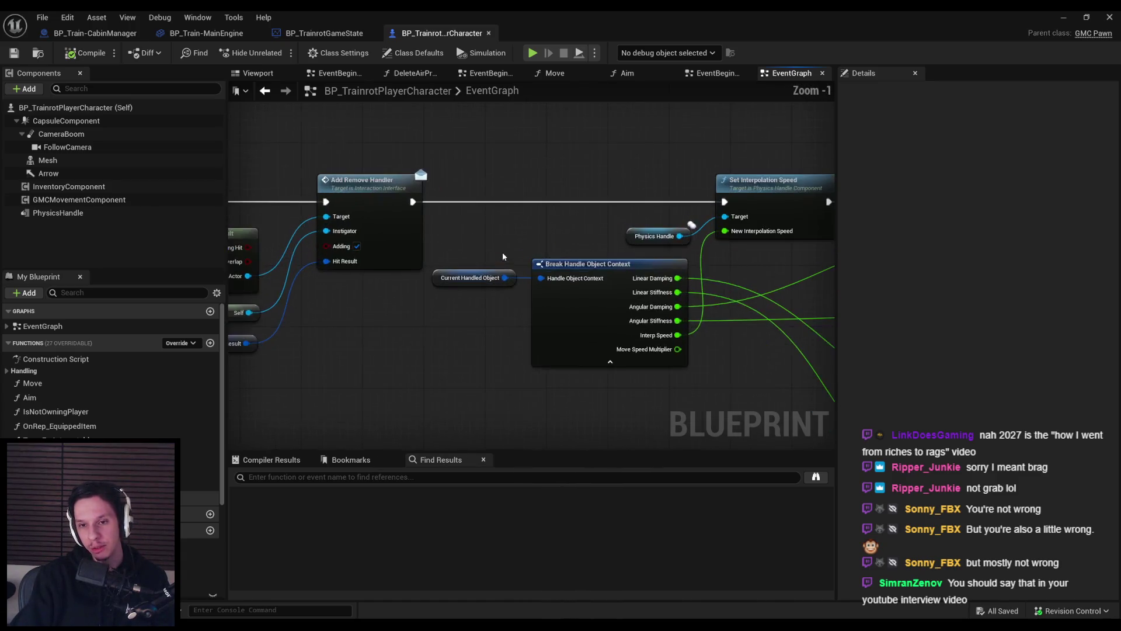
{"action": "scroll", "coordinate": [429, 237], "scroll_direction": "down", "scroll_amount": 1}
{"action": "left_click_drag", "start_coordinate": [429, 237], "coordinate": [372, 258]}
{"action": "scroll", "coordinate": [374, 257], "scroll_direction": "down", "scroll_amount": 3}
- Reposition the node group around Add Remove Handler and save the blueprint
{"action": "mouse_move", "coordinate": [299, 199]}
{"action": "left_mouse_down"}
{"action": "mouse_move", "coordinate": [419, 281]}
{"action": "mouse_move", "coordinate": [349, 287]}
{"action": "mouse_move", "coordinate": [594, 320]}
{"action": "left_mouse_up"}
{"action": "scroll", "coordinate": [418, 280], "scroll_direction": "up", "scroll_amount": 2}
{"action": "left_click", "coordinate": [594, 320]}
{"action": "scroll", "coordinate": [472, 149], "scroll_direction": "up", "scroll_amount": 2}
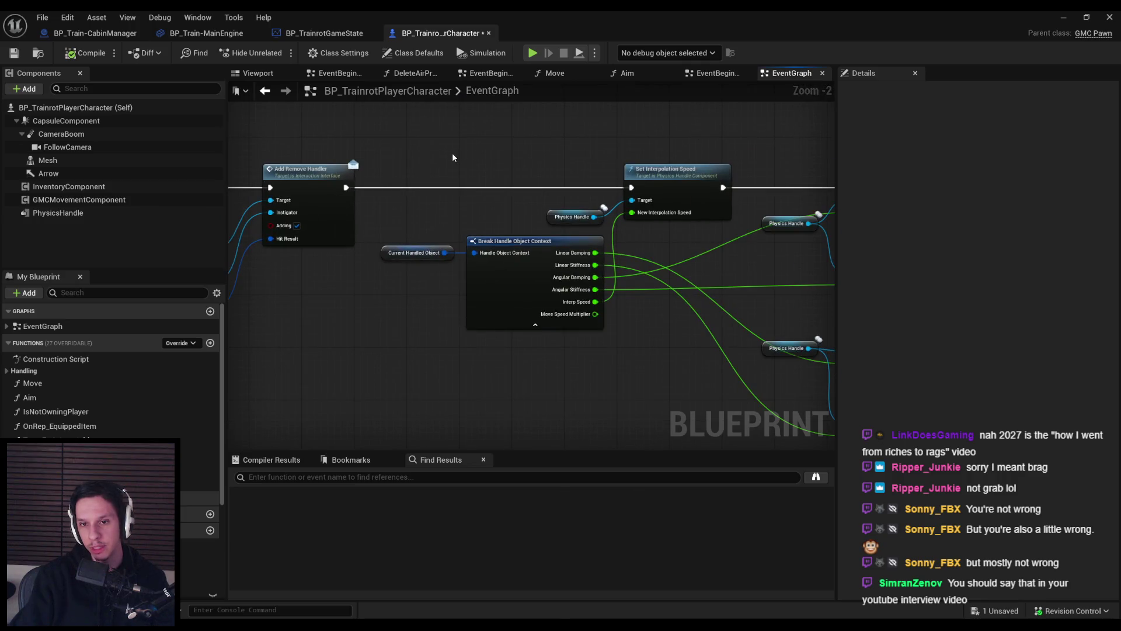
{"action": "scroll", "coordinate": [450, 161], "scroll_direction": "up", "scroll_amount": 1}
{"action": "key", "text": "ctrl+s"}
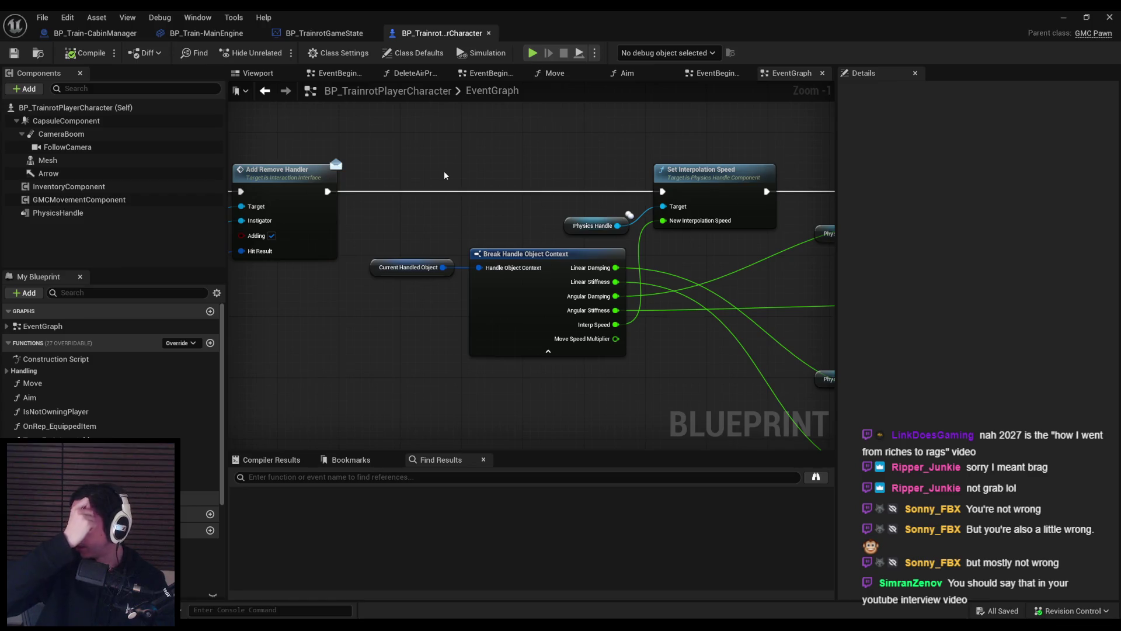
{"action": "scroll", "coordinate": [444, 175], "scroll_direction": "down", "scroll_amount": 3}
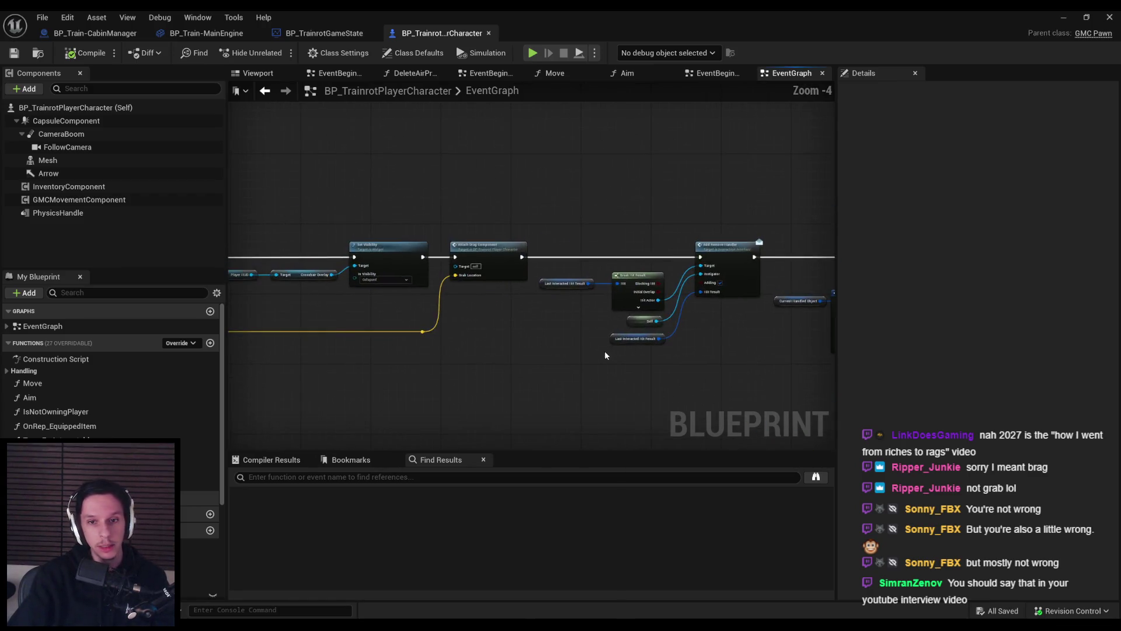
- Realign the Self and Last Interacted Hit Result nodes and save the blueprint
{"action": "scroll", "coordinate": [605, 351], "scroll_direction": "up", "scroll_amount": 3}
{"action": "left_click_drag", "start_coordinate": [721, 343], "coordinate": [658, 296]}
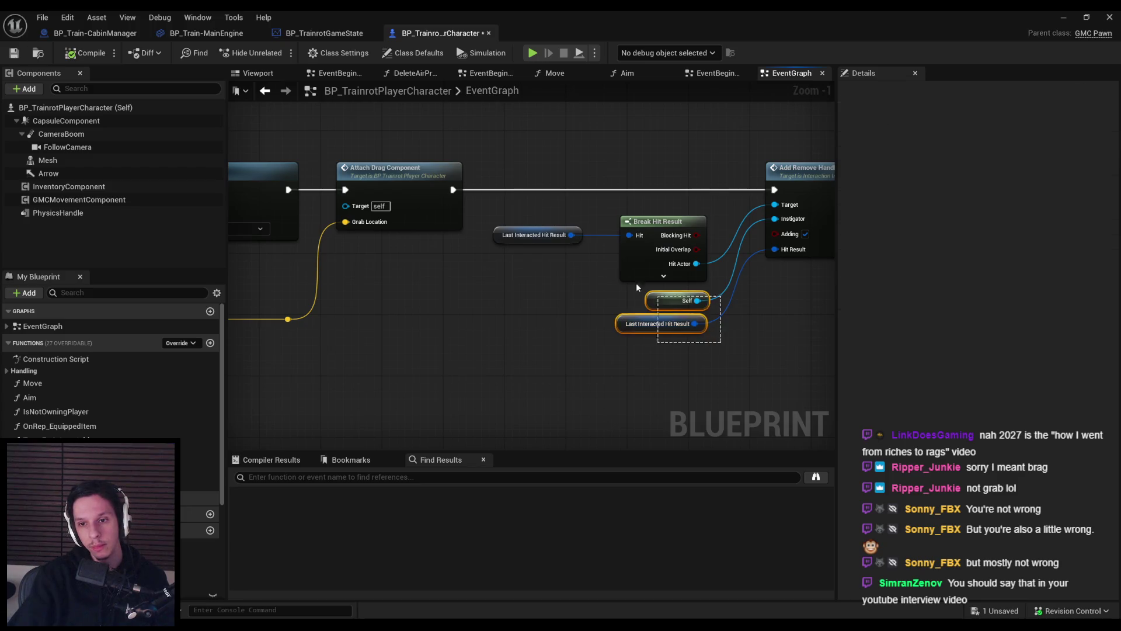
{"action": "left_click", "coordinate": [720, 357]}
{"action": "scroll", "coordinate": [719, 357], "scroll_direction": "down", "scroll_amount": 2}
{"action": "left_click", "coordinate": [14, 53]}
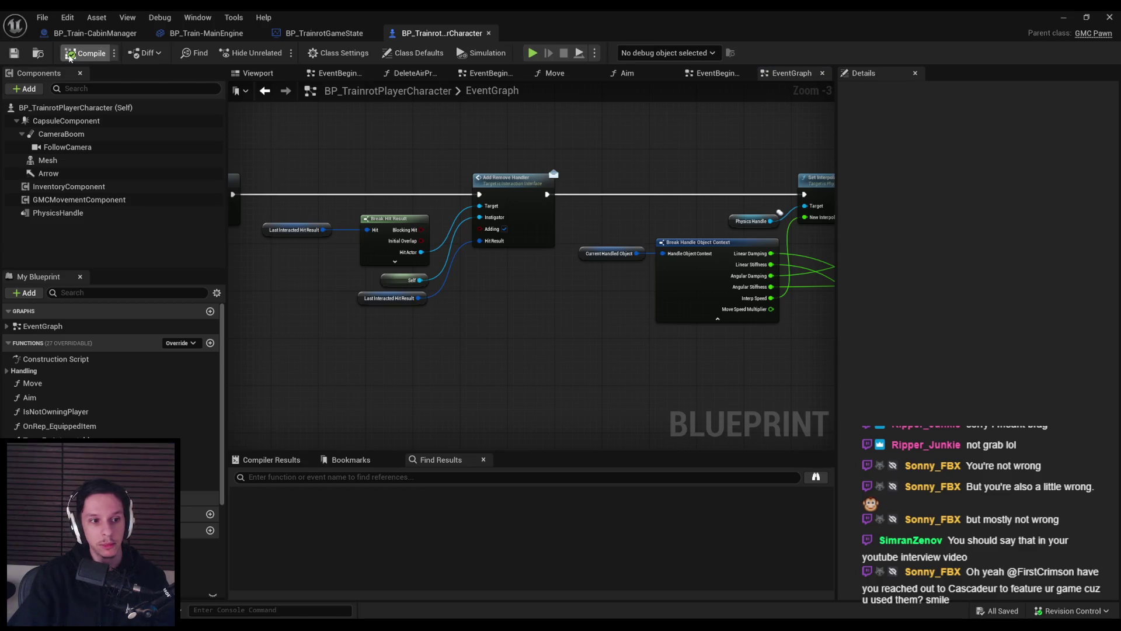
- Nudge the Last Interacted Hit Result node feeding Break Hit Result slightly right
{"action": "left_click_drag", "start_coordinate": [437, 320], "coordinate": [622, 309]}
{"action": "scroll", "coordinate": [622, 308], "scroll_direction": "down", "scroll_amount": 1}
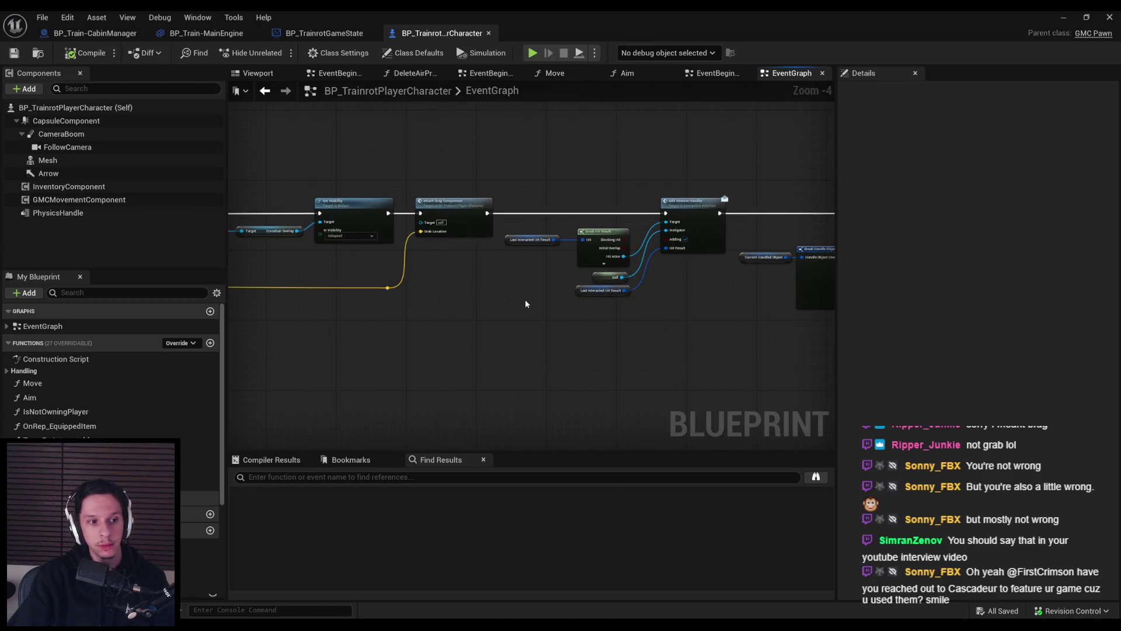
{"action": "left_click_drag", "start_coordinate": [525, 304], "coordinate": [742, 297]}
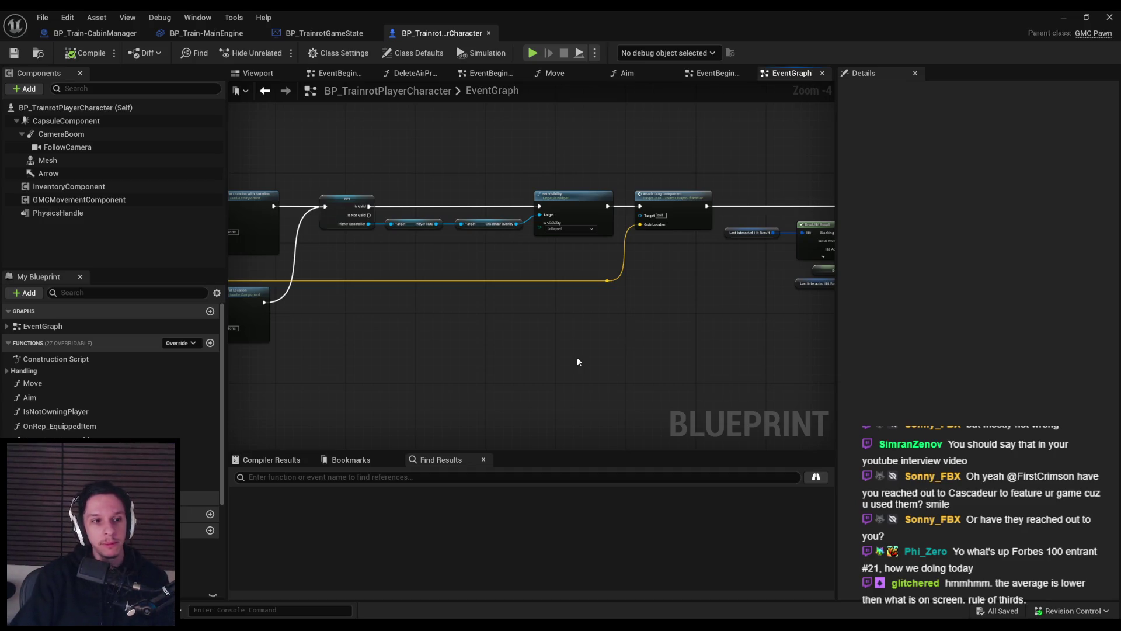
{"action": "scroll", "coordinate": [464, 315], "scroll_direction": "down", "scroll_amount": 1}
{"action": "mouse_move", "coordinate": [440, 317]}
{"action": "left_mouse_down"}
{"action": "mouse_move", "coordinate": [511, 363]}
{"action": "mouse_move", "coordinate": [547, 329]}
{"action": "left_mouse_up"}
{"action": "scroll", "coordinate": [546, 329], "scroll_direction": "up", "scroll_amount": 2}
{"action": "left_click_drag", "start_coordinate": [550, 242], "coordinate": [643, 303]}
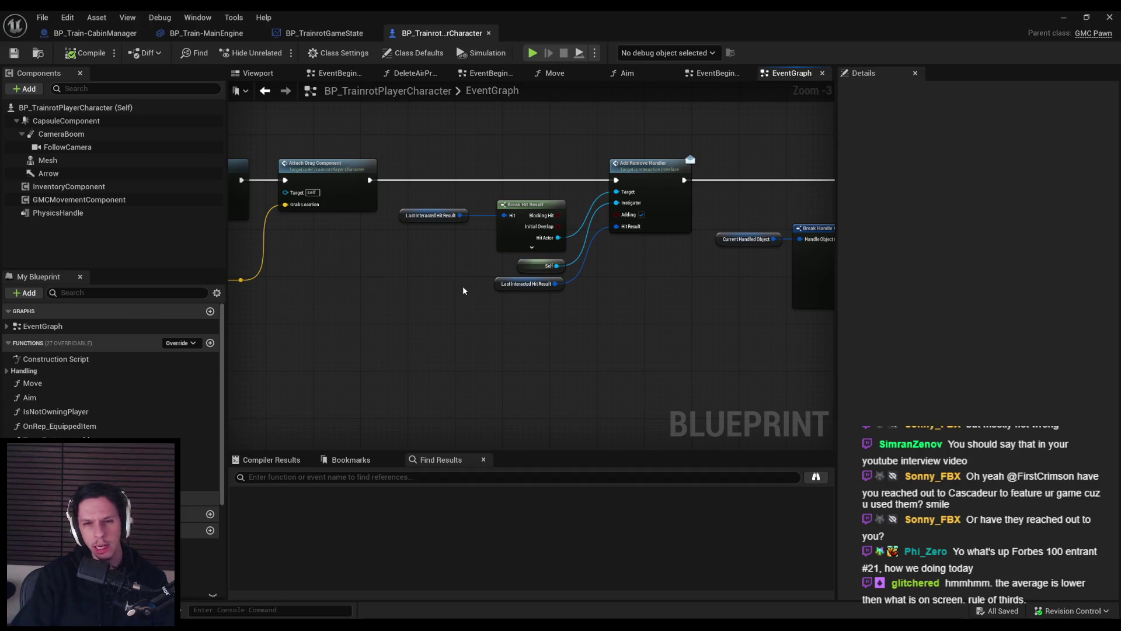
{"action": "left_click_drag", "start_coordinate": [432, 216], "coordinate": [448, 215]}
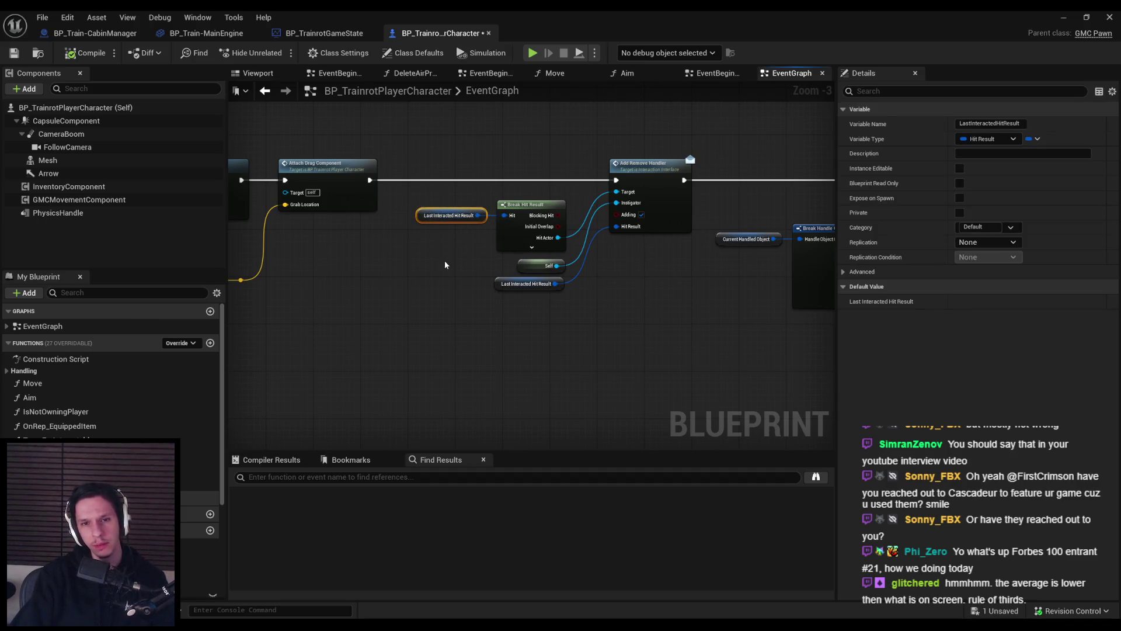
{"action": "key", "text": "ctrl+s"}
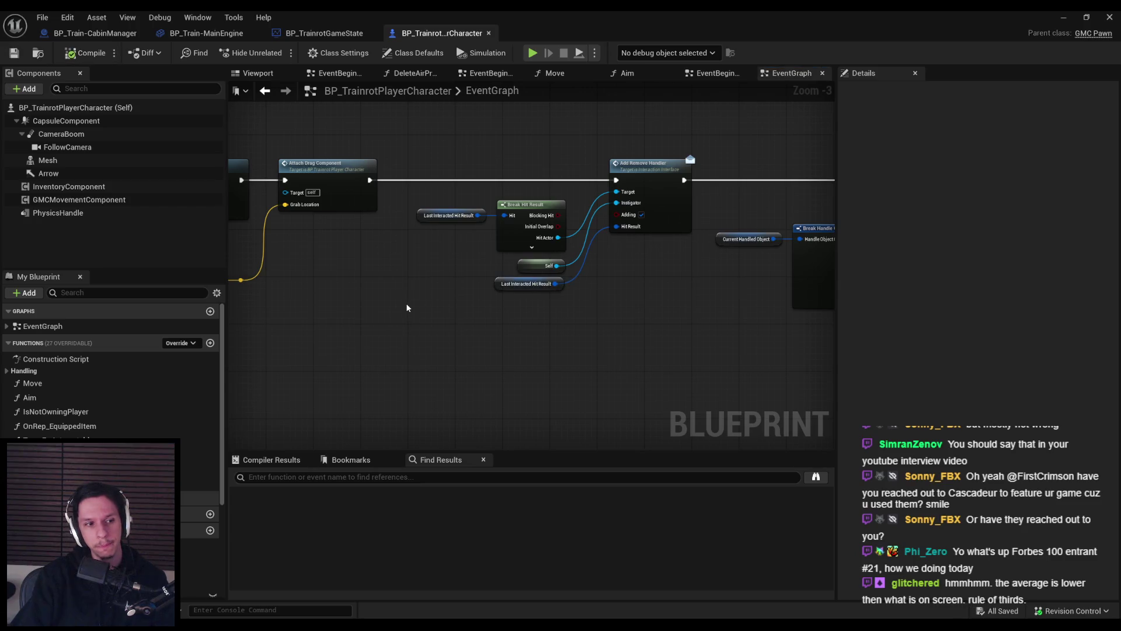
{"action": "scroll", "coordinate": [407, 308], "scroll_direction": "down", "scroll_amount": 1}
{"action": "left_click_drag", "start_coordinate": [481, 312], "coordinate": [631, 338]}
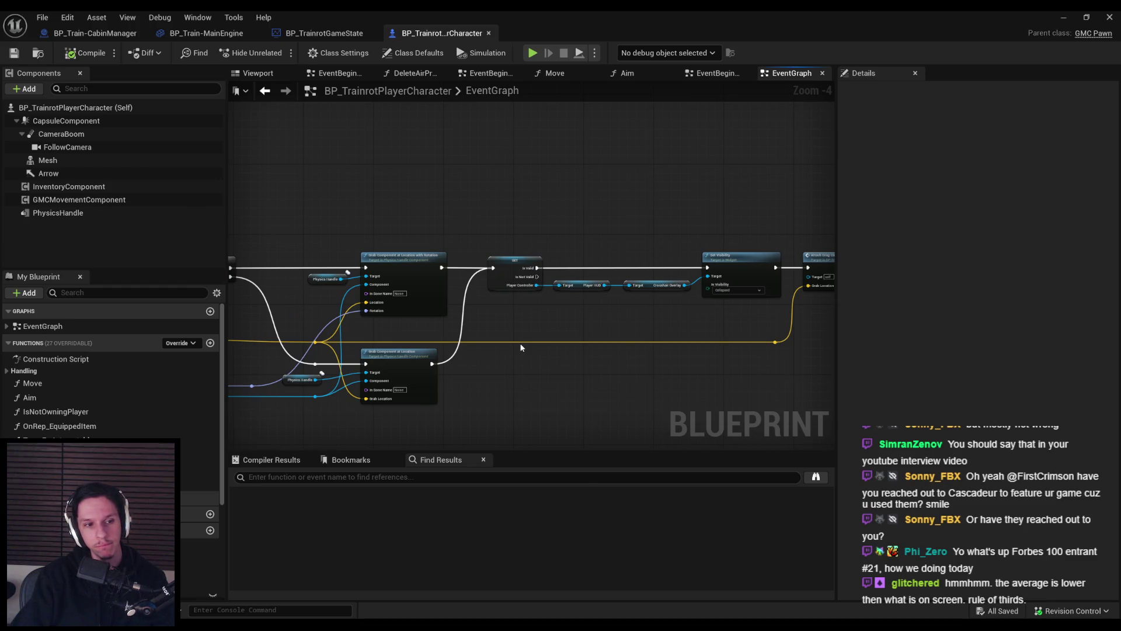
{"action": "mouse_move", "coordinate": [517, 347]}
{"action": "left_mouse_down"}
{"action": "mouse_move", "coordinate": [393, 370]}
{"action": "mouse_move", "coordinate": [649, 349]}
{"action": "mouse_move", "coordinate": [588, 331]}
{"action": "left_mouse_up"}
{"action": "scroll", "coordinate": [559, 345], "scroll_direction": "up", "scroll_amount": 2}
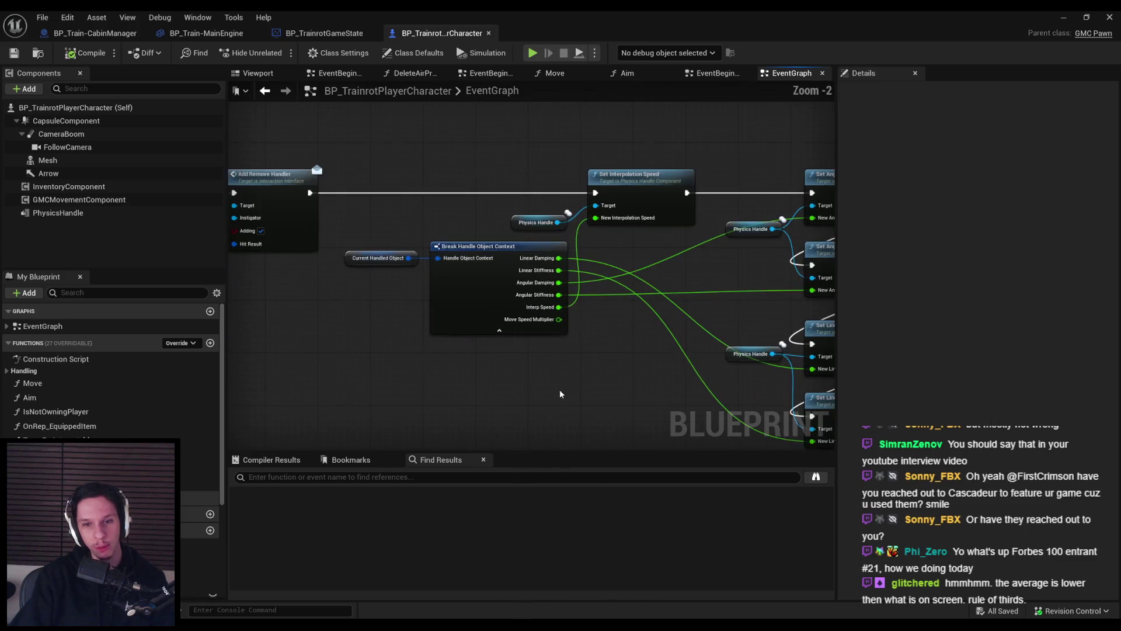
{"action": "left_click_drag", "start_coordinate": [626, 390], "coordinate": [453, 341]}
{"action": "scroll", "coordinate": [486, 296], "scroll_direction": "up", "scroll_amount": 1}
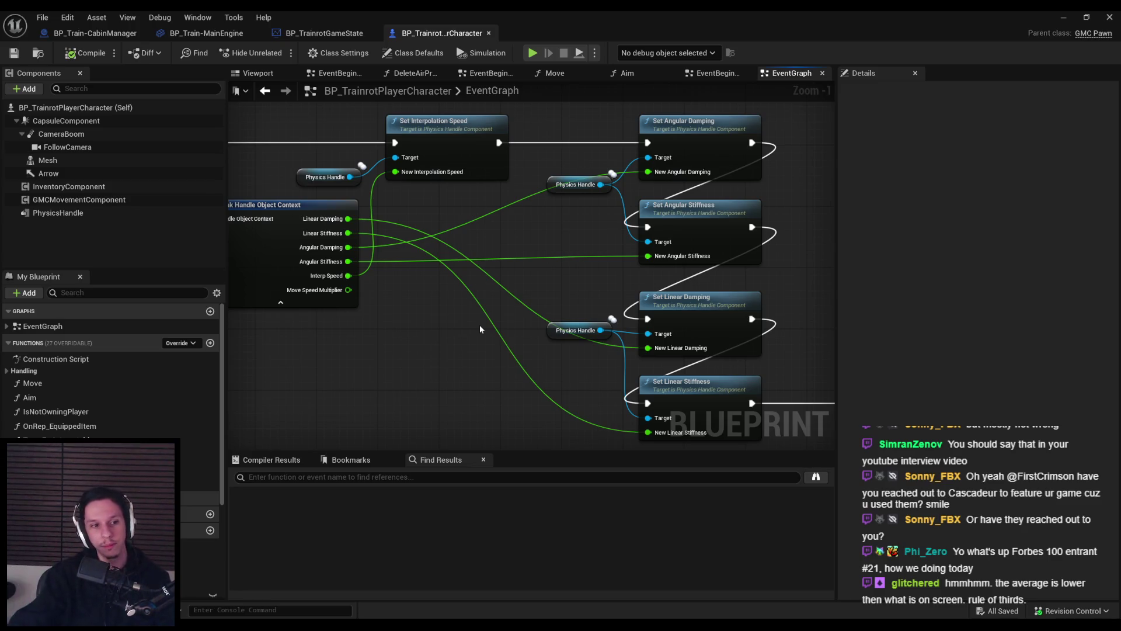
{"action": "scroll", "coordinate": [386, 380], "scroll_direction": "down", "scroll_amount": 4}
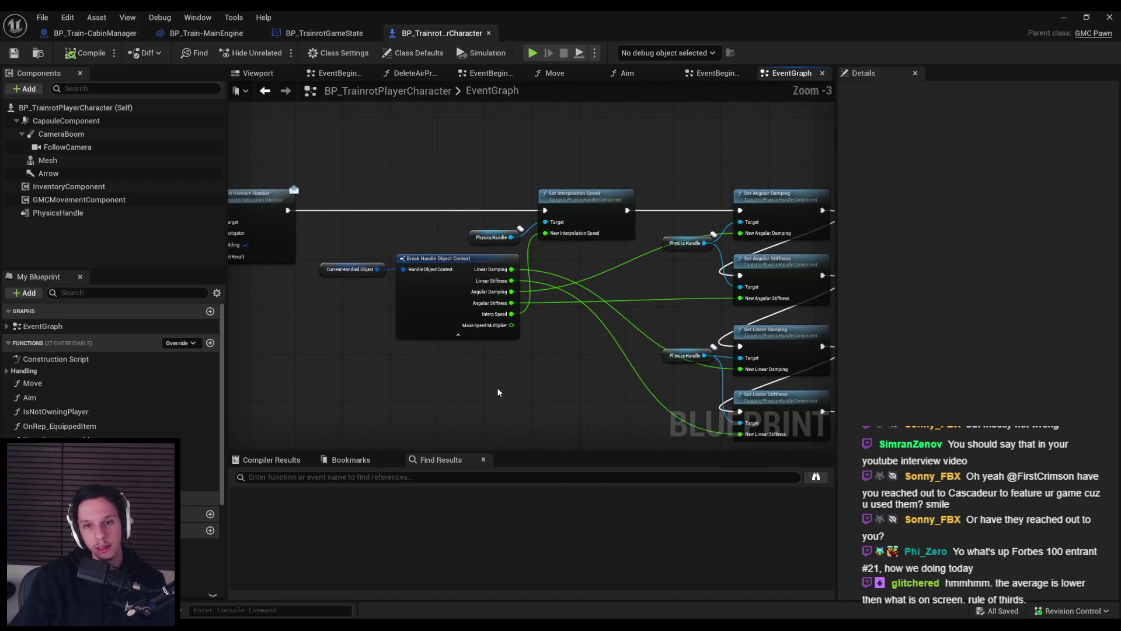
{"action": "left_click_drag", "start_coordinate": [459, 315], "coordinate": [503, 364]}
{"action": "scroll", "coordinate": [503, 364], "scroll_direction": "up", "scroll_amount": 2}
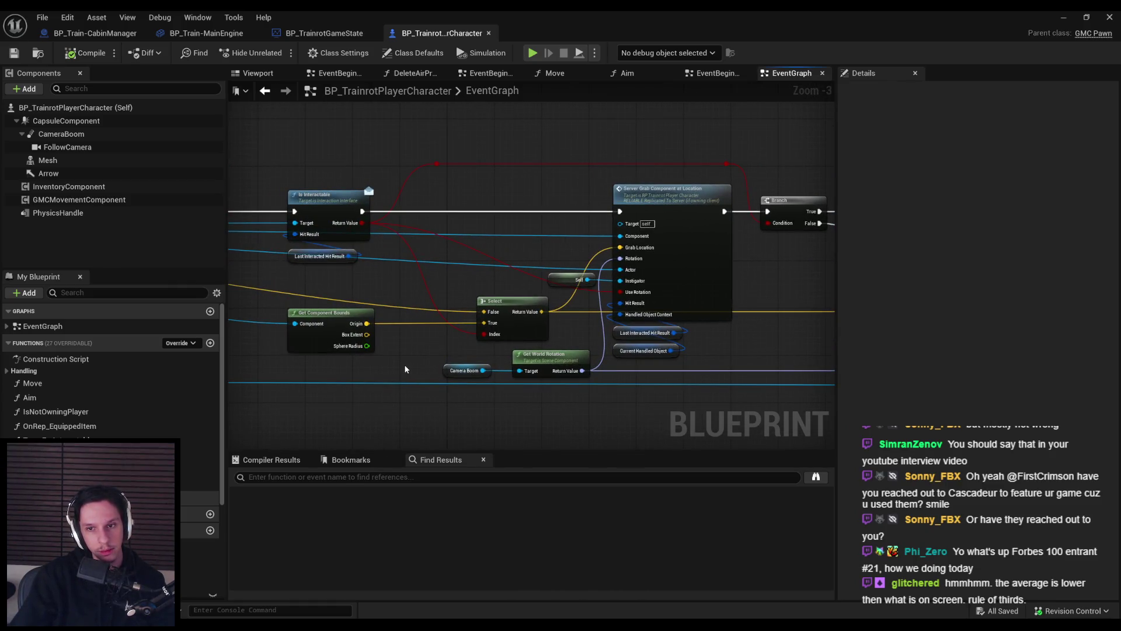
{"action": "scroll", "coordinate": [405, 369], "scroll_direction": "down", "scroll_amount": 2}
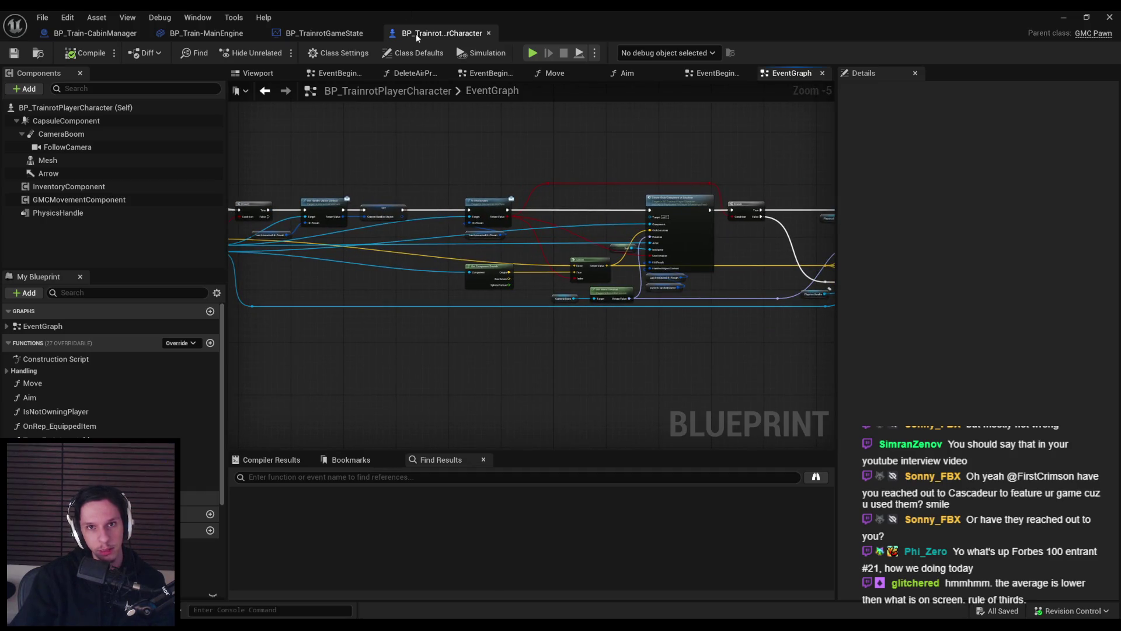
- Close the BP_TrainrotPlayerCharacter tab and minimize the Blueprint editor
{"action": "middle_click", "coordinate": [415, 34]}
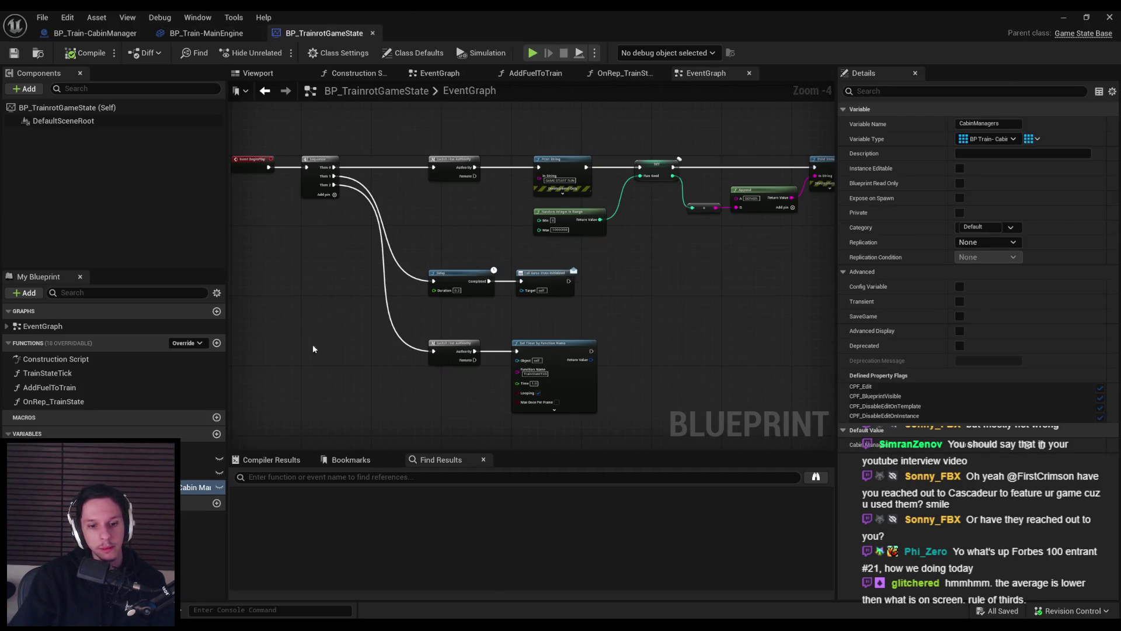
{"action": "left_click", "coordinate": [201, 33]}
{"action": "left_click", "coordinate": [77, 34]}
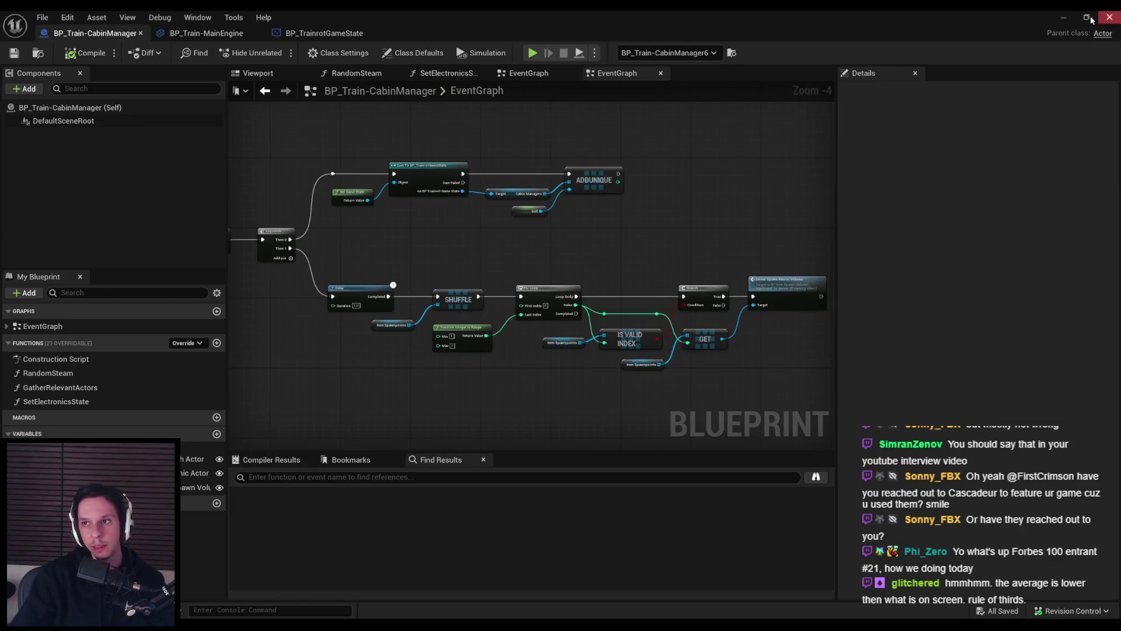
{"action": "left_click", "coordinate": [1063, 18]}
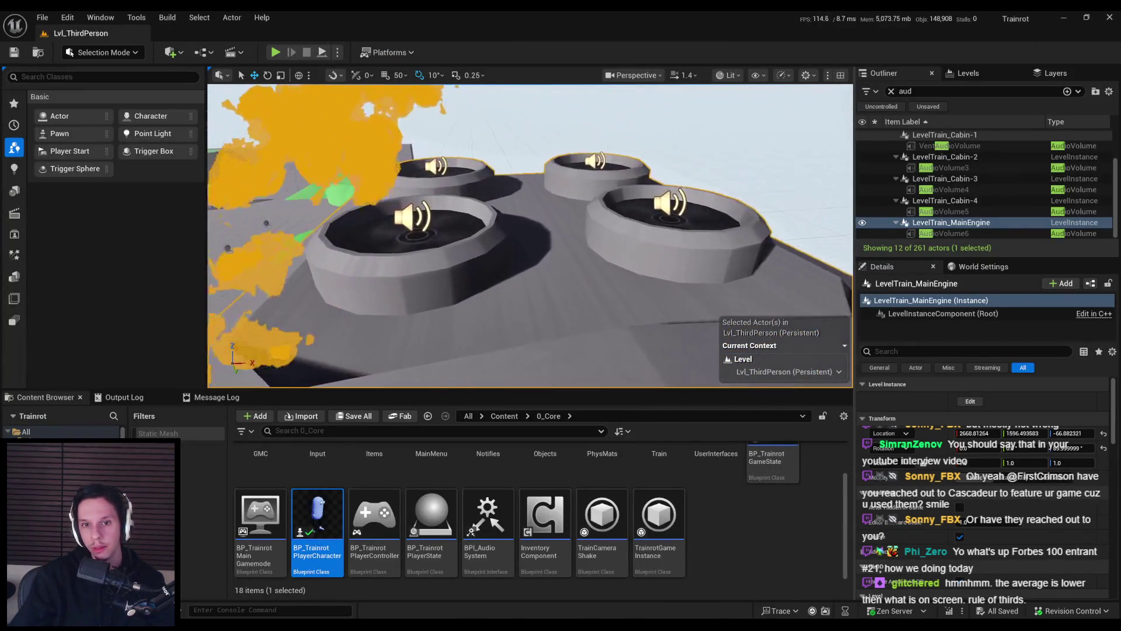
- Frame the MainEngine car and start editing the LevelTrain_MainEngine level instance
{"action": "key", "text": "f"}
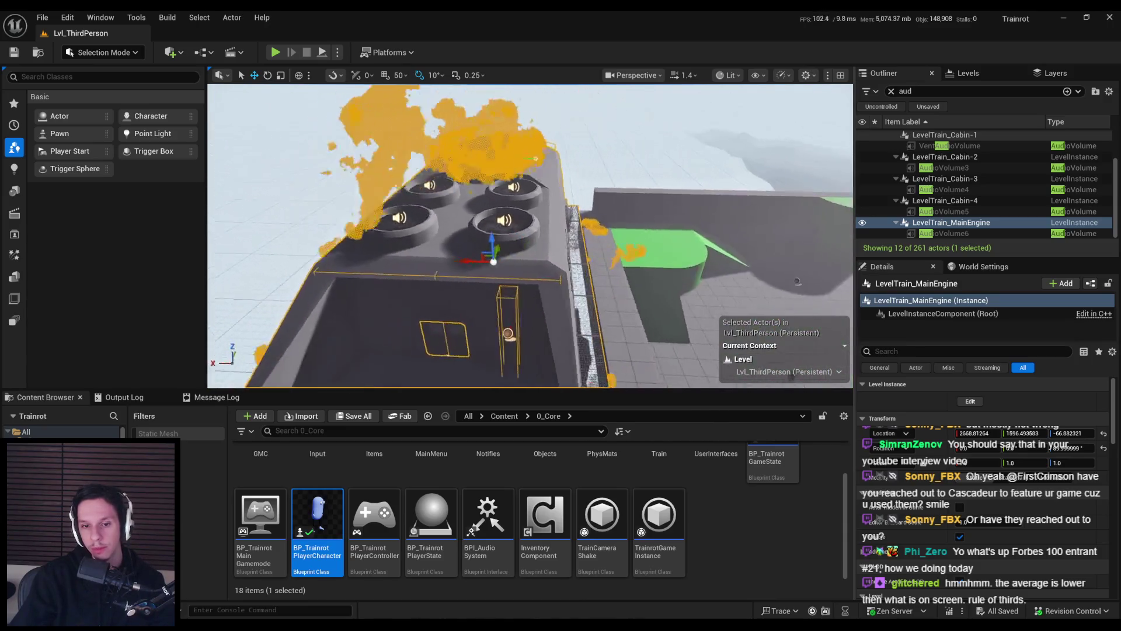
{"action": "left_click", "coordinate": [965, 402]}
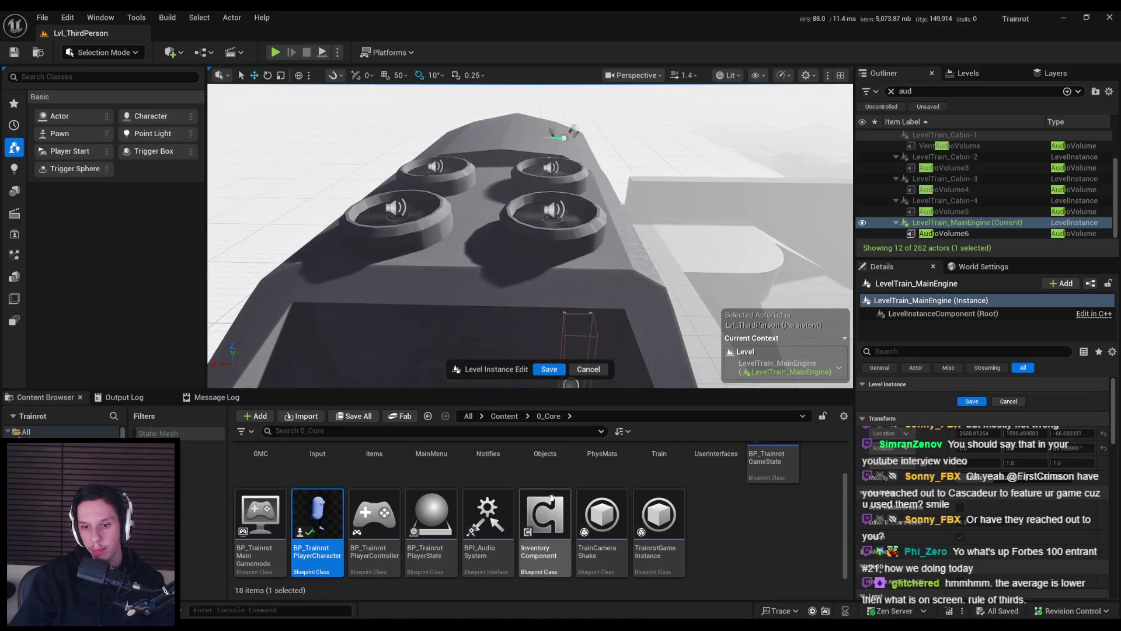
{"action": "scroll", "coordinate": [551, 497], "scroll_direction": "up", "scroll_amount": 2}
- Place BP_Train-CabinManager from the Train folder onto the engine car and save the instance
{"action": "double_click", "coordinate": [658, 467]}
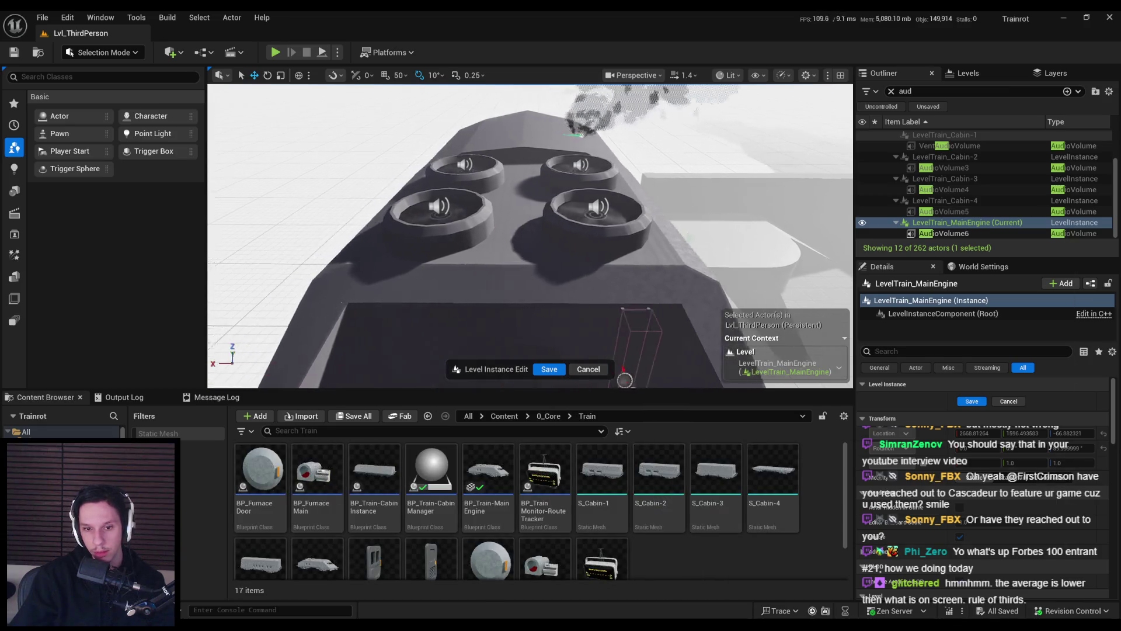
{"action": "mouse_move", "coordinate": [431, 467]}
{"action": "left_mouse_down"}
{"action": "mouse_move", "coordinate": [525, 248]}
{"action": "mouse_move", "coordinate": [520, 176]}
{"action": "left_mouse_up"}
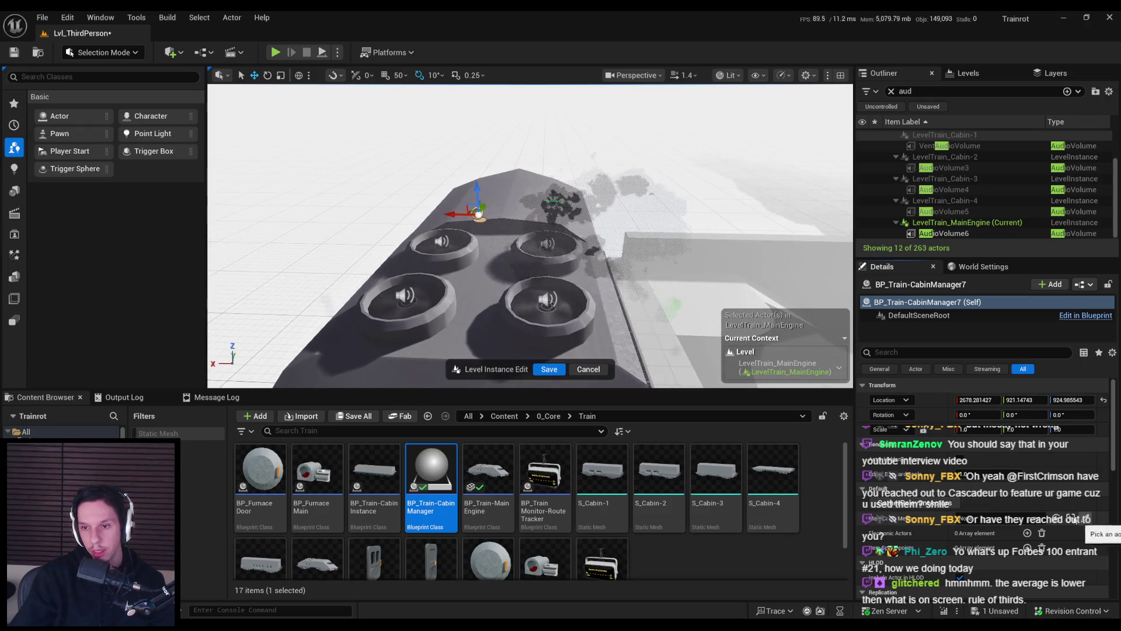
{"action": "mouse_move", "coordinate": [496, 292]}
{"action": "left_mouse_down"}
{"action": "mouse_move", "coordinate": [496, 239]}
{"action": "mouse_move", "coordinate": [528, 226]}
{"action": "left_mouse_up"}
{"action": "left_click", "coordinate": [865, 549]}
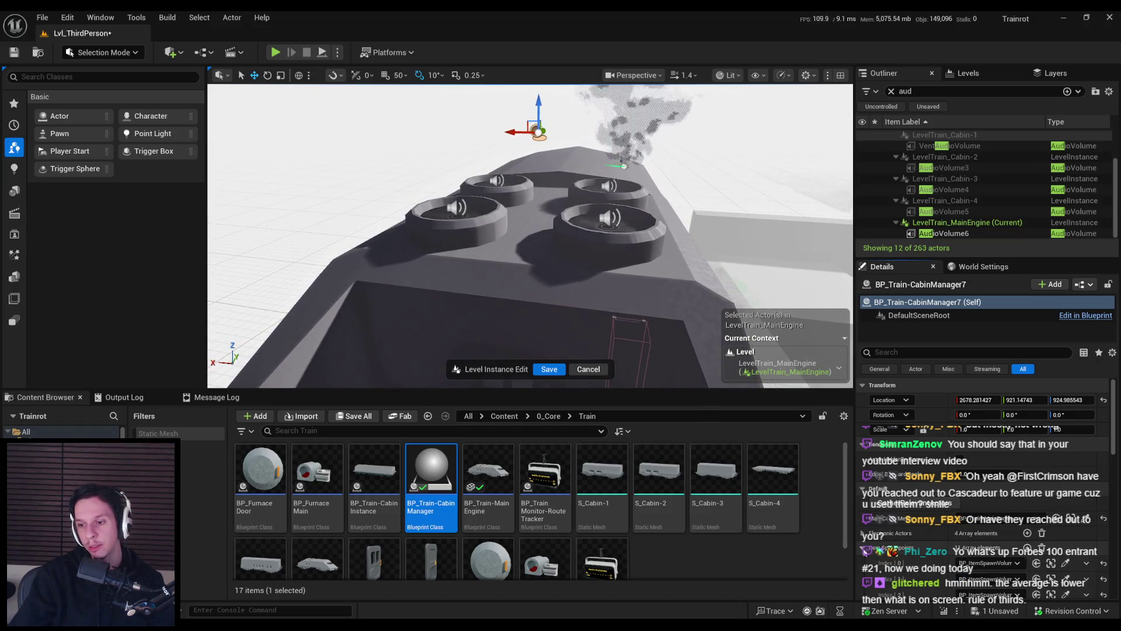
{"action": "left_click", "coordinate": [549, 369]}
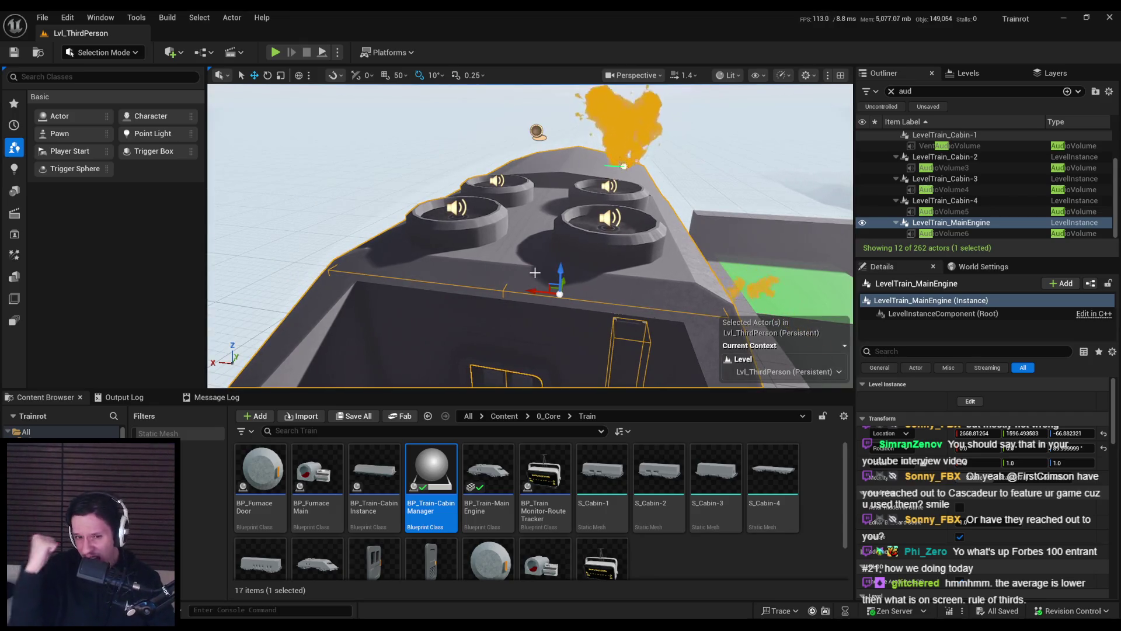
{"action": "mouse_move", "coordinate": [535, 272]}
{"action": "left_mouse_down"}
{"action": "mouse_move", "coordinate": [531, 205]}
{"action": "mouse_move", "coordinate": [534, 293]}
{"action": "left_mouse_up"}
- Fly around the engine car and over the arena, selecting the engine mesh and track
{"action": "left_click", "coordinate": [525, 233]}
{"action": "mouse_move", "coordinate": [526, 234]}
{"action": "left_mouse_down"}
{"action": "mouse_move", "coordinate": [490, 269]}
{"action": "mouse_move", "coordinate": [397, 273]}
{"action": "left_mouse_up"}
{"action": "left_click", "coordinate": [458, 251]}
{"action": "mouse_move", "coordinate": [458, 251]}
{"action": "left_mouse_down"}
{"action": "mouse_move", "coordinate": [458, 263]}
{"action": "mouse_move", "coordinate": [458, 239]}
{"action": "mouse_move", "coordinate": [425, 239]}
{"action": "mouse_move", "coordinate": [642, 302]}
{"action": "left_mouse_up"}
{"action": "scroll", "coordinate": [525, 268], "scroll_direction": "down", "scroll_amount": 4}
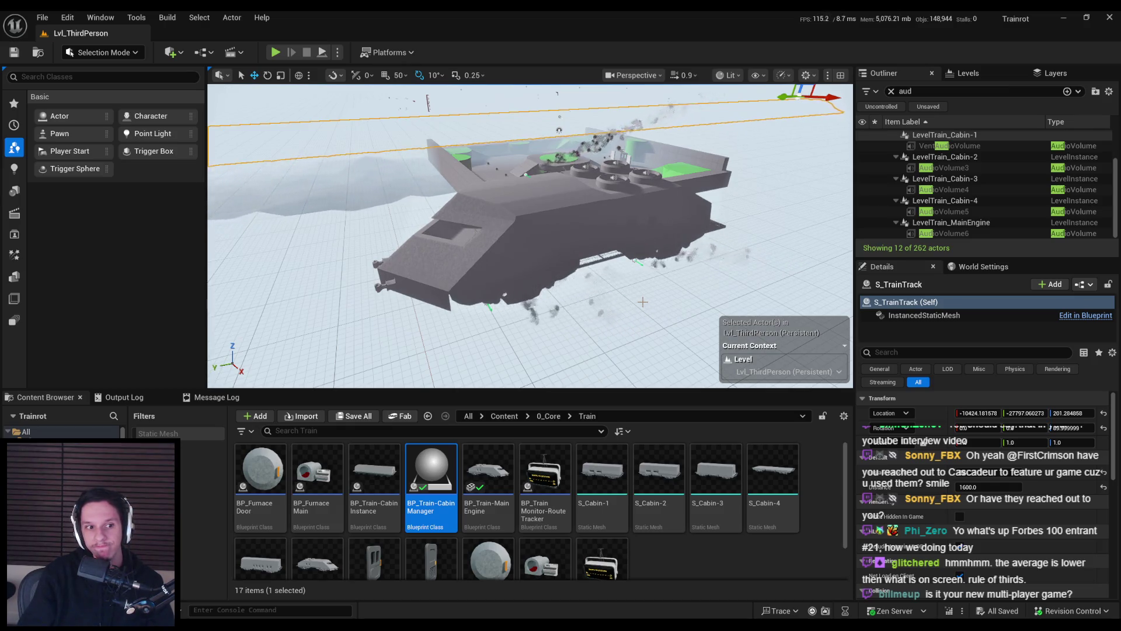
{"action": "scroll", "coordinate": [642, 302], "scroll_direction": "up", "scroll_amount": 5}
{"action": "left_click_drag", "start_coordinate": [530, 236], "coordinate": [497, 226]}
{"action": "left_click_drag", "start_coordinate": [590, 316], "coordinate": [607, 316]}
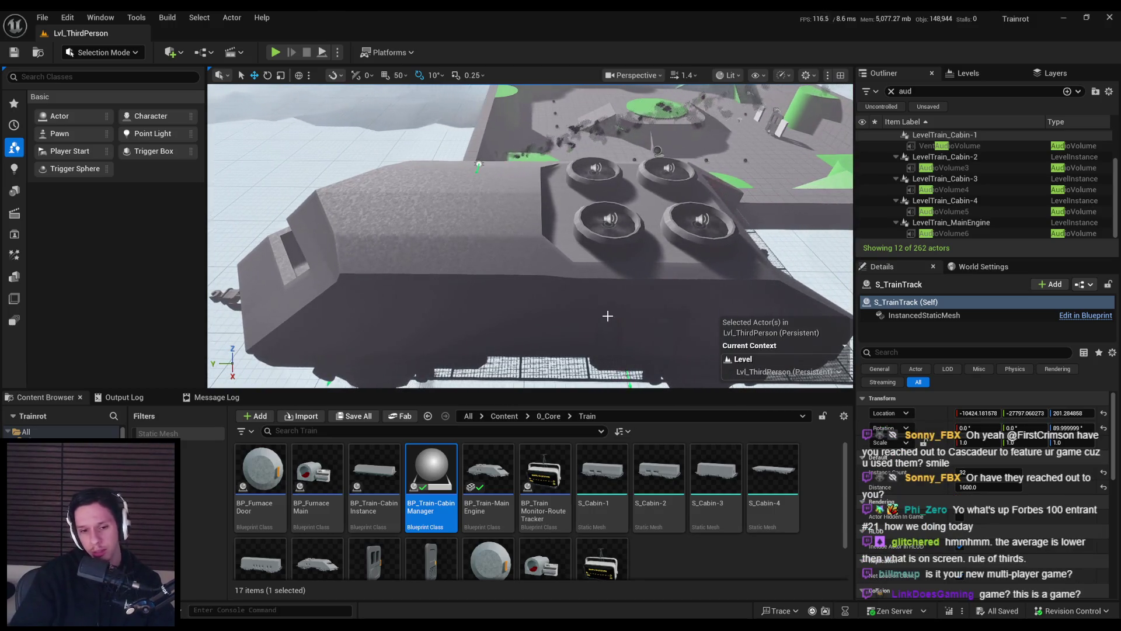
{"action": "mouse_move", "coordinate": [599, 339]}
{"action": "left_mouse_down"}
{"action": "mouse_move", "coordinate": [581, 222]}
{"action": "mouse_move", "coordinate": [481, 341]}
{"action": "mouse_move", "coordinate": [478, 289]}
{"action": "left_mouse_up"}
- Select the instanced tracks actor and clear the 'aud' filter from the Outliner
{"action": "left_click", "coordinate": [485, 337]}
{"action": "left_click", "coordinate": [482, 341]}
{"action": "left_click", "coordinate": [478, 289]}
{"action": "scroll", "coordinate": [793, 244], "scroll_direction": "down", "scroll_amount": 3}
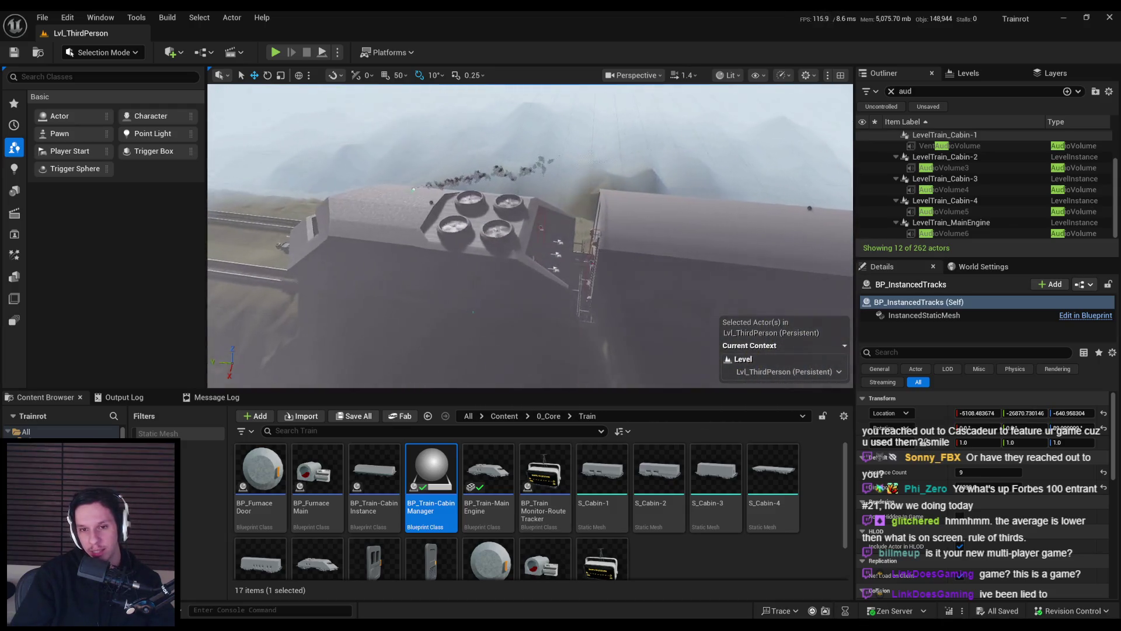
{"action": "left_click", "coordinate": [891, 91]}
{"action": "scroll", "coordinate": [947, 193], "scroll_direction": "up", "scroll_amount": 10}
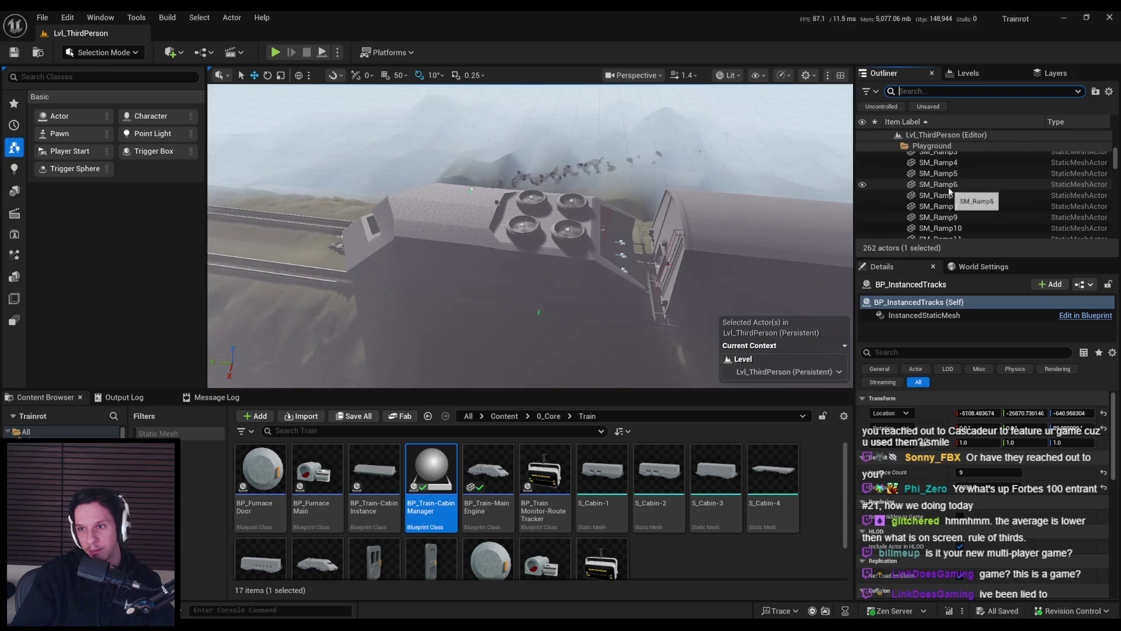
{"action": "scroll", "coordinate": [947, 193], "scroll_direction": "up", "scroll_amount": 5}
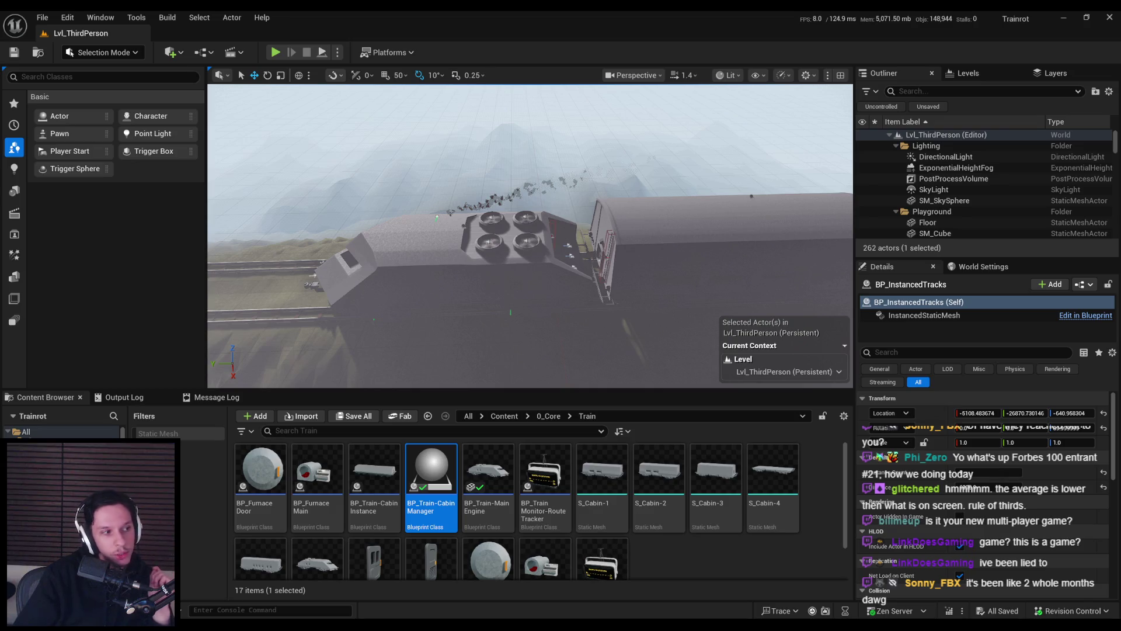
- Fly in close to the train, selecting the terrain, tunnel mesh, then only the instanced tracks
{"action": "left_click_drag", "start_coordinate": [467, 267], "coordinate": [432, 310]}
{"action": "scroll", "coordinate": [531, 237], "scroll_direction": "up", "scroll_amount": 2}
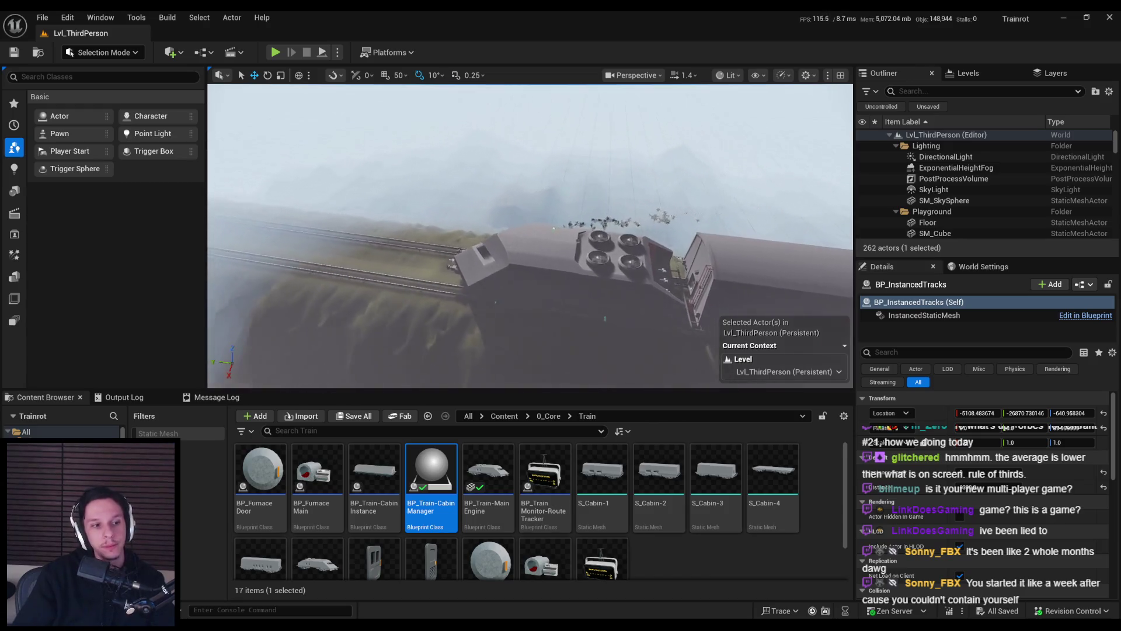
{"action": "left_click_drag", "start_coordinate": [530, 236], "coordinate": [530, 209]}
{"action": "mouse_move", "coordinate": [349, 210]}
{"action": "left_mouse_down"}
{"action": "mouse_move", "coordinate": [304, 192]}
{"action": "mouse_move", "coordinate": [348, 210]}
{"action": "left_mouse_up"}
{"action": "mouse_move", "coordinate": [530, 236]}
{"action": "left_mouse_down"}
{"action": "mouse_move", "coordinate": [549, 225]}
{"action": "mouse_move", "coordinate": [549, 190]}
{"action": "mouse_move", "coordinate": [561, 236]}
{"action": "mouse_move", "coordinate": [660, 228]}
{"action": "mouse_move", "coordinate": [642, 222]}
{"action": "mouse_move", "coordinate": [584, 252]}
{"action": "left_mouse_up"}
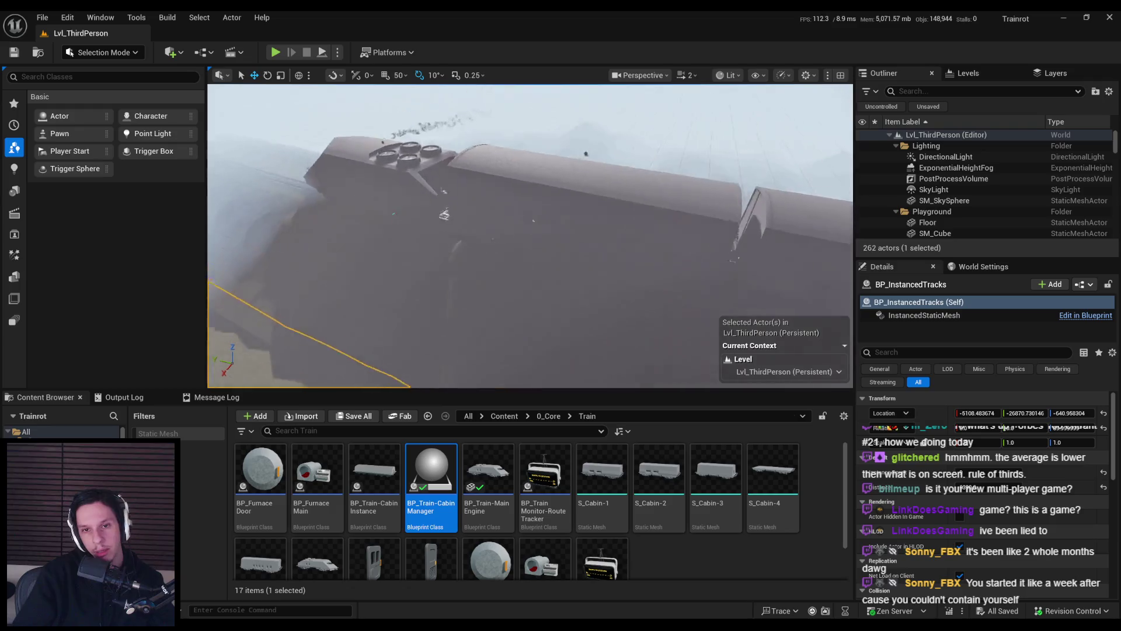
{"action": "mouse_move", "coordinate": [515, 254]}
{"action": "left_mouse_down"}
{"action": "mouse_move", "coordinate": [513, 282]}
{"action": "mouse_move", "coordinate": [513, 258]}
{"action": "mouse_move", "coordinate": [489, 247]}
{"action": "mouse_move", "coordinate": [537, 257]}
{"action": "mouse_move", "coordinate": [622, 383]}
{"action": "mouse_move", "coordinate": [521, 235]}
{"action": "left_mouse_up"}
{"action": "left_click", "coordinate": [512, 282], "text": "ctrl"}
{"action": "left_click", "coordinate": [522, 231], "text": "ctrl"}
{"action": "left_click", "coordinate": [570, 315]}
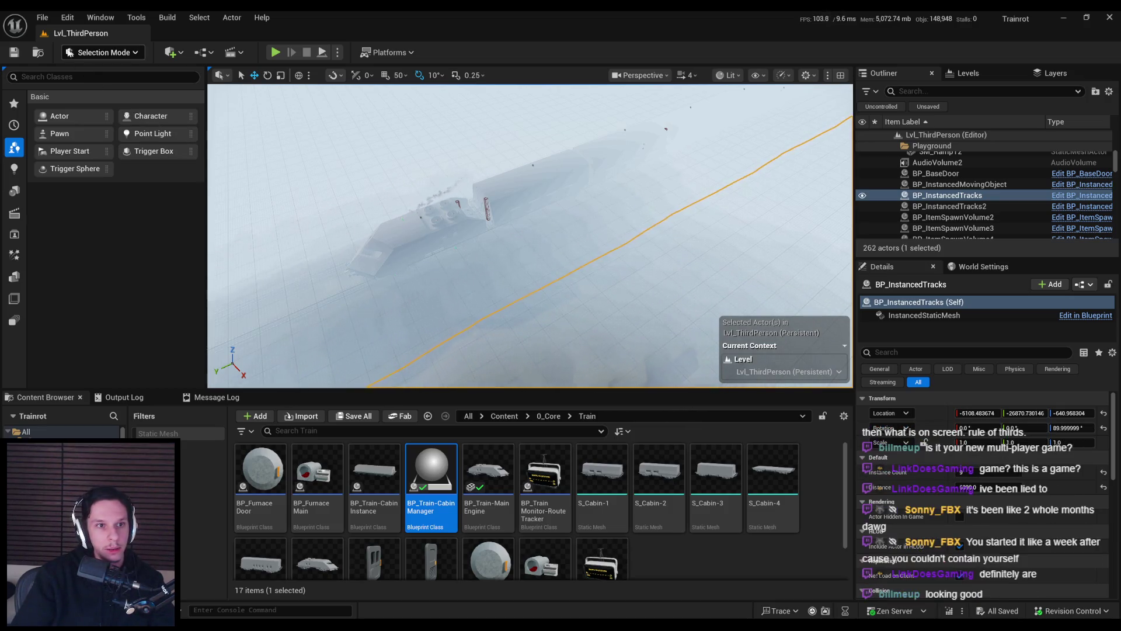
- Copy the Lvl_ThirdPerson level asset into the 1_Levels folder
{"action": "left_click", "coordinate": [45, 19]}
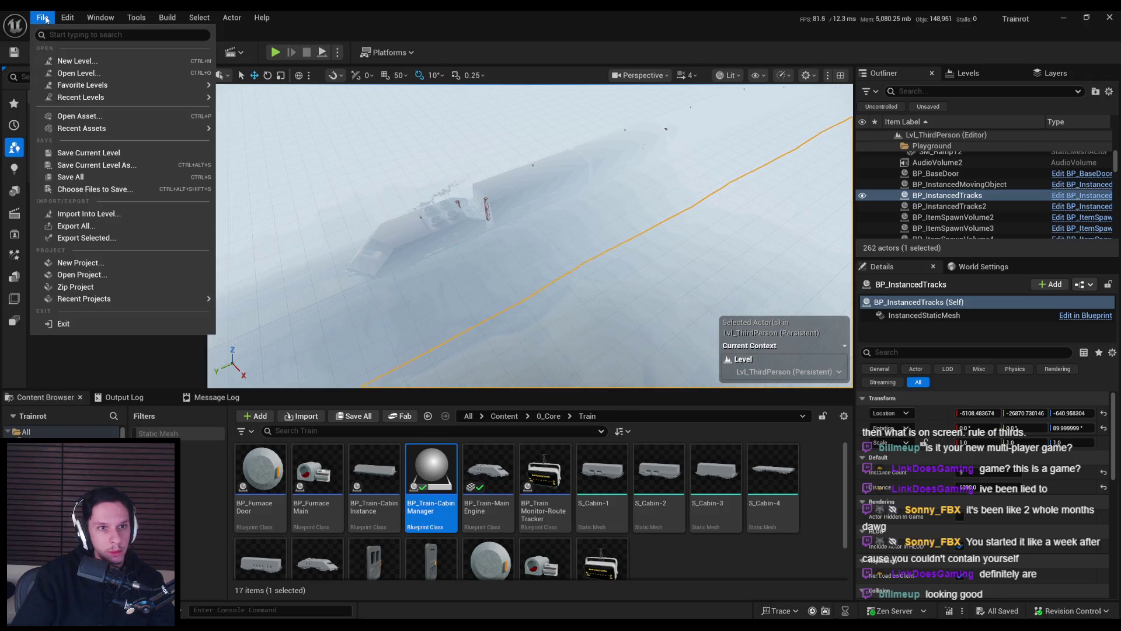
{"action": "left_click", "coordinate": [45, 19]}
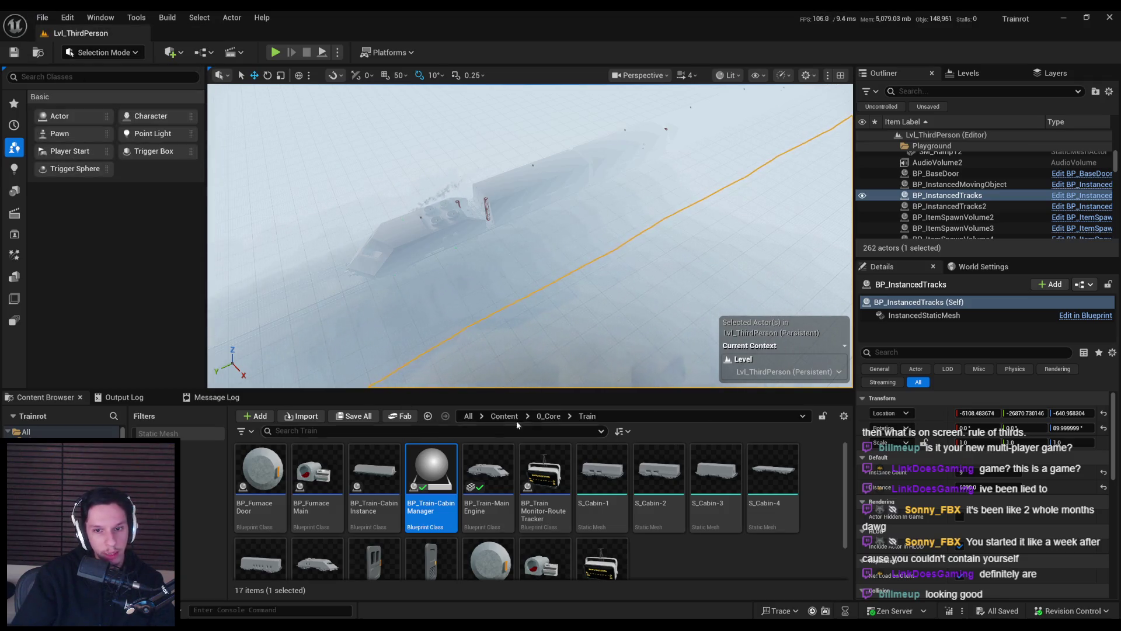
{"action": "left_click", "coordinate": [549, 417]}
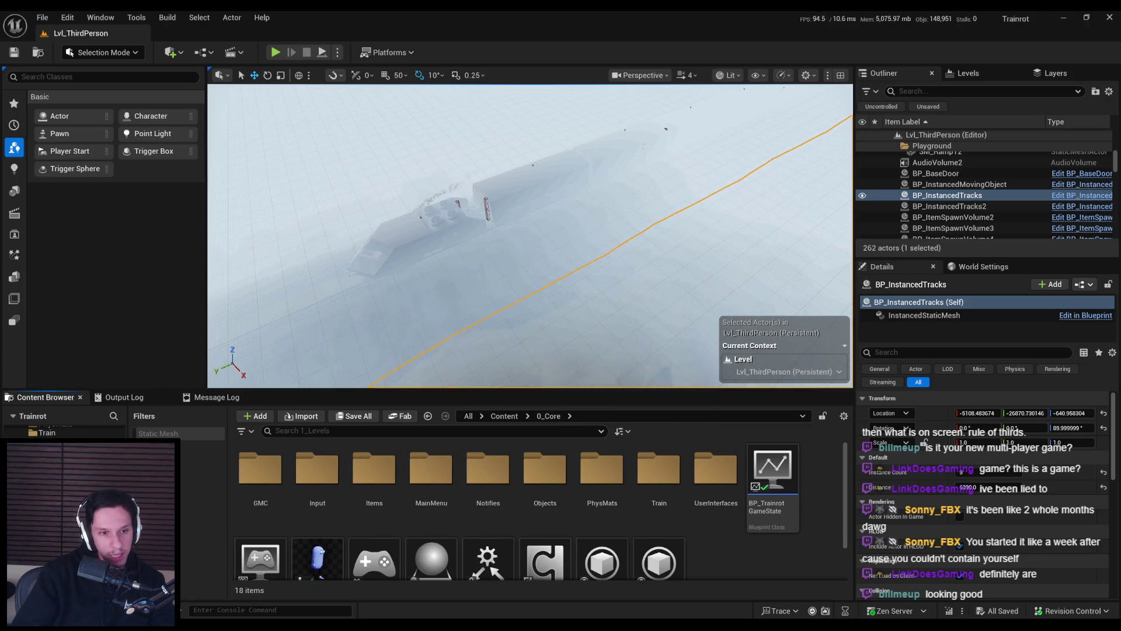
{"action": "double_click", "coordinate": [260, 467]}
{"action": "key", "text": "alt+Left"}
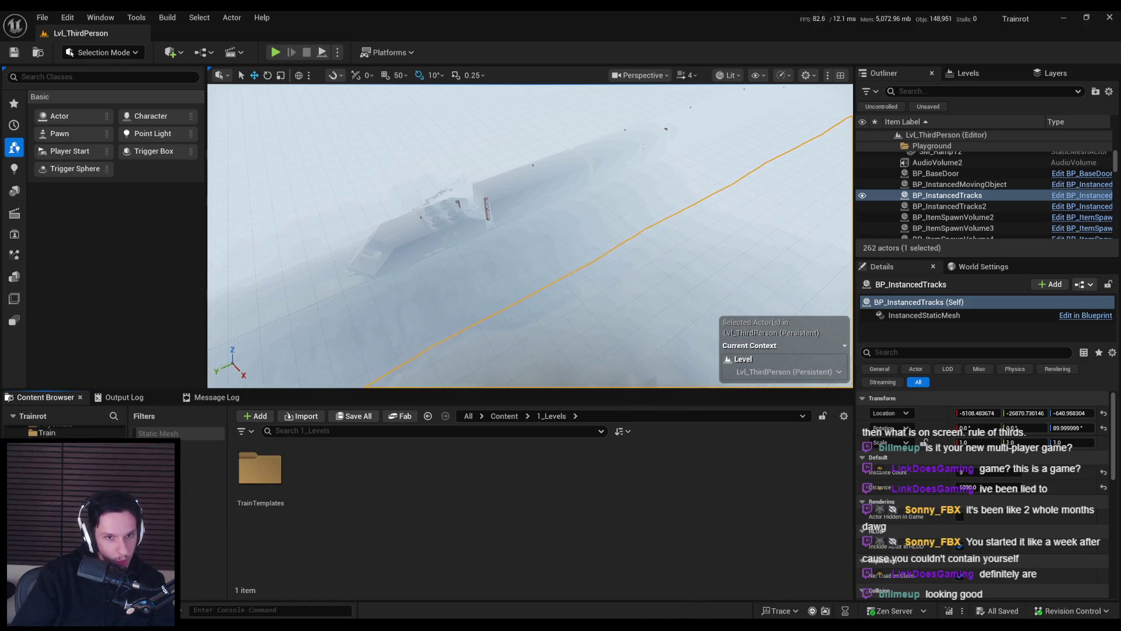
{"action": "key", "text": "alt+Left"}
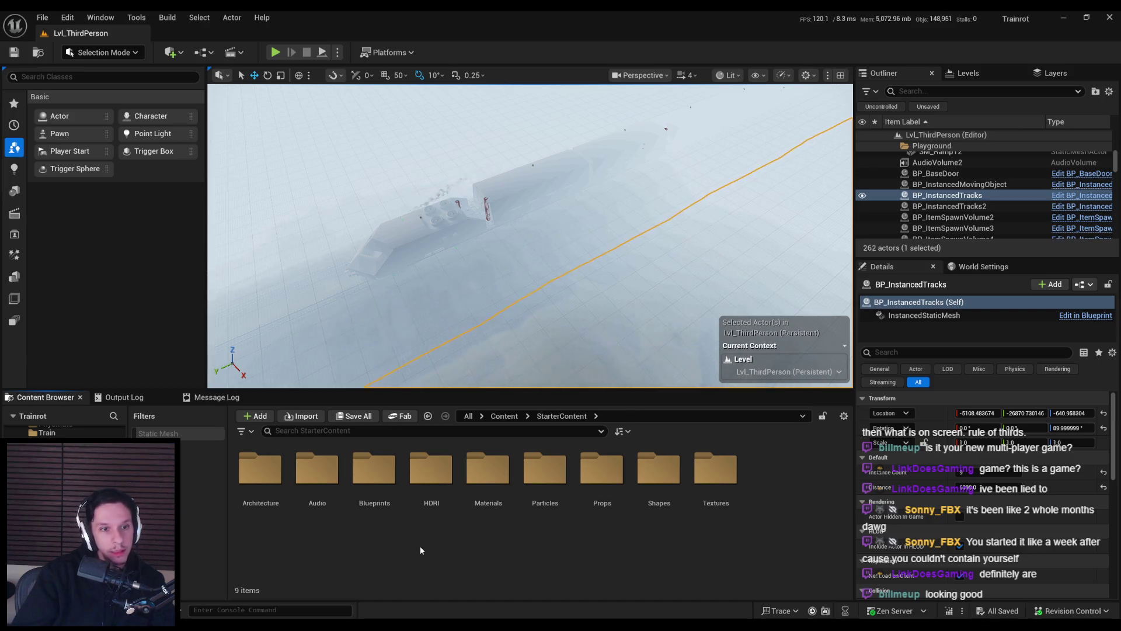
{"action": "key", "text": "alt+Left"}
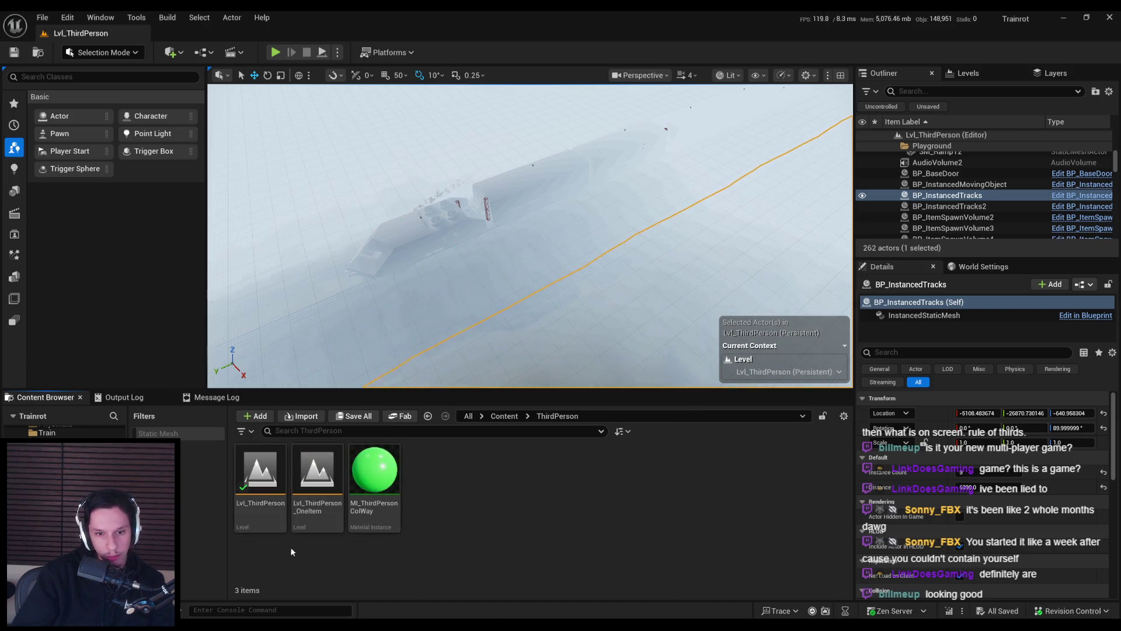
{"action": "left_click", "coordinate": [261, 473]}
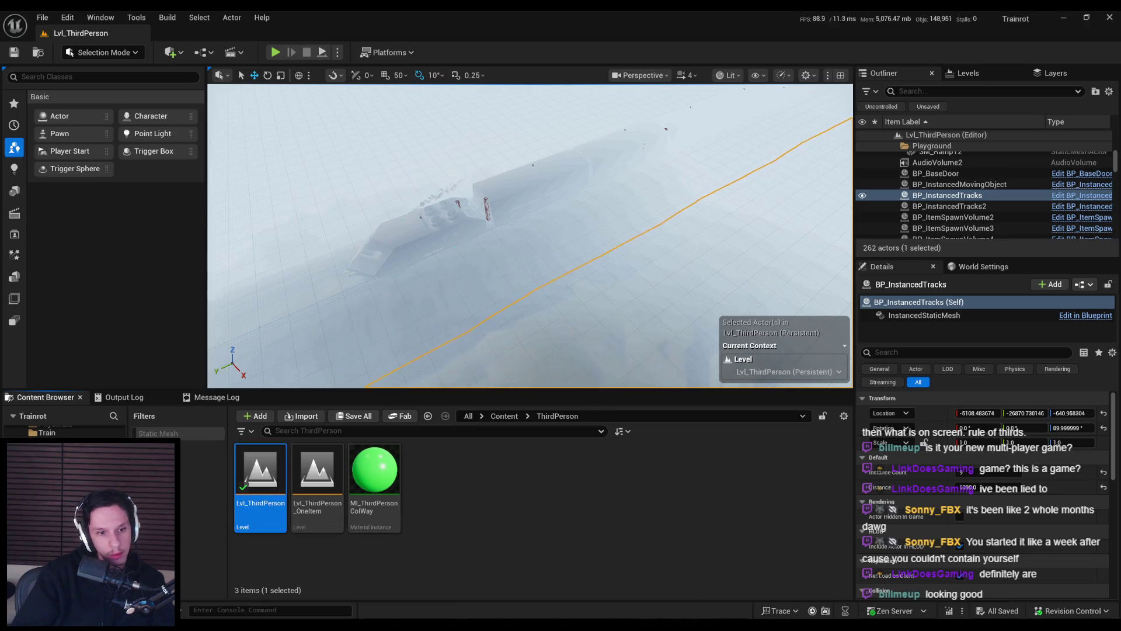
{"action": "key", "text": "ctrl+c"}
{"action": "key", "text": "alt+Left"}
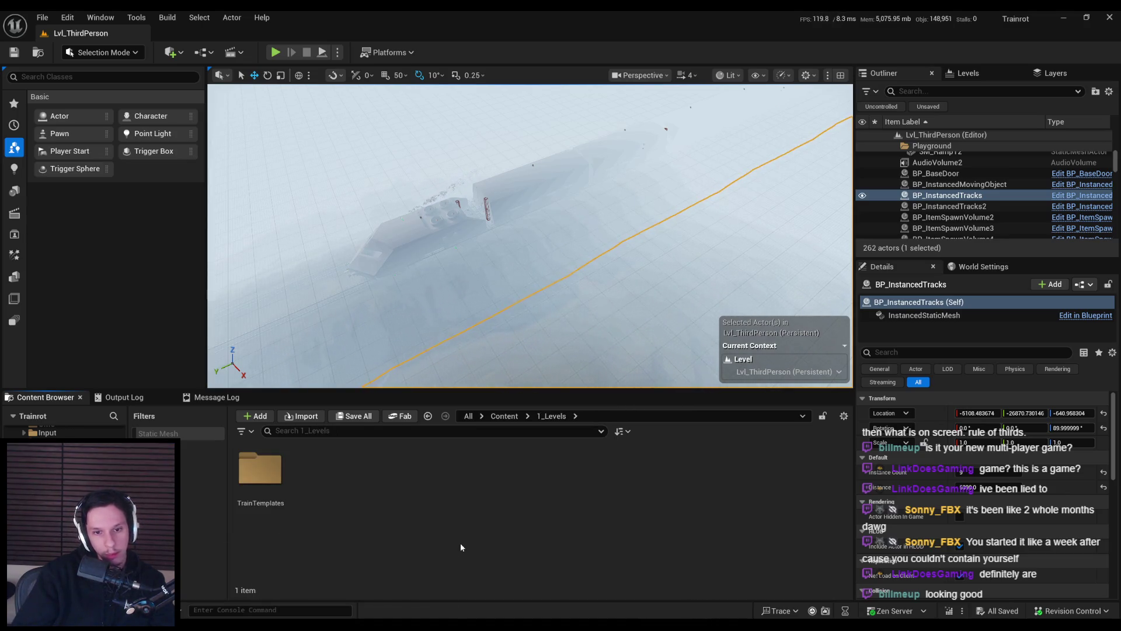
{"action": "key", "text": "ctrl+v"}
- Rename the copied level to GameWorldLevel
{"action": "left_click", "coordinate": [317, 503]}
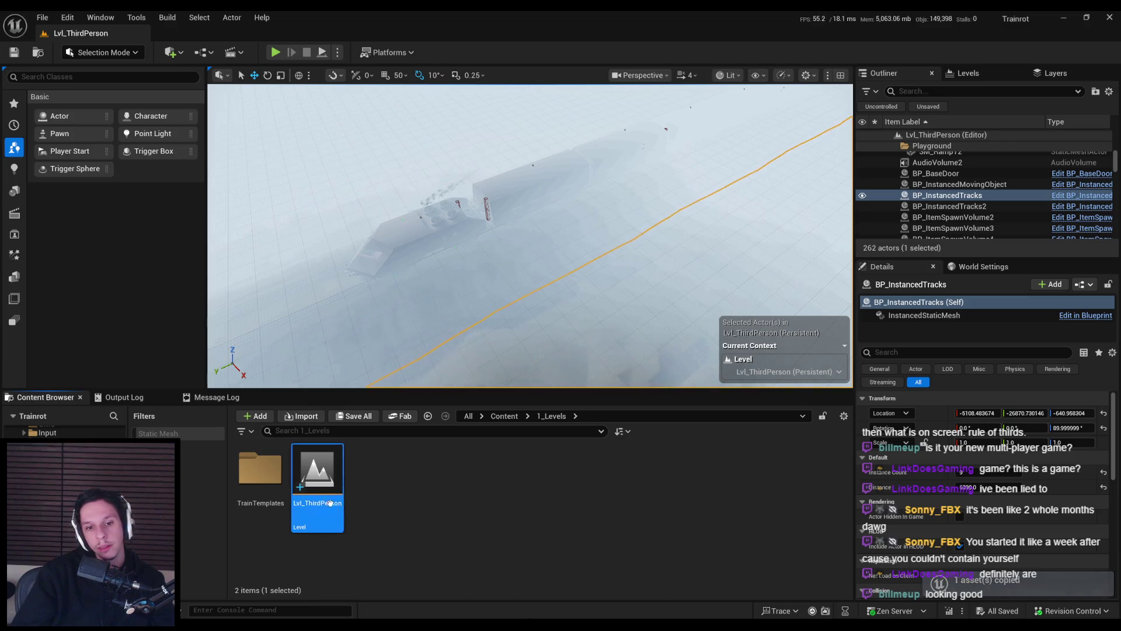
{"action": "key", "text": "F2"}
{"action": "type", "text": "Game"}
{"action": "key", "text": "ctrl+a"}
{"action": "type", "text": "G"}
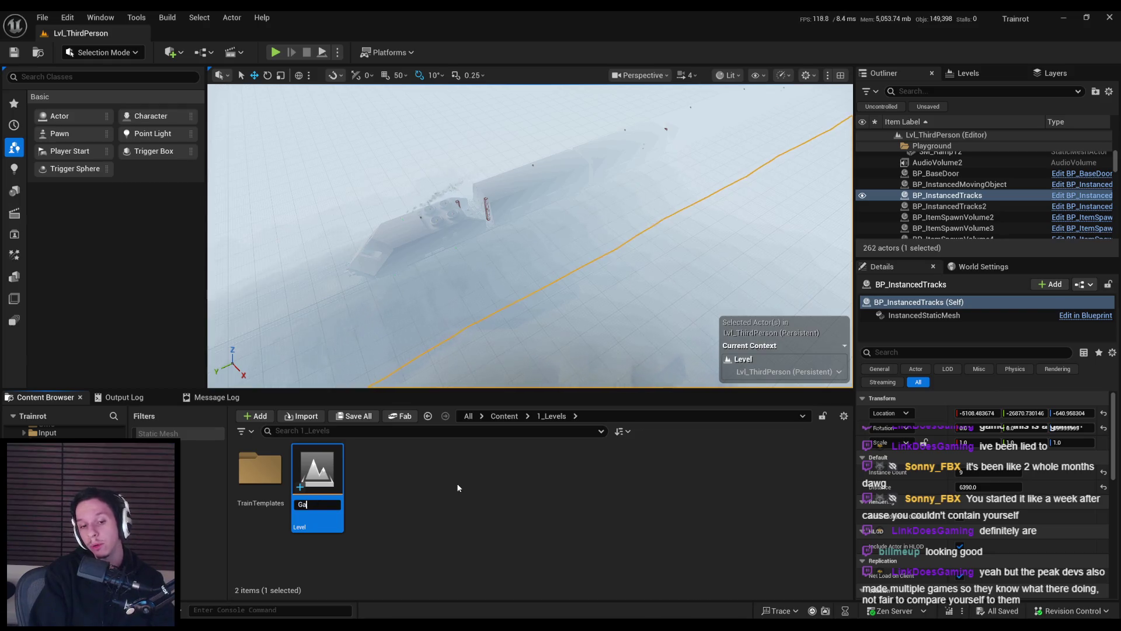
{"action": "type", "text": "vel"}
{"action": "key", "text": "Return"}
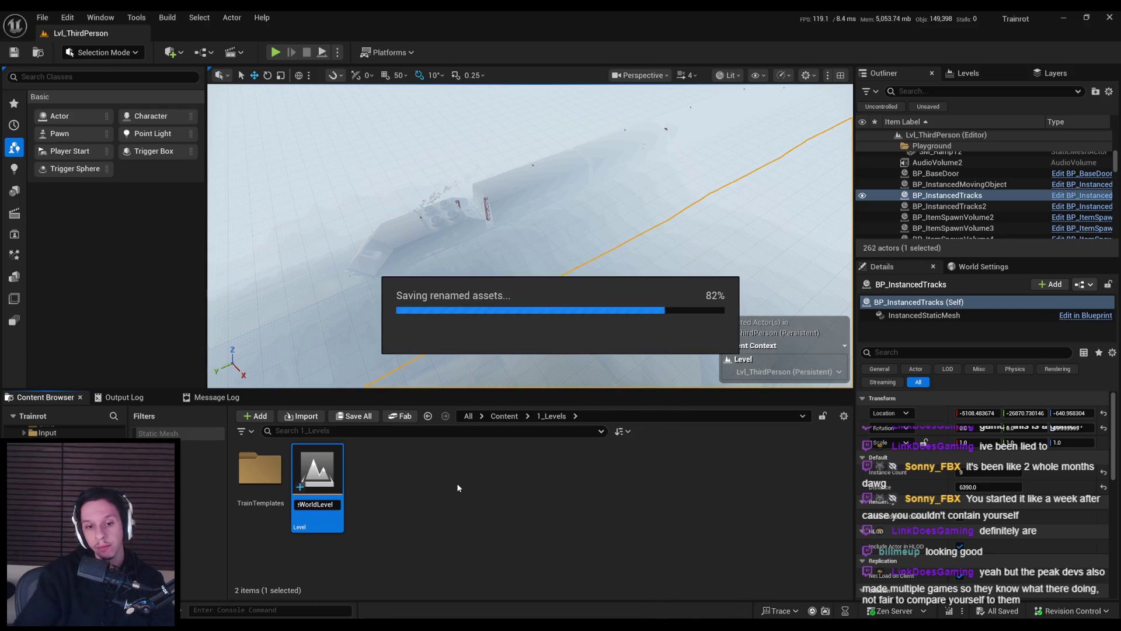
{"action": "left_click", "coordinate": [397, 494]}
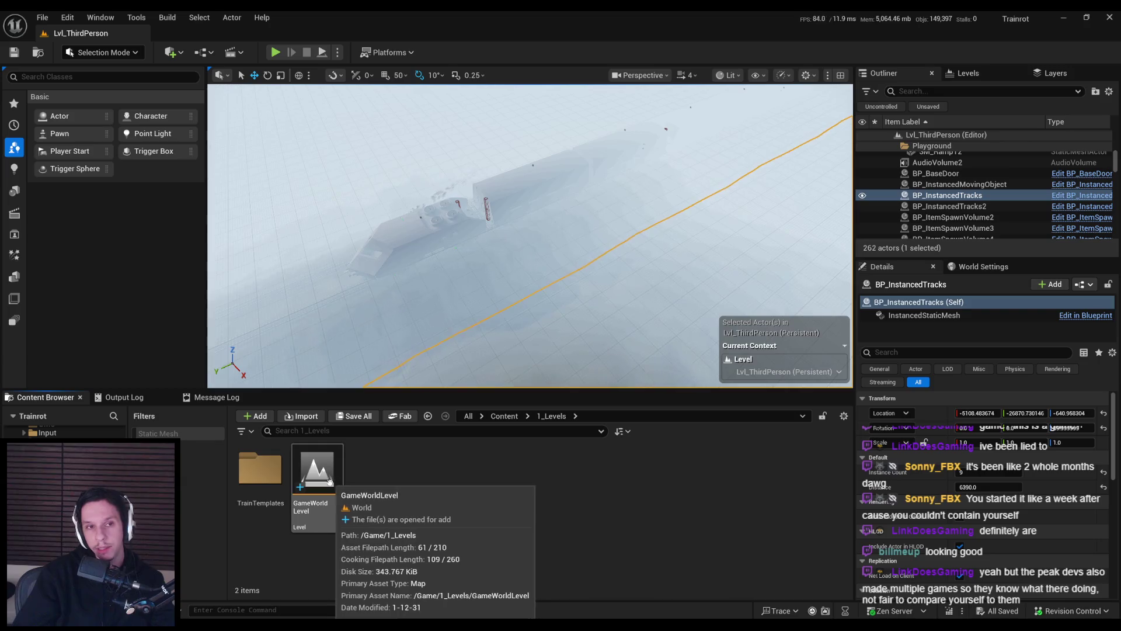
- Open GameWorldLevel and delete the floor spawner and nearby small dot actors
{"action": "double_click", "coordinate": [329, 481]}
{"action": "scroll", "coordinate": [424, 301], "scroll_direction": "down", "scroll_amount": 10}
{"action": "left_click_drag", "start_coordinate": [510, 268], "coordinate": [511, 210]}
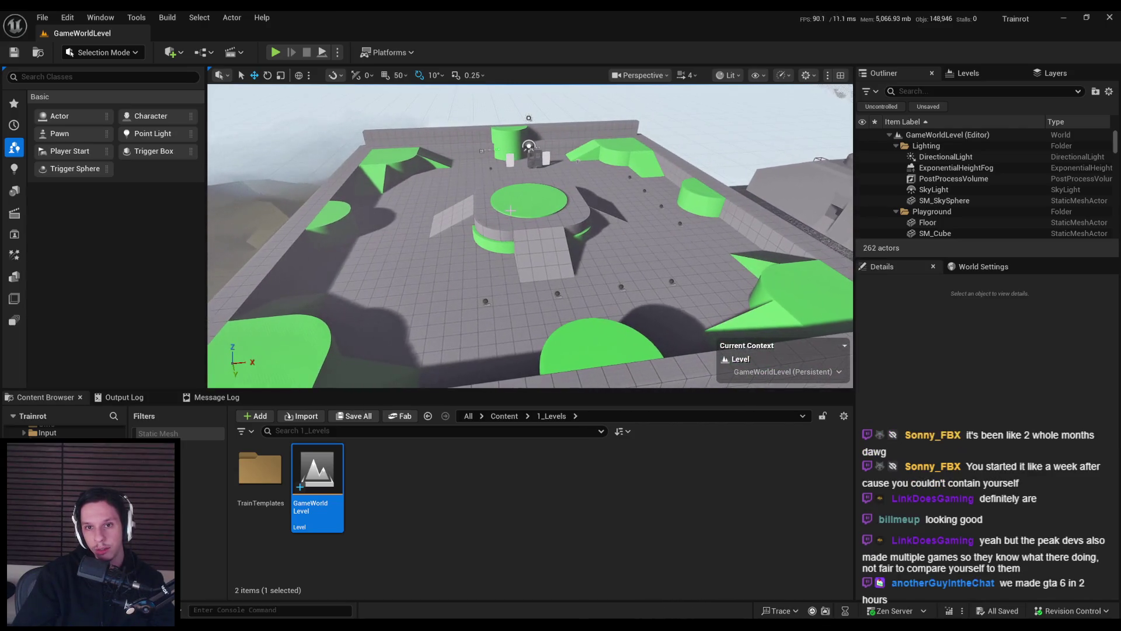
{"action": "left_click", "coordinate": [486, 301]}
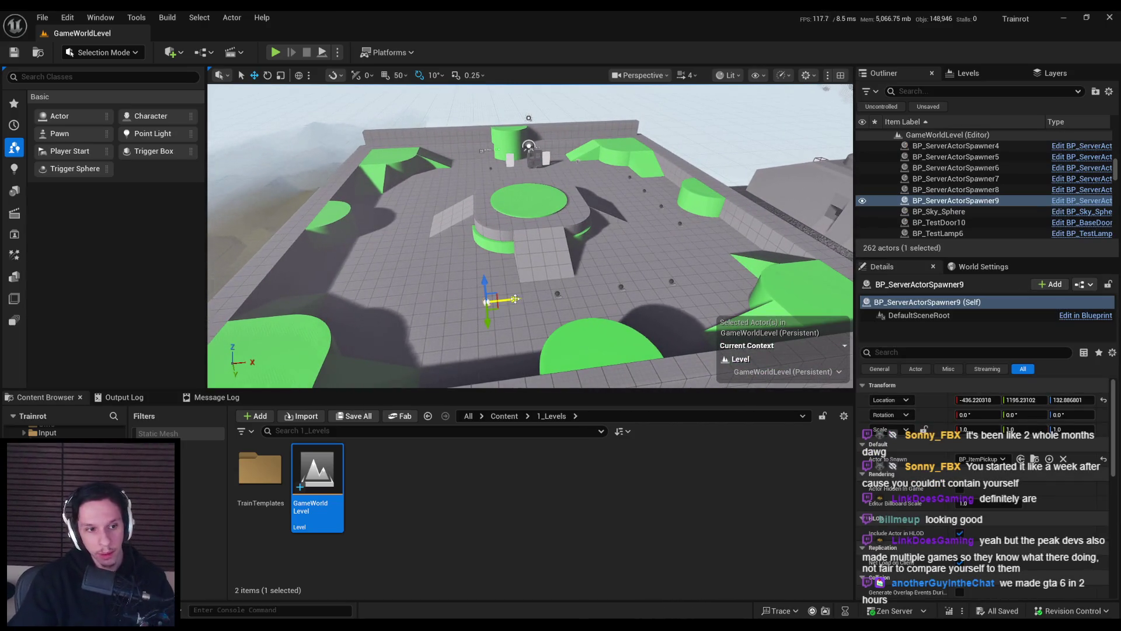
{"action": "left_click_drag", "start_coordinate": [515, 299], "coordinate": [515, 318]}
{"action": "left_click", "coordinate": [569, 264], "text": "ctrl"}
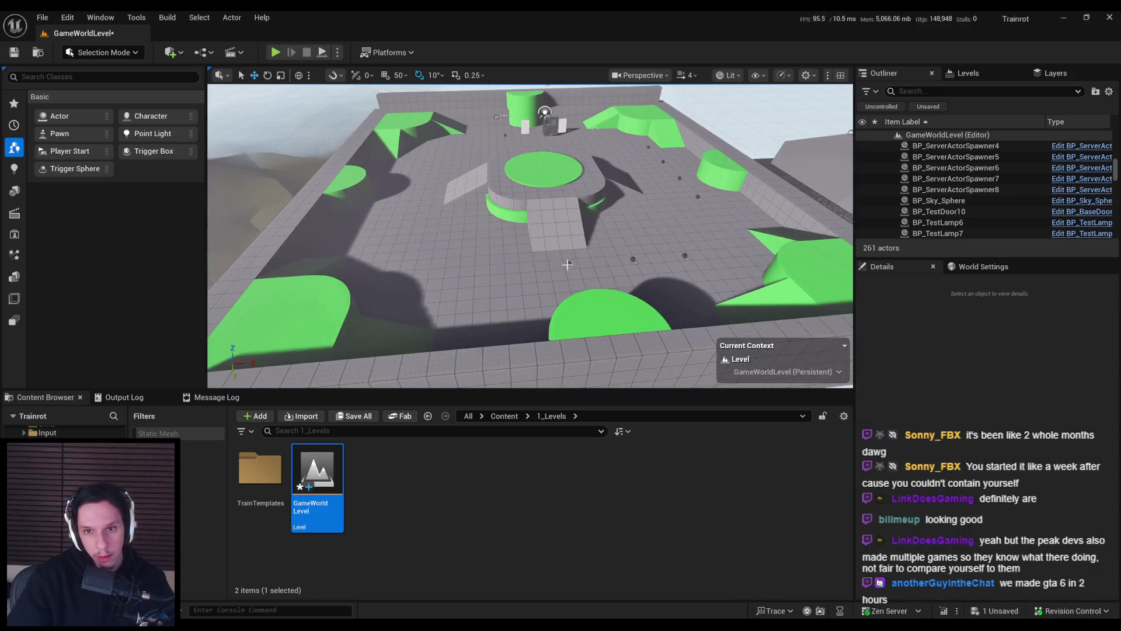
{"action": "left_click", "coordinate": [633, 259], "text": "ctrl"}
{"action": "key", "text": "Delete"}
- Delete the remaining small dot actors and the world time replicator
{"action": "left_click", "coordinate": [697, 197]}
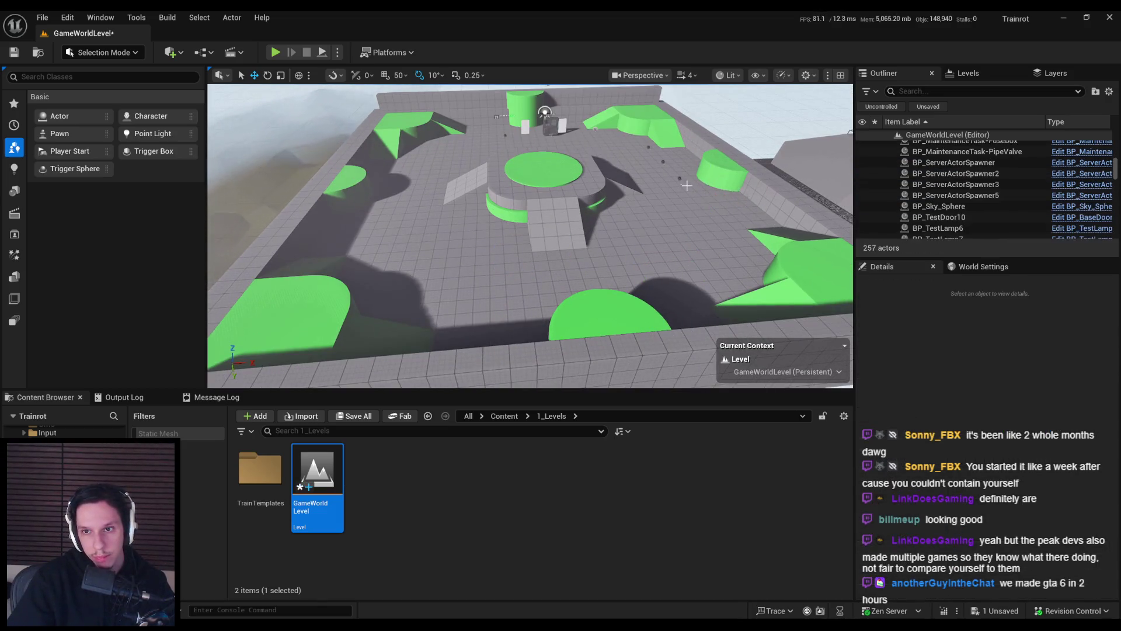
{"action": "left_click", "coordinate": [679, 178], "text": "ctrl"}
{"action": "left_click", "coordinate": [662, 161], "text": "ctrl"}
{"action": "key", "text": "Delete"}
{"action": "left_click", "coordinate": [648, 147]}
{"action": "key", "text": "Delete"}
{"action": "left_click", "coordinate": [654, 119]}
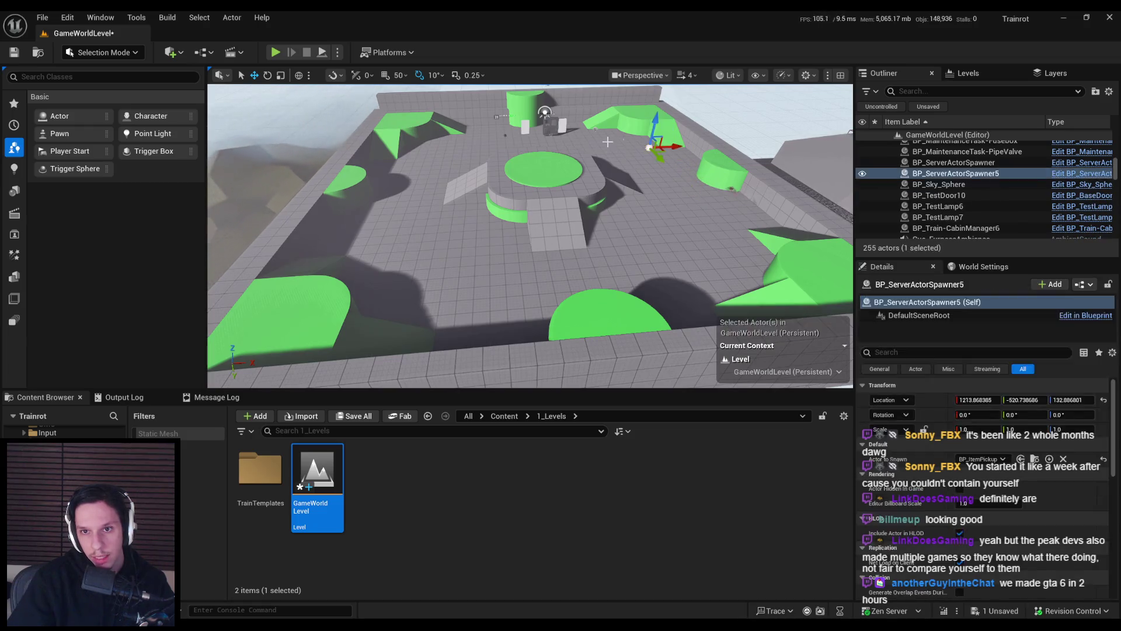
{"action": "key", "text": "Delete"}
{"action": "left_click", "coordinate": [595, 128]}
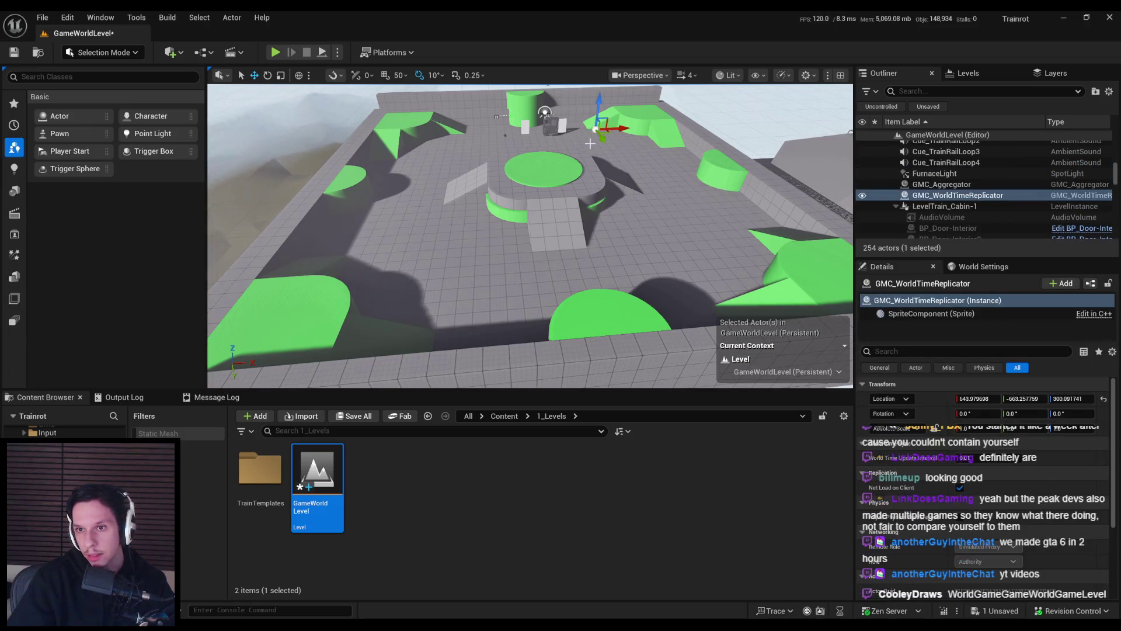
{"action": "key", "text": "Delete"}
- Delete the centre platform pieces: green disc, right wedge, green block and U-wall half
{"action": "left_click", "coordinate": [579, 177]}
{"action": "key", "text": "Delete"}
{"action": "left_click", "coordinate": [578, 181]}
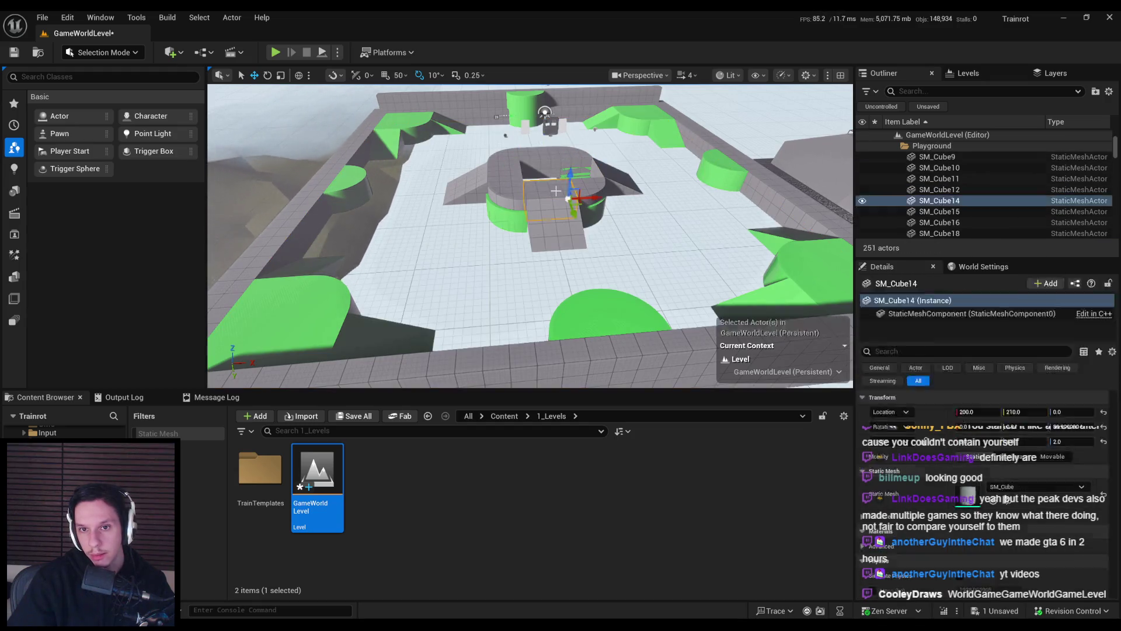
{"action": "key", "text": "Delete"}
{"action": "left_click", "coordinate": [584, 193]}
{"action": "key", "text": "Delete"}
{"action": "left_click", "coordinate": [619, 178]}
{"action": "key", "text": "Delete"}
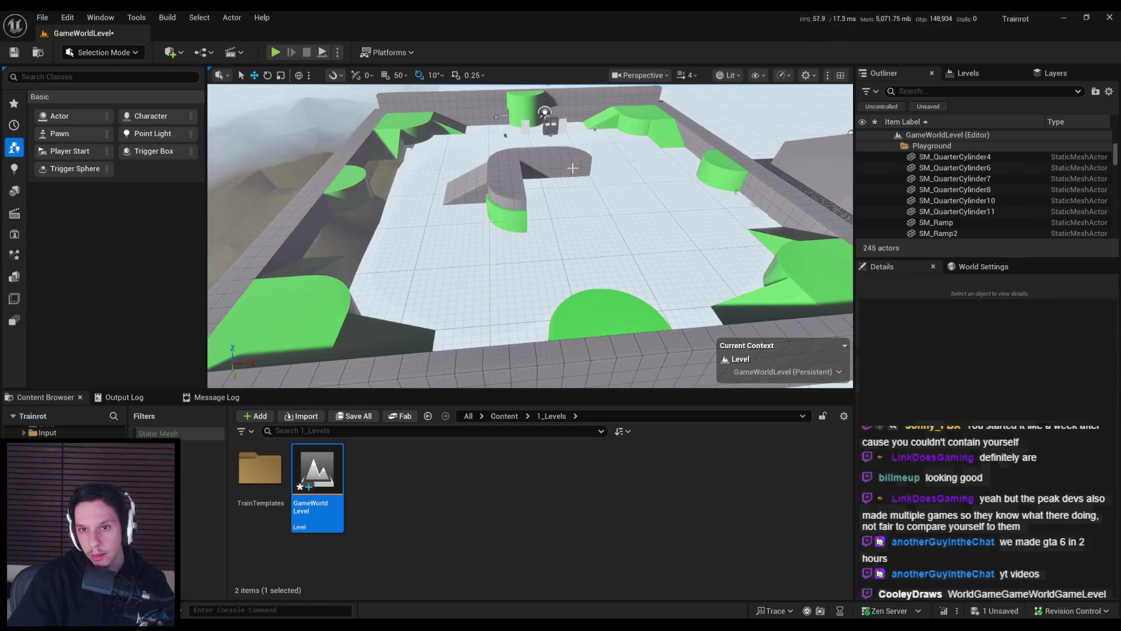
{"action": "left_click", "coordinate": [572, 163]}
{"action": "key", "text": "Delete"}
{"action": "left_click", "coordinate": [537, 166]}
{"action": "key", "text": "Delete"}
- Delete the centre grey block, left-side green cylinder pieces and top-left green wall
{"action": "key", "text": "Delete"}
{"action": "key", "text": "Delete"}
{"action": "key", "text": "Delete"}
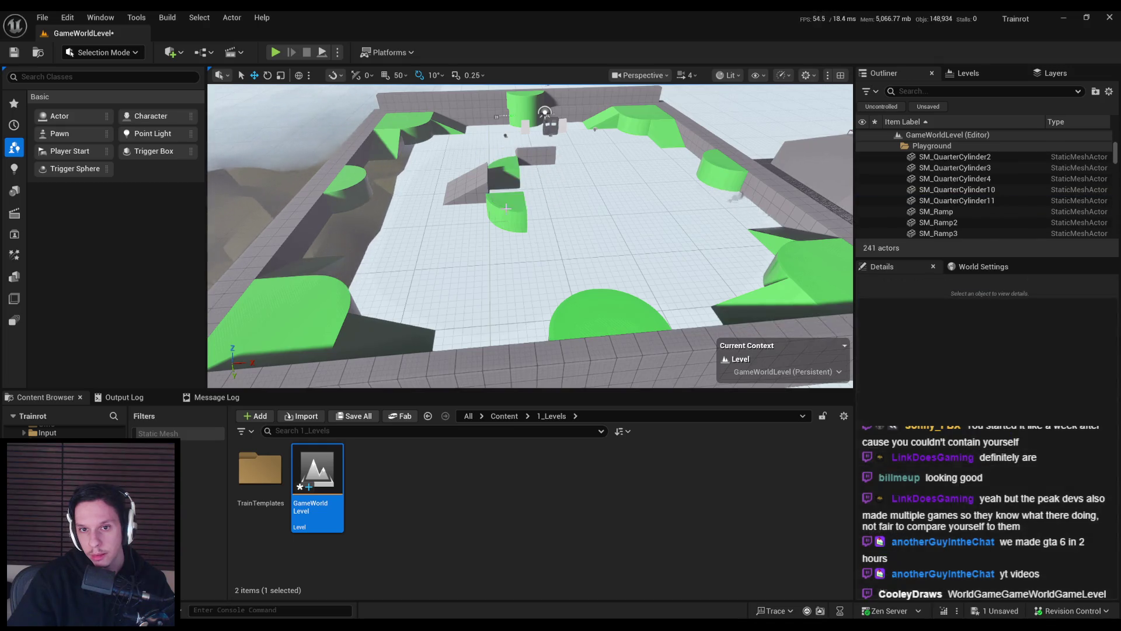
{"action": "left_click", "coordinate": [529, 161]}
{"action": "key", "text": "Delete"}
{"action": "left_click", "coordinate": [365, 192]}
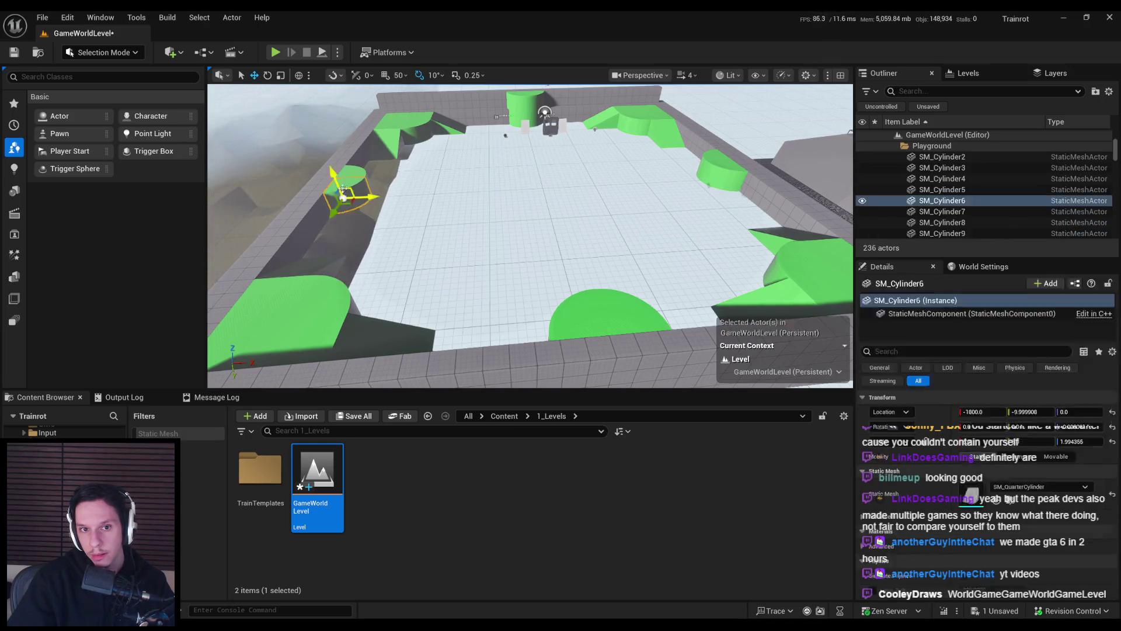
{"action": "key", "text": "Delete"}
{"action": "left_click", "coordinate": [366, 167]}
{"action": "key", "text": "Delete"}
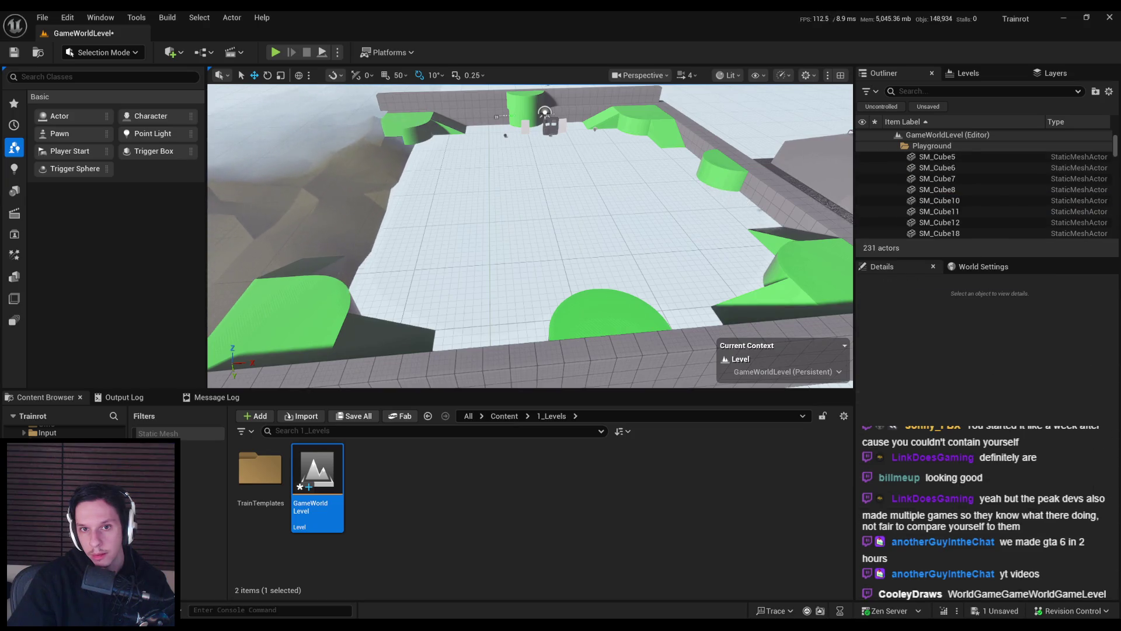
{"action": "left_click", "coordinate": [409, 124]}
{"action": "key", "text": "Delete"}
{"action": "left_click", "coordinate": [536, 117]}
- Delete the back grey wall pieces, a small actor and the server actor spawner
{"action": "key", "text": "Delete"}
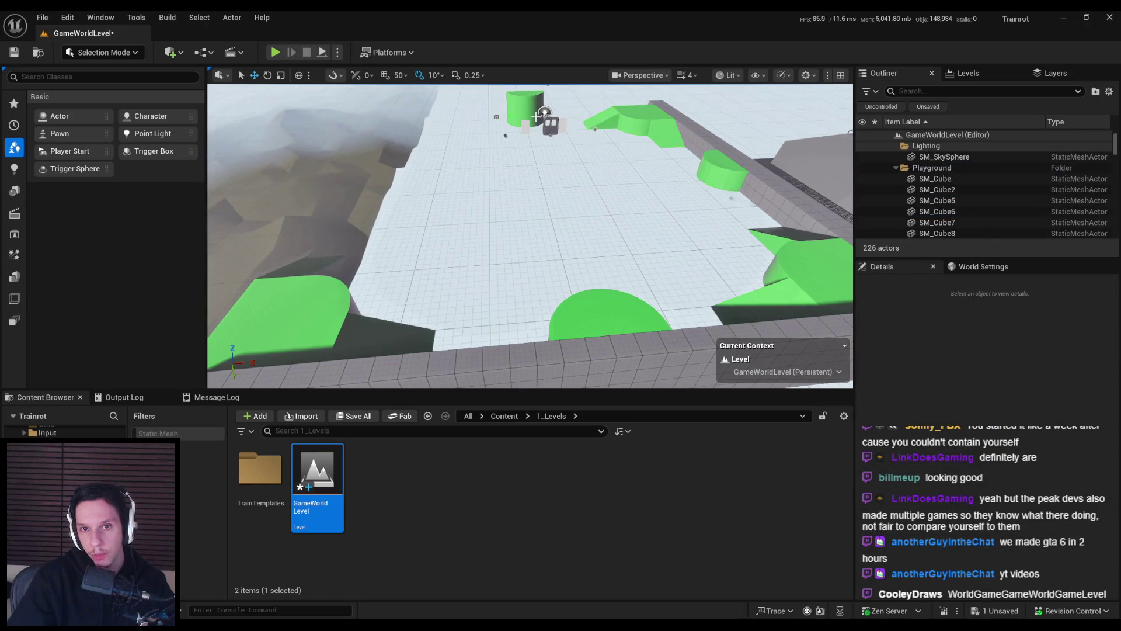
{"action": "left_click", "coordinate": [536, 117]}
{"action": "key", "text": "Delete"}
{"action": "left_click", "coordinate": [544, 119]}
{"action": "key", "text": "Delete"}
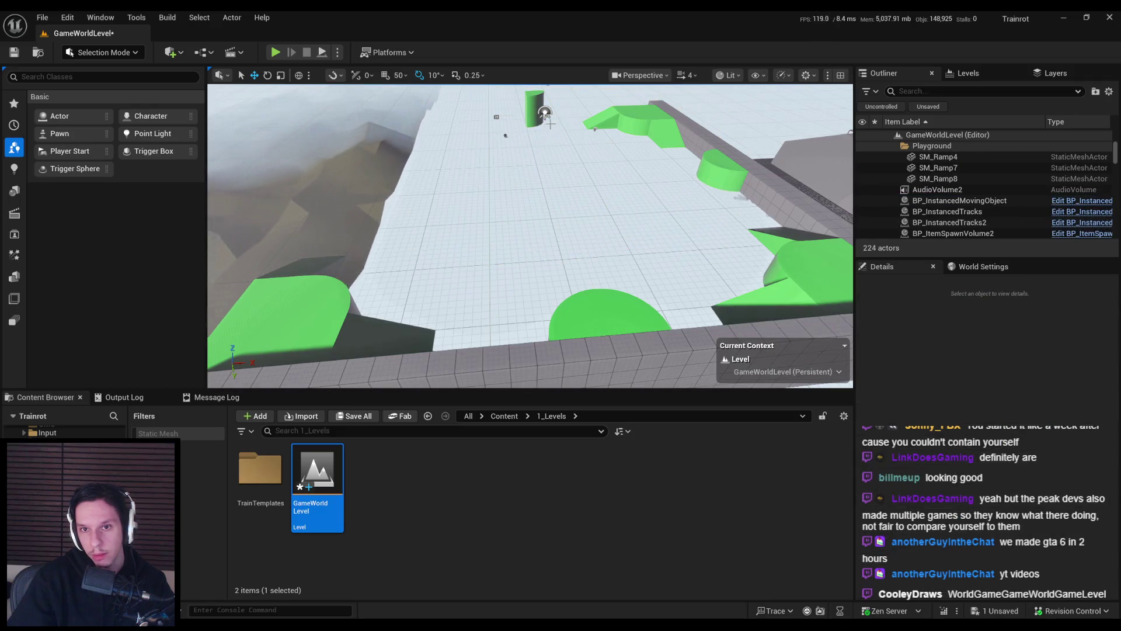
{"action": "left_click", "coordinate": [497, 117]}
{"action": "key", "text": "Delete"}
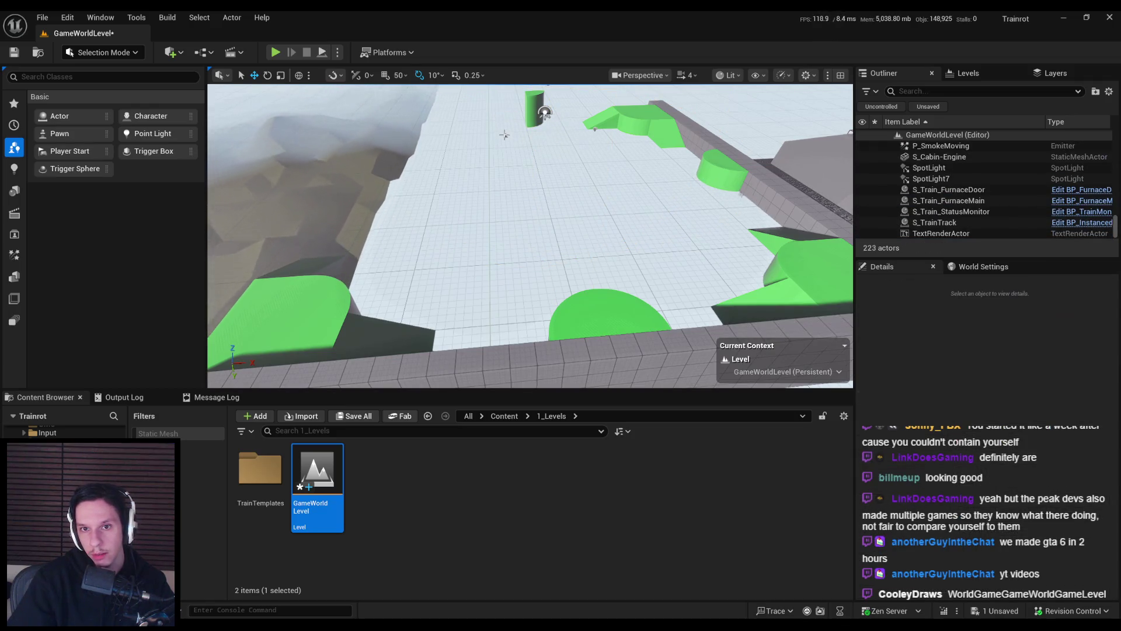
{"action": "left_click", "coordinate": [506, 135]}
{"action": "key", "text": "Delete"}
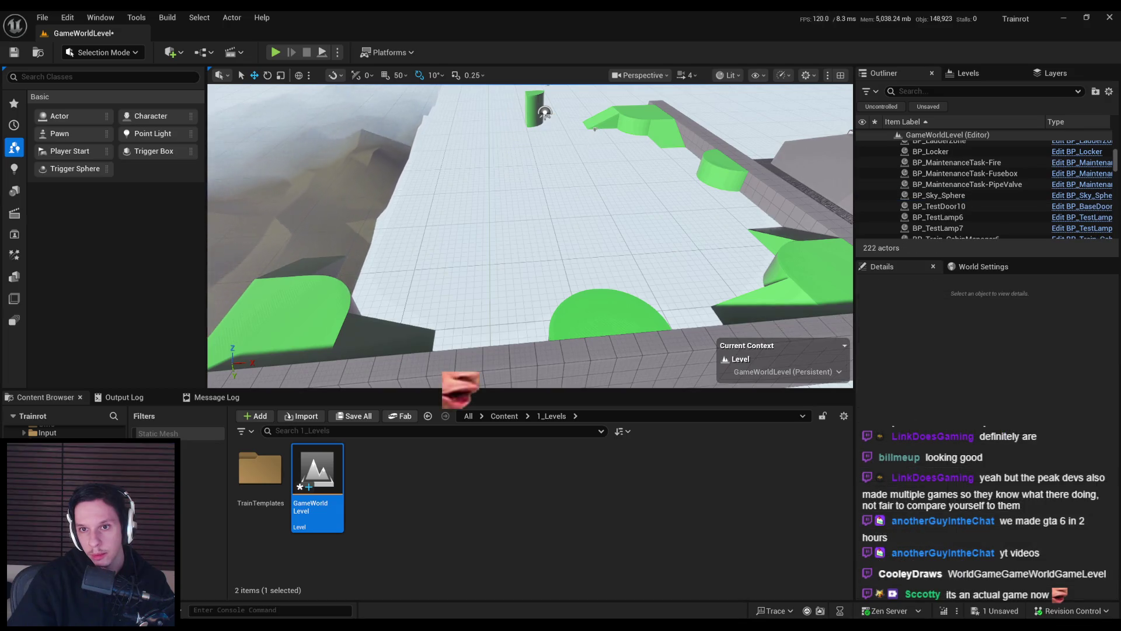
{"action": "left_click", "coordinate": [544, 113]}
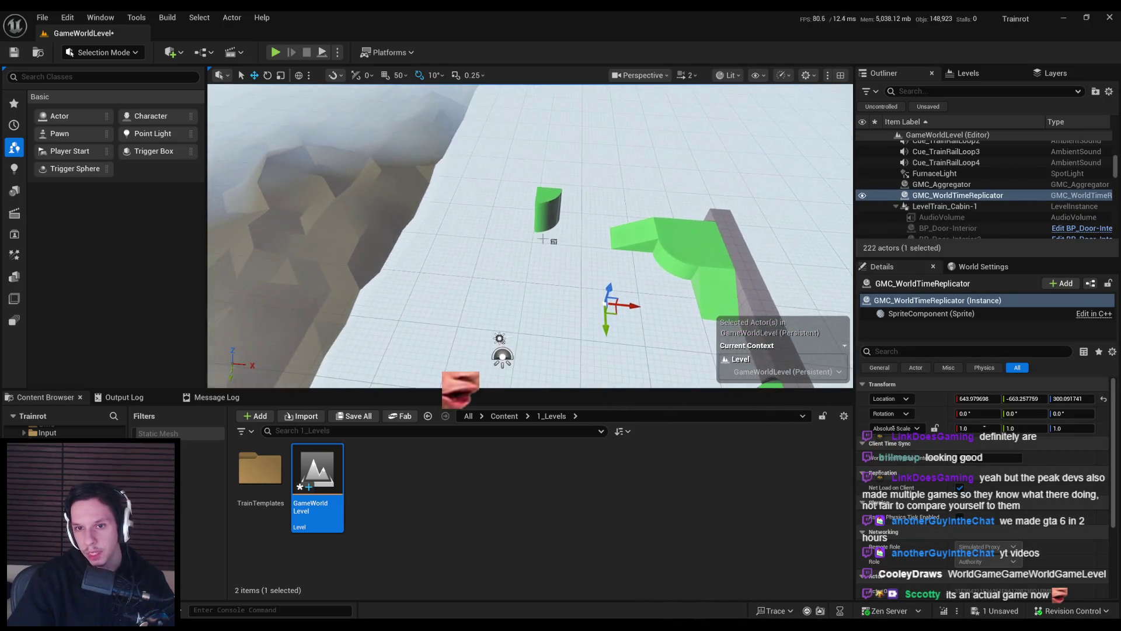
- Delete the green cylinder, green quarter pieces, small green cube and long grey beam
{"action": "left_click", "coordinate": [542, 238]}
{"action": "key", "text": "Delete"}
{"action": "left_click", "coordinate": [631, 240]}
{"action": "key", "text": "Delete"}
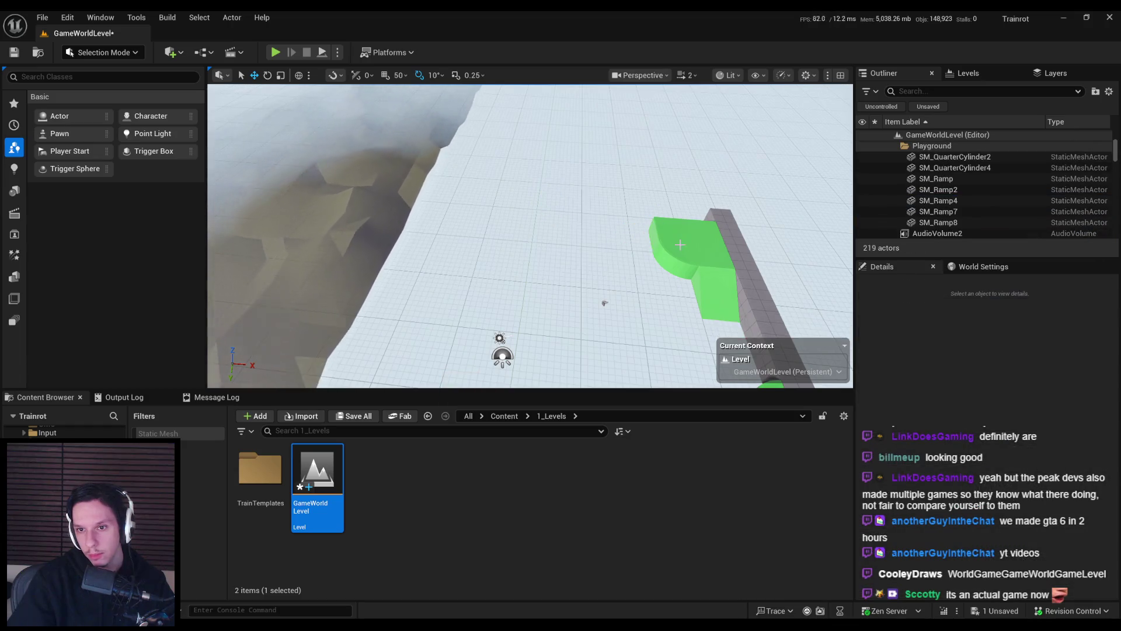
{"action": "left_click", "coordinate": [680, 245]}
{"action": "key", "text": "Delete"}
{"action": "left_click", "coordinate": [715, 291]}
{"action": "key", "text": "Delete"}
{"action": "left_click", "coordinate": [671, 233]}
{"action": "key", "text": "Delete"}
{"action": "left_click", "coordinate": [732, 247]}
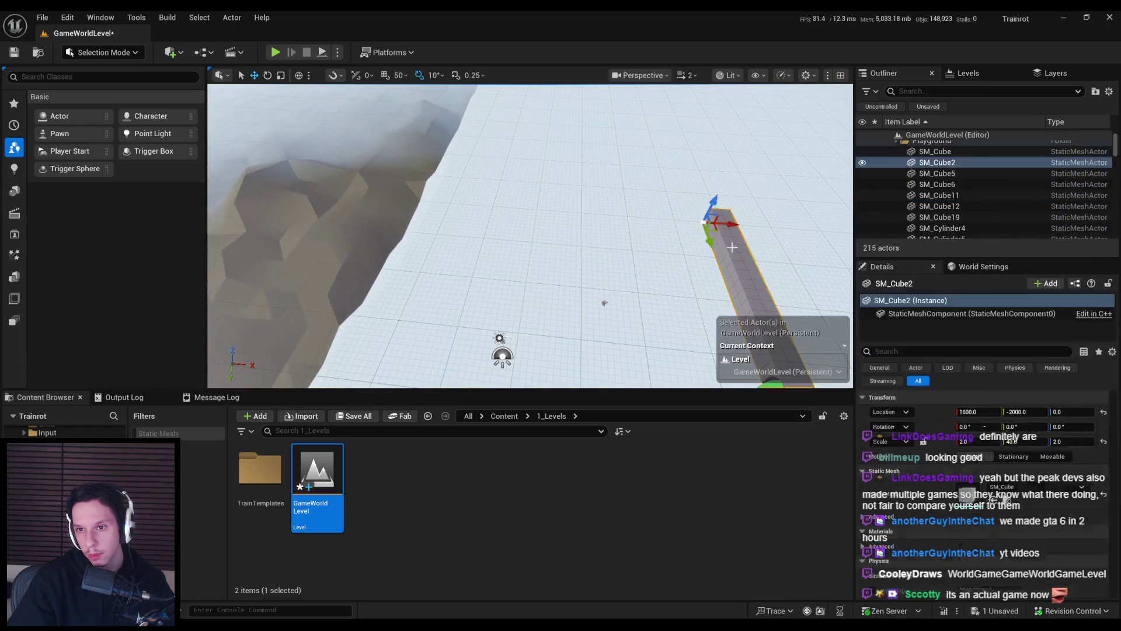
{"action": "key", "text": "Delete"}
- Delete more playground pieces, including the green L-shaped piece and green wedges
{"action": "left_click", "coordinate": [486, 245]}
{"action": "key", "text": "Delete"}
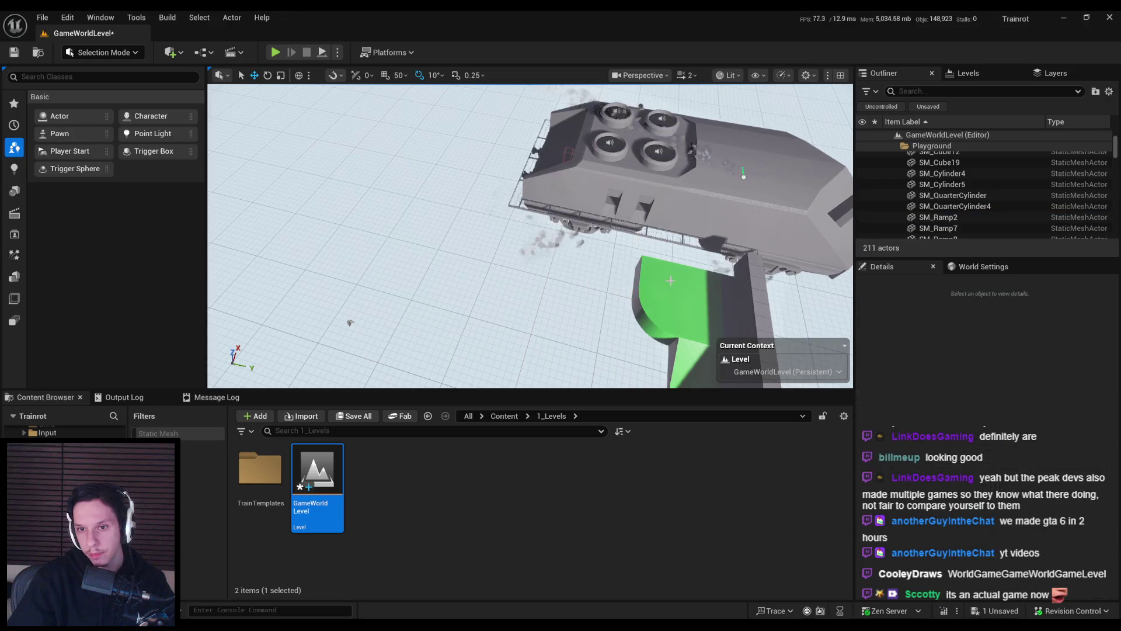
{"action": "left_click", "coordinate": [671, 281]}
{"action": "key", "text": "Delete"}
{"action": "left_click", "coordinate": [477, 253]}
{"action": "key", "text": "Delete"}
{"action": "left_click", "coordinate": [511, 260]}
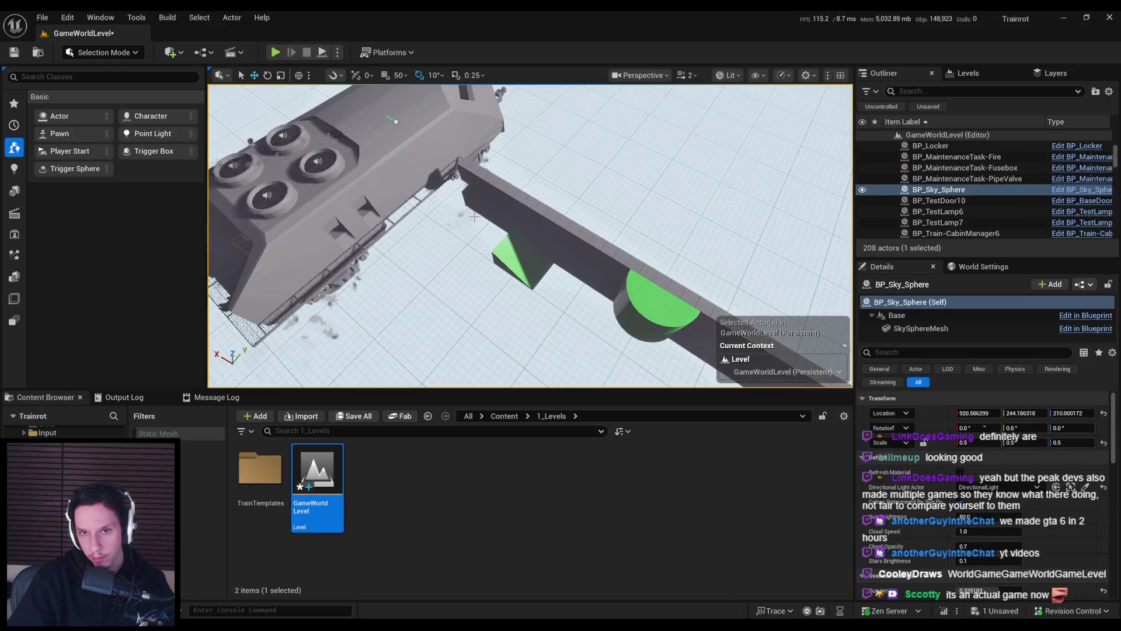
{"action": "key", "text": "Delete"}
{"action": "left_click", "coordinate": [514, 251]}
{"action": "key", "text": "Delete"}
- Delete the last playground pieces, including the remaining ramp and final green piece
{"action": "left_click", "coordinate": [534, 214]}
{"action": "key", "text": "Delete"}
{"action": "left_click", "coordinate": [513, 250]}
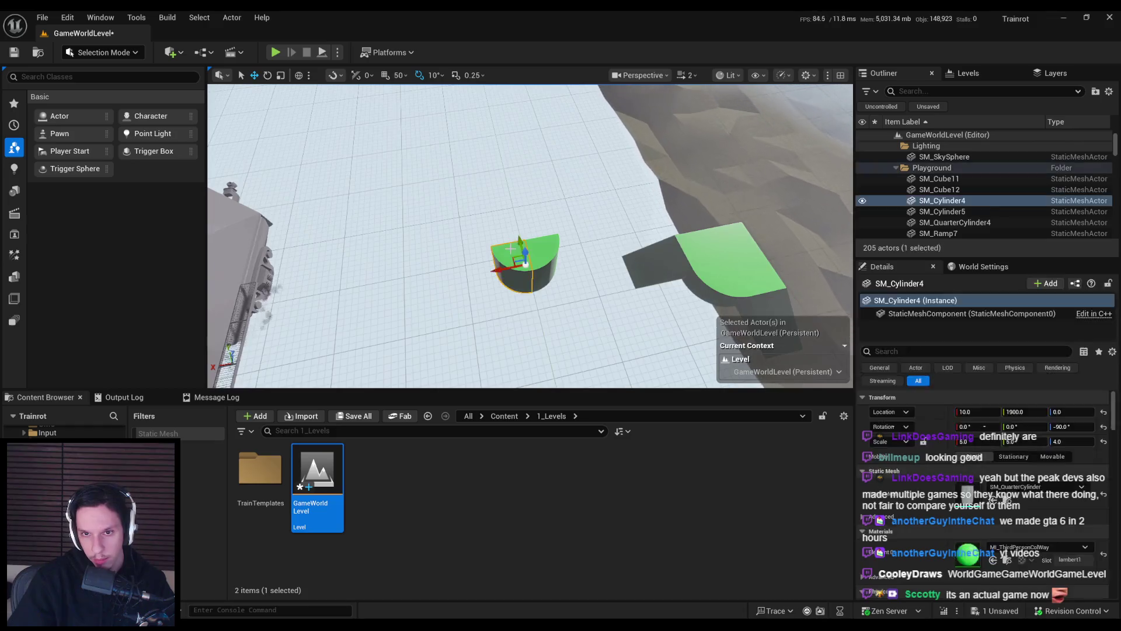
{"action": "key", "text": "Delete"}
{"action": "left_click", "coordinate": [666, 246]}
{"action": "key", "text": "Delete"}
{"action": "left_click", "coordinate": [726, 313]}
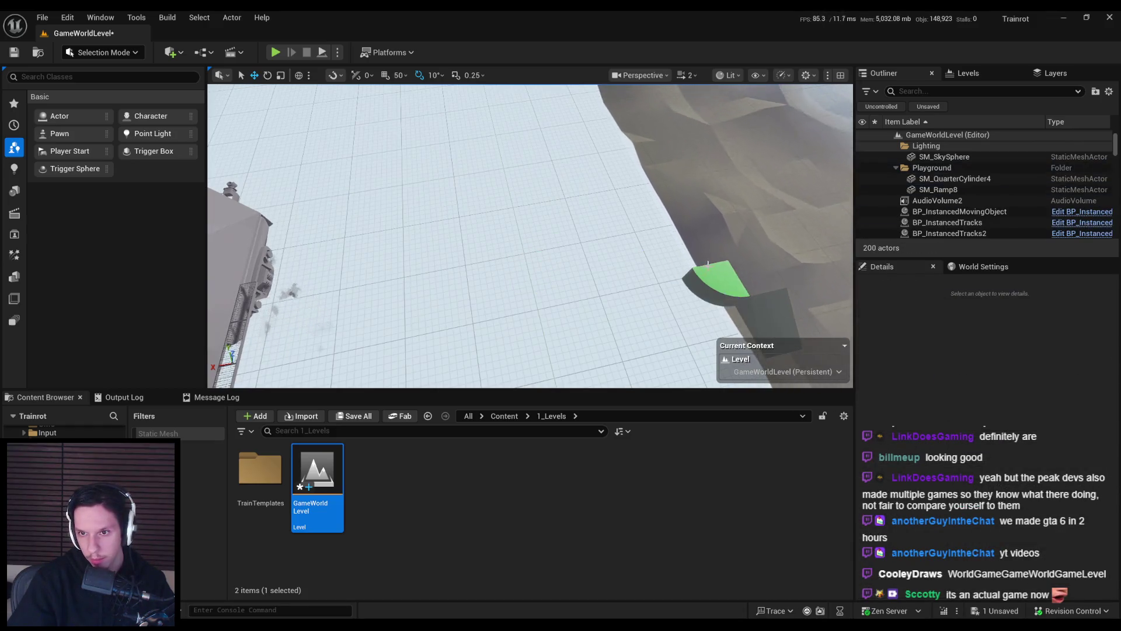
{"action": "key", "text": "Delete"}
- Select the SkyLight and DirectionalLight, undoing the world time replicator's addition
{"action": "mouse_move", "coordinate": [526, 233]}
{"action": "left_mouse_down"}
{"action": "mouse_move", "coordinate": [636, 298]}
{"action": "mouse_move", "coordinate": [649, 234]}
{"action": "left_mouse_up"}
{"action": "left_click", "coordinate": [543, 243]}
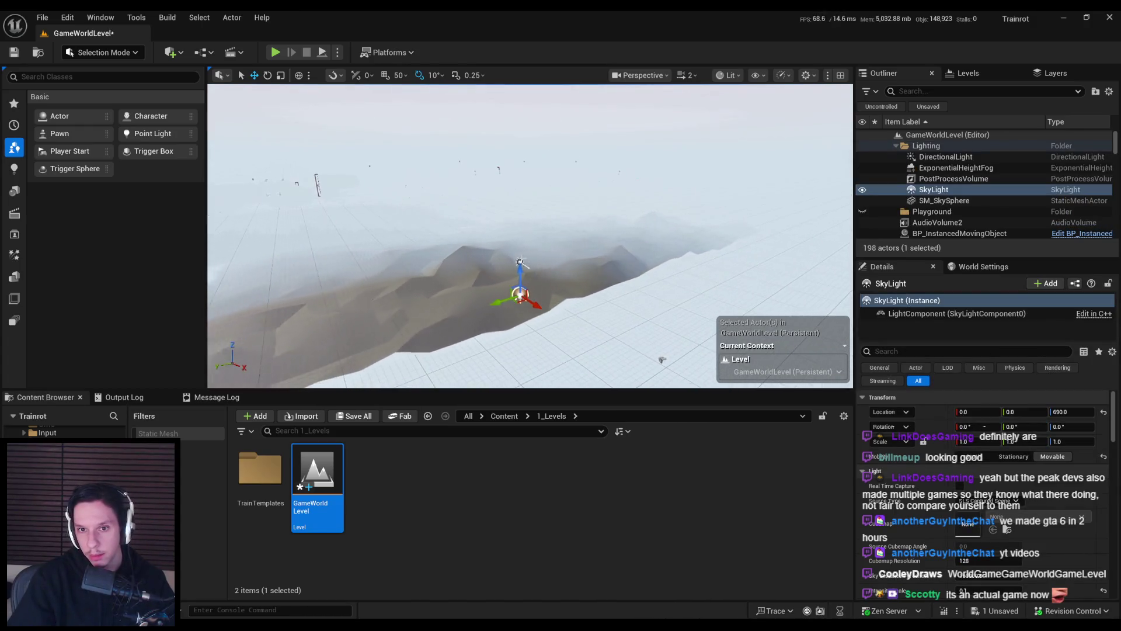
{"action": "left_click", "coordinate": [519, 261], "text": "ctrl"}
{"action": "left_click", "coordinate": [663, 361], "text": "ctrl"}
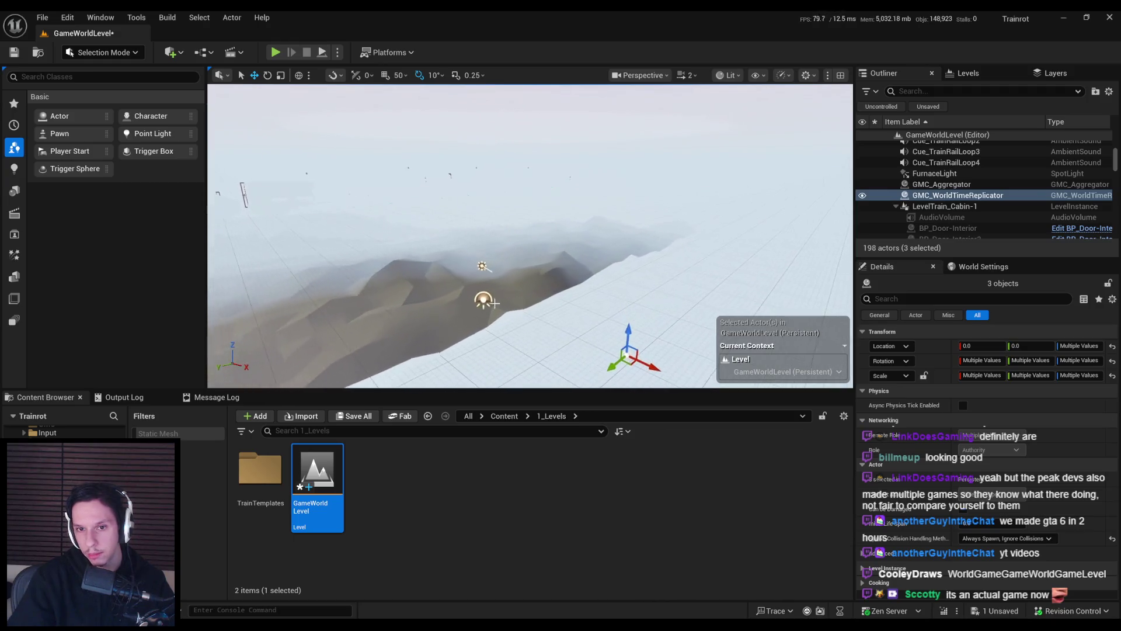
{"action": "key", "text": "ctrl+z"}
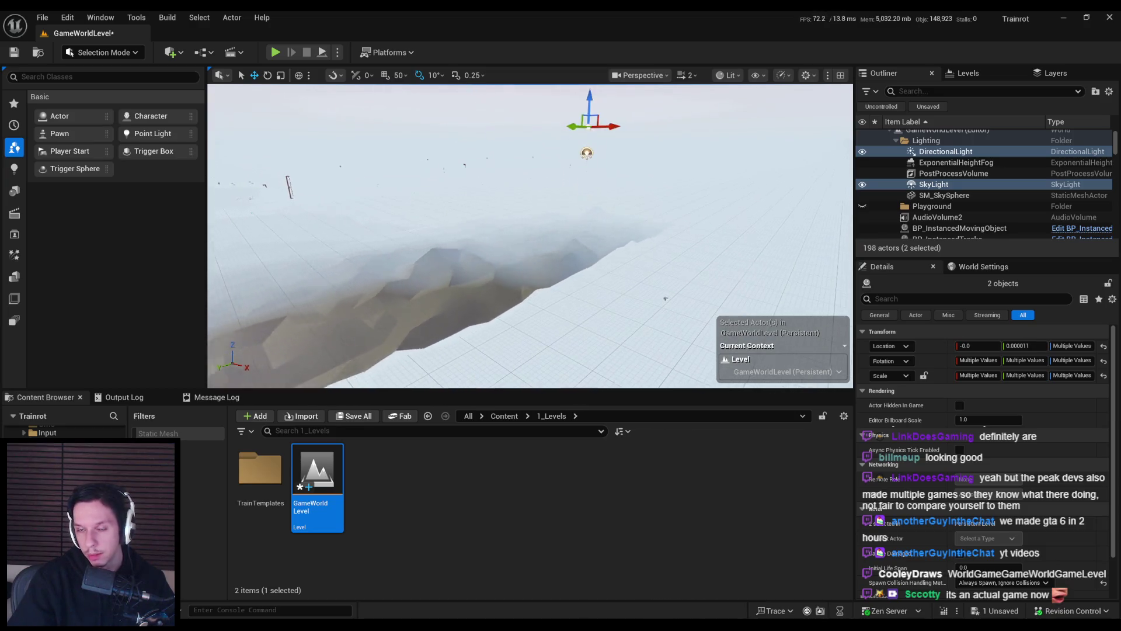
- Set the LevelTrain_MainEngine level instance's Location X to 0
{"action": "left_click", "coordinate": [653, 283]}
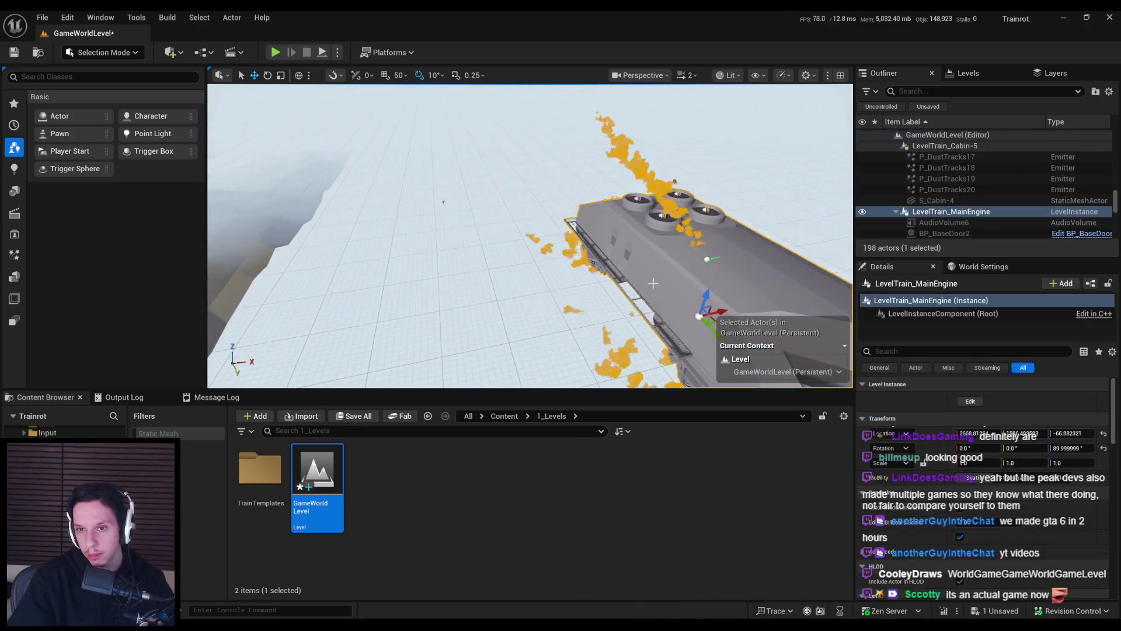
{"action": "mouse_move", "coordinate": [716, 312]}
{"action": "left_mouse_down"}
{"action": "mouse_move", "coordinate": [677, 298]}
{"action": "mouse_move", "coordinate": [327, 311]}
{"action": "left_mouse_up"}
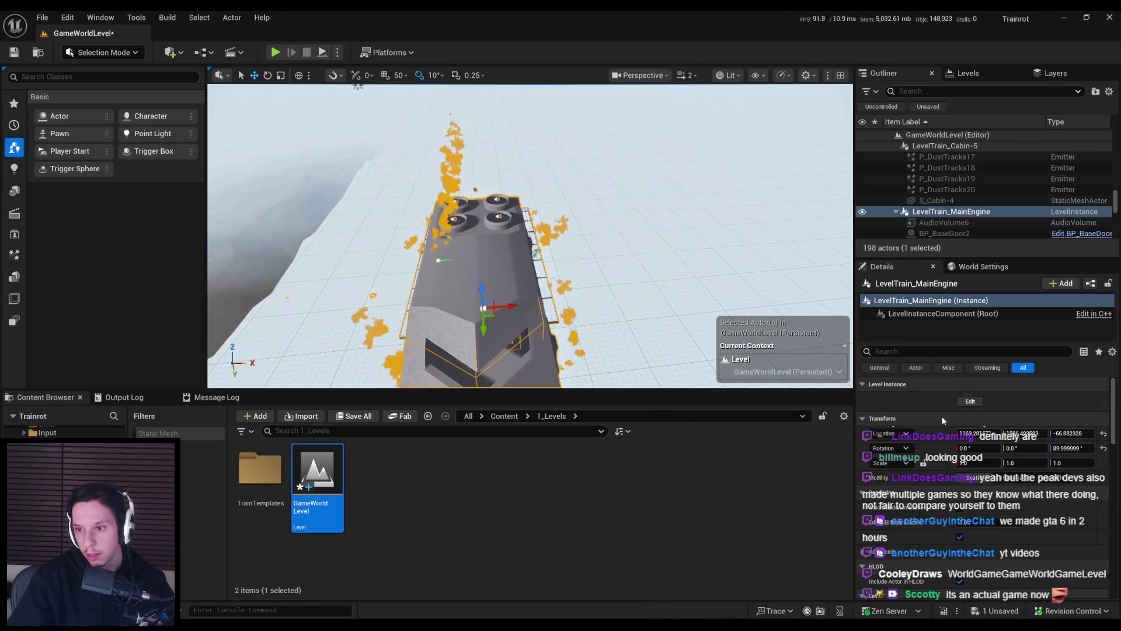
{"action": "left_click", "coordinate": [977, 432]}
{"action": "type", "text": "0"}
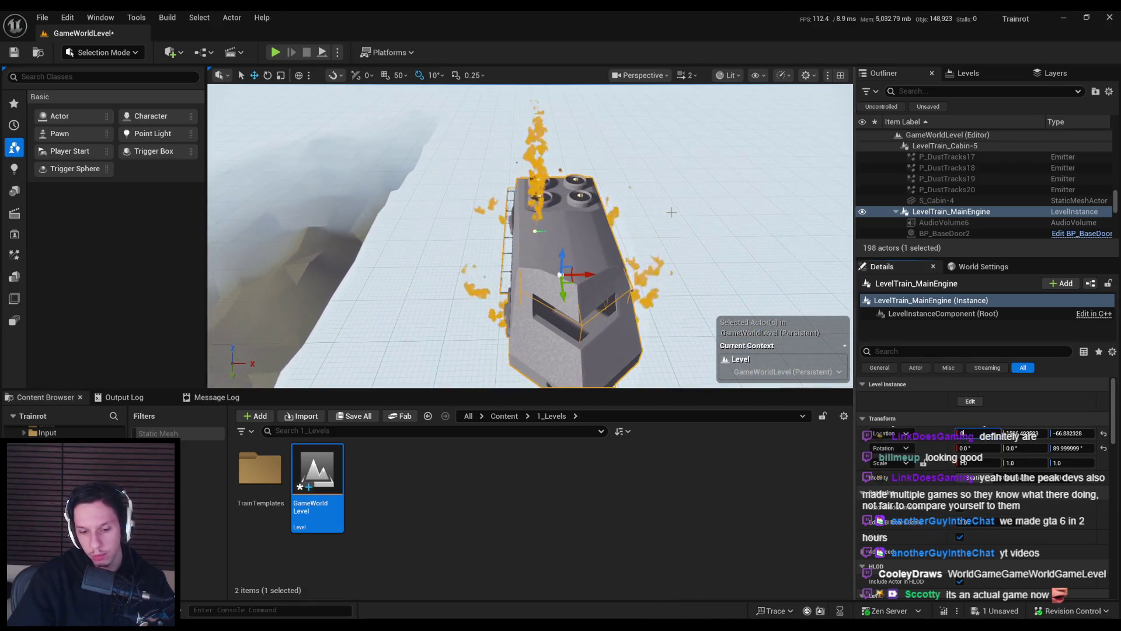
{"action": "key", "text": "Return"}
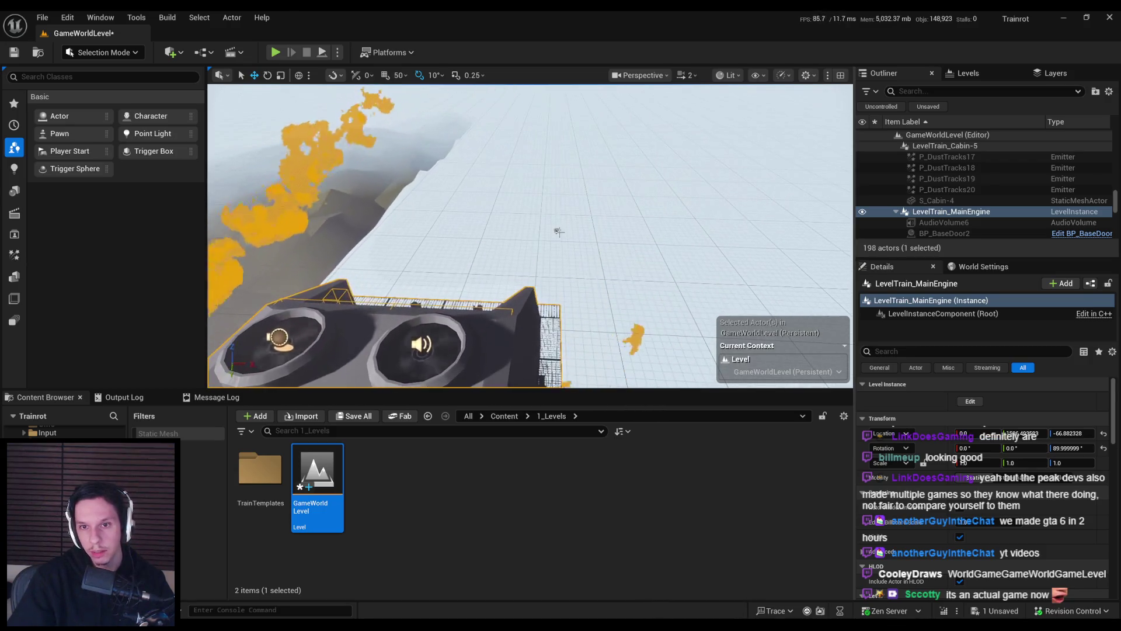
- Inspect GMC_WorldTimeReplicator, GMC_Aggregator, BP_Sky_Sphere and the S_Cabin-Engine mesh
{"action": "left_click", "coordinate": [559, 232]}
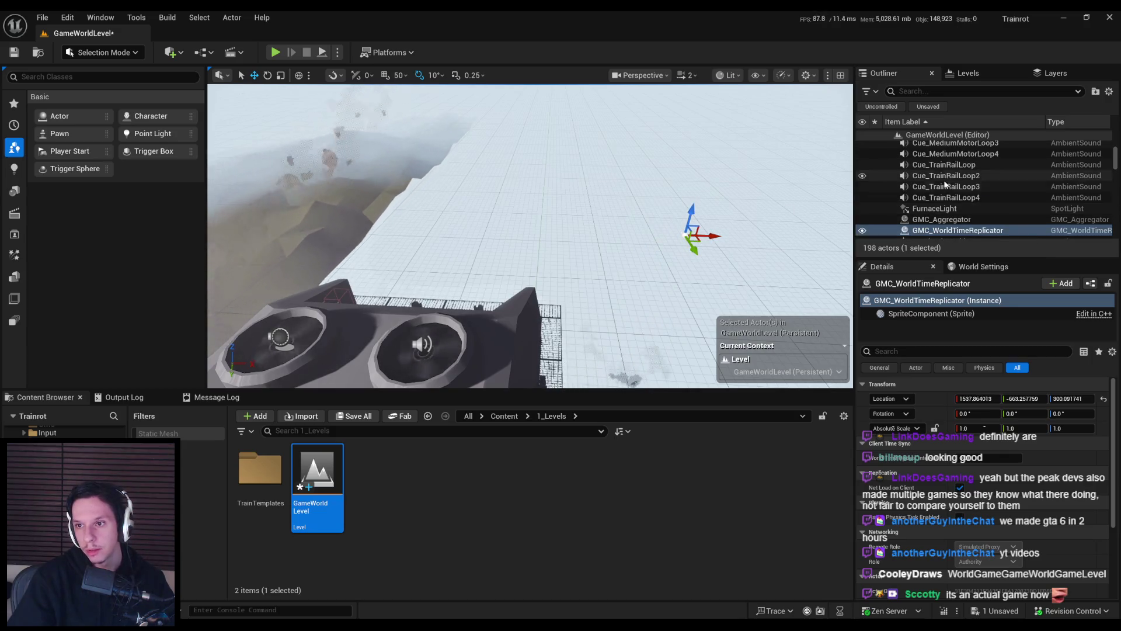
{"action": "left_click", "coordinate": [546, 254]}
{"action": "left_click_drag", "start_coordinate": [546, 254], "coordinate": [479, 226]}
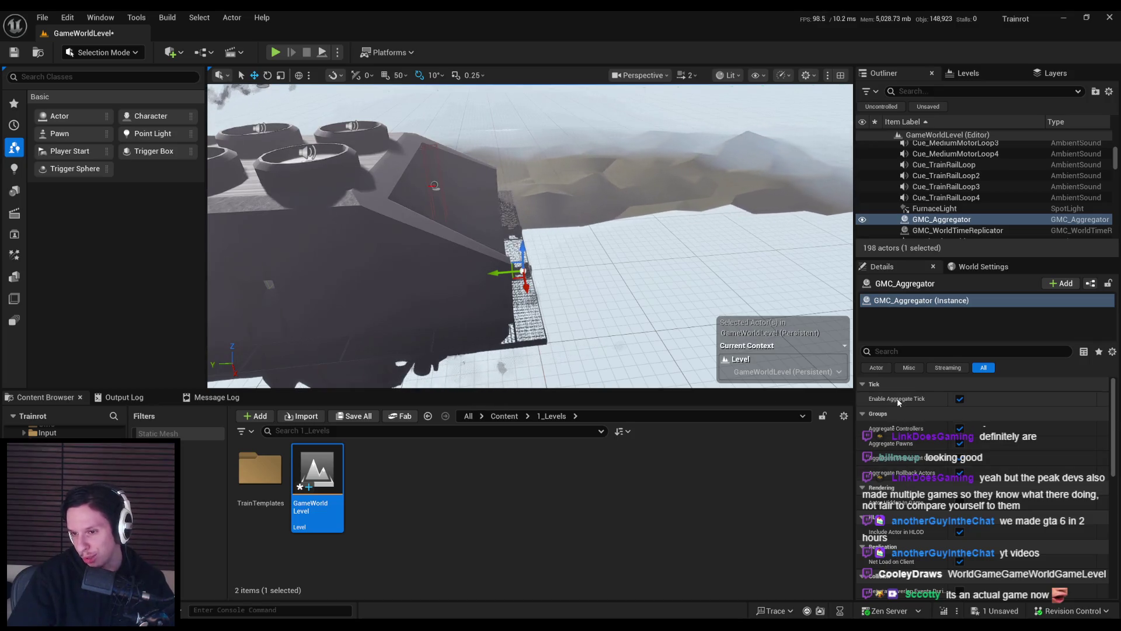
{"action": "mouse_move", "coordinate": [899, 403]}
{"action": "scroll", "coordinate": [896, 421], "scroll_direction": "down", "scroll_amount": 5}
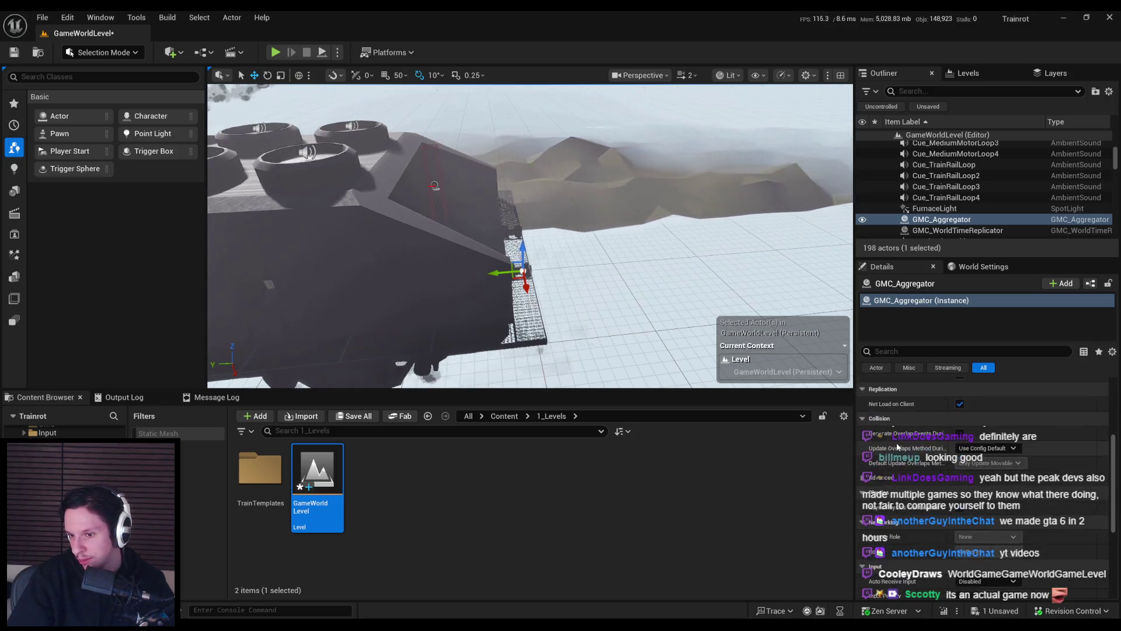
{"action": "scroll", "coordinate": [526, 234], "scroll_direction": "down", "scroll_amount": 3}
{"action": "left_click", "coordinate": [590, 296]}
{"action": "mouse_move", "coordinate": [590, 296]}
{"action": "left_mouse_down"}
{"action": "mouse_move", "coordinate": [526, 283]}
{"action": "mouse_move", "coordinate": [502, 318]}
{"action": "mouse_move", "coordinate": [523, 295]}
{"action": "mouse_move", "coordinate": [514, 304]}
{"action": "mouse_move", "coordinate": [533, 306]}
{"action": "mouse_move", "coordinate": [666, 140]}
{"action": "left_mouse_up"}
{"action": "left_click", "coordinate": [526, 291]}
{"action": "left_click", "coordinate": [533, 305]}
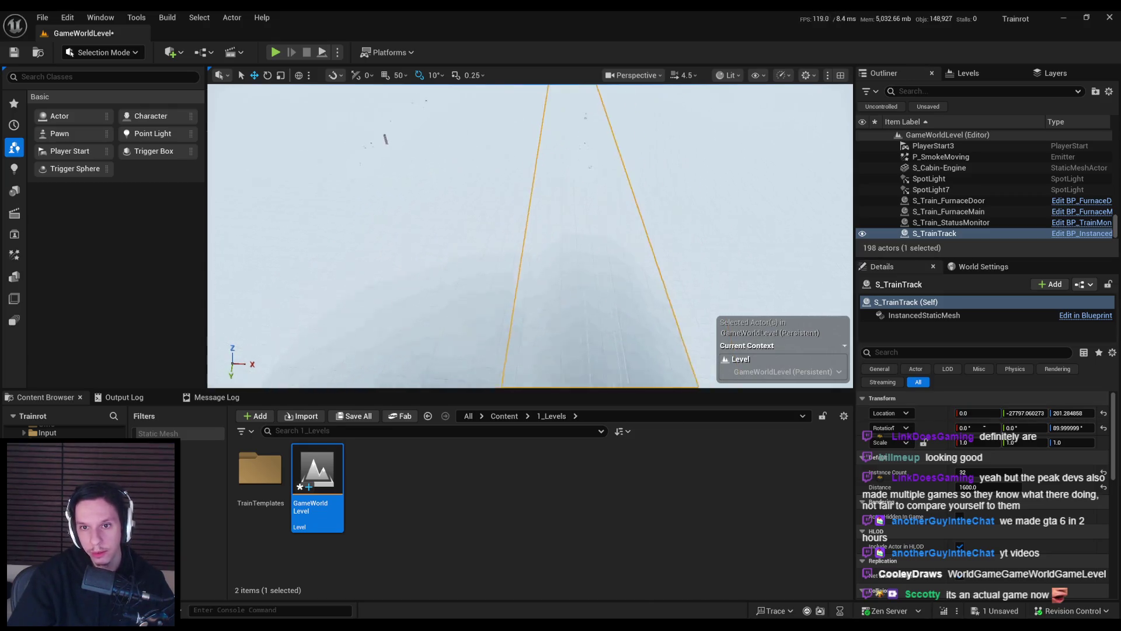
{"action": "left_click_drag", "start_coordinate": [546, 114], "coordinate": [563, 230]}
{"action": "left_click", "coordinate": [534, 230]}
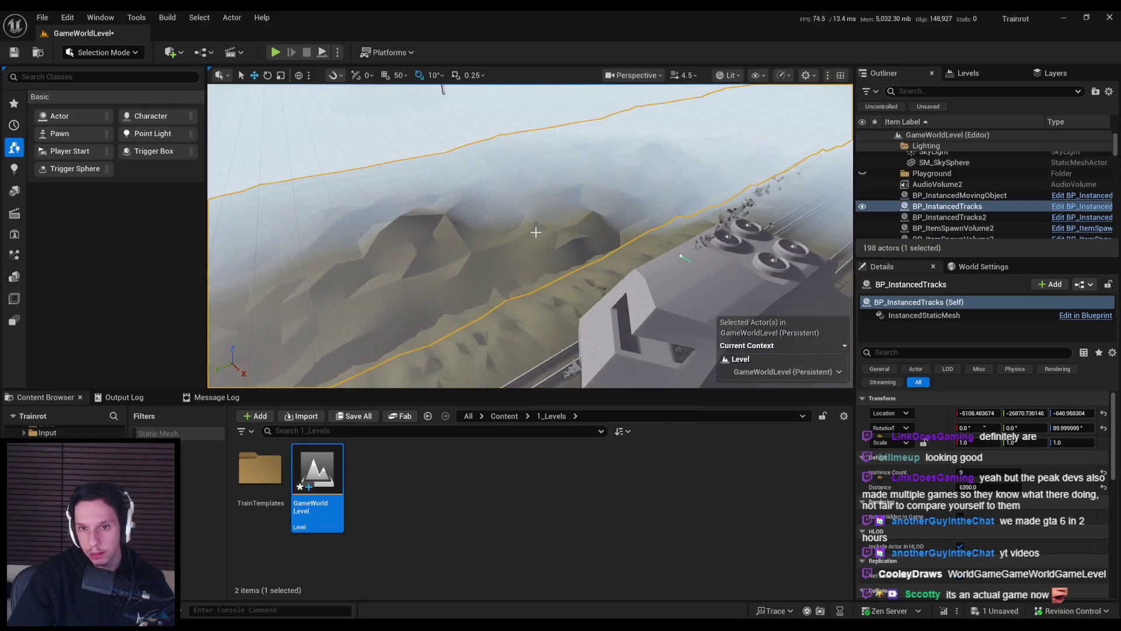
{"action": "left_click", "coordinate": [430, 232], "text": "ctrl"}
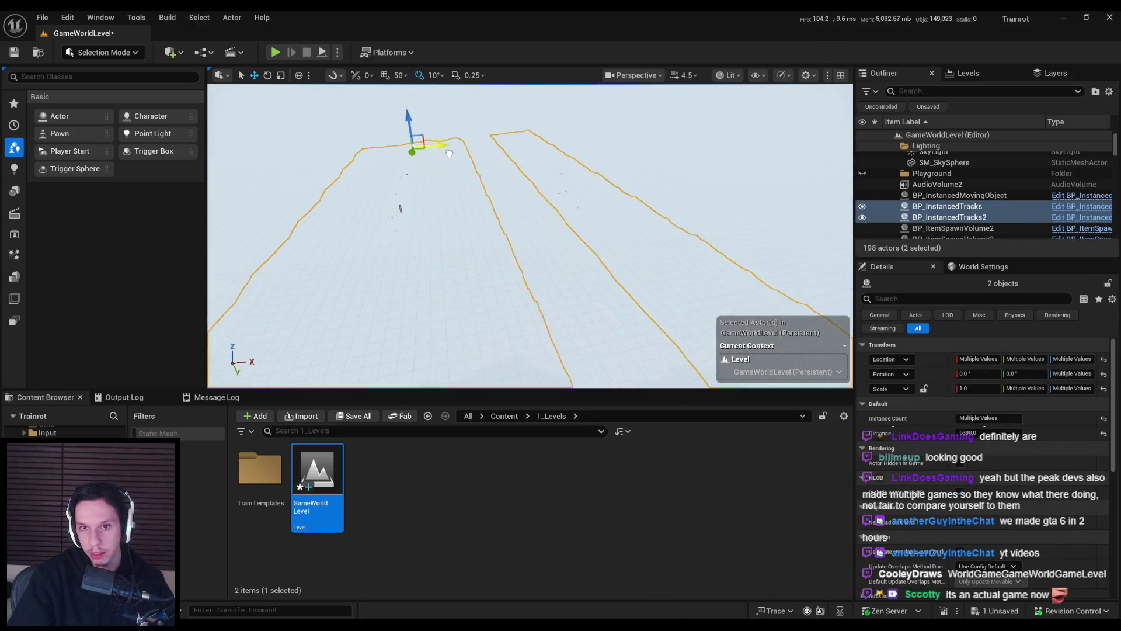
{"action": "scroll", "coordinate": [520, 199], "scroll_direction": "down", "scroll_amount": 2}
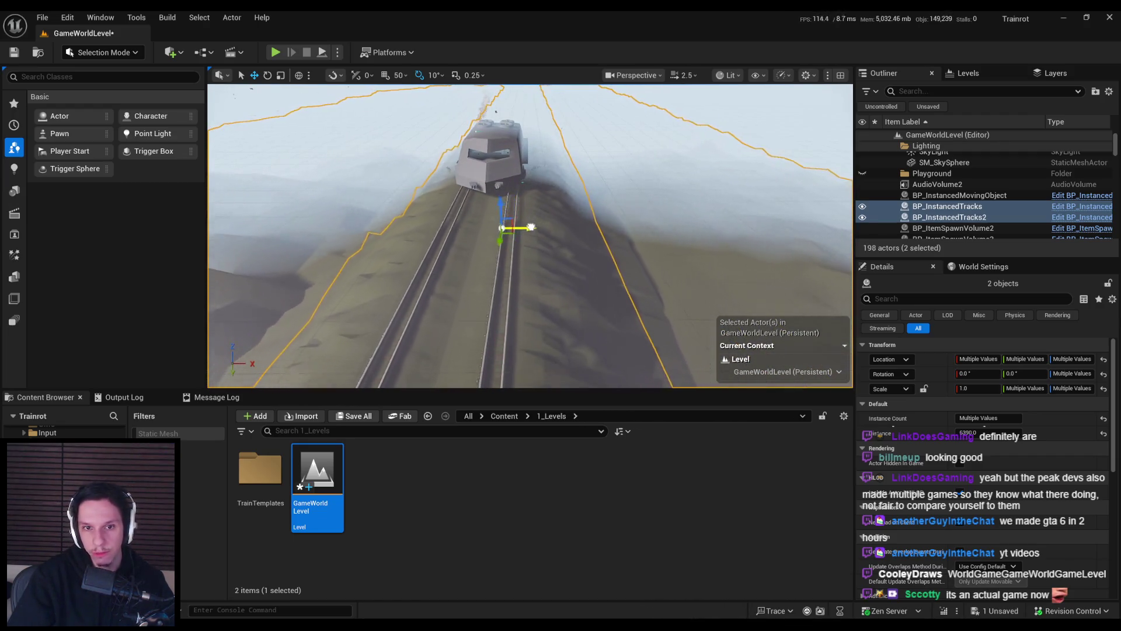
{"action": "mouse_move", "coordinate": [533, 238]}
{"action": "left_mouse_down"}
{"action": "mouse_move", "coordinate": [508, 230]}
{"action": "mouse_move", "coordinate": [534, 240]}
{"action": "mouse_move", "coordinate": [534, 222]}
{"action": "mouse_move", "coordinate": [508, 228]}
{"action": "mouse_move", "coordinate": [499, 236]}
{"action": "mouse_move", "coordinate": [513, 240]}
{"action": "mouse_move", "coordinate": [485, 251]}
{"action": "left_mouse_up"}
{"action": "left_click", "coordinate": [958, 195]}
{"action": "left_click", "coordinate": [971, 403]}
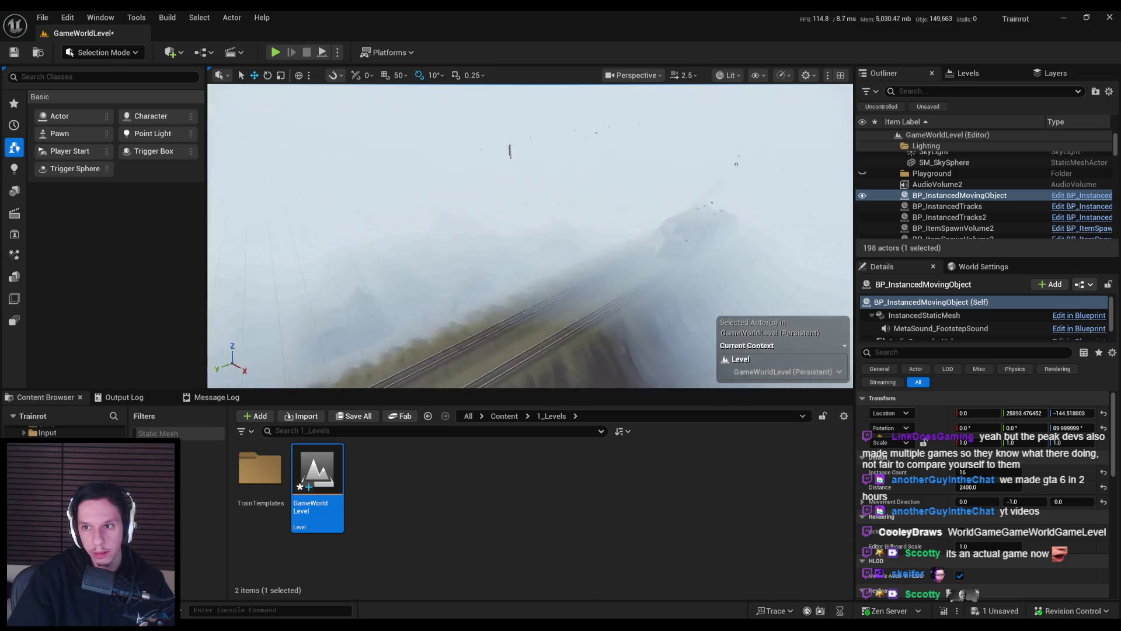
{"action": "left_click_drag", "start_coordinate": [485, 251], "coordinate": [502, 246]}
- Focus on the LevelTrain_Cabin-1 car and delete it
{"action": "left_click", "coordinate": [655, 253]}
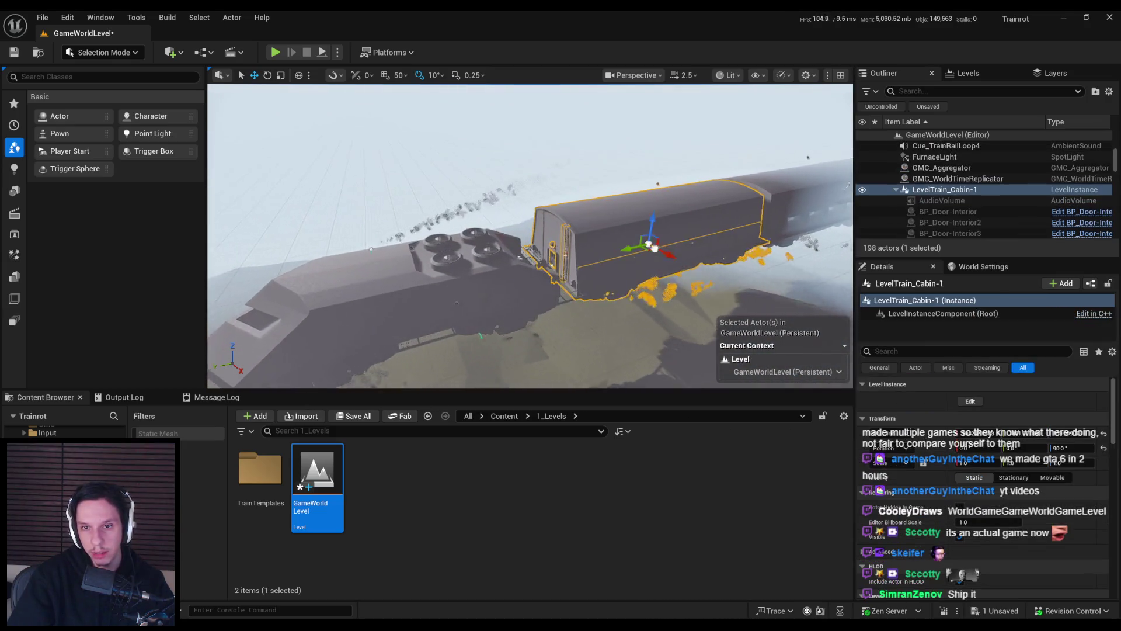
{"action": "key", "text": "f"}
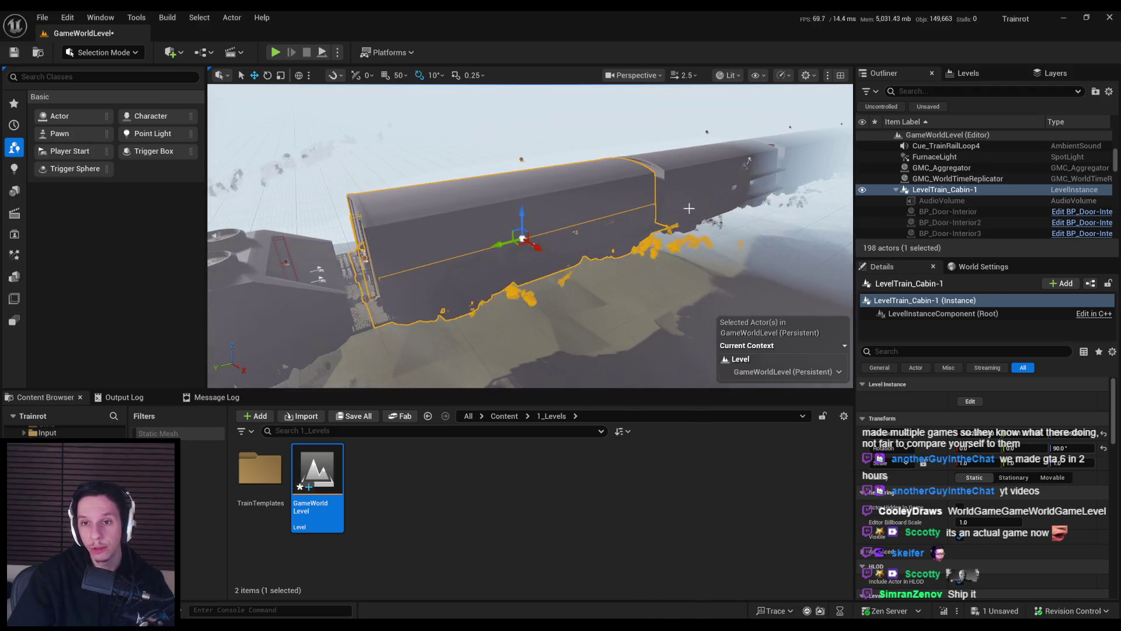
{"action": "key", "text": "Delete"}
{"action": "left_click", "coordinate": [555, 225]}
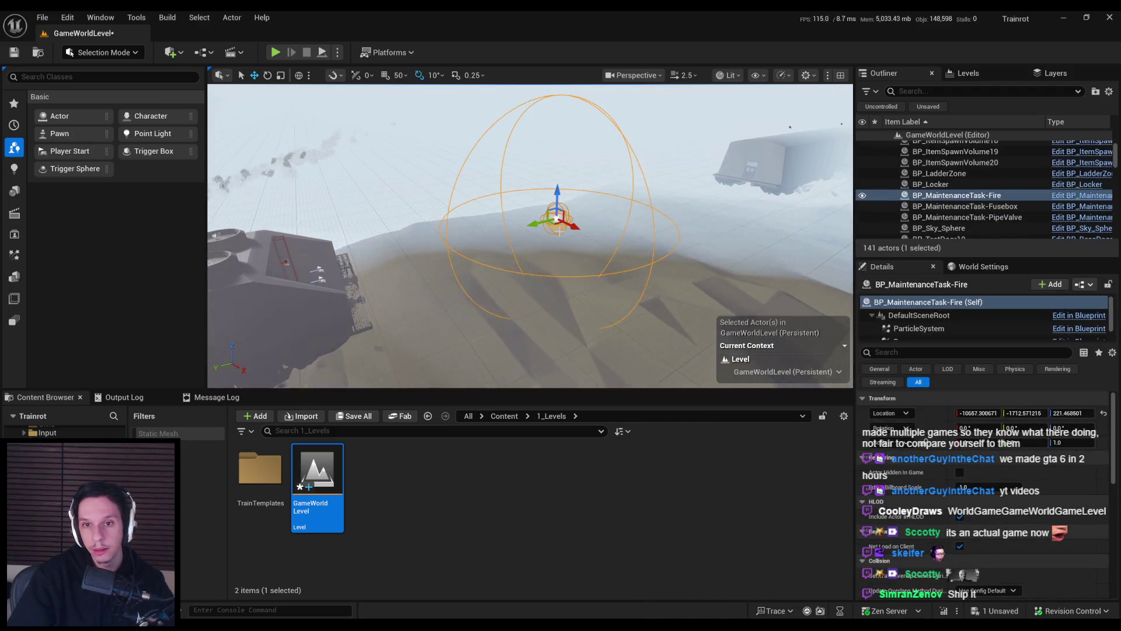
{"action": "key", "text": "Escape"}
- Delete the LevelTrain_Cabin-3 car, leaving the S_Cabin-Engine car selected
{"action": "left_click", "coordinate": [560, 228]}
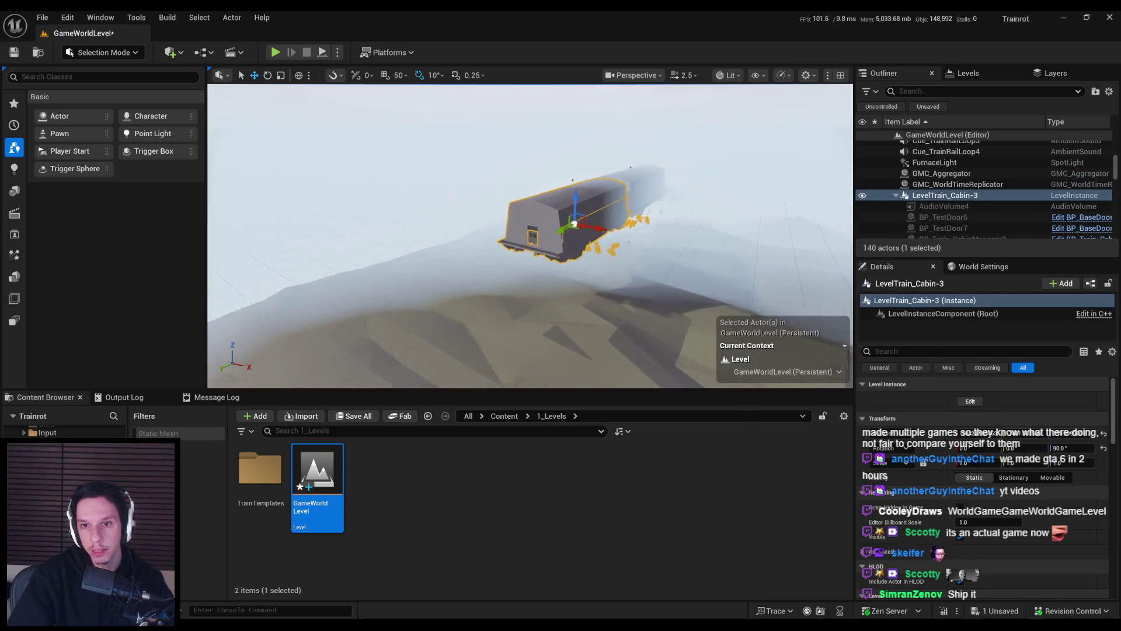
{"action": "key", "text": "Delete"}
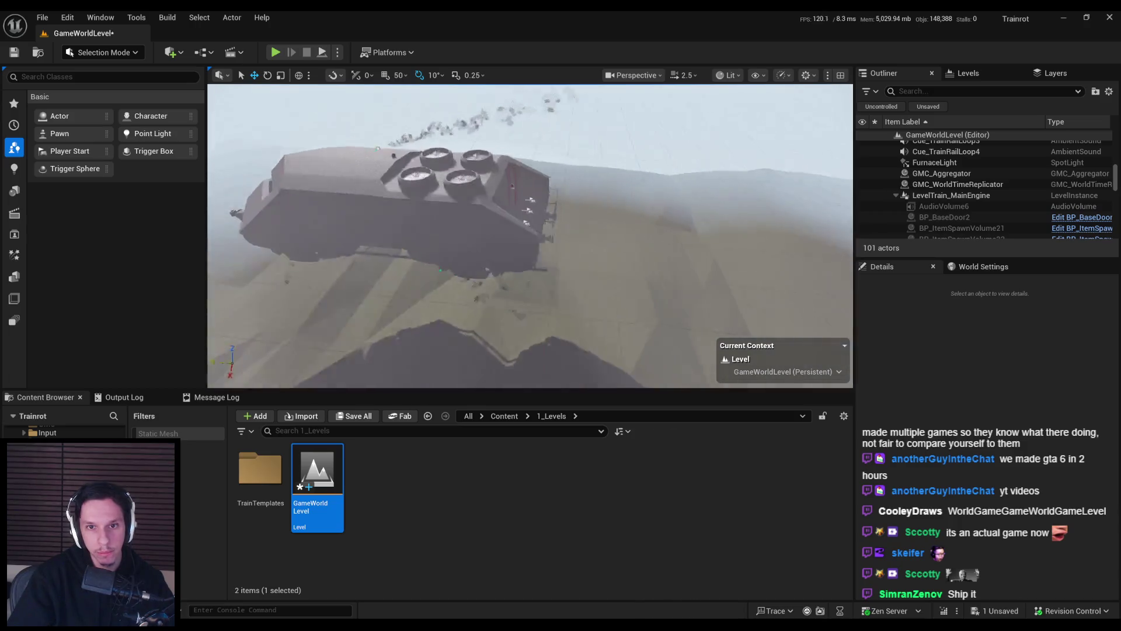
{"action": "left_click", "coordinate": [496, 235]}
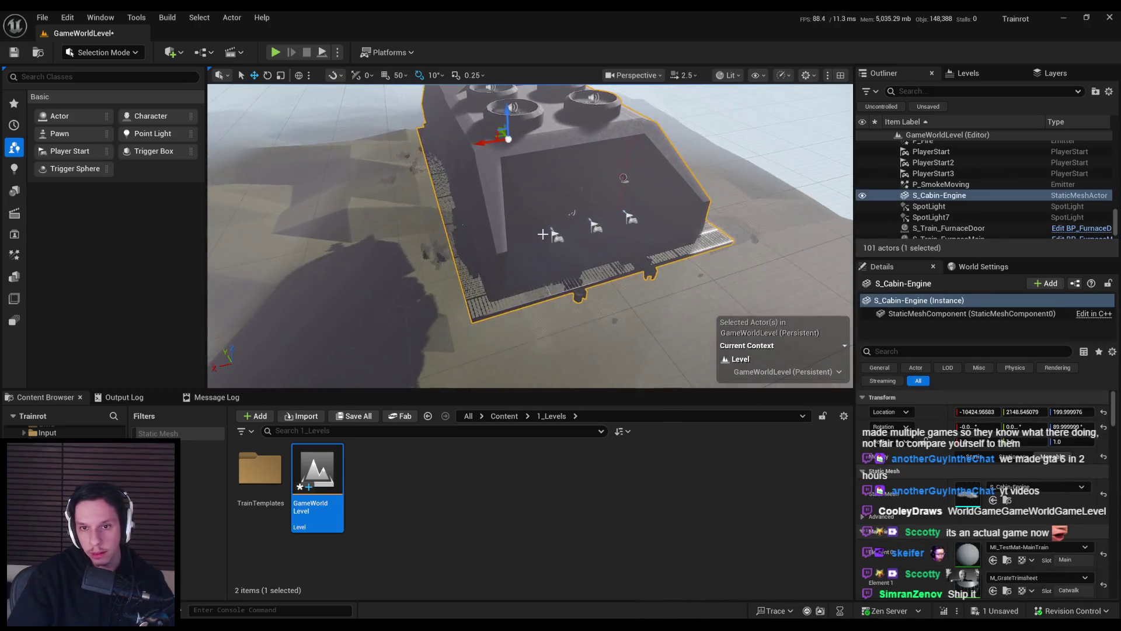
- Move PlayerStart, PlayerStart2 and PlayerStart3 onto the engine car's rear deck
{"action": "left_click", "coordinate": [557, 236]}
{"action": "left_click", "coordinate": [597, 228], "text": "ctrl"}
{"action": "left_click", "coordinate": [630, 217], "text": "ctrl"}
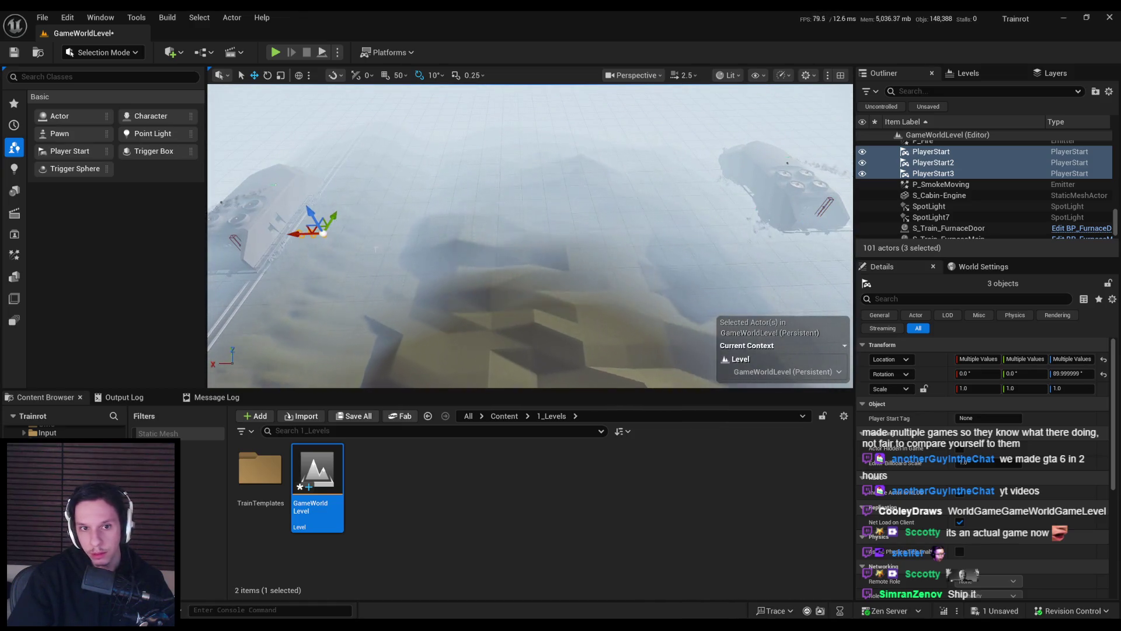
{"action": "mouse_move", "coordinate": [712, 209]}
{"action": "left_mouse_down"}
{"action": "mouse_move", "coordinate": [570, 251]}
{"action": "mouse_move", "coordinate": [562, 267]}
{"action": "left_mouse_up"}
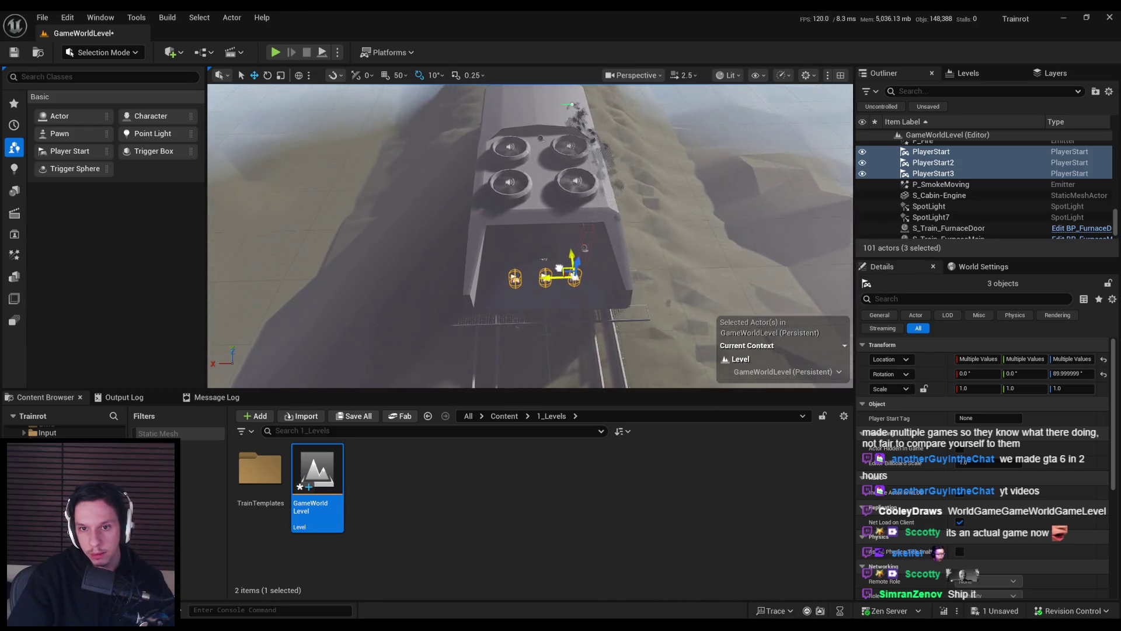
{"action": "scroll", "coordinate": [559, 267], "scroll_direction": "up", "scroll_amount": 5}
- Duplicate two of the player starts and nudge the copies along the deck
{"action": "left_click", "coordinate": [645, 181], "text": "ctrl"}
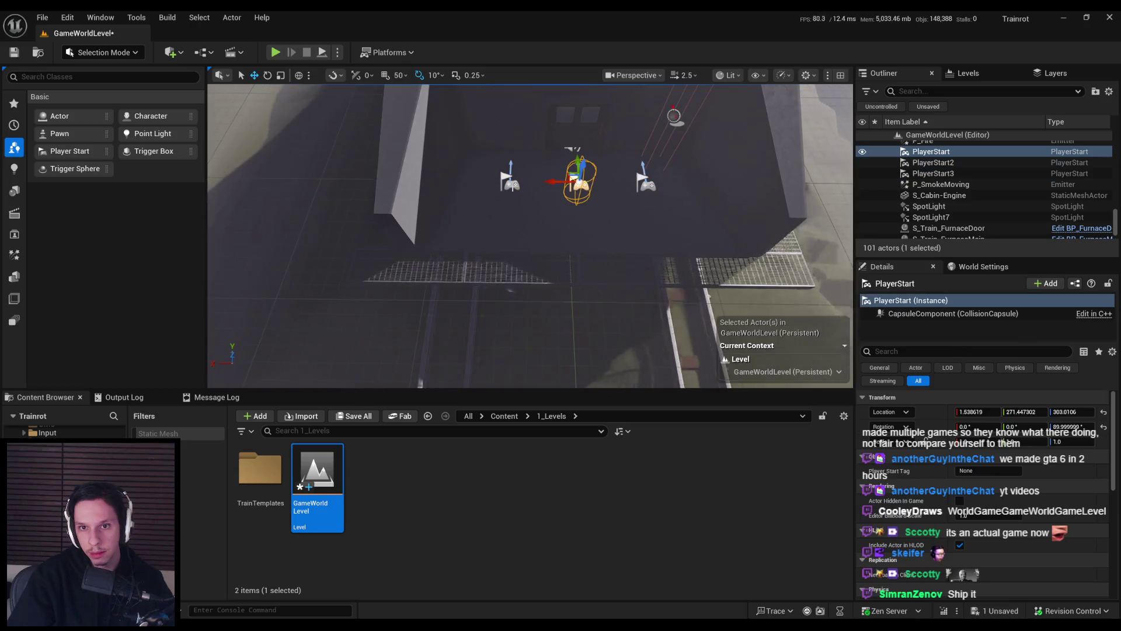
{"action": "key", "text": "ctrl+d"}
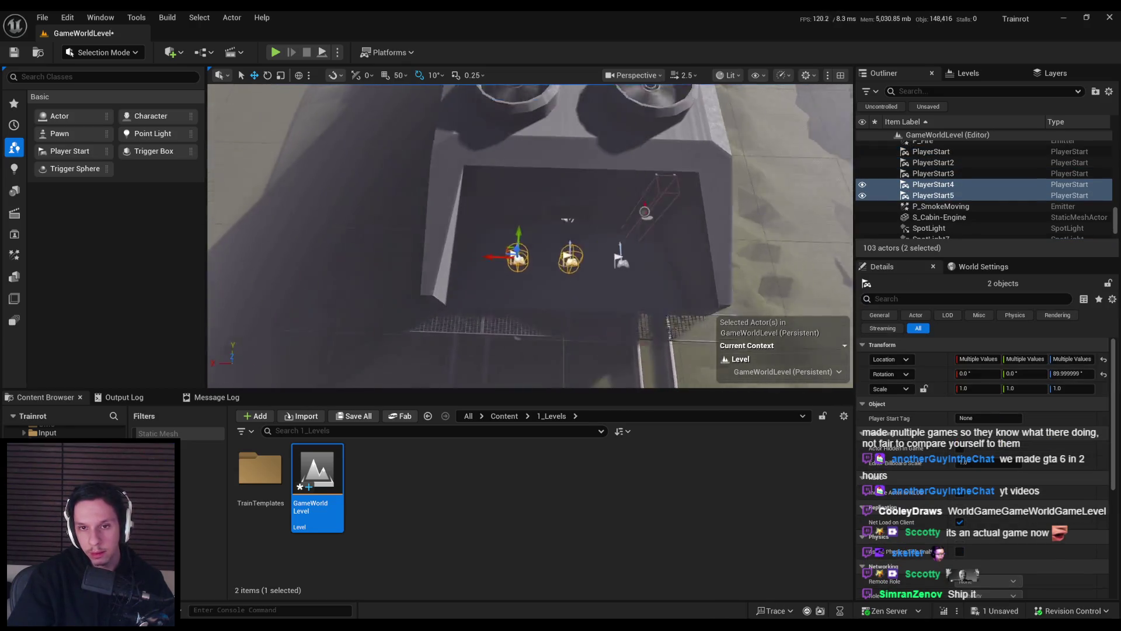
{"action": "left_click_drag", "start_coordinate": [538, 292], "coordinate": [540, 296]}
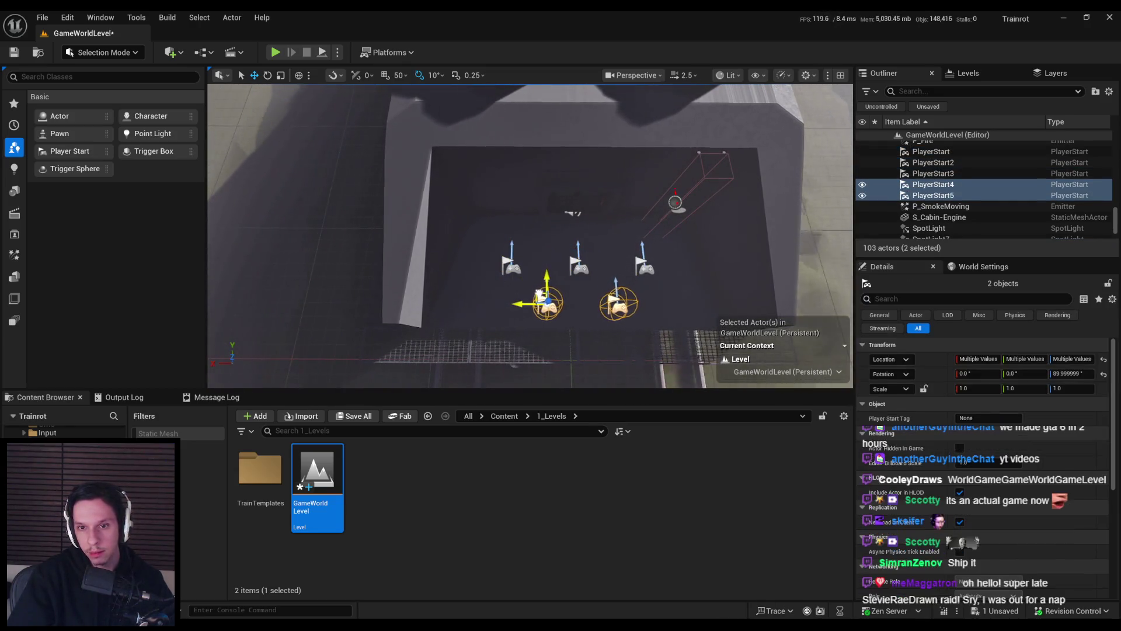
{"action": "scroll", "coordinate": [636, 294], "scroll_direction": "down", "scroll_amount": 15}
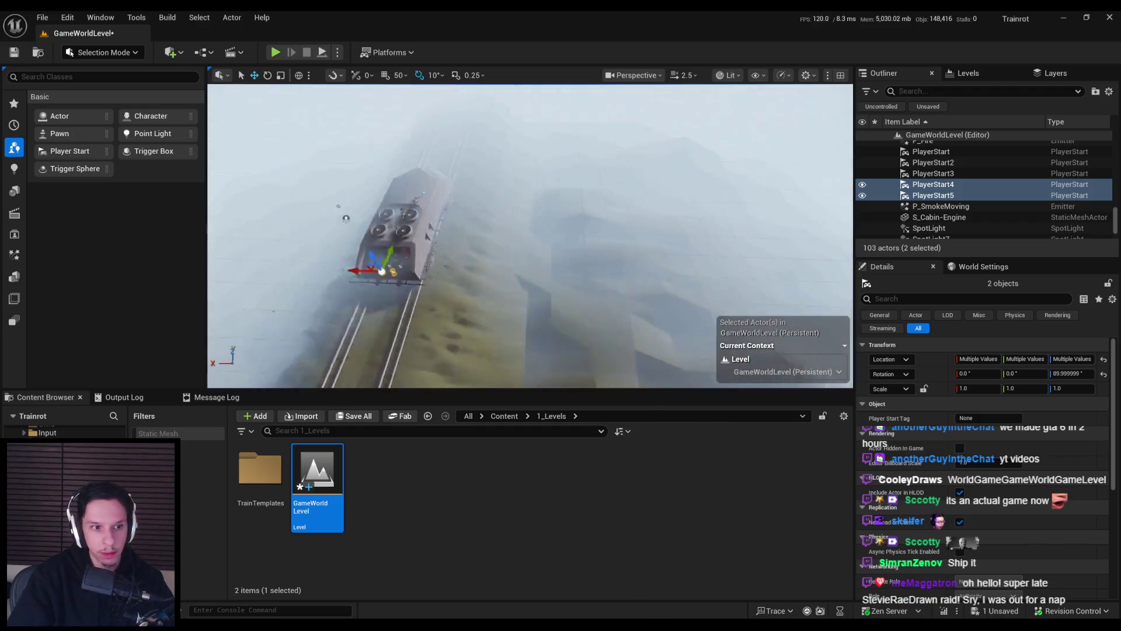
{"action": "scroll", "coordinate": [538, 228], "scroll_direction": "up", "scroll_amount": 10}
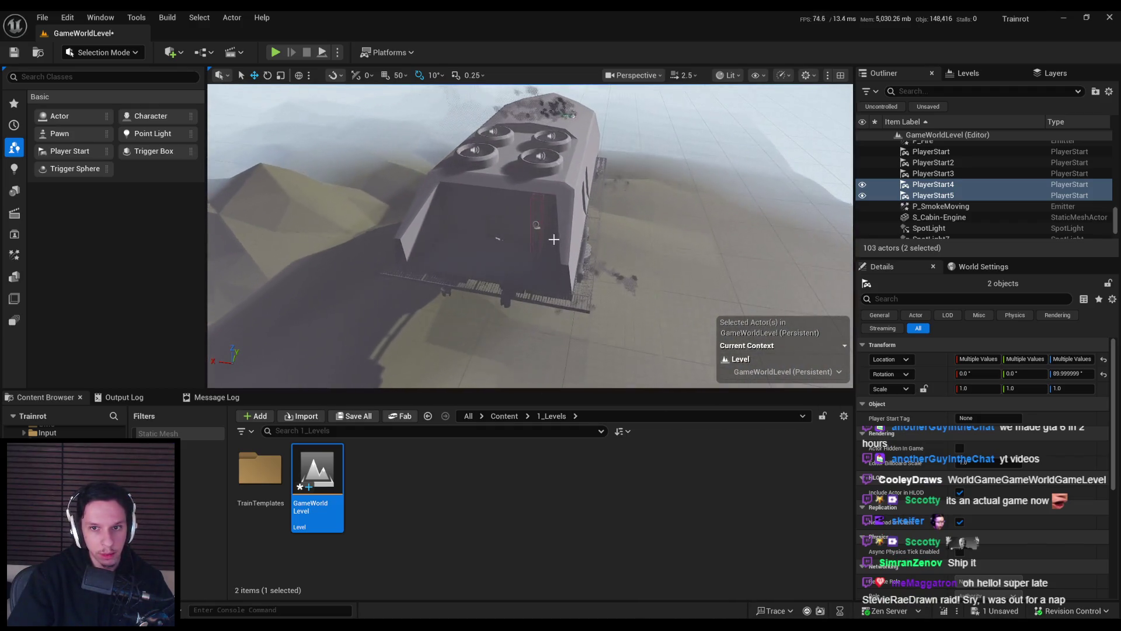
- Select the BP_LadderZone actor, then the BP_TestDoor10 door
{"action": "left_click", "coordinate": [537, 228]}
{"action": "scroll", "coordinate": [536, 234], "scroll_direction": "up", "scroll_amount": 5}
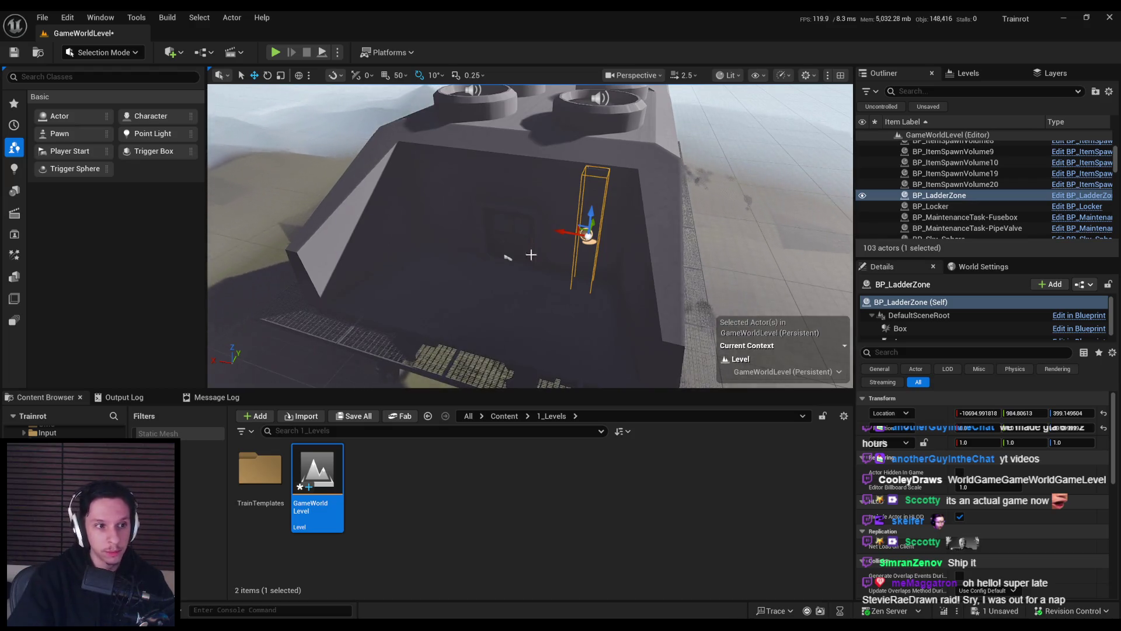
{"action": "scroll", "coordinate": [507, 257], "scroll_direction": "down", "scroll_amount": 10}
{"action": "scroll", "coordinate": [502, 265], "scroll_direction": "up", "scroll_amount": 11}
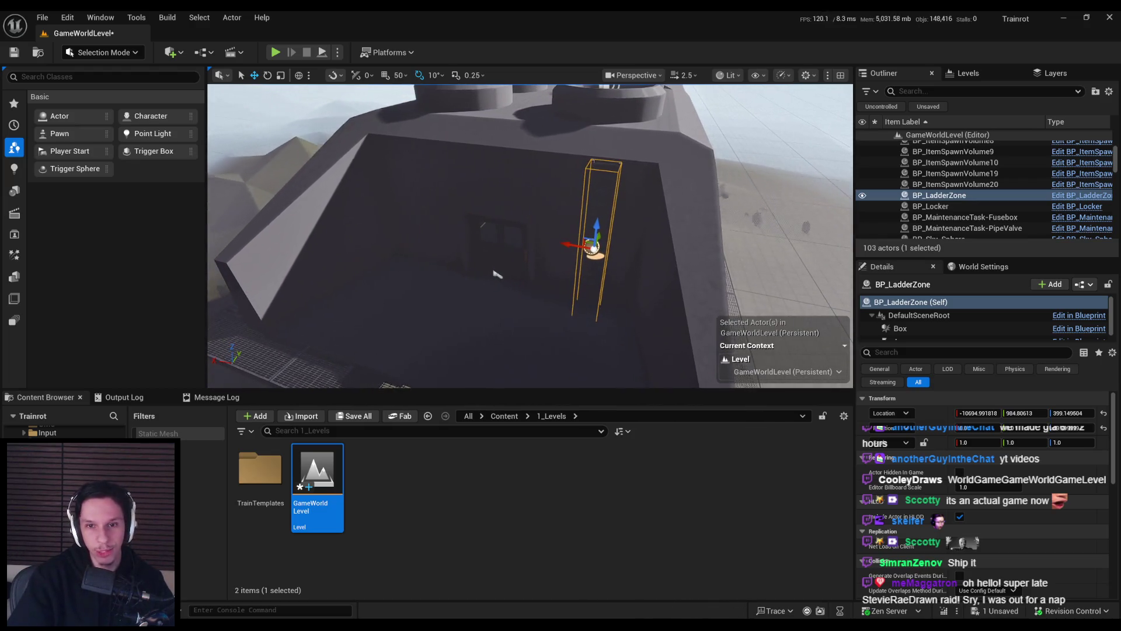
{"action": "left_click", "coordinate": [520, 234]}
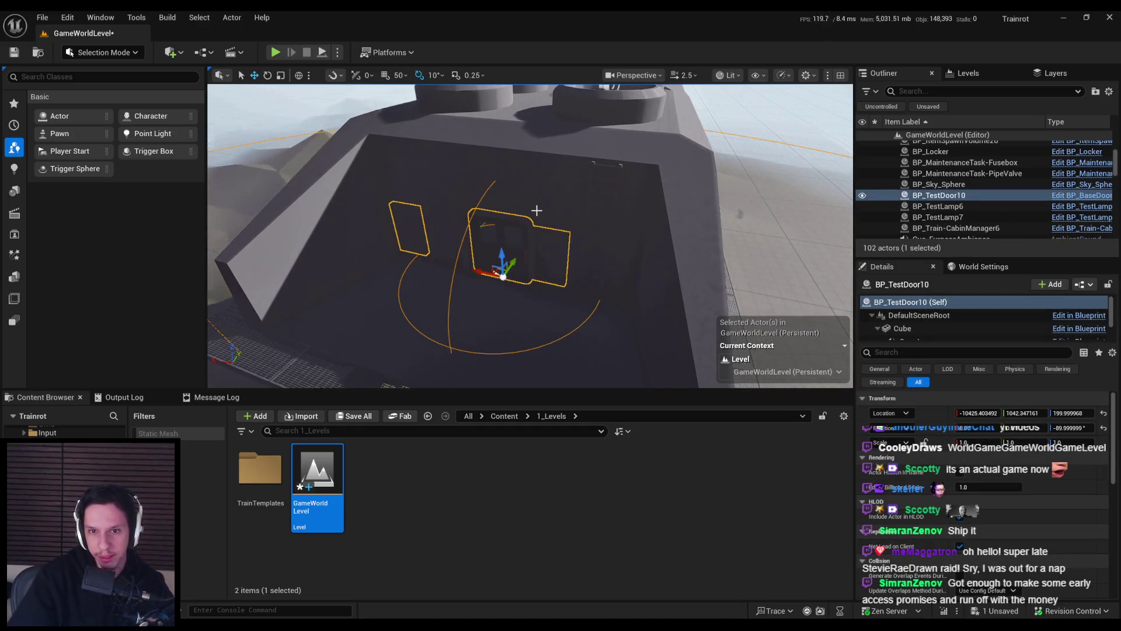
- Delete BP_TestDoor10, the duplicate S_Cabin-Engine mesh and BP_Train-CabinManager6
{"action": "key", "text": "Delete"}
{"action": "left_click", "coordinate": [517, 250]}
{"action": "key", "text": "Delete"}
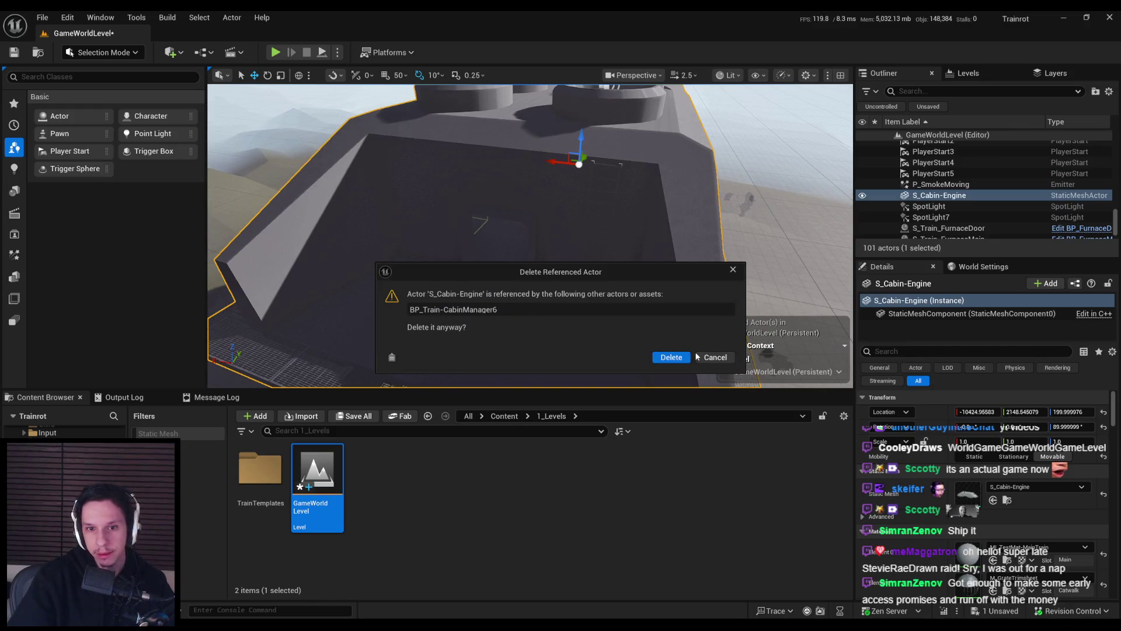
{"action": "left_click", "coordinate": [713, 357]}
{"action": "key", "text": "f"}
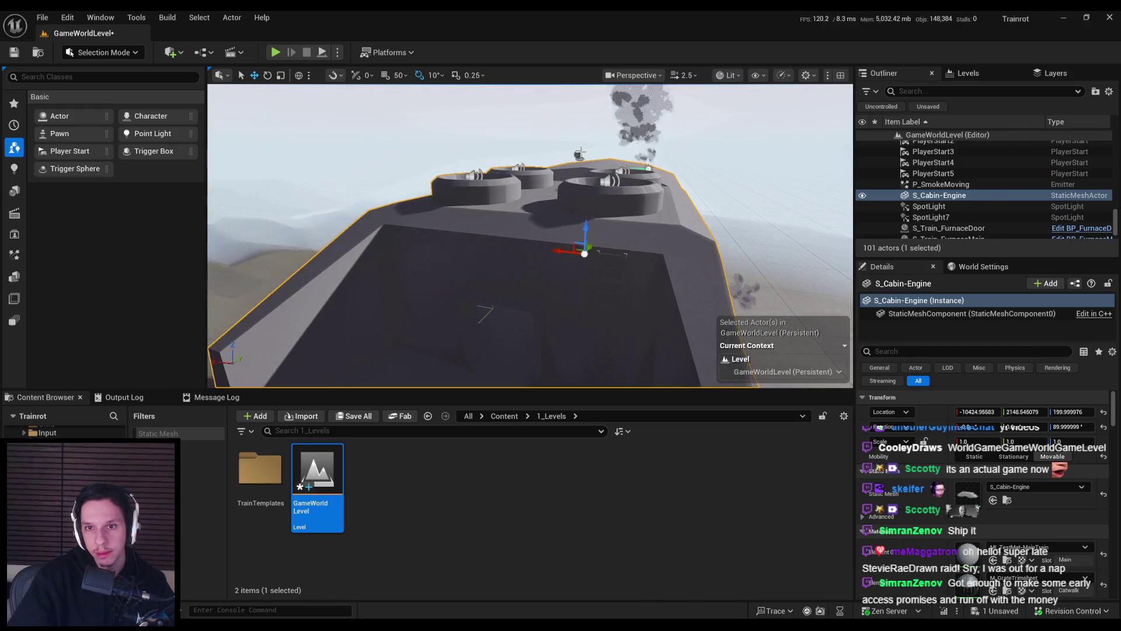
{"action": "left_click", "coordinate": [580, 155], "text": "ctrl"}
{"action": "key", "text": "Delete"}
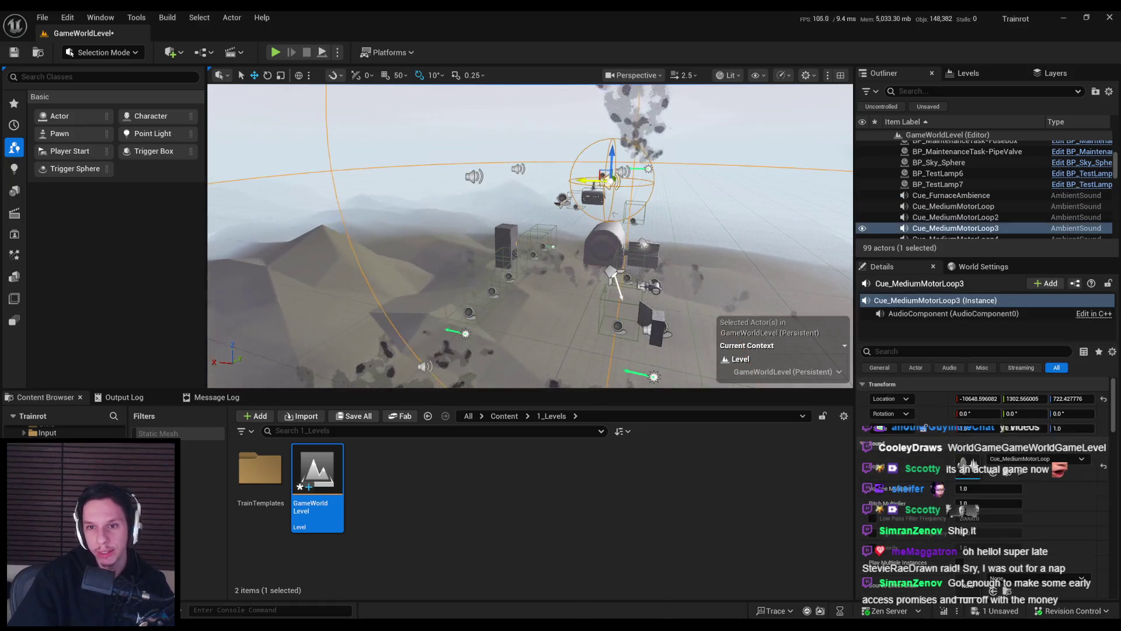
- Delete the two motor-loop sound cues, the duplicate dust emitters and a leftover sound actor
{"action": "left_click", "coordinate": [474, 175]}
{"action": "left_click", "coordinate": [518, 169], "text": "ctrl"}
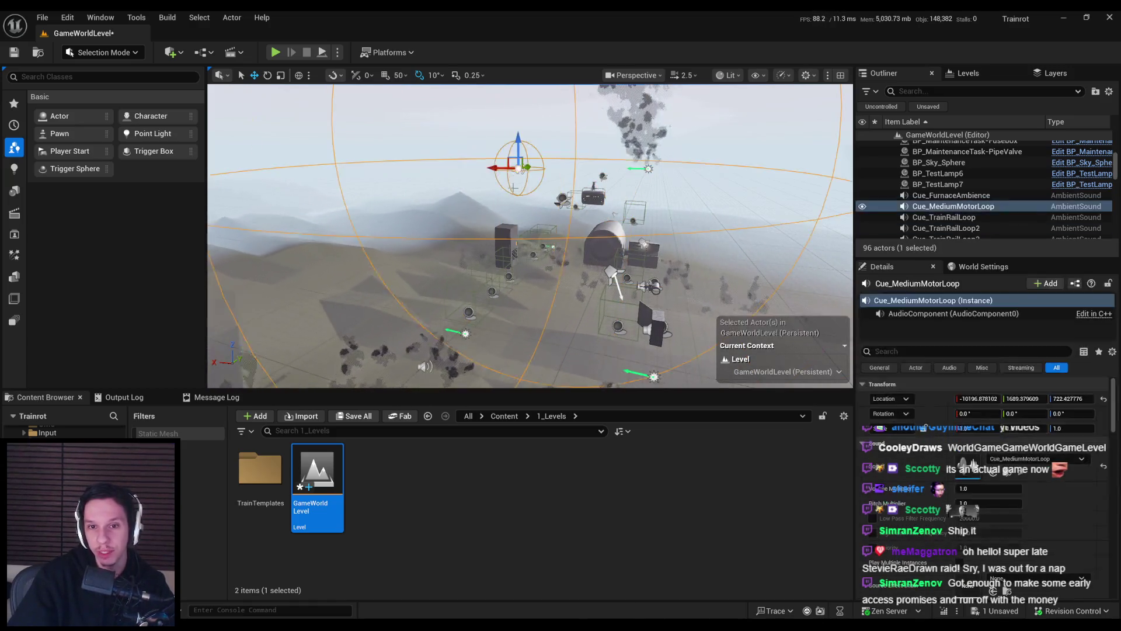
{"action": "key", "text": "Delete"}
{"action": "key", "text": "Delete"}
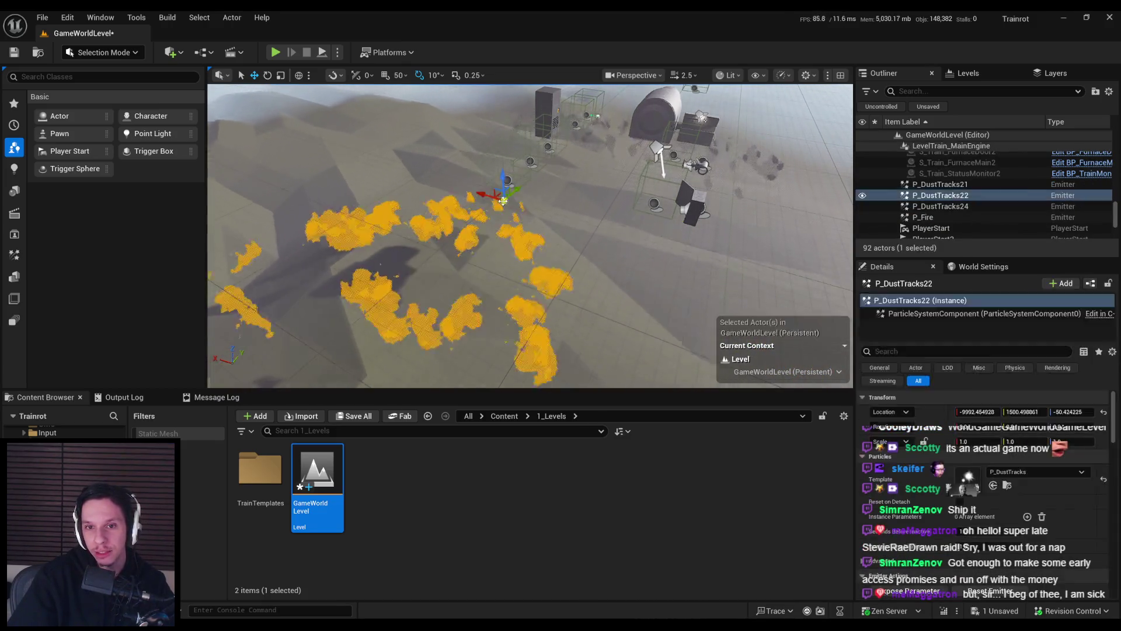
{"action": "key", "text": "Delete"}
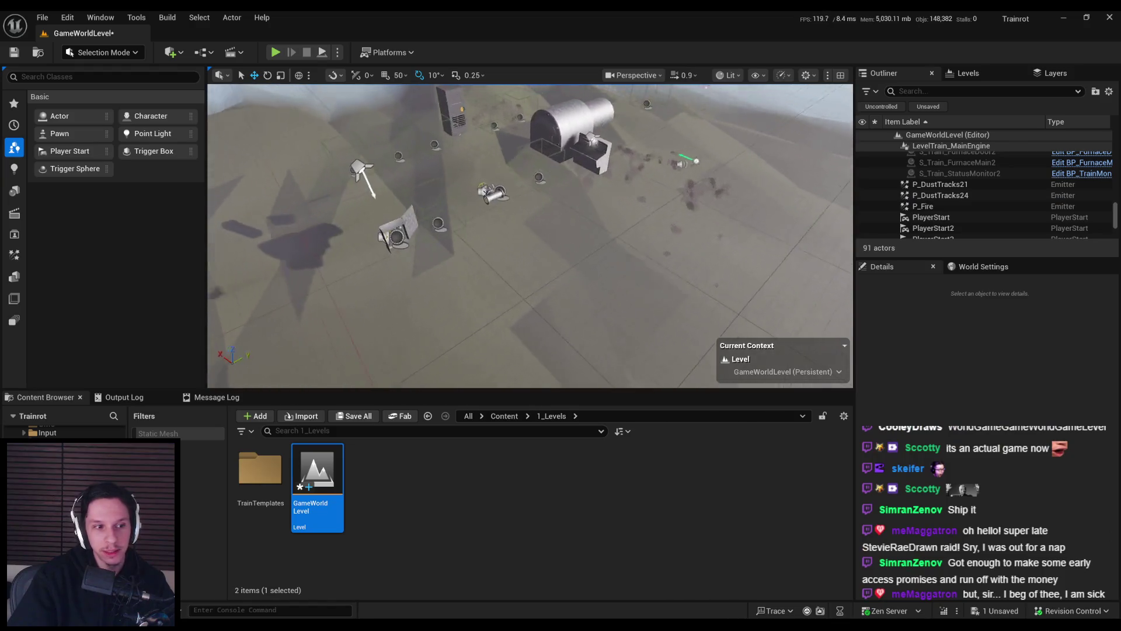
{"action": "left_click", "coordinate": [527, 229]}
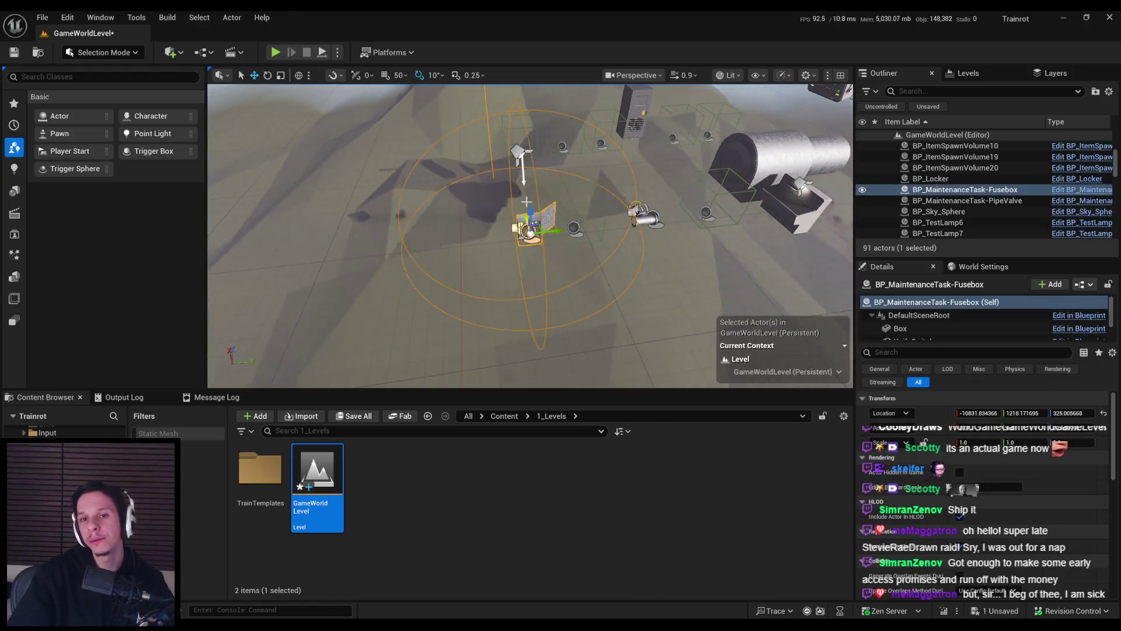
{"action": "key", "text": "Delete"}
- Remove the stray spotlight, extra spawn volume, nearby lamp and leftover furnace cylinder
{"action": "left_click", "coordinate": [520, 155]}
{"action": "key", "text": "Delete"}
{"action": "left_click", "coordinate": [575, 227]}
{"action": "key", "text": "Delete"}
{"action": "left_click", "coordinate": [645, 217]}
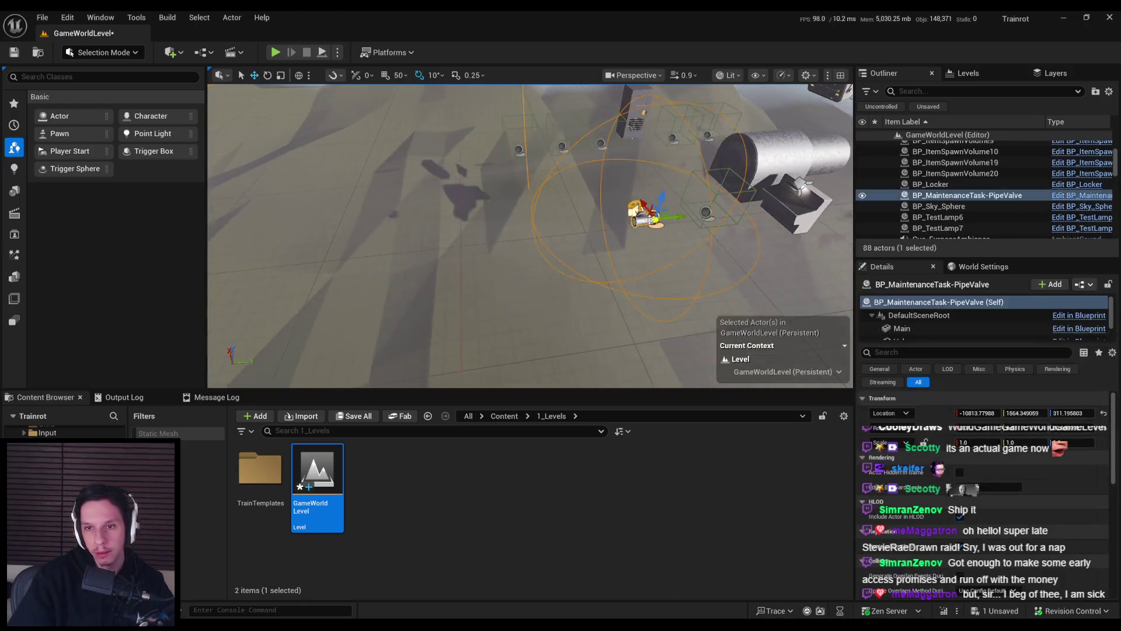
{"action": "key", "text": "Delete"}
{"action": "left_click", "coordinate": [621, 223]}
{"action": "key", "text": "Delete"}
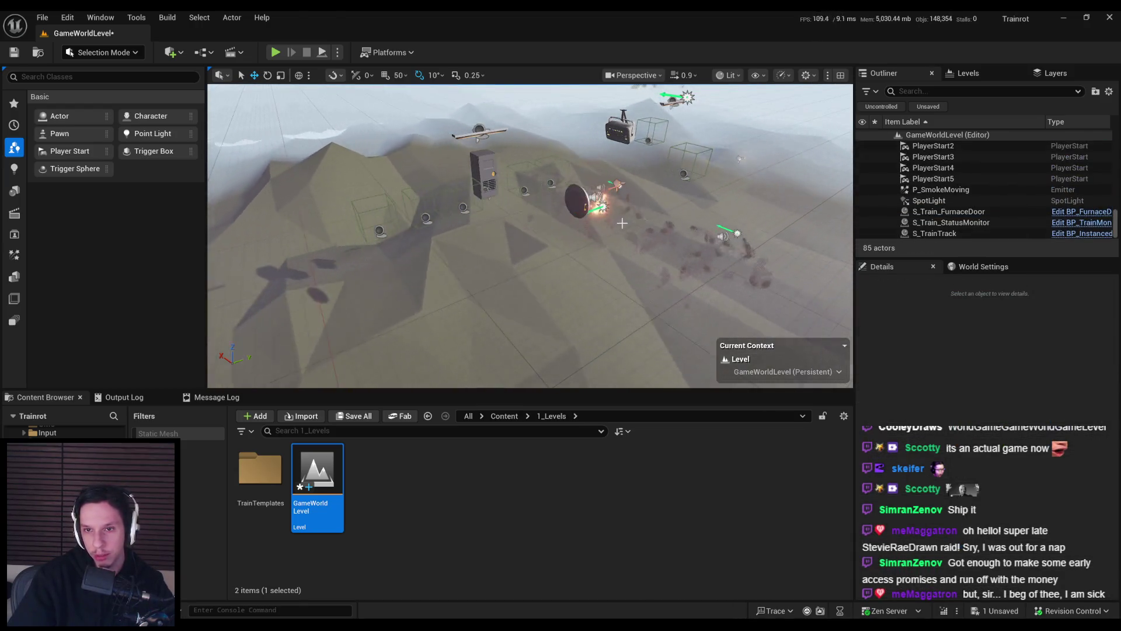
- Delete the smoke-spot actors, furnace door, furnace ambience sound, furnace light and fire effect
{"action": "left_click", "coordinate": [730, 234]}
{"action": "key", "text": "Delete"}
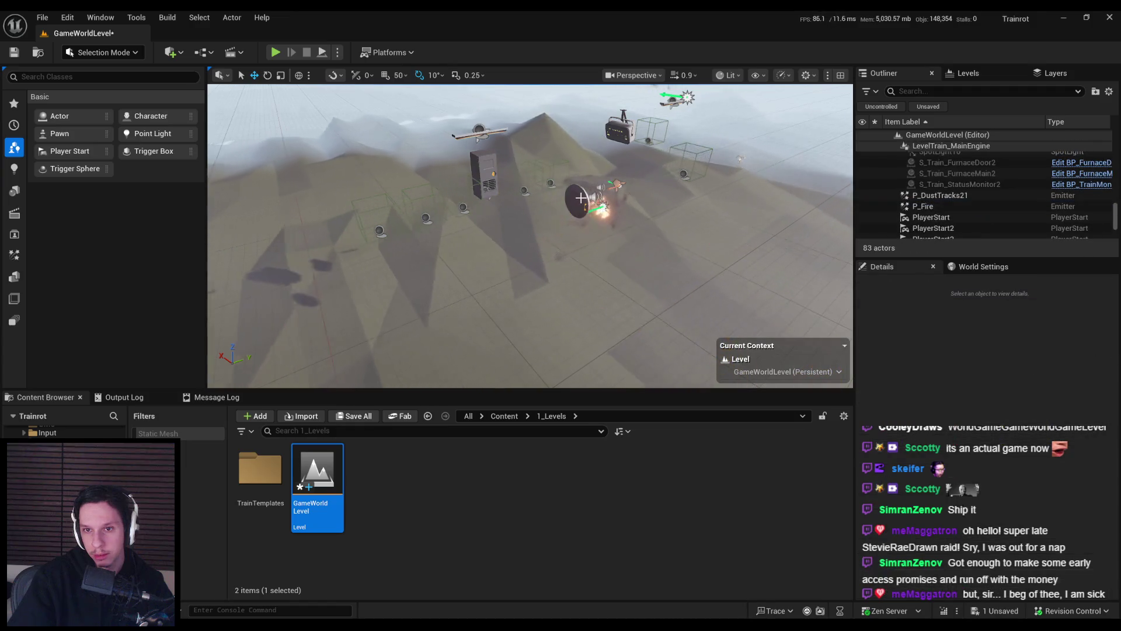
{"action": "left_click", "coordinate": [577, 198]}
{"action": "key", "text": "Delete"}
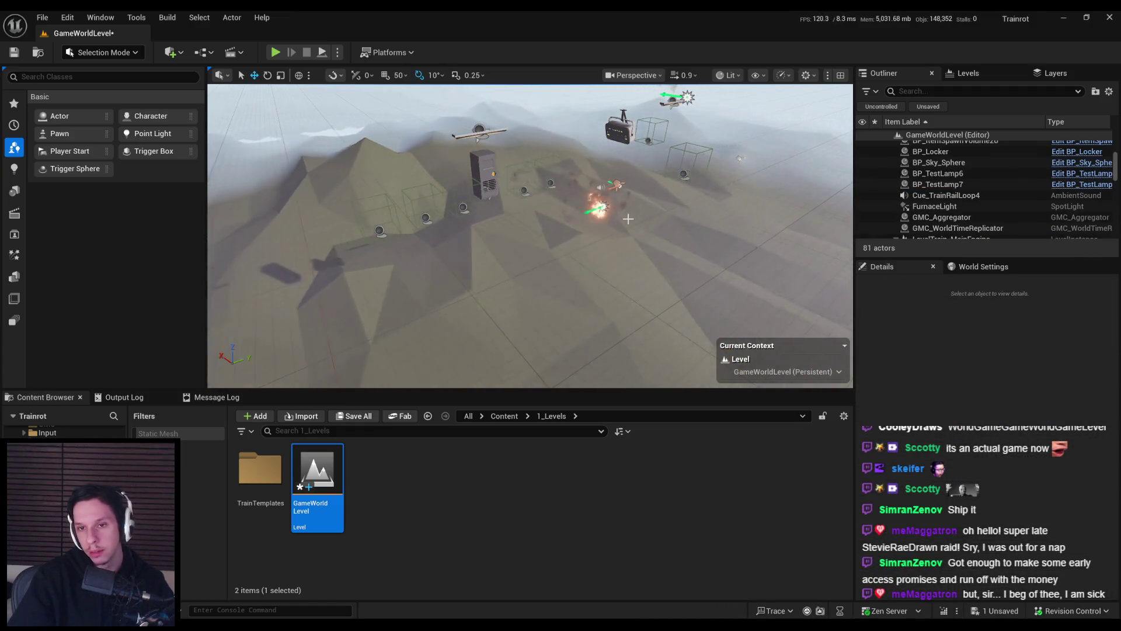
{"action": "key", "text": "ctrl+z"}
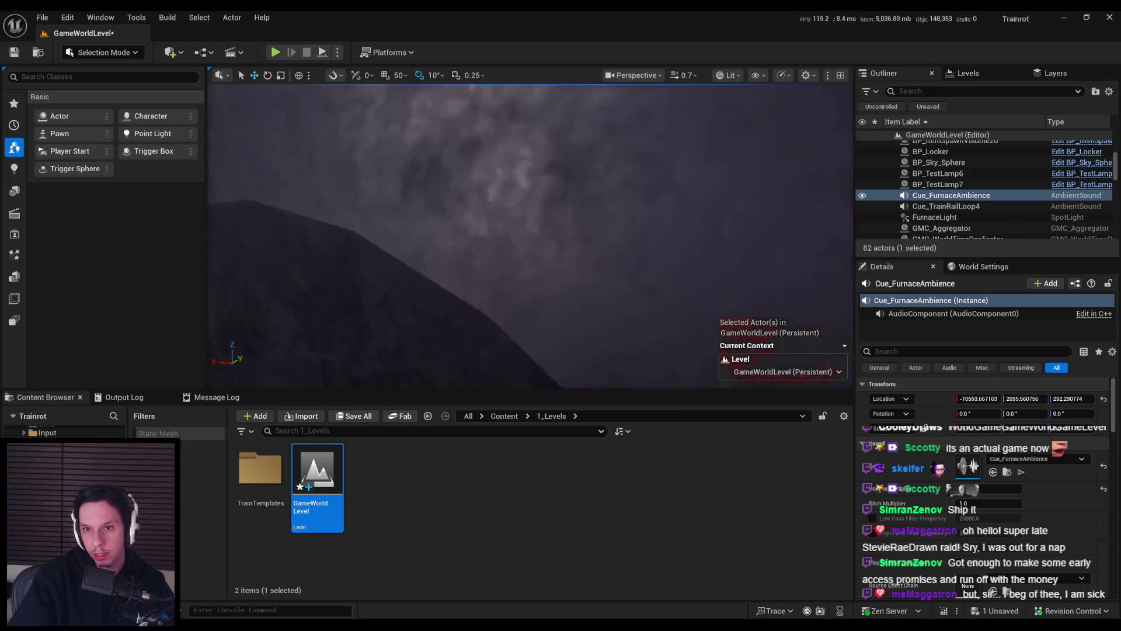
{"action": "key", "text": "f"}
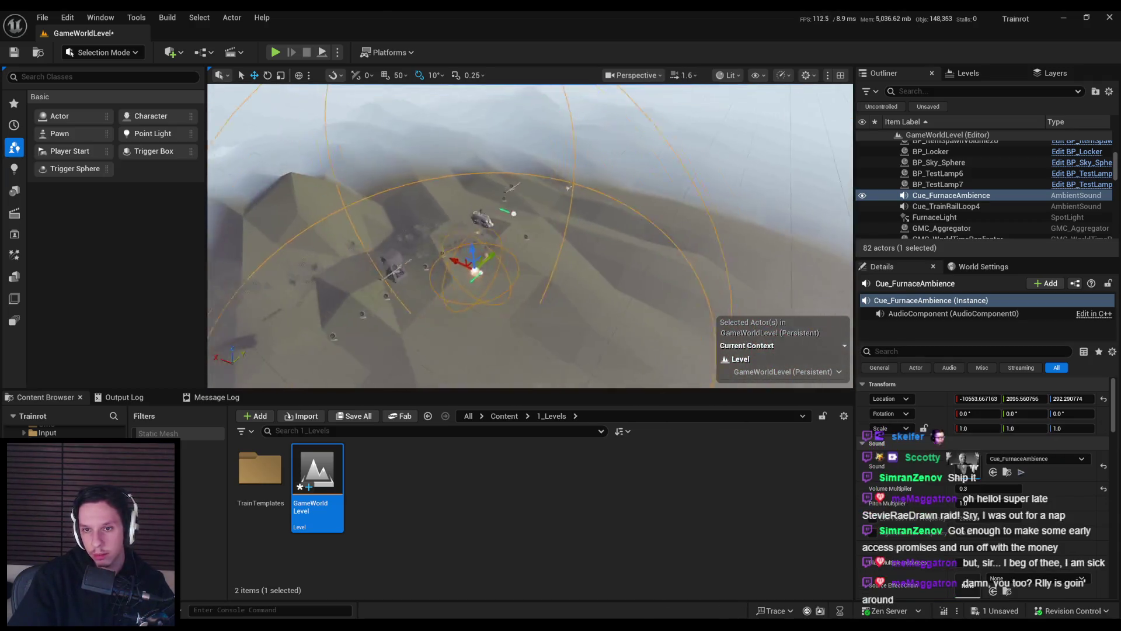
{"action": "key", "text": "Delete"}
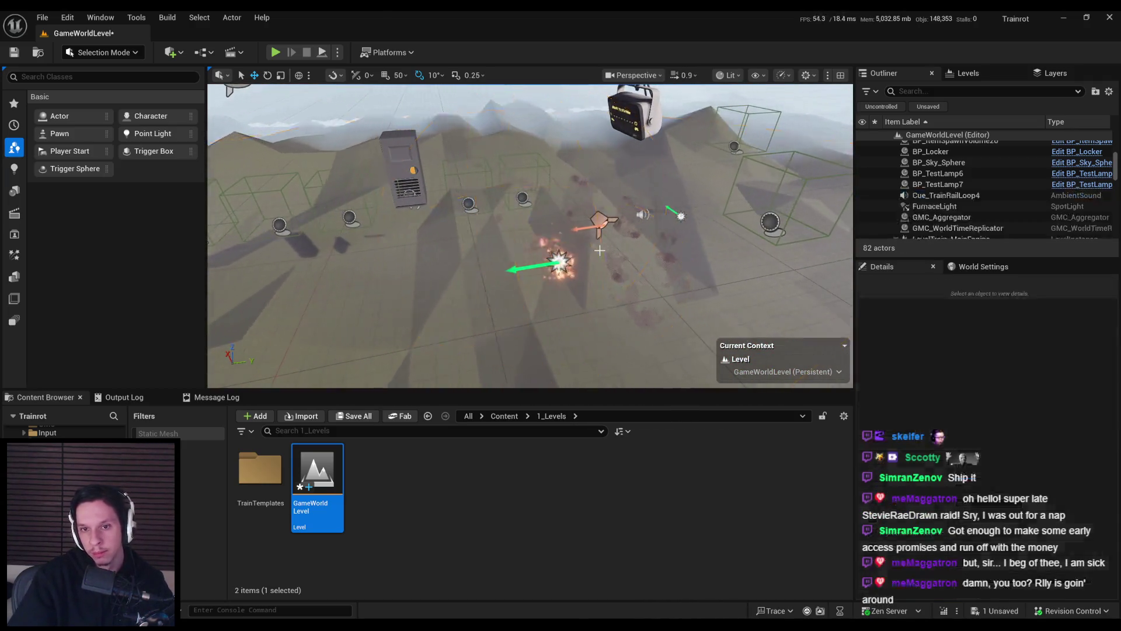
{"action": "key", "text": "Delete"}
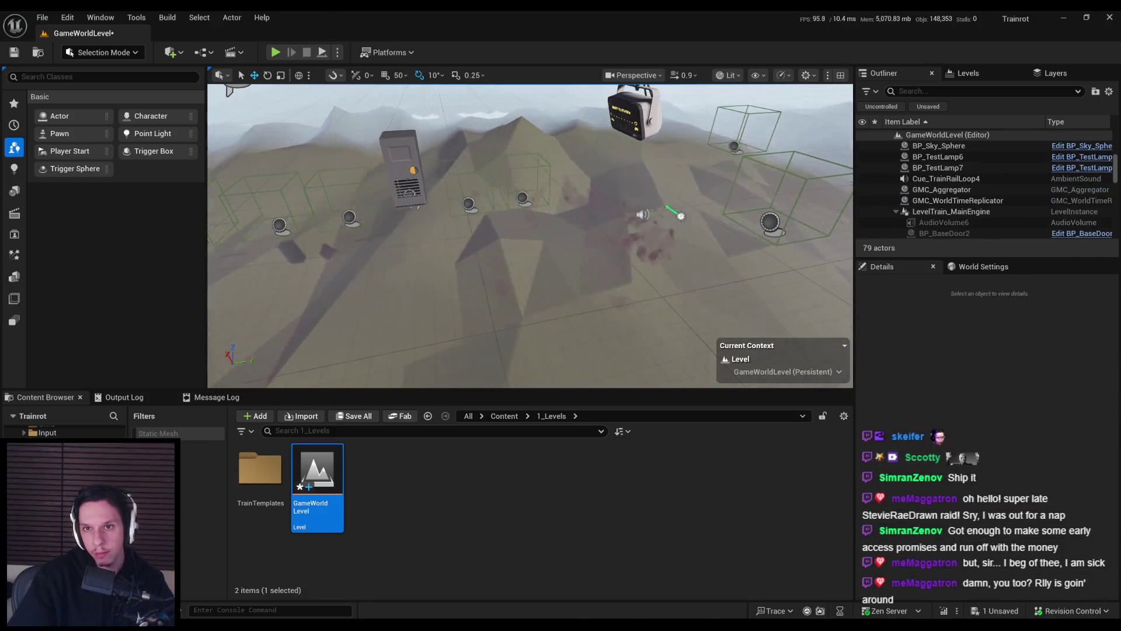
- Delete the leftover S_Train_StatusMonitor and the extra spawn boxes on the right
{"action": "left_click", "coordinate": [582, 250]}
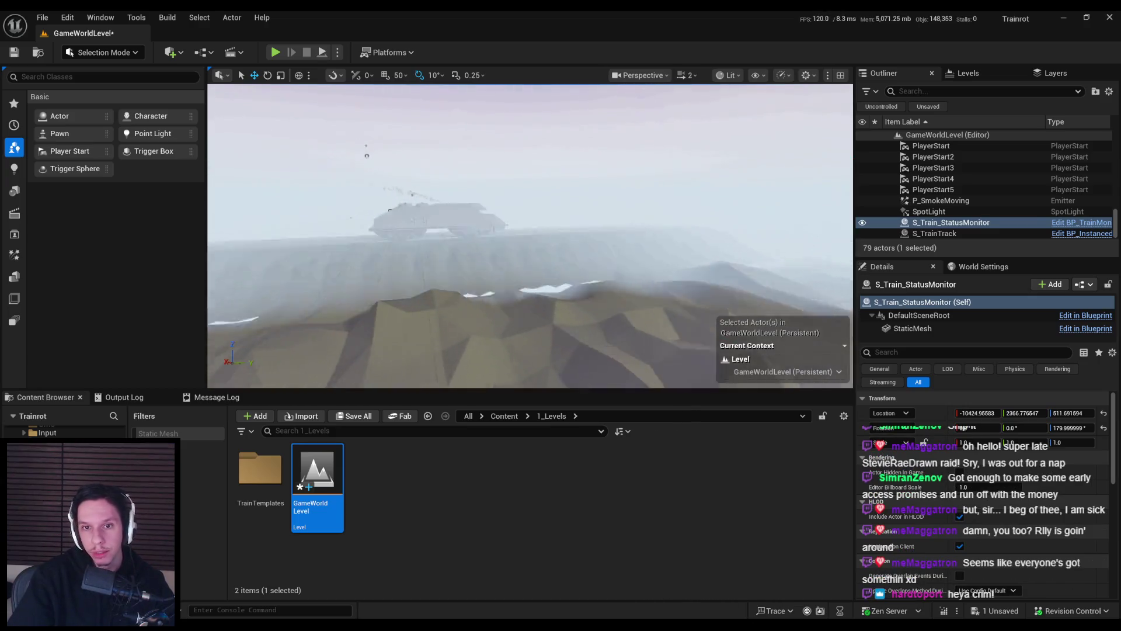
{"action": "key", "text": "f"}
{"action": "scroll", "coordinate": [686, 228], "scroll_direction": "down", "scroll_amount": 5}
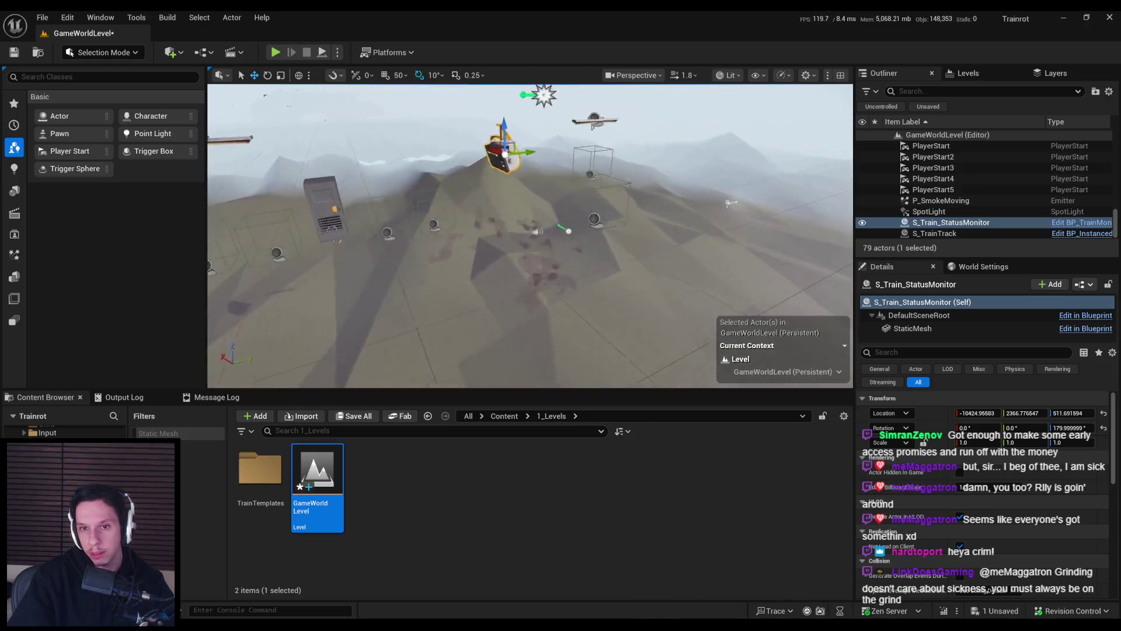
{"action": "key", "text": "Delete"}
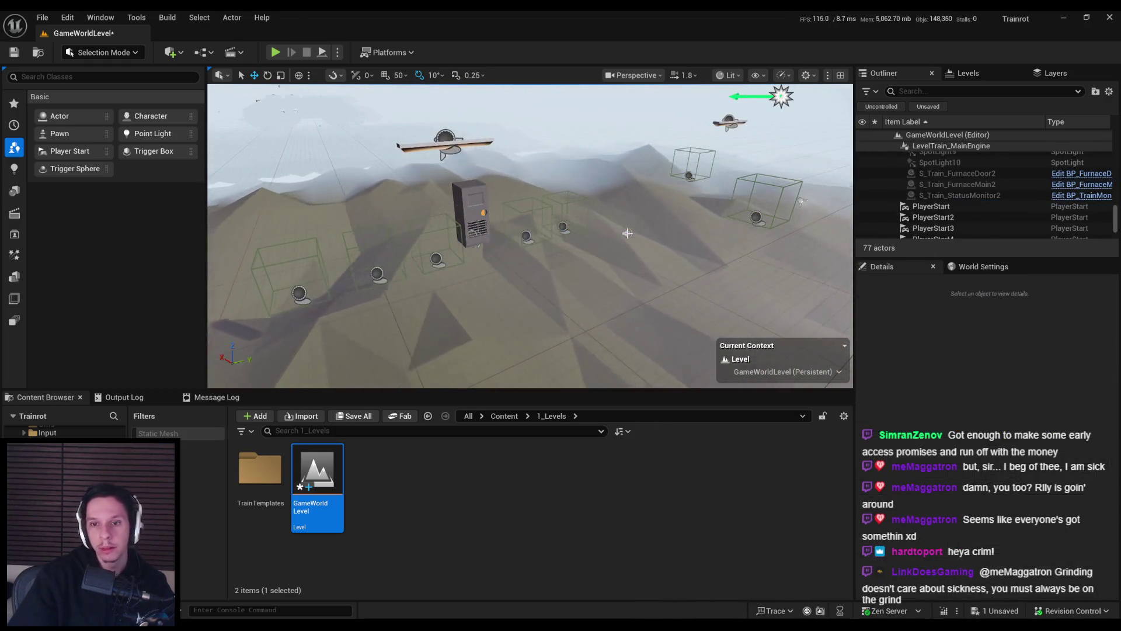
{"action": "left_click", "coordinate": [803, 201]}
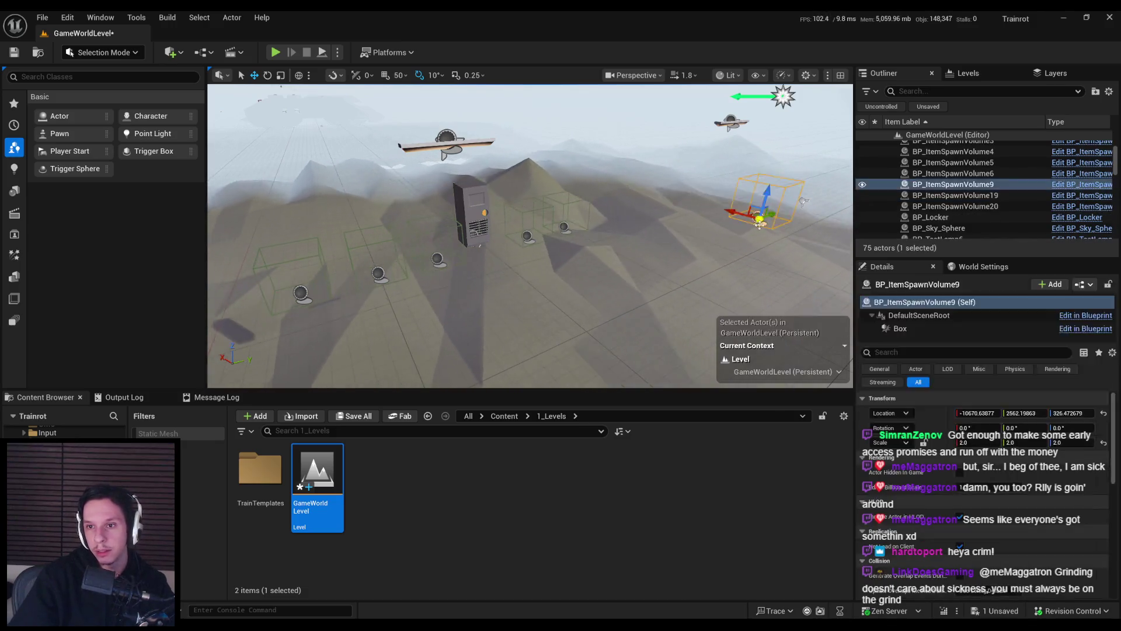
{"action": "key", "text": "Delete"}
- Frame the stray SpotLight and select the engine level instance
{"action": "left_click", "coordinate": [804, 201]}
{"action": "left_click", "coordinate": [730, 123]}
{"action": "key", "text": "f"}
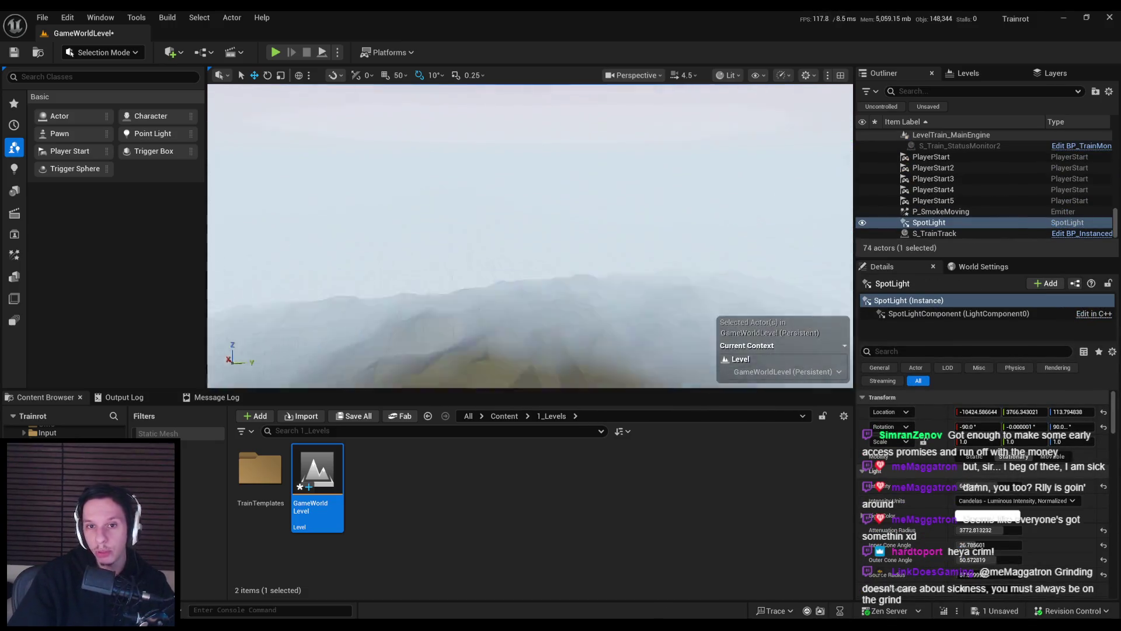
{"action": "scroll", "coordinate": [734, 262], "scroll_direction": "down", "scroll_amount": 3}
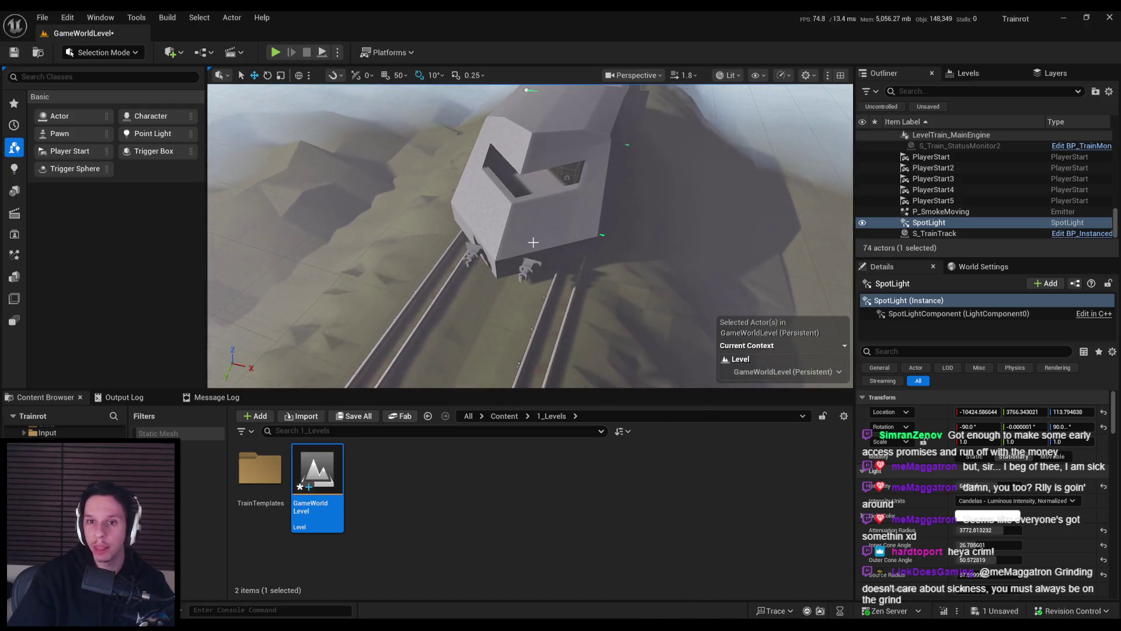
{"action": "left_click", "coordinate": [535, 242]}
- Edit the LevelTrain_MainEngine instance and set SpotLight2's X location to 0
{"action": "left_click", "coordinate": [970, 401]}
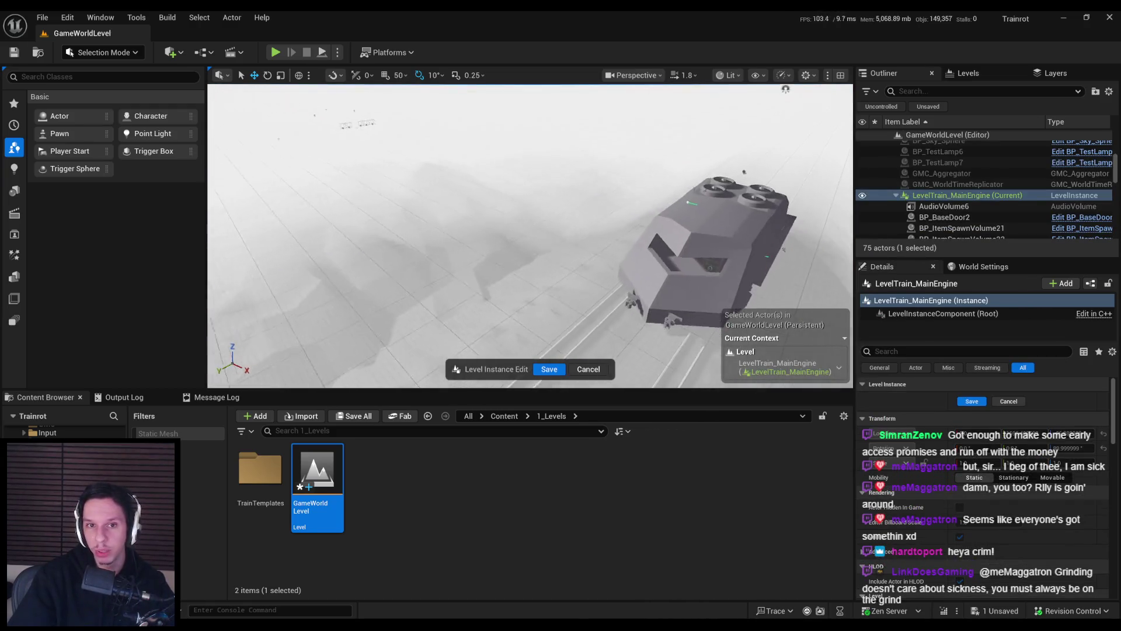
{"action": "left_click", "coordinate": [323, 154]}
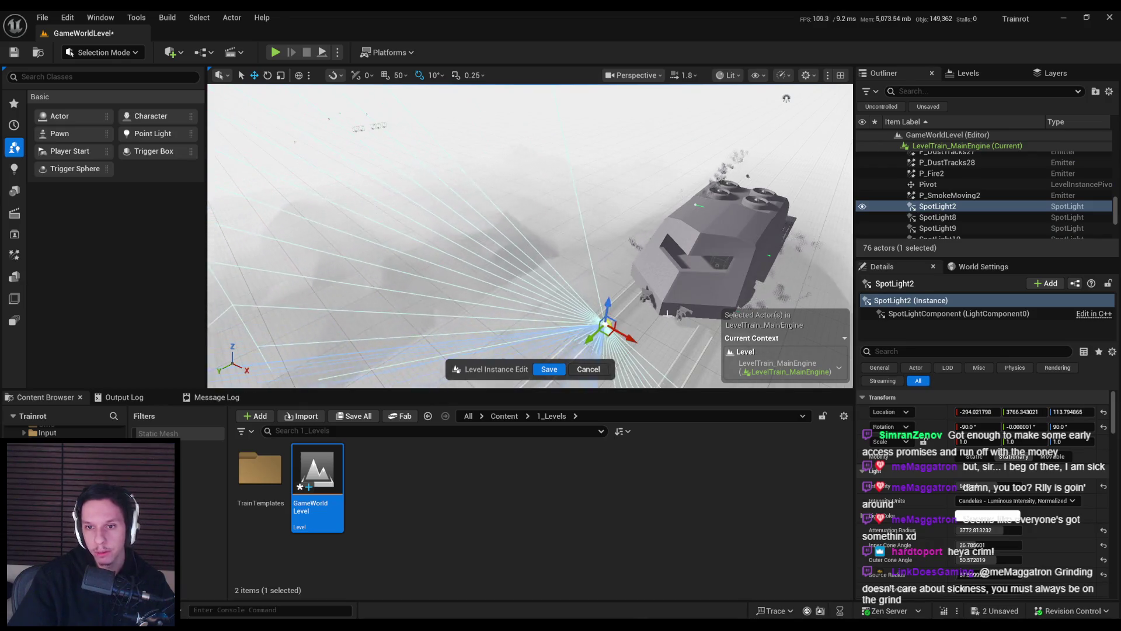
{"action": "key", "text": "f"}
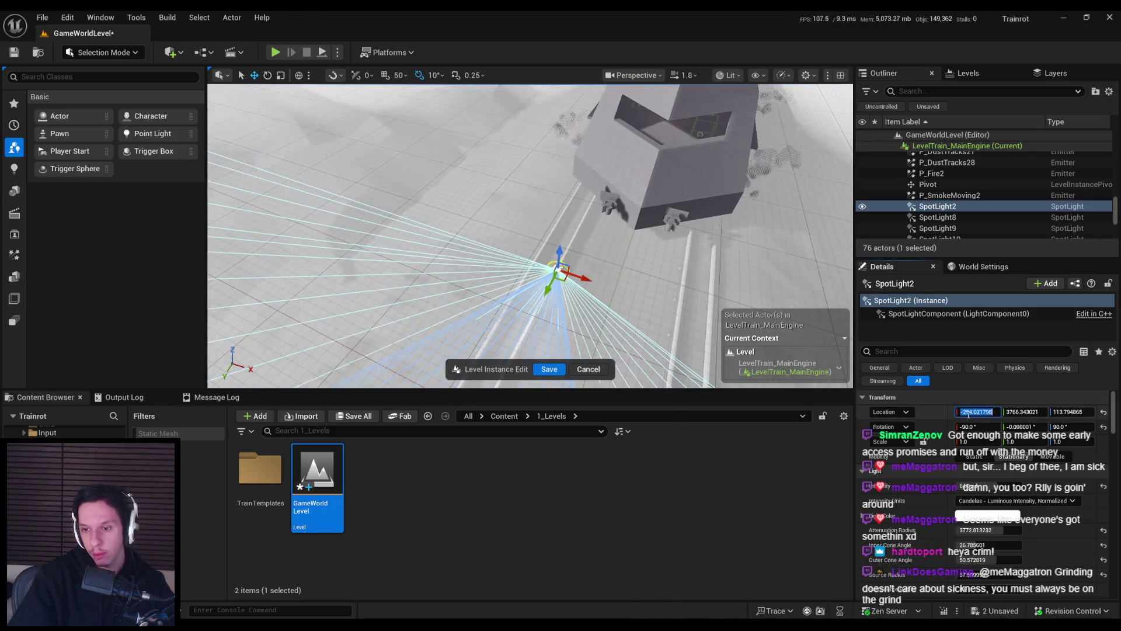
{"action": "type", "text": "0"}
{"action": "key", "text": "Return"}
{"action": "key", "text": "f"}
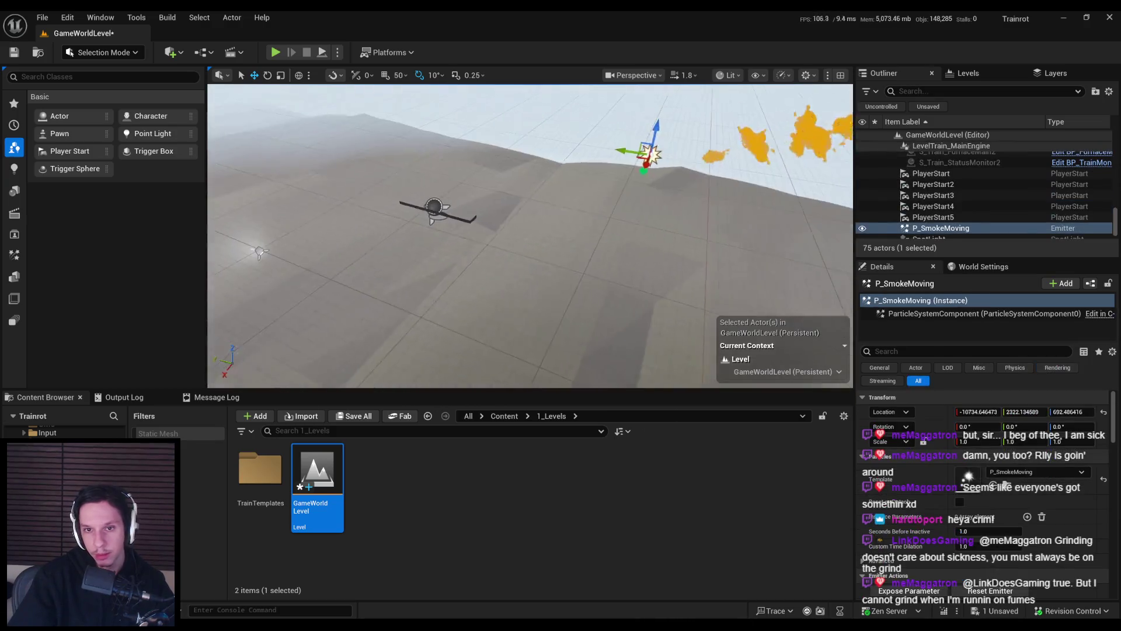
- Delete BP_TestLamp7, another stray spotlight and one more leftover actor
{"action": "left_click", "coordinate": [471, 186]}
{"action": "key", "text": "Delete"}
{"action": "left_click", "coordinate": [461, 194]}
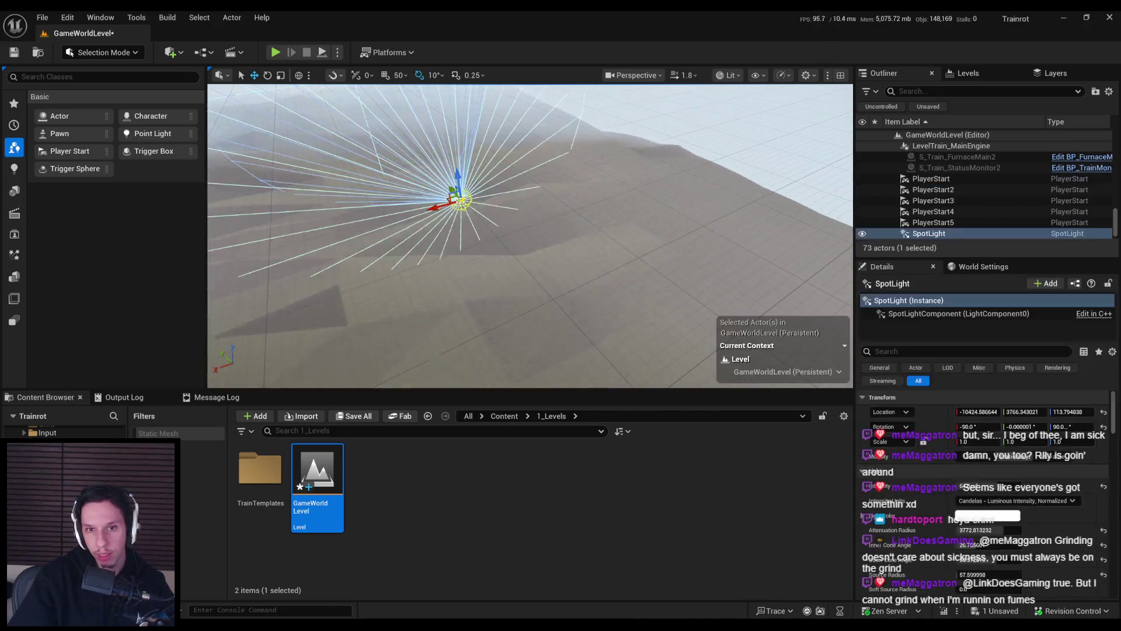
{"action": "key", "text": "Delete"}
{"action": "left_click", "coordinate": [483, 222]}
{"action": "key", "text": "Delete"}
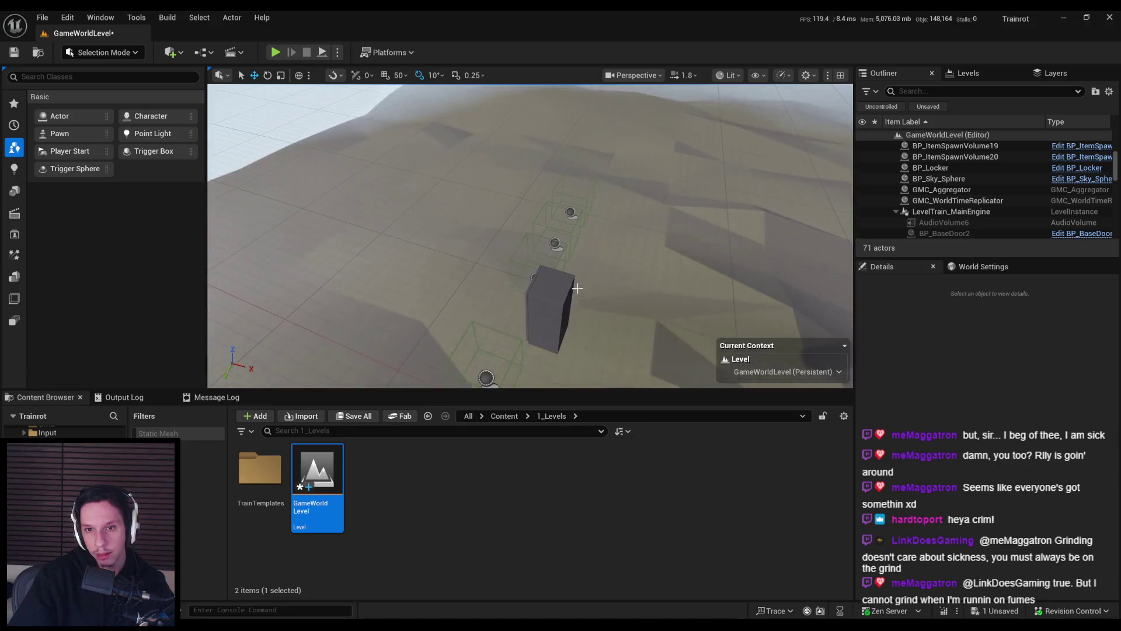
- Delete two leftover actors and spawn volumes BP_ItemSpawnVolume19, BP_ItemSpawnVolume2 and BP_ItemSpawnVolume6
{"action": "left_click", "coordinate": [546, 309]}
{"action": "key", "text": "Delete"}
{"action": "left_click", "coordinate": [551, 295]}
{"action": "key", "text": "Delete"}
{"action": "left_click", "coordinate": [545, 327]}
{"action": "key", "text": "Delete"}
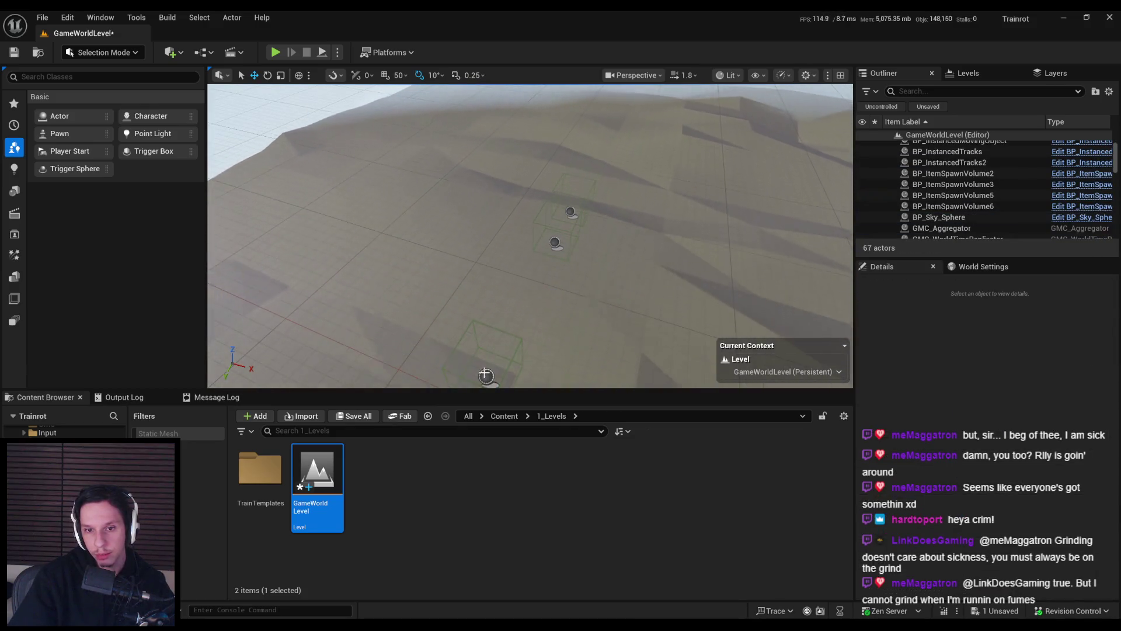
{"action": "left_click", "coordinate": [567, 212]}
{"action": "key", "text": "Delete"}
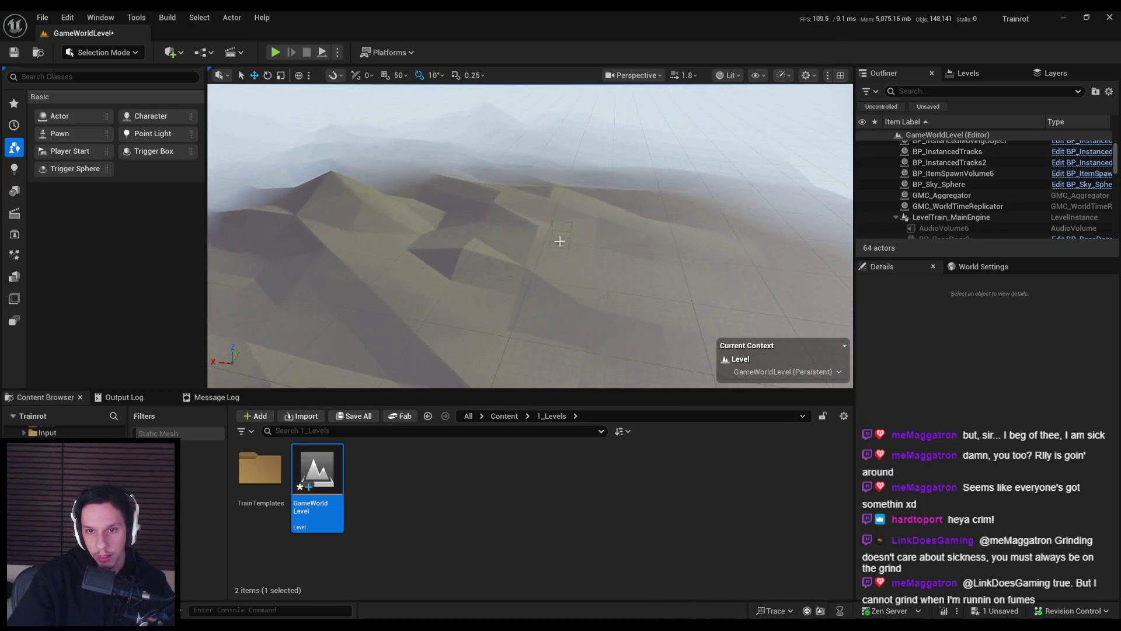
{"action": "left_click", "coordinate": [559, 240]}
{"action": "key", "text": "Delete"}
- Fly the view to BP_InstancedTracks and save the level
{"action": "left_click_drag", "start_coordinate": [530, 236], "coordinate": [530, 286]}
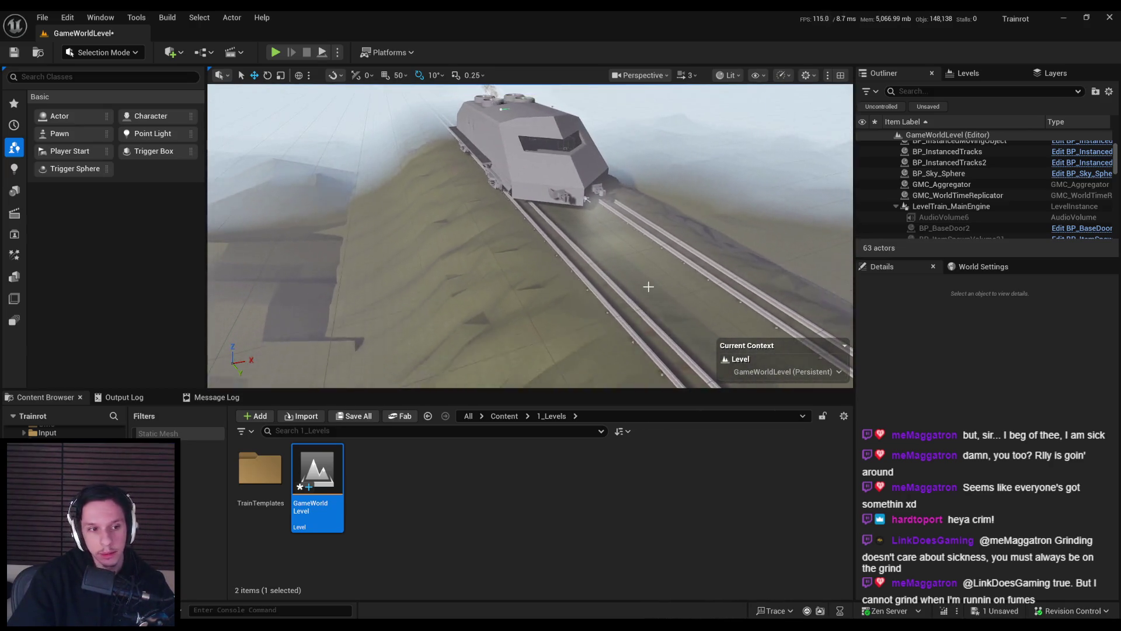
{"action": "left_click", "coordinate": [923, 153]}
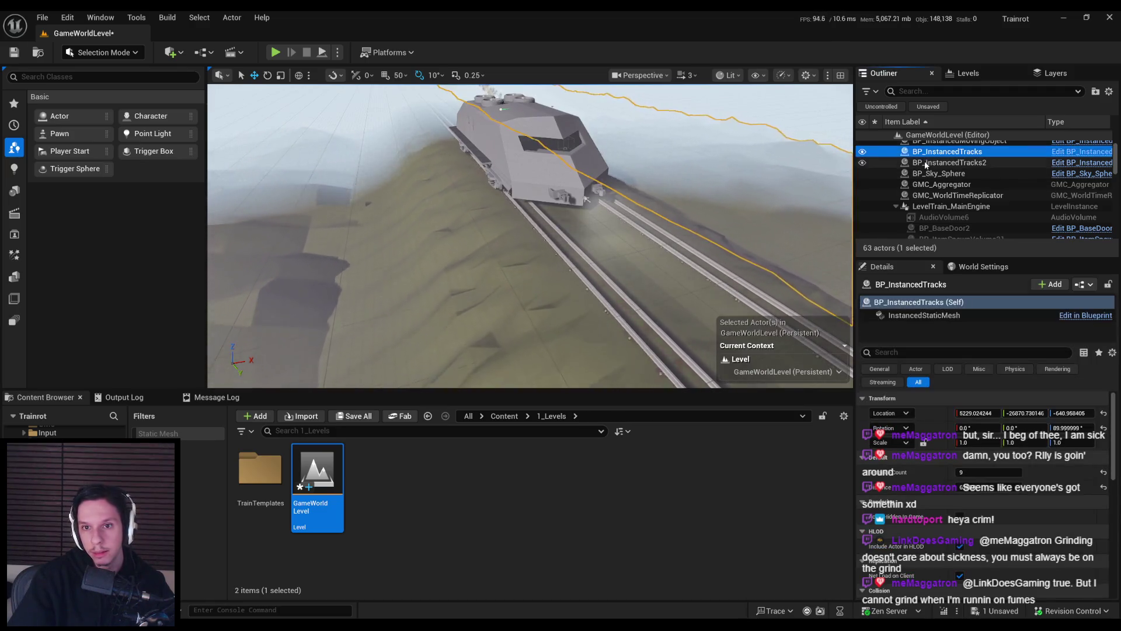
{"action": "double_click", "coordinate": [925, 165]}
{"action": "key", "text": "ctrl+s"}
{"action": "scroll", "coordinate": [1106, 192], "scroll_direction": "down", "scroll_amount": 5}
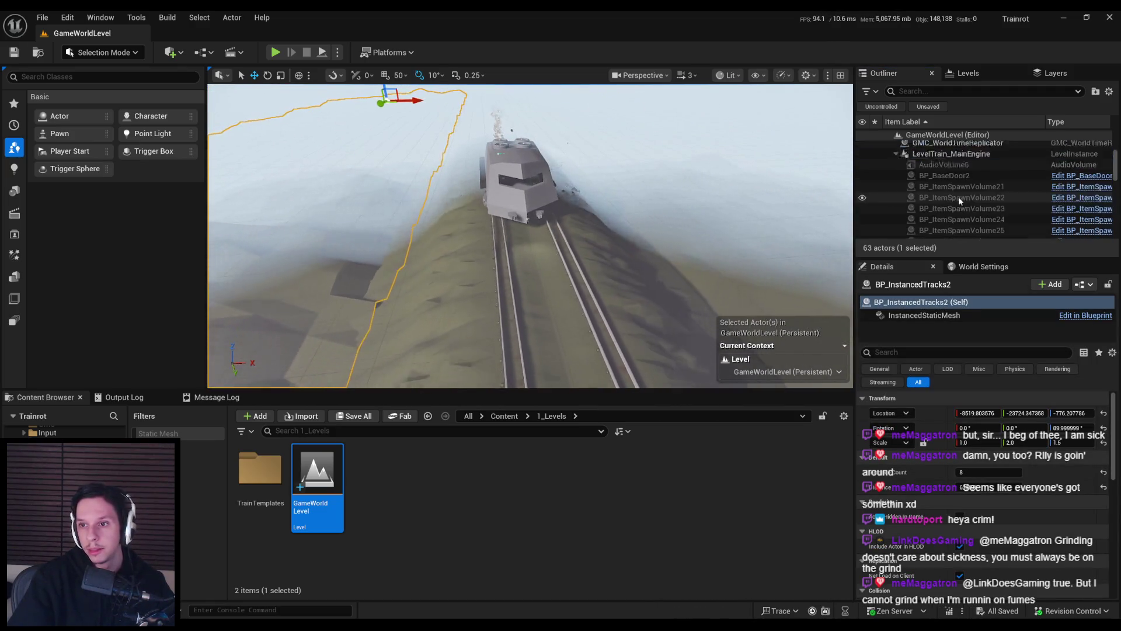
{"action": "scroll", "coordinate": [1116, 180], "scroll_direction": "down", "scroll_amount": 5}
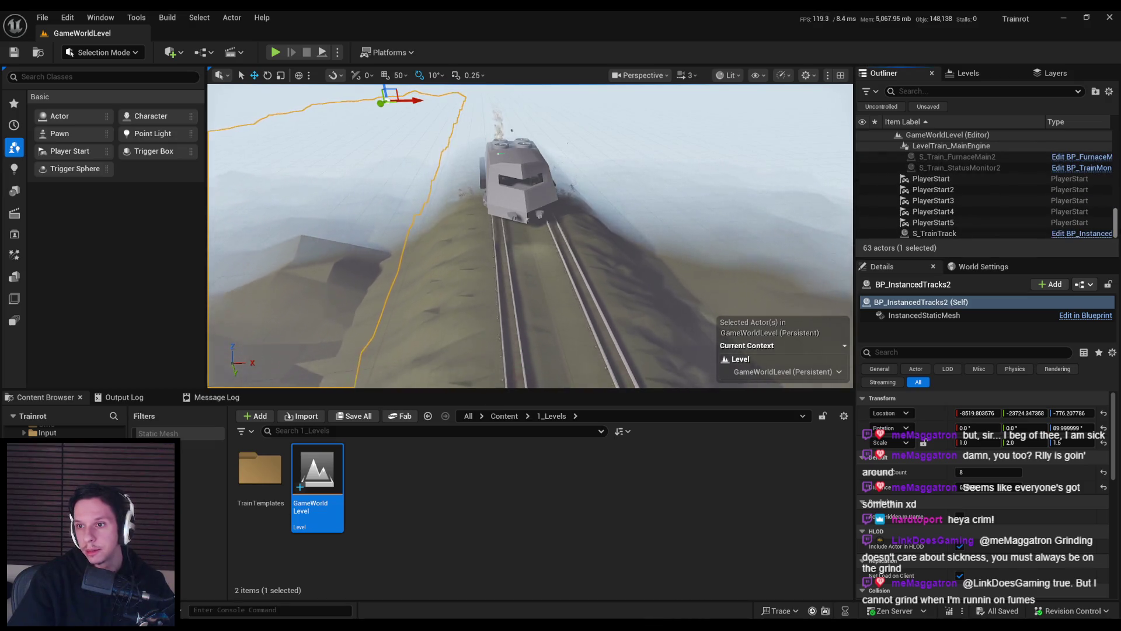
{"action": "left_click_drag", "start_coordinate": [1115, 231], "coordinate": [1114, 155]}
- Find AudioVolume2 in the Outliner, frame it and delete it
{"action": "left_click", "coordinate": [946, 178]}
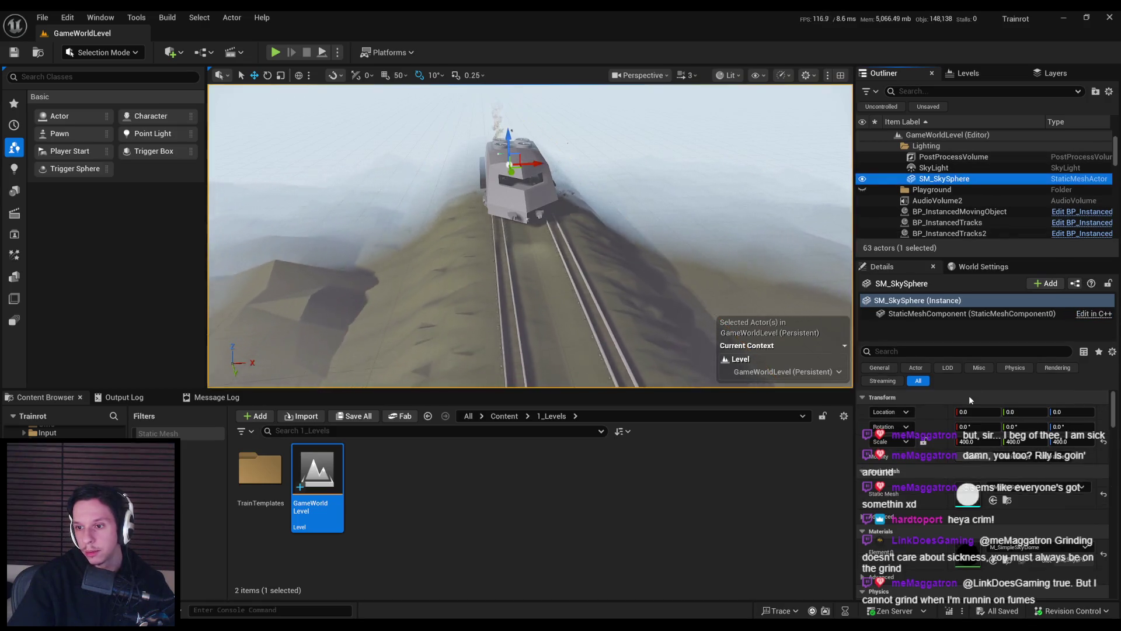
{"action": "left_click", "coordinate": [965, 169]}
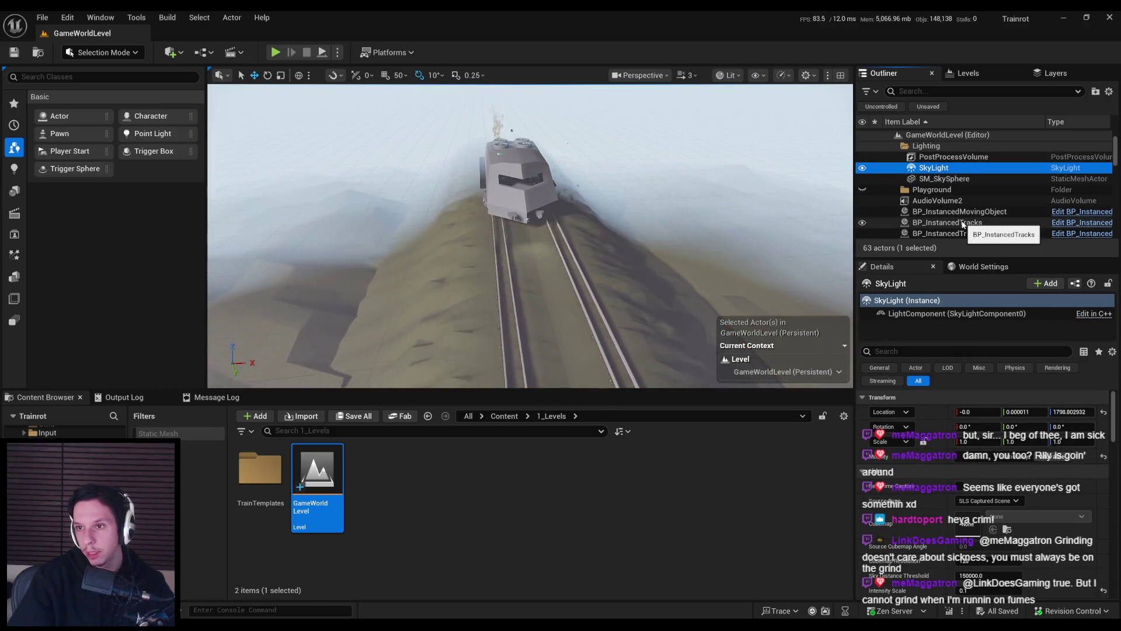
{"action": "scroll", "coordinate": [963, 224], "scroll_direction": "down", "scroll_amount": 2}
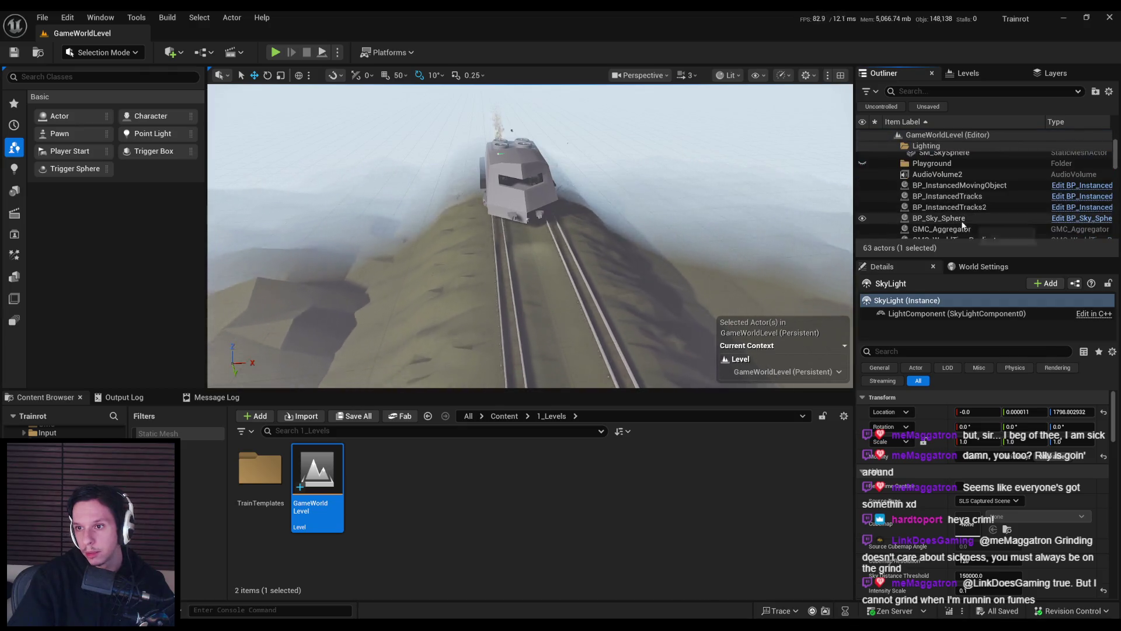
{"action": "left_click", "coordinate": [955, 175]}
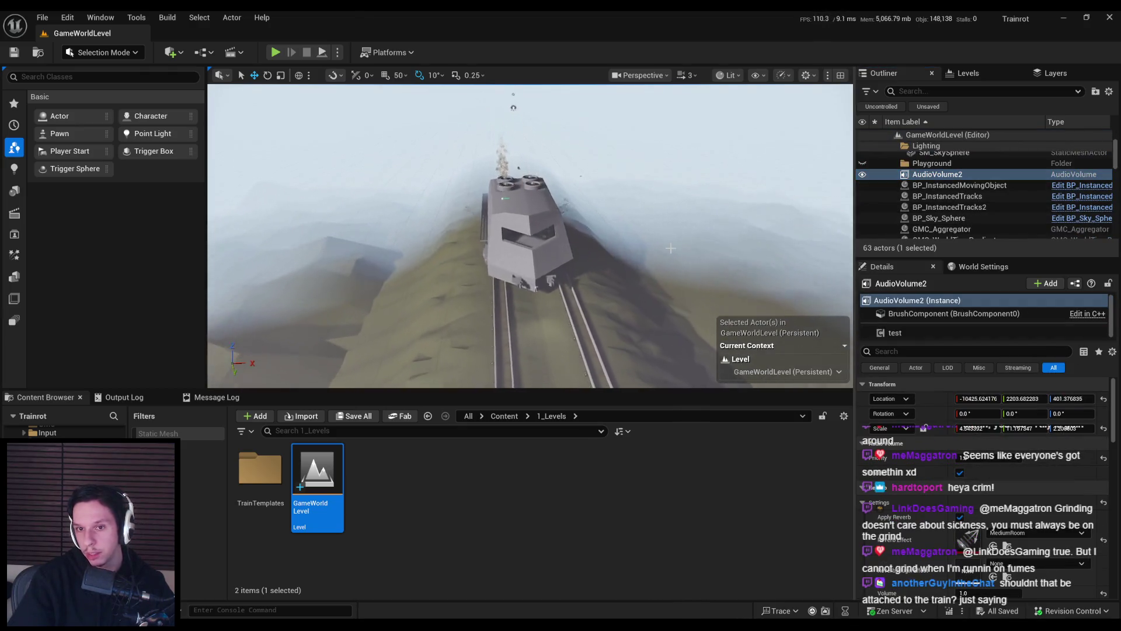
{"action": "key", "text": "f"}
{"action": "key", "text": "Delete"}
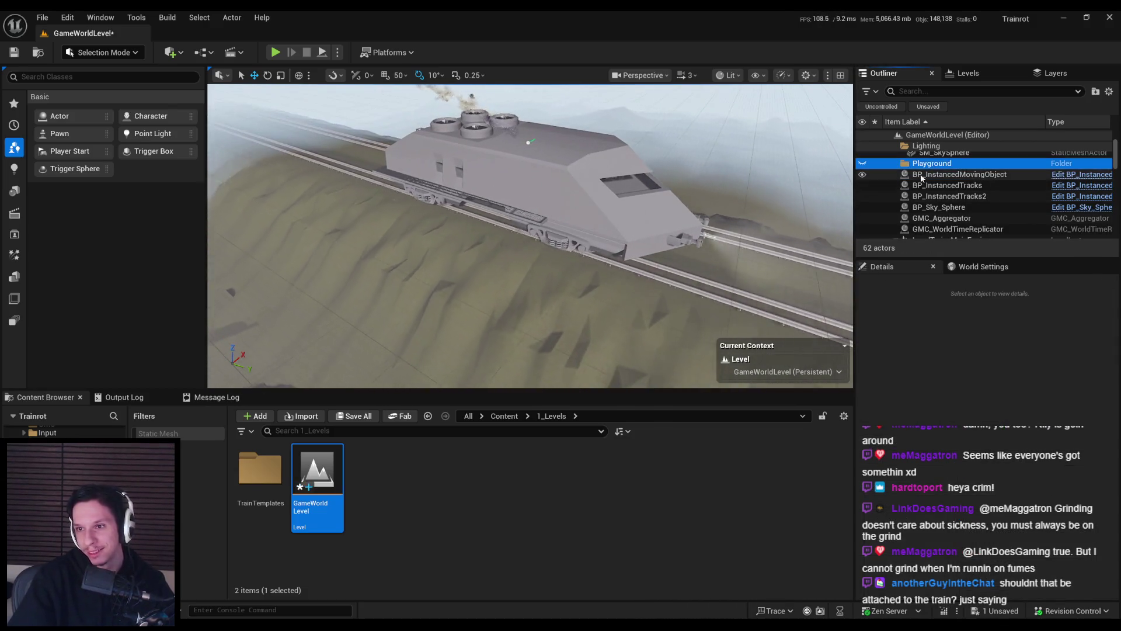
- Save GameWorldLevel at 62 actors
{"action": "scroll", "coordinate": [947, 214], "scroll_direction": "down", "scroll_amount": 5}
{"action": "scroll", "coordinate": [947, 215], "scroll_direction": "up", "scroll_amount": 5}
{"action": "key", "text": "ctrl+s"}
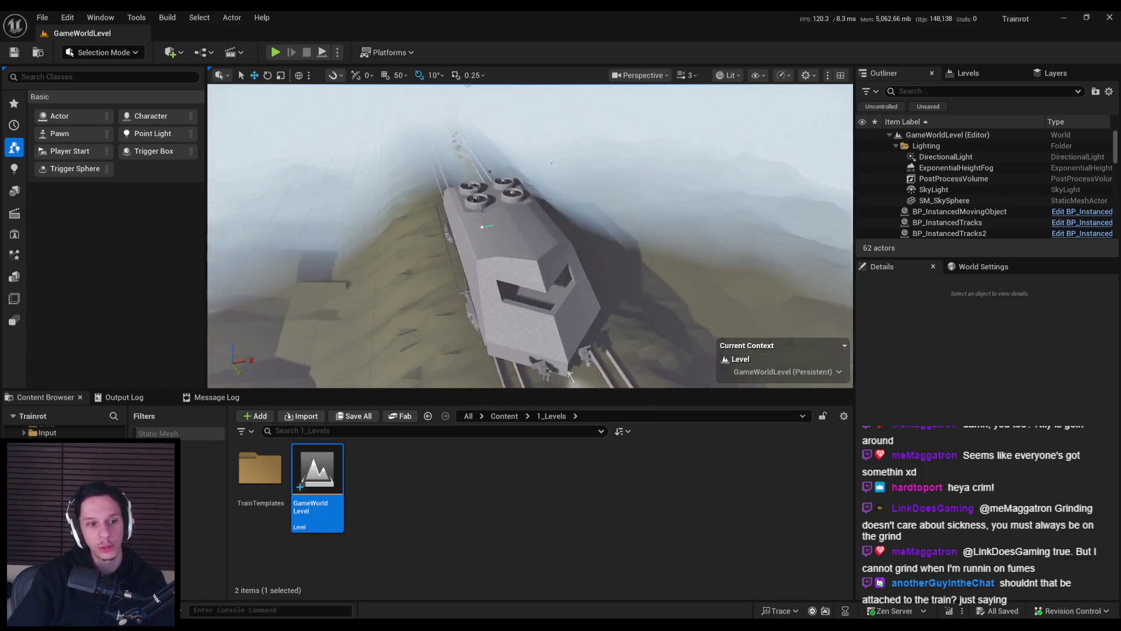
- Fly the camera along the train's side and down into the dark car interior
{"action": "scroll", "coordinate": [958, 220], "scroll_direction": "down", "scroll_amount": 3}
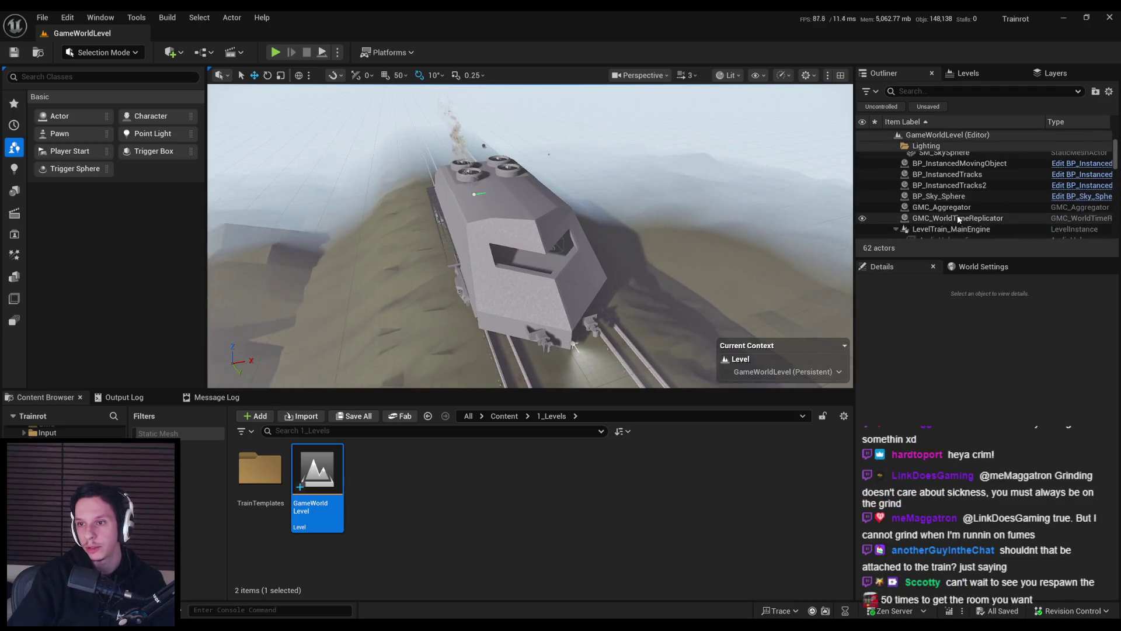
{"action": "scroll", "coordinate": [958, 214], "scroll_direction": "down", "scroll_amount": 3}
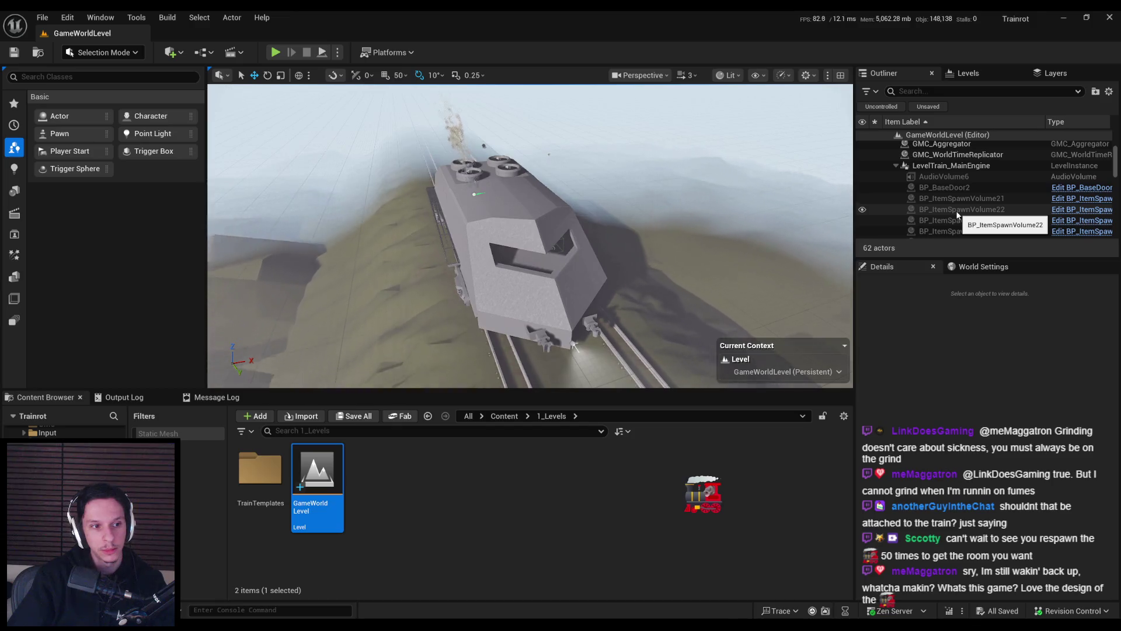
{"action": "scroll", "coordinate": [530, 236], "scroll_direction": "down", "scroll_amount": 3}
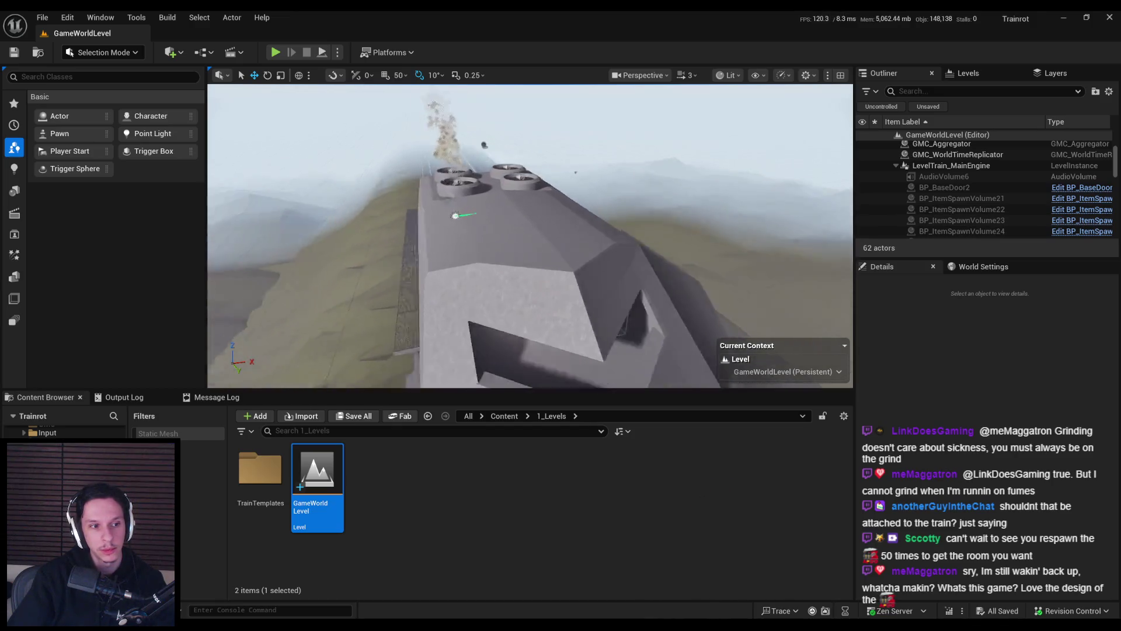
{"action": "scroll", "coordinate": [604, 235], "scroll_direction": "down", "scroll_amount": 2}
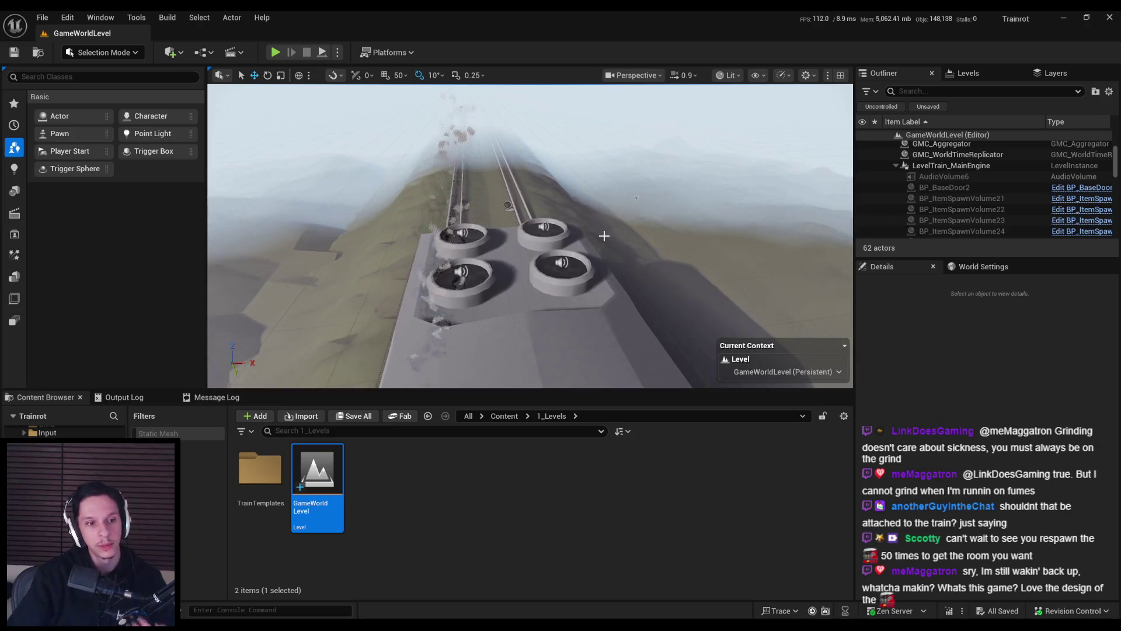
{"action": "scroll", "coordinate": [595, 236], "scroll_direction": "down", "scroll_amount": 5}
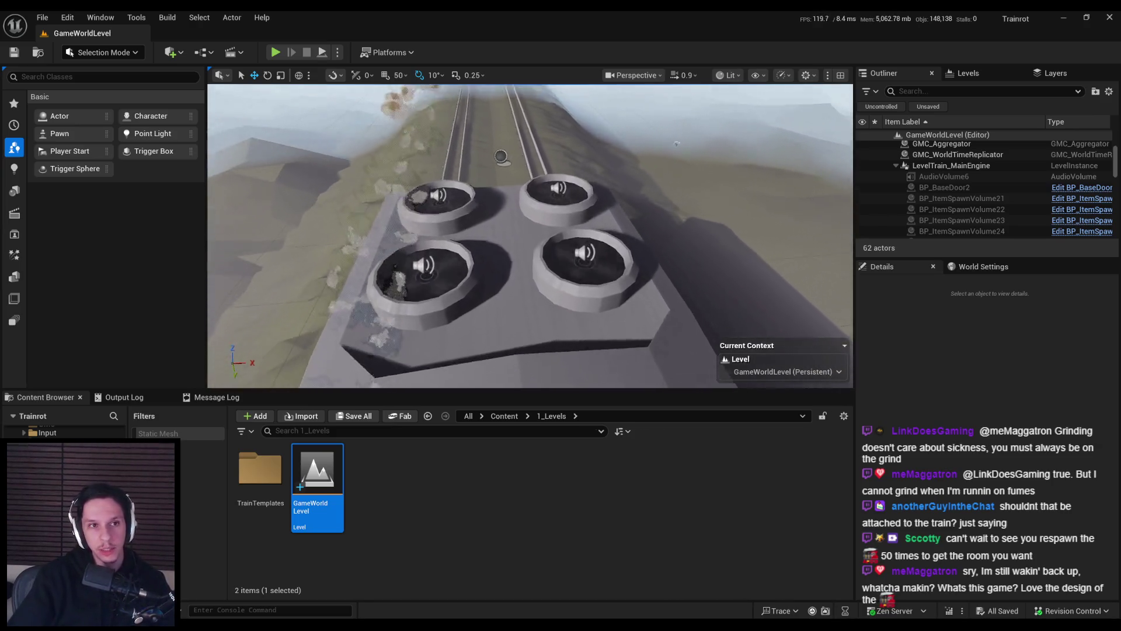
{"action": "mouse_move", "coordinate": [610, 251]}
{"action": "left_mouse_down"}
{"action": "mouse_move", "coordinate": [611, 240]}
{"action": "mouse_move", "coordinate": [561, 244]}
{"action": "mouse_move", "coordinate": [610, 243]}
{"action": "left_mouse_up"}
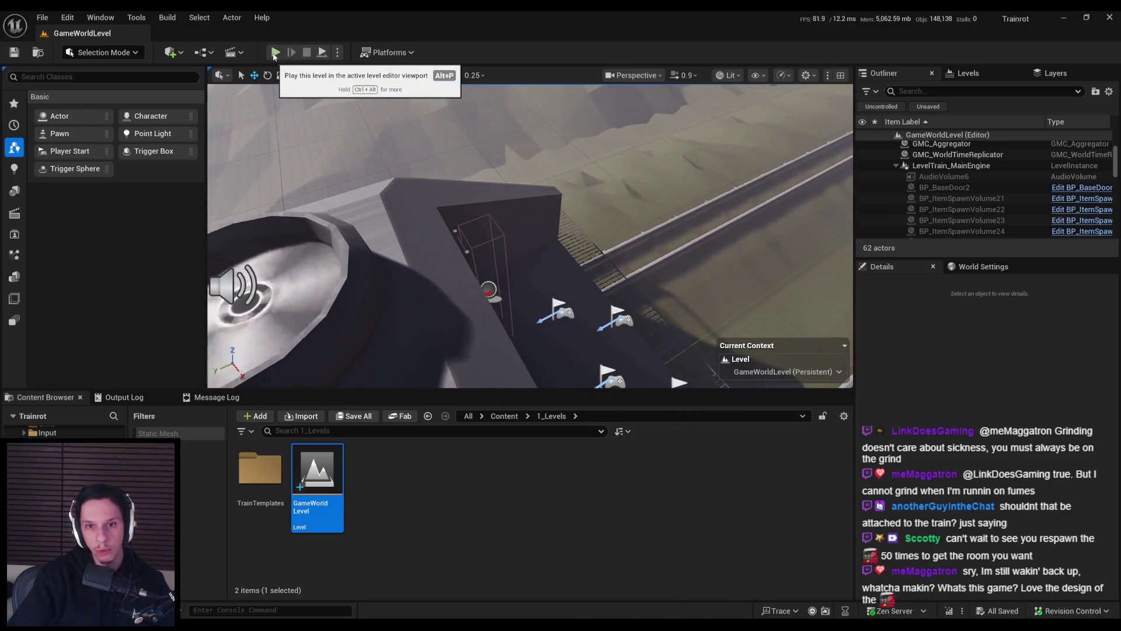
{"action": "mouse_move", "coordinate": [498, 189]}
{"action": "left_mouse_down"}
{"action": "mouse_move", "coordinate": [467, 206]}
{"action": "mouse_move", "coordinate": [456, 179]}
{"action": "left_mouse_up"}
{"action": "left_click_drag", "start_coordinate": [565, 236], "coordinate": [564, 236]}
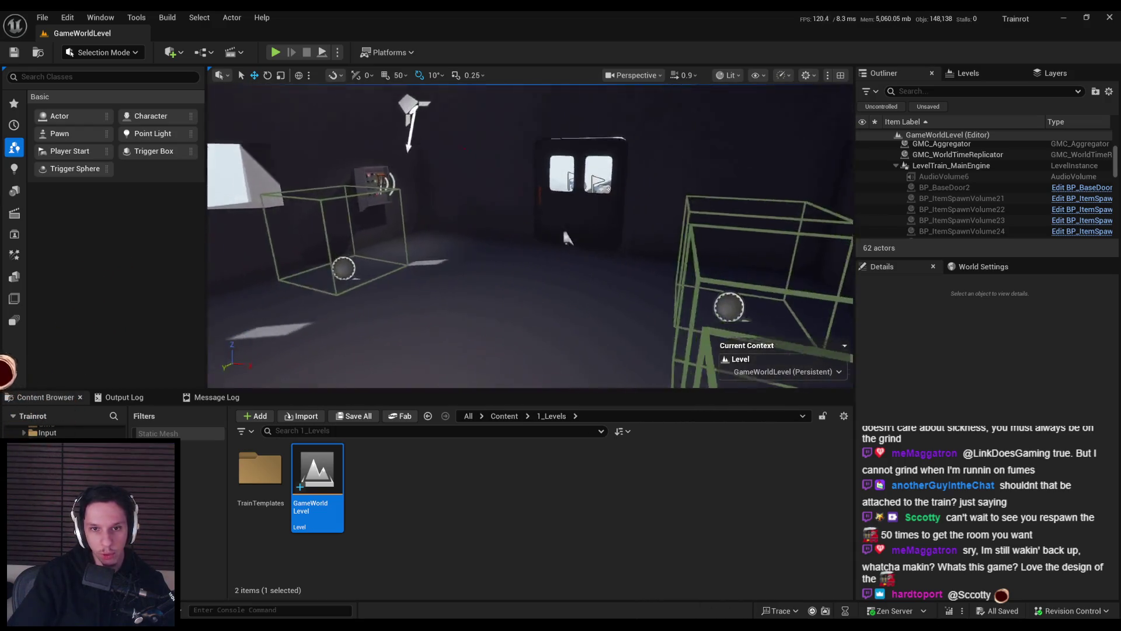
- Start the playtest and walk through the first train car doors into the corridor beyond
{"action": "key", "text": "alt+p"}
{"action": "key", "text": "F11"}
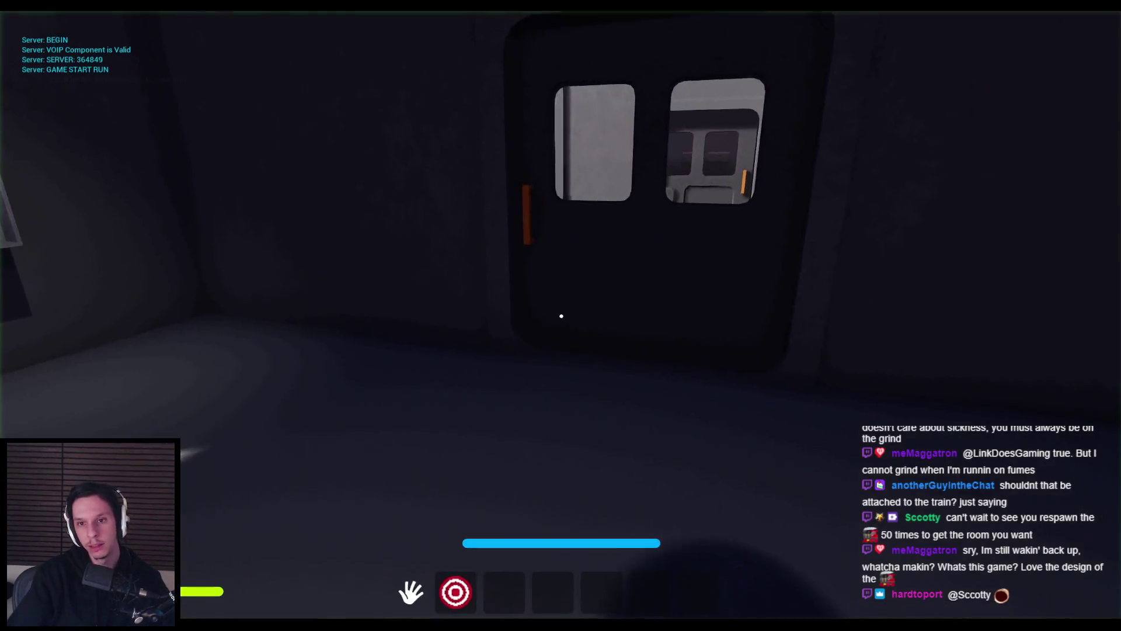
{"action": "key", "text": "w"}
{"action": "left_click", "coordinate": [561, 316]}
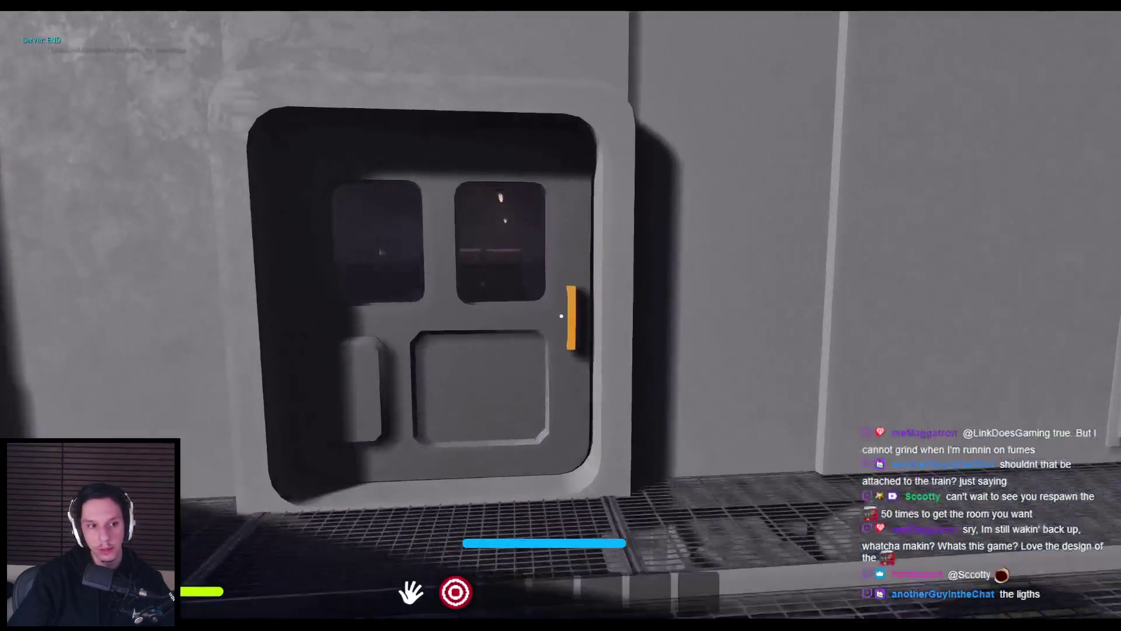
{"action": "key", "text": "w"}
{"action": "left_click", "coordinate": [561, 316]}
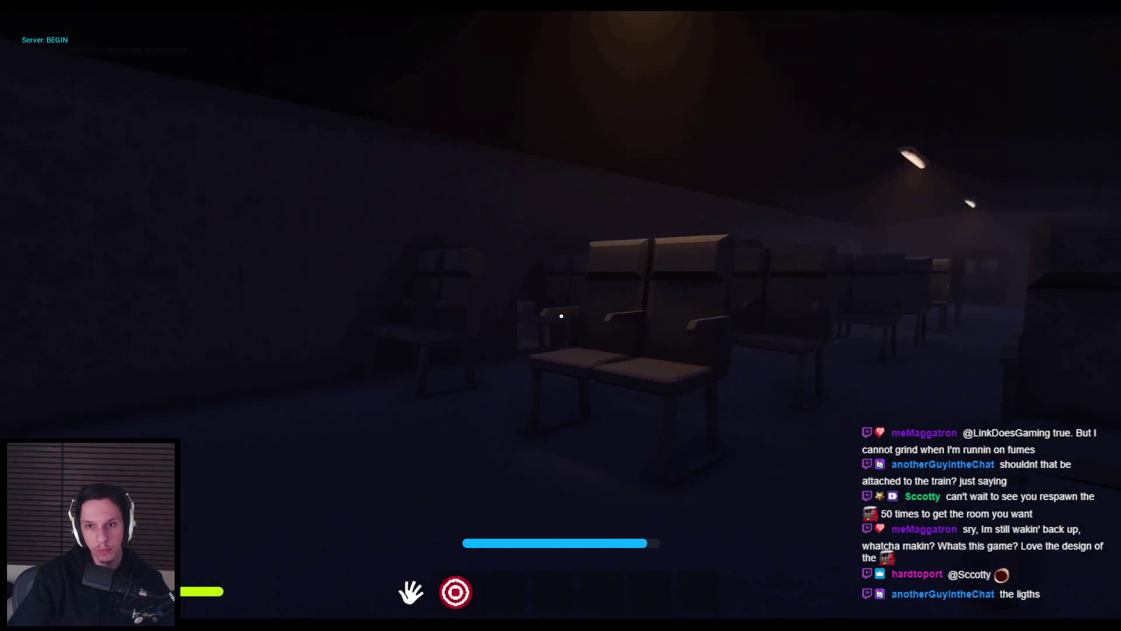
{"action": "key", "text": "w"}
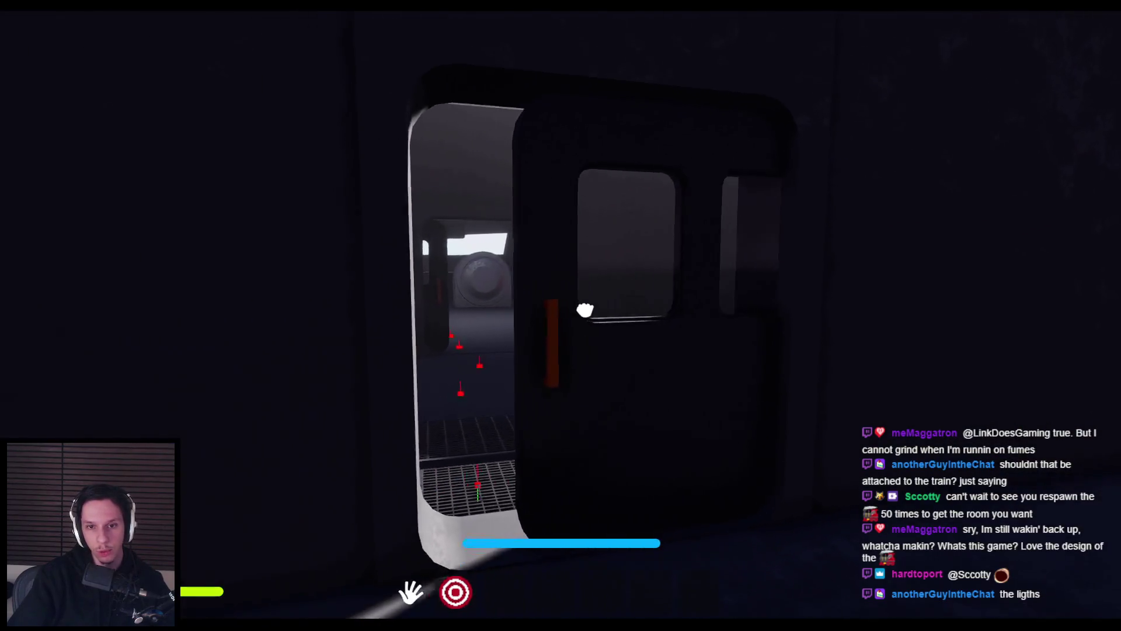
{"action": "key", "text": "w"}
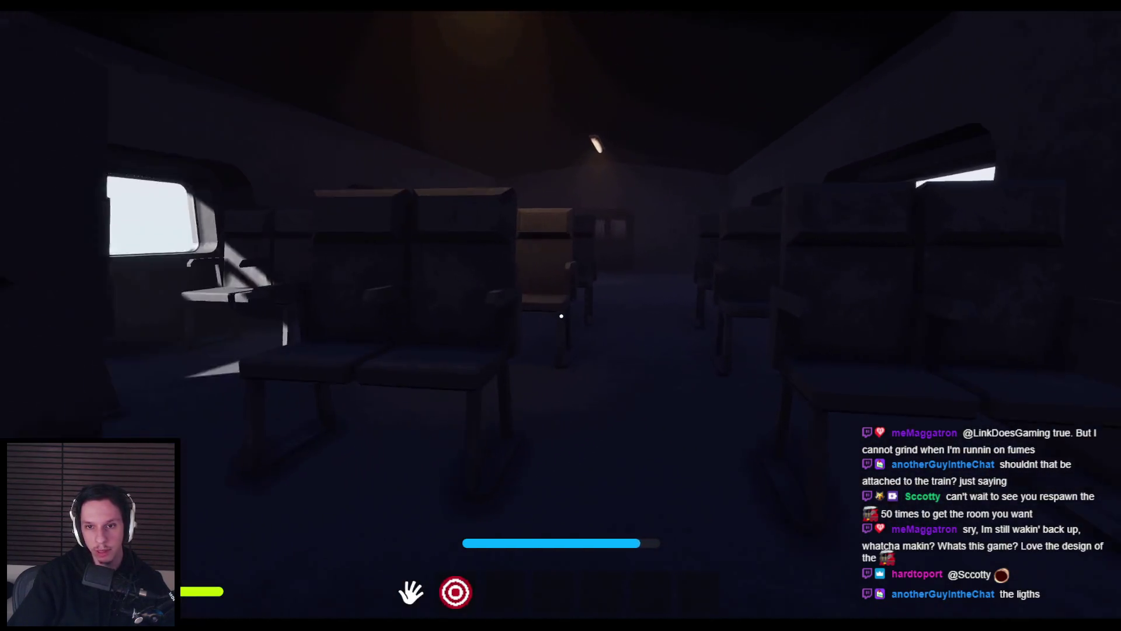
{"action": "key", "text": "w"}
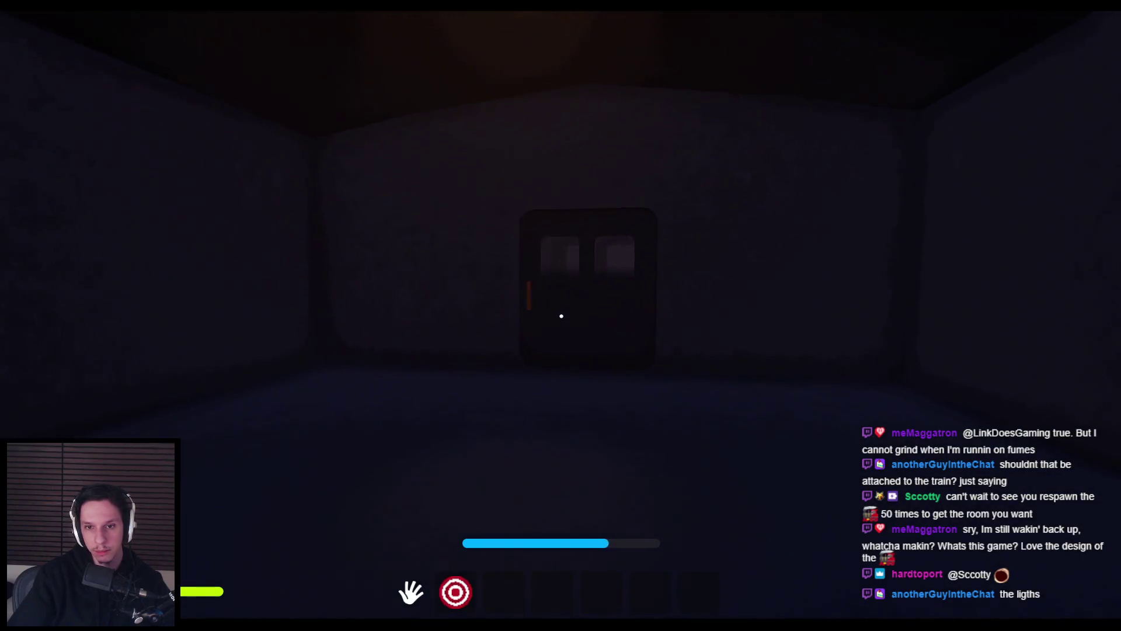
{"action": "key", "text": "w"}
{"action": "key", "text": "w"}
{"action": "key", "text": "w"}
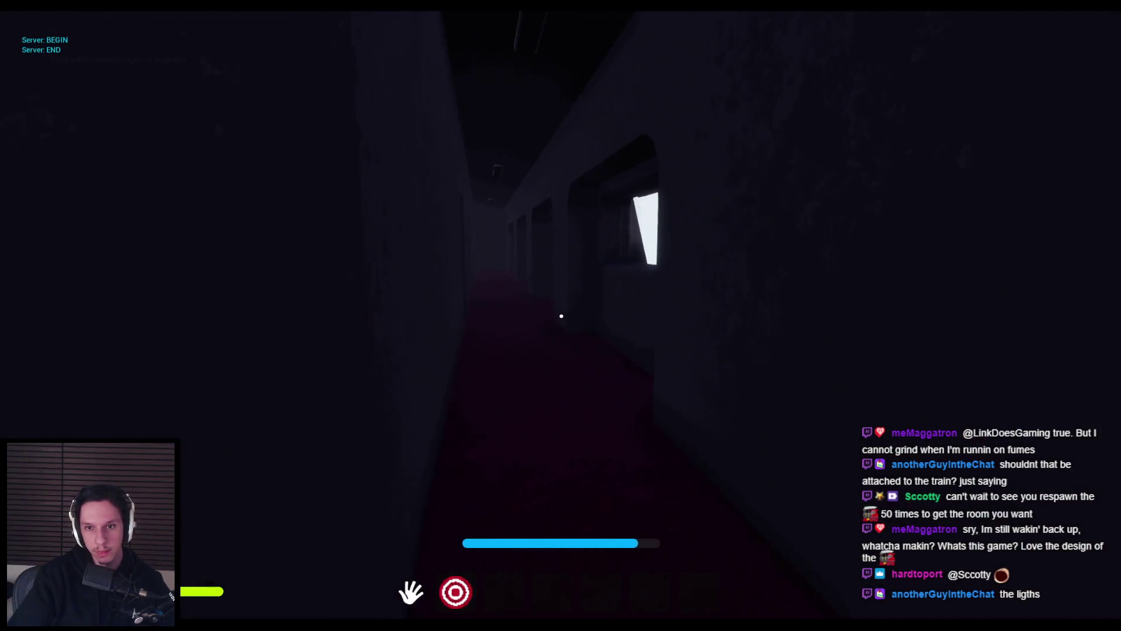
{"action": "key", "text": "w"}
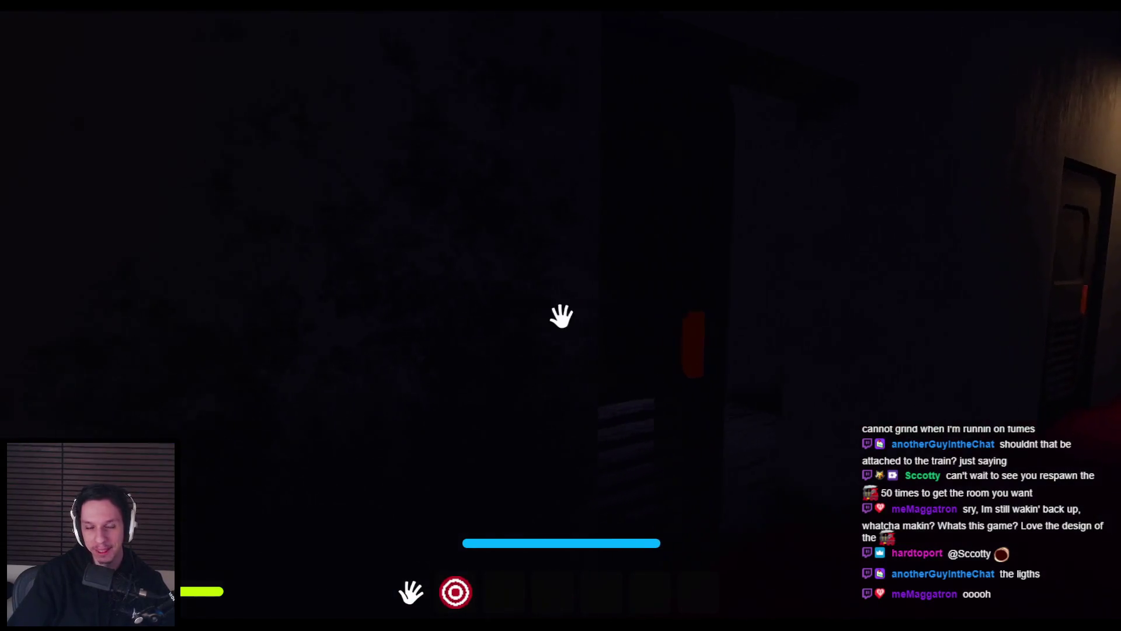
- Equip the crank light, pick up the white cubes and explore the red-carpeted corridor
{"action": "key", "text": "2"}
{"action": "key", "text": "w"}
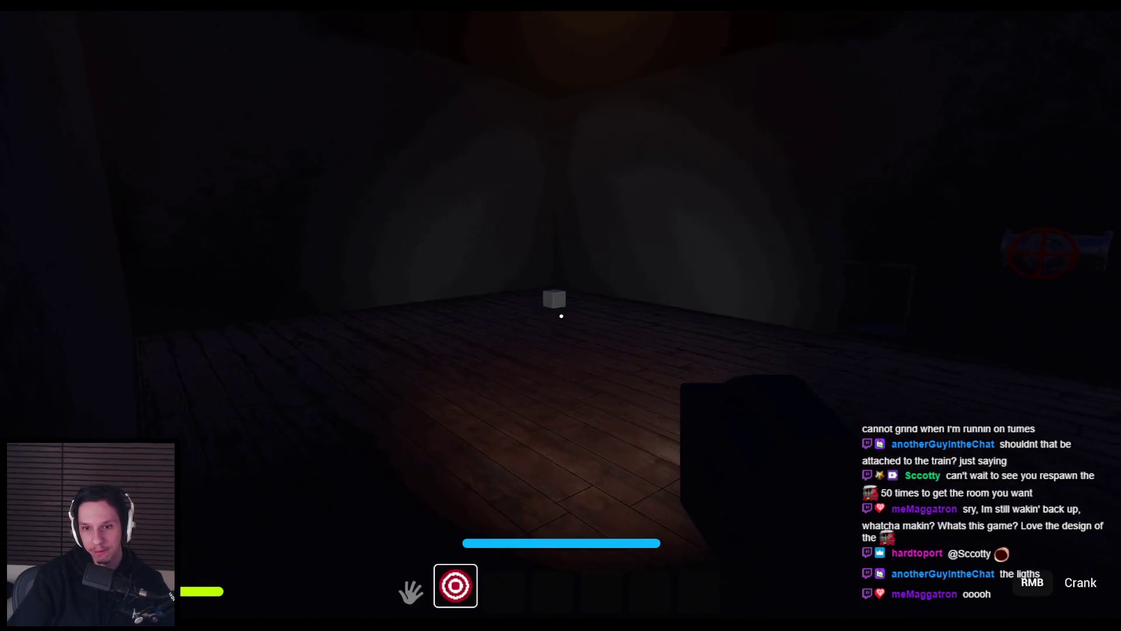
{"action": "key", "text": "e"}
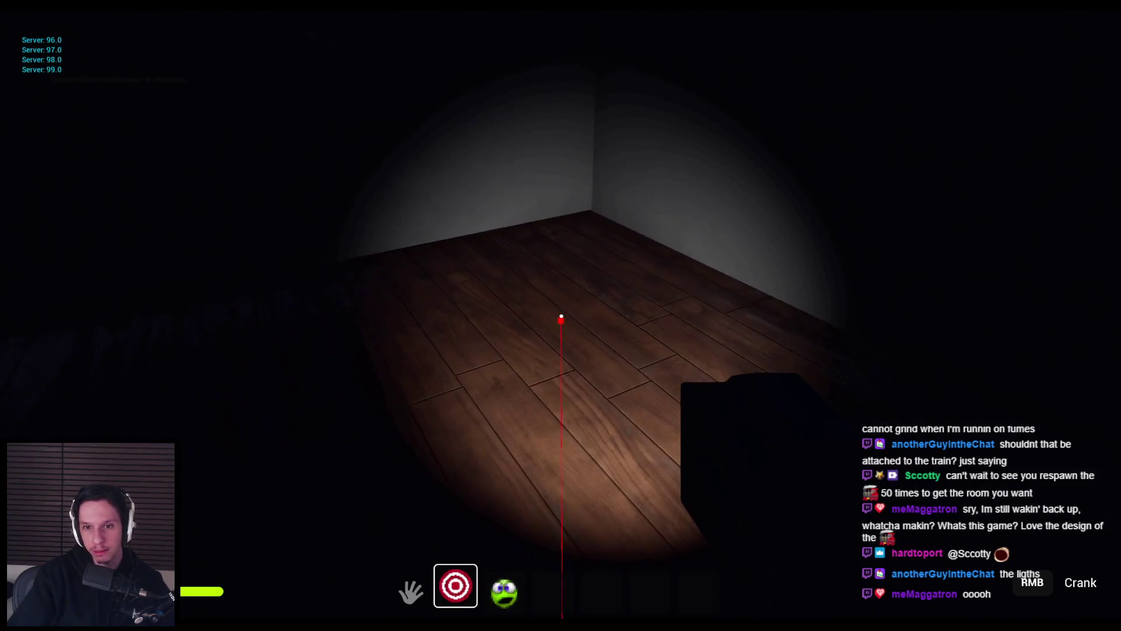
{"action": "key", "text": "w"}
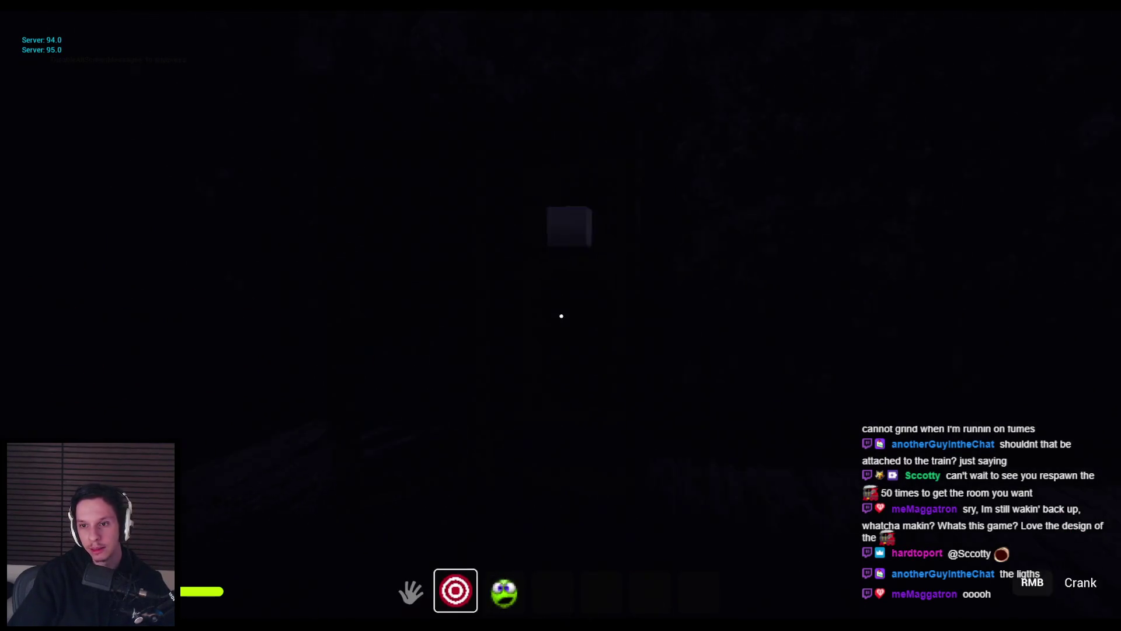
{"action": "key", "text": "e"}
{"action": "key", "text": "2"}
{"action": "key", "text": "w"}
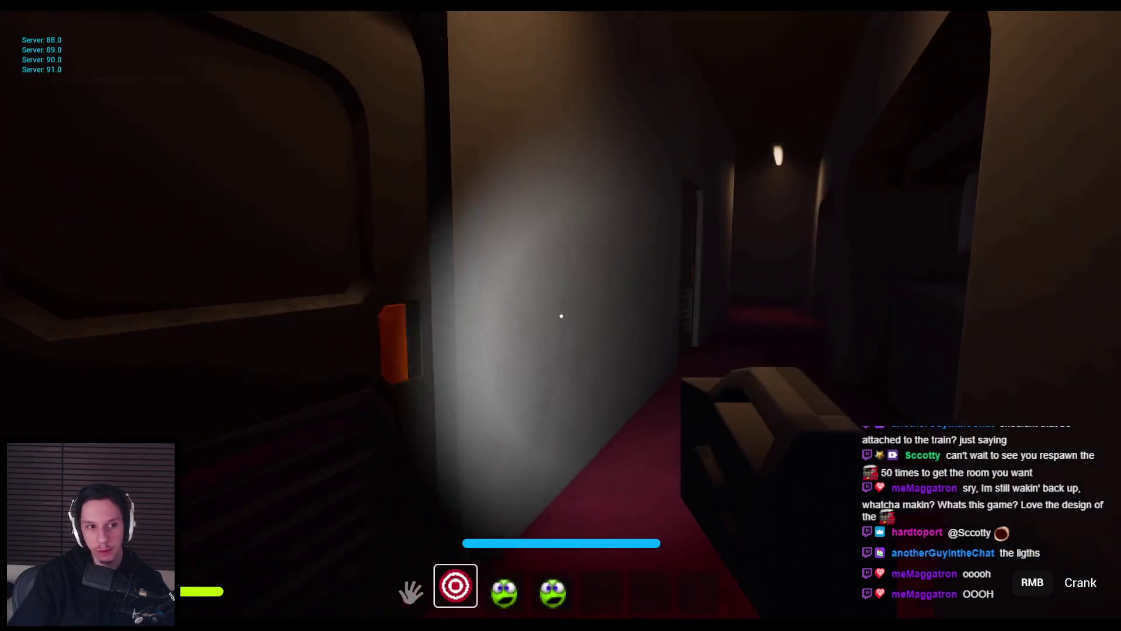
{"action": "key", "text": "2"}
{"action": "key", "text": "2"}
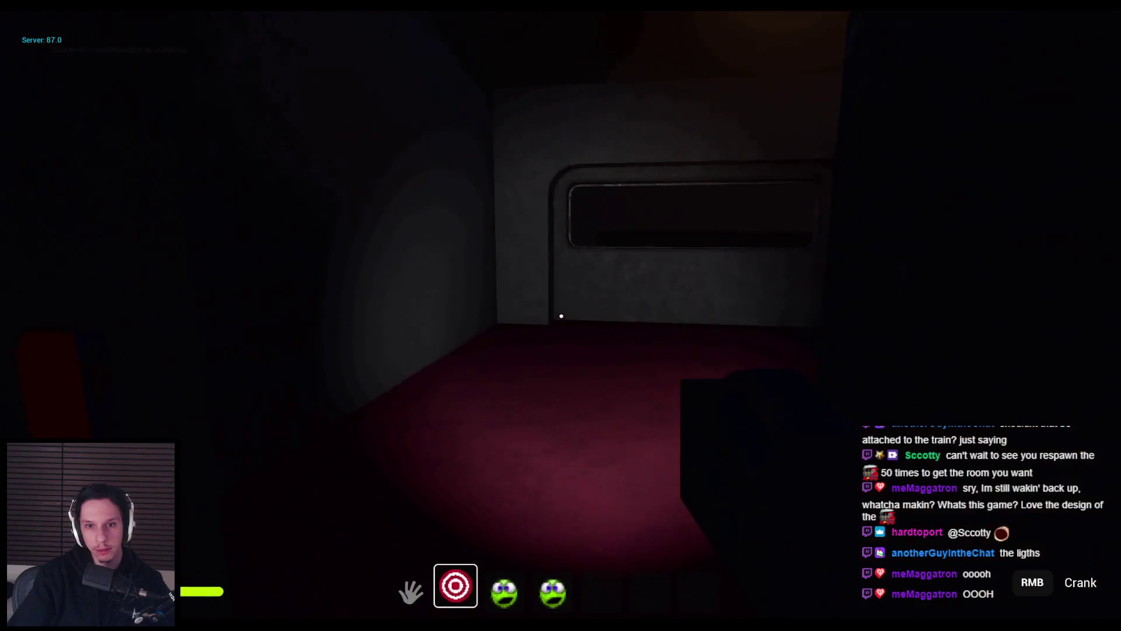
{"action": "key", "text": "w"}
{"action": "key", "text": "2"}
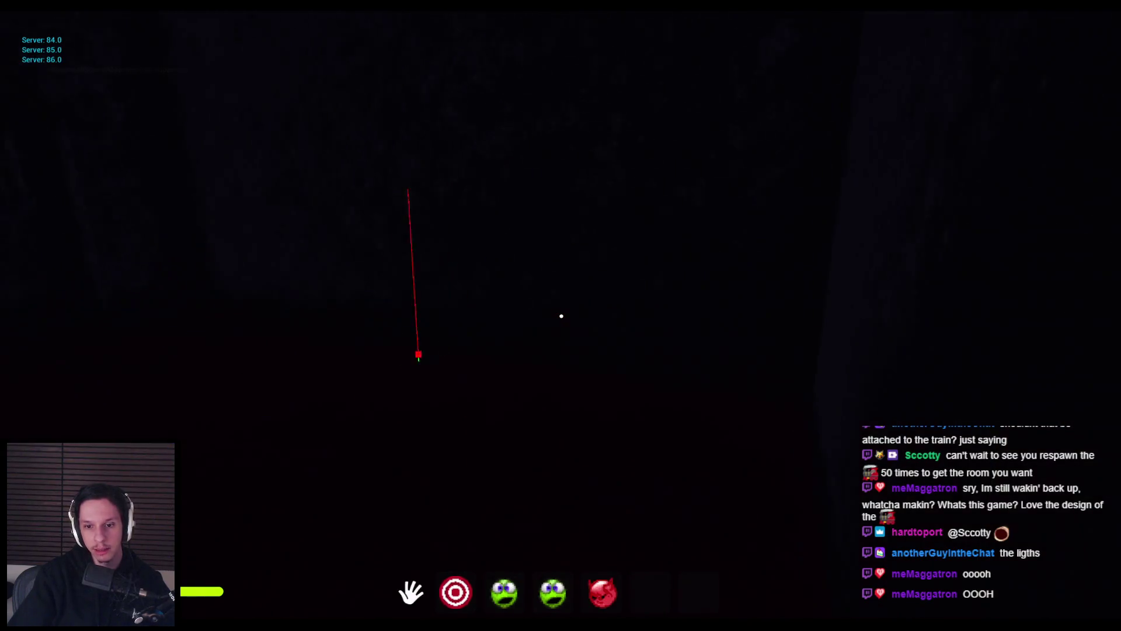
{"action": "key", "text": "2"}
{"action": "key", "text": "2"}
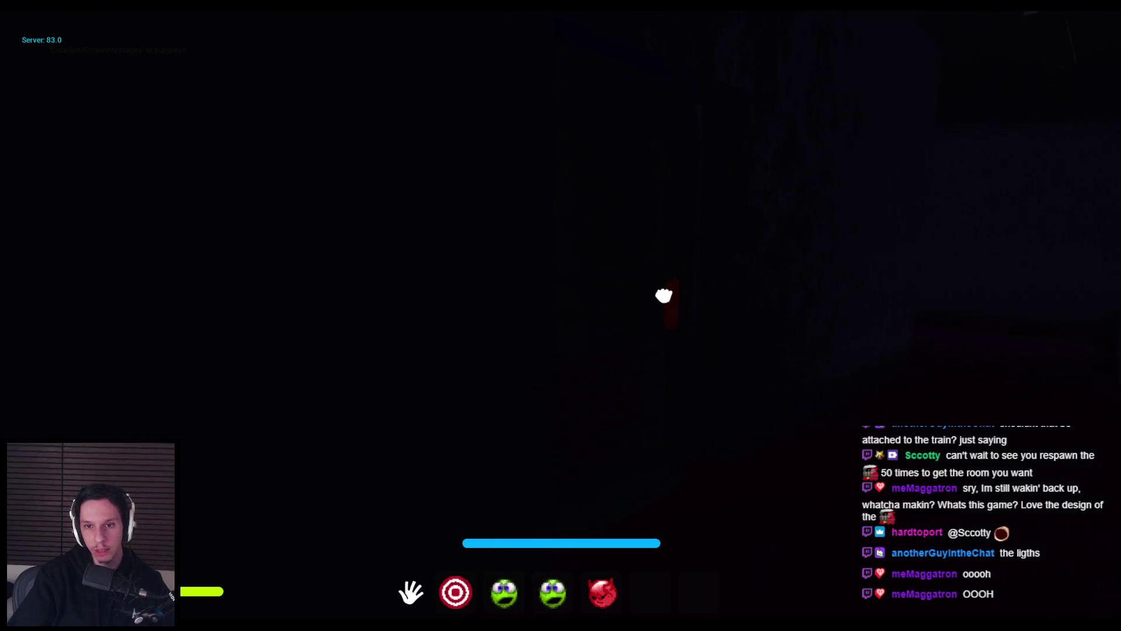
{"action": "key", "text": "2"}
{"action": "key", "text": "2"}
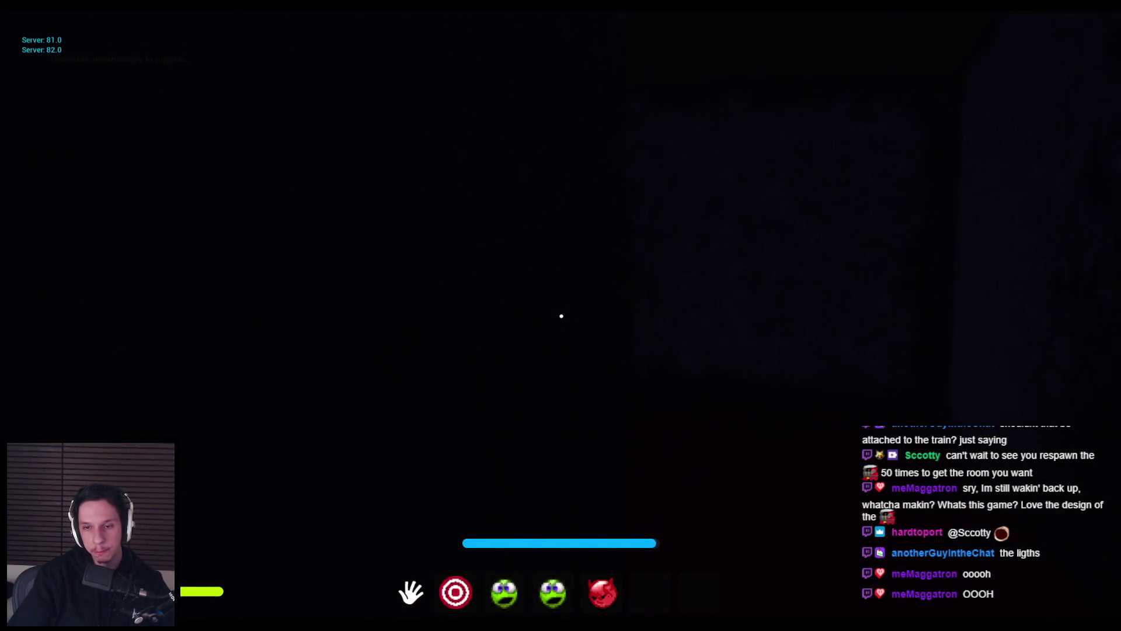
{"action": "key", "text": "2"}
{"action": "key", "text": "2"}
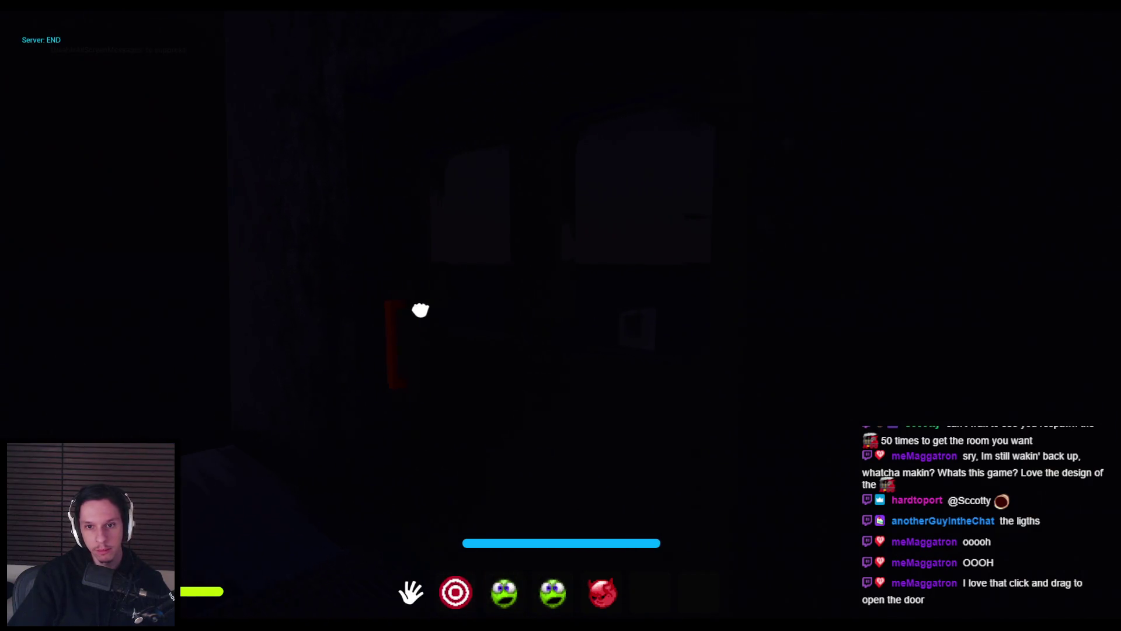
{"action": "key", "text": "2"}
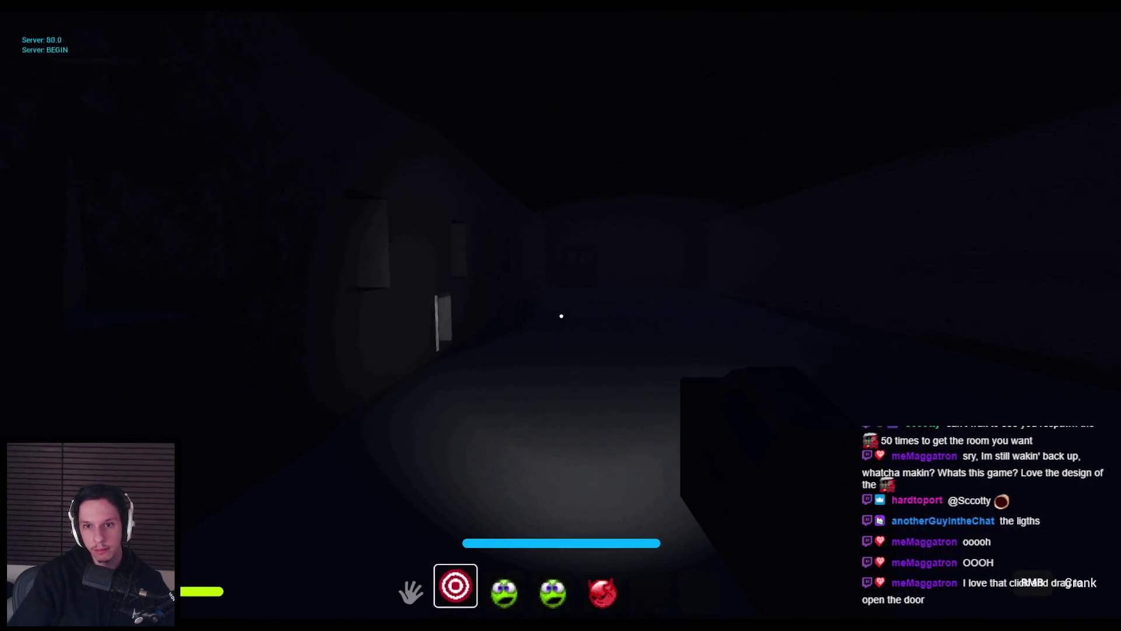
{"action": "key", "text": "2"}
- Sprint down the corridor, open the doors and walk through the dark corridor into the train
{"action": "key", "text": "shift+w"}
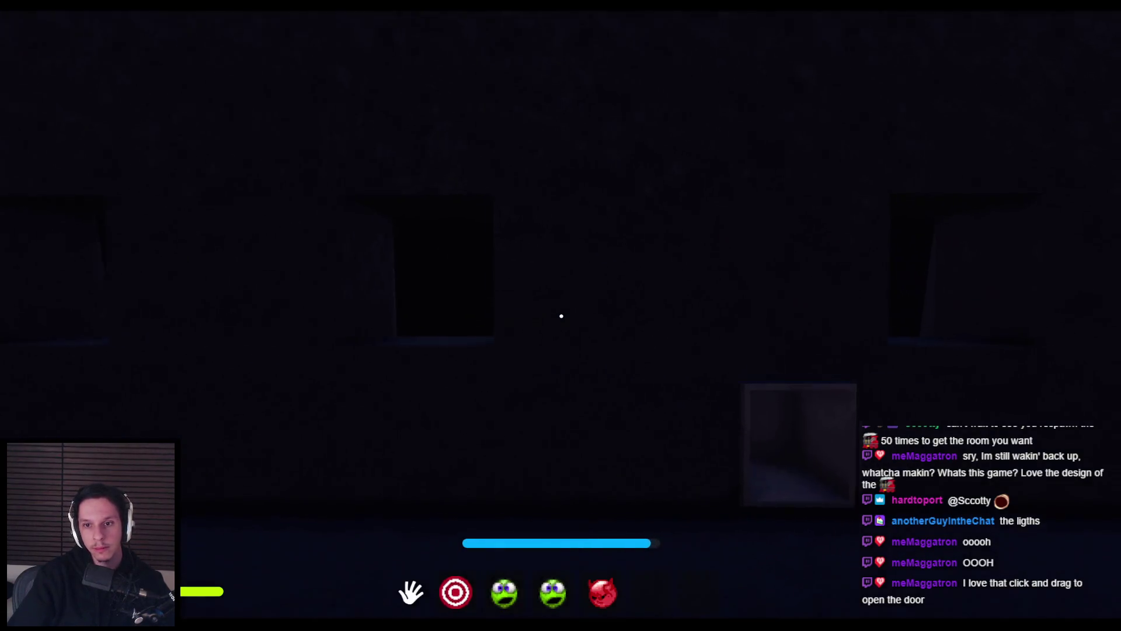
{"action": "key", "text": "shift+w"}
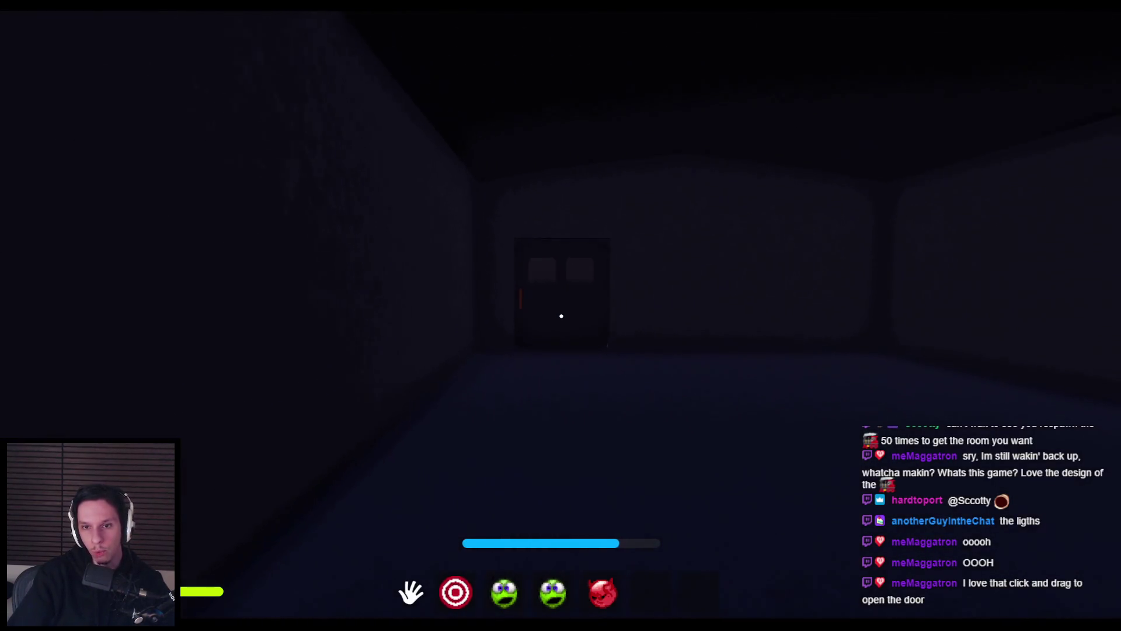
{"action": "key", "text": "w"}
{"action": "left_click_drag", "start_coordinate": [561, 316], "coordinate": [478, 318]}
{"action": "key", "text": "s"}
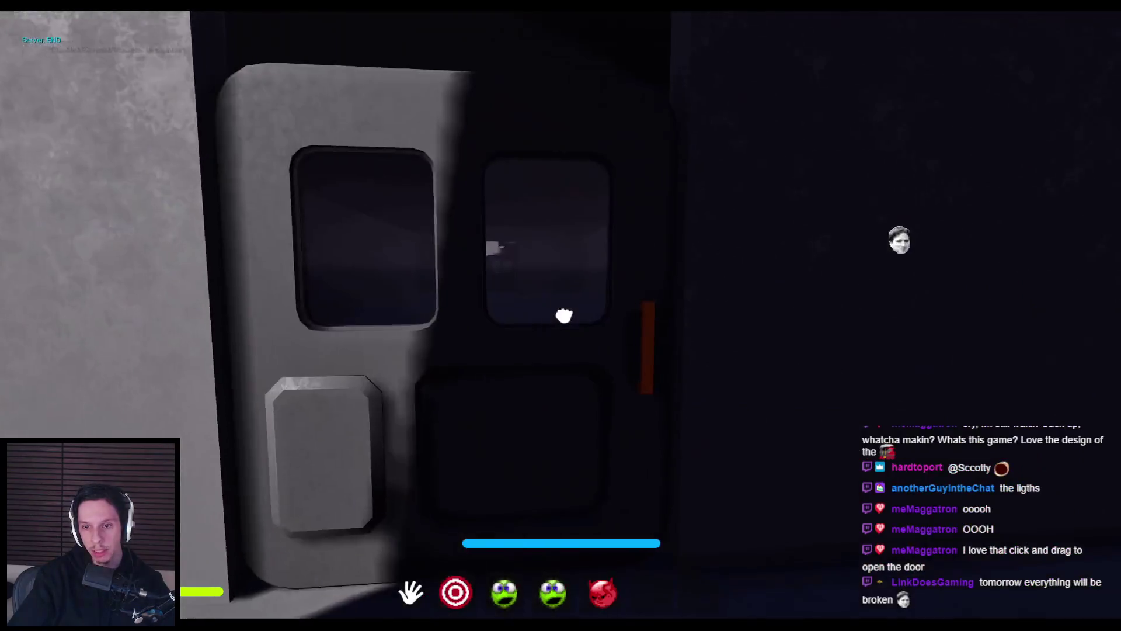
{"action": "mouse_move", "coordinate": [563, 316]}
{"action": "left_mouse_down"}
{"action": "mouse_move", "coordinate": [625, 320]}
{"action": "mouse_move", "coordinate": [372, 320]}
{"action": "mouse_move", "coordinate": [561, 316]}
{"action": "left_mouse_up"}
{"action": "key", "text": "w"}
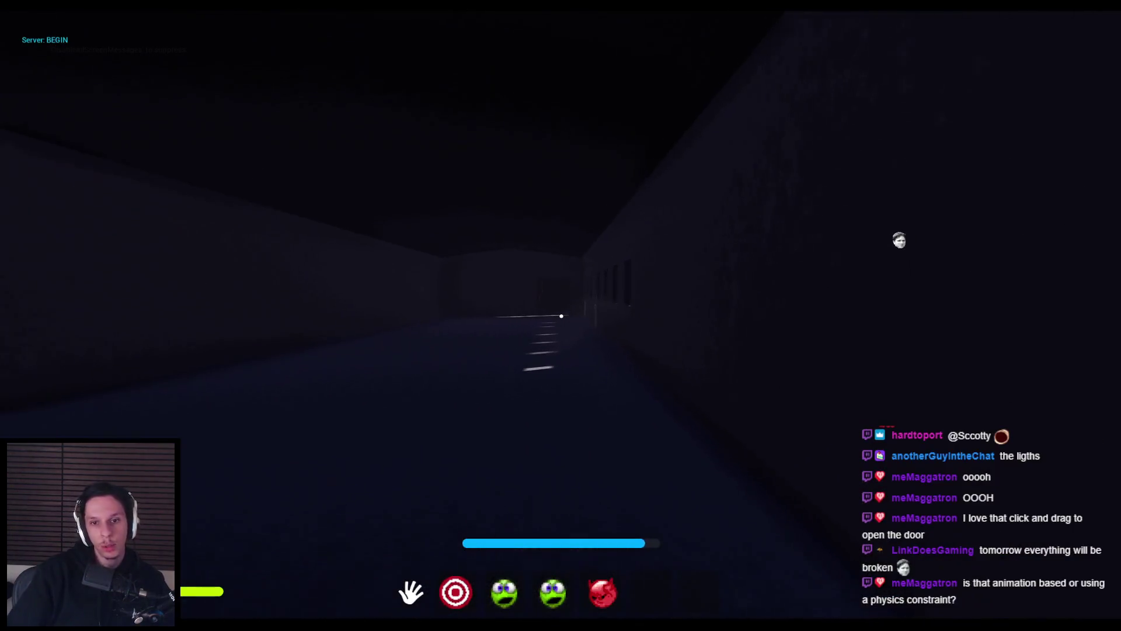
{"action": "key", "text": "w"}
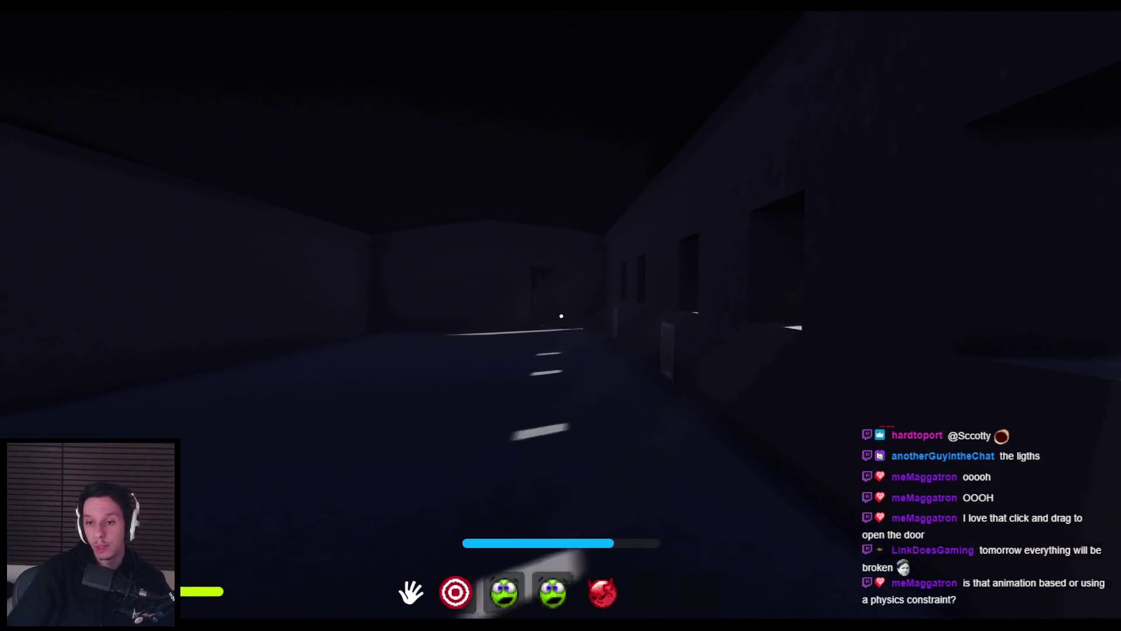
{"action": "key", "text": "w"}
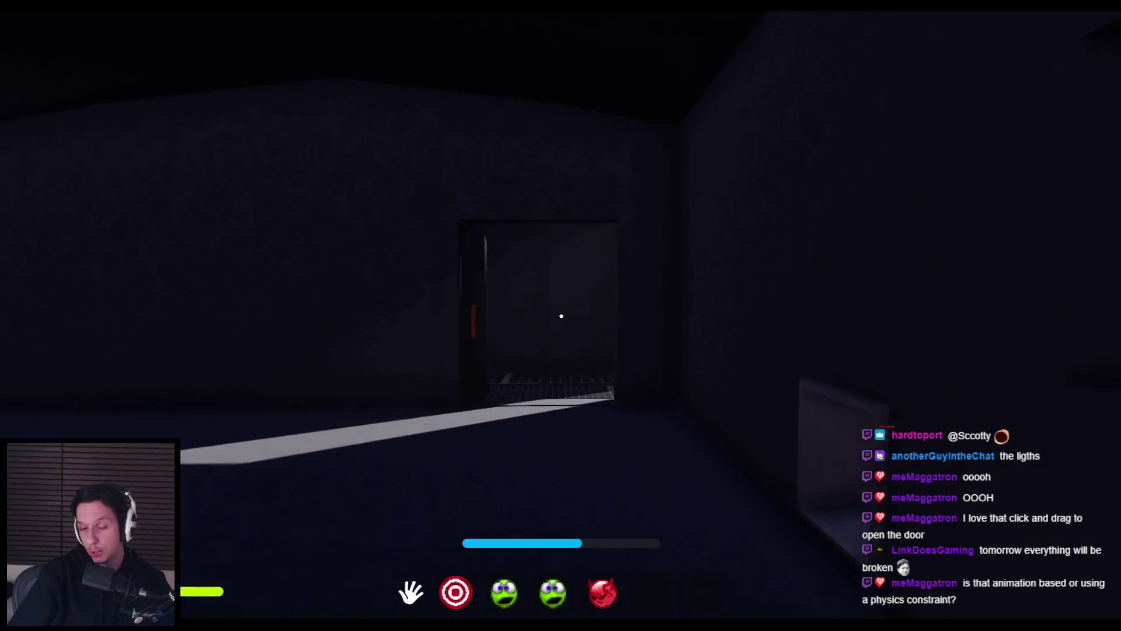
{"action": "key", "text": "w"}
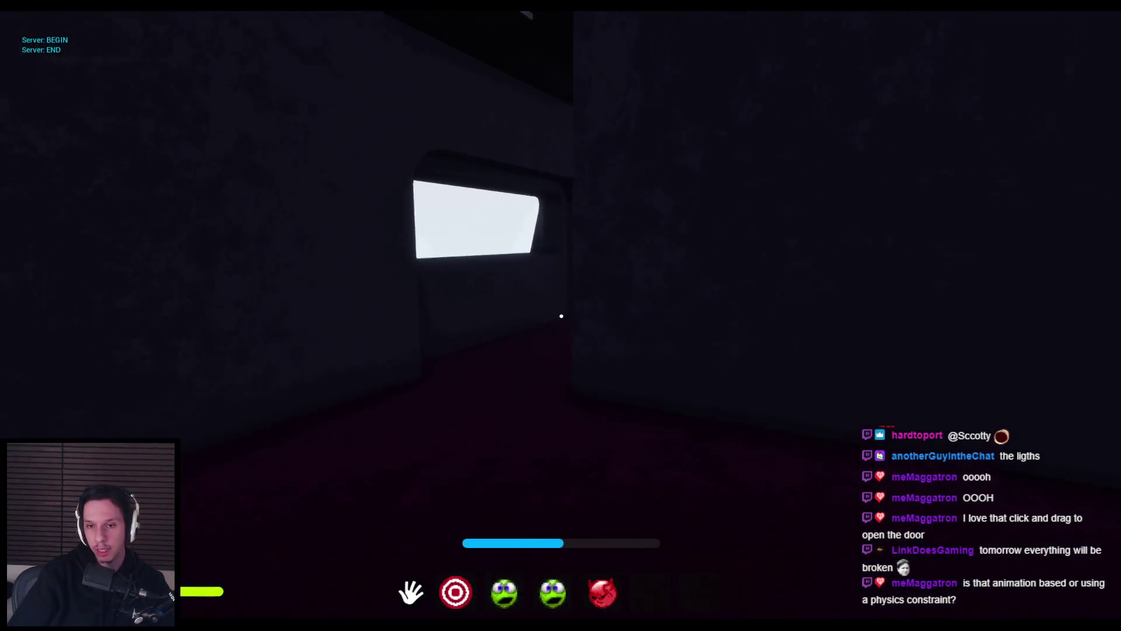
{"action": "key", "text": "w"}
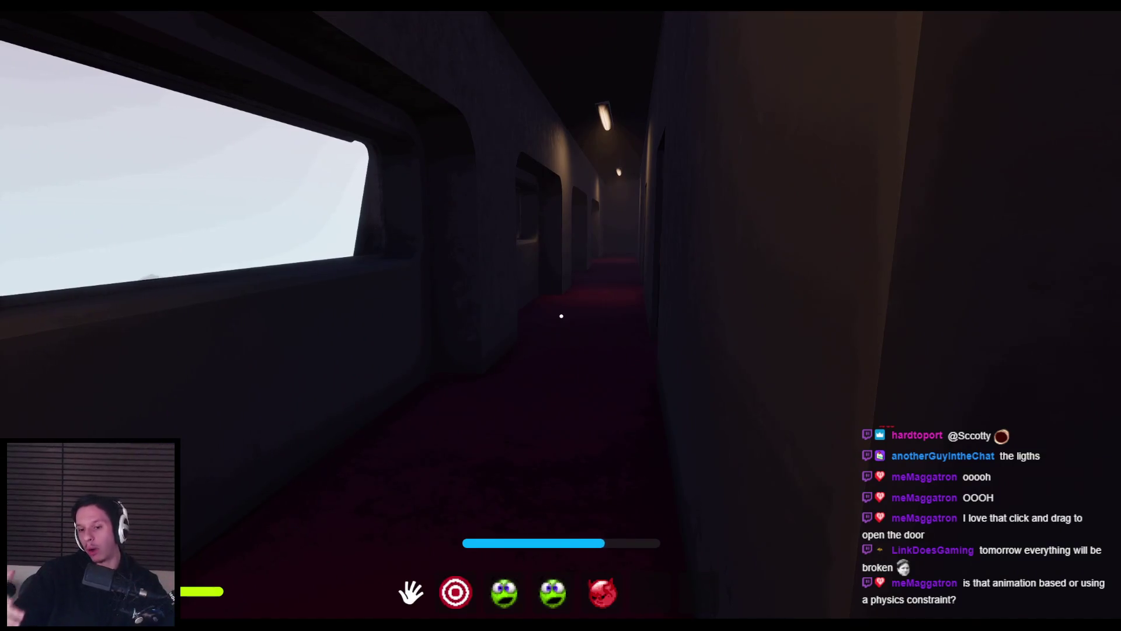
{"action": "key", "text": "w"}
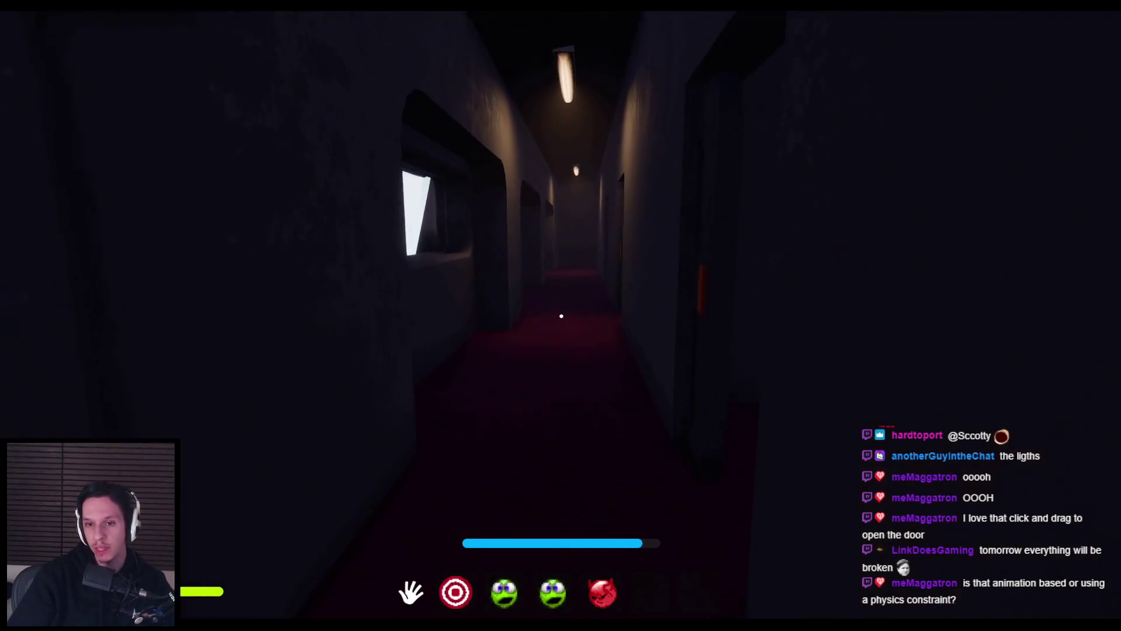
{"action": "key", "text": "w"}
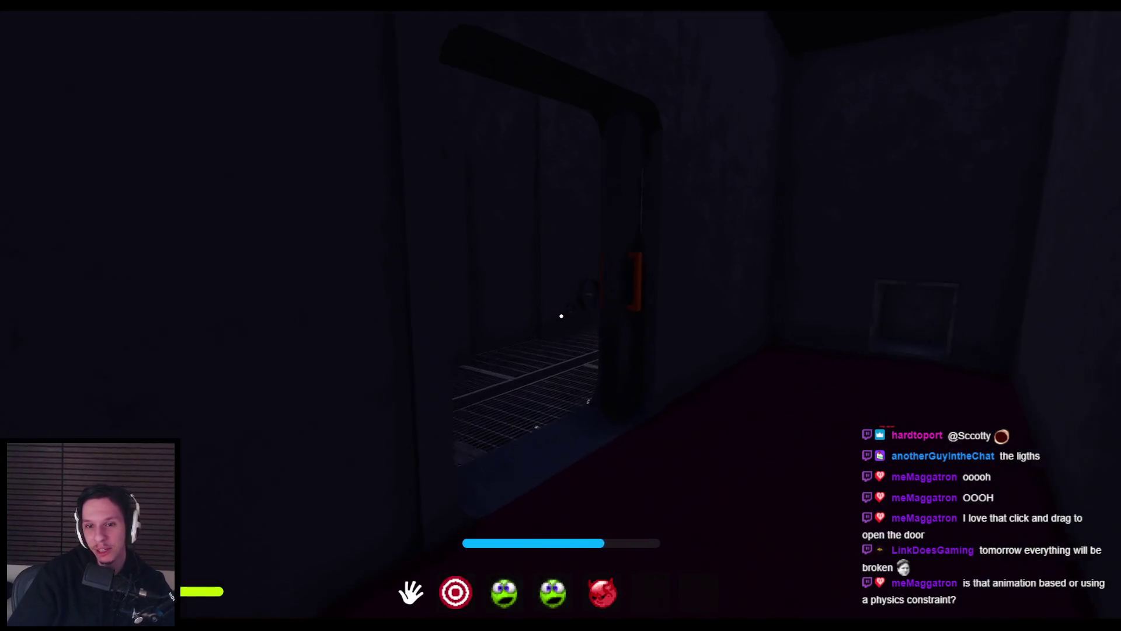
- Open the carriage doors through to the engine and swing open the lava furnace door
{"action": "left_click", "coordinate": [562, 314]}
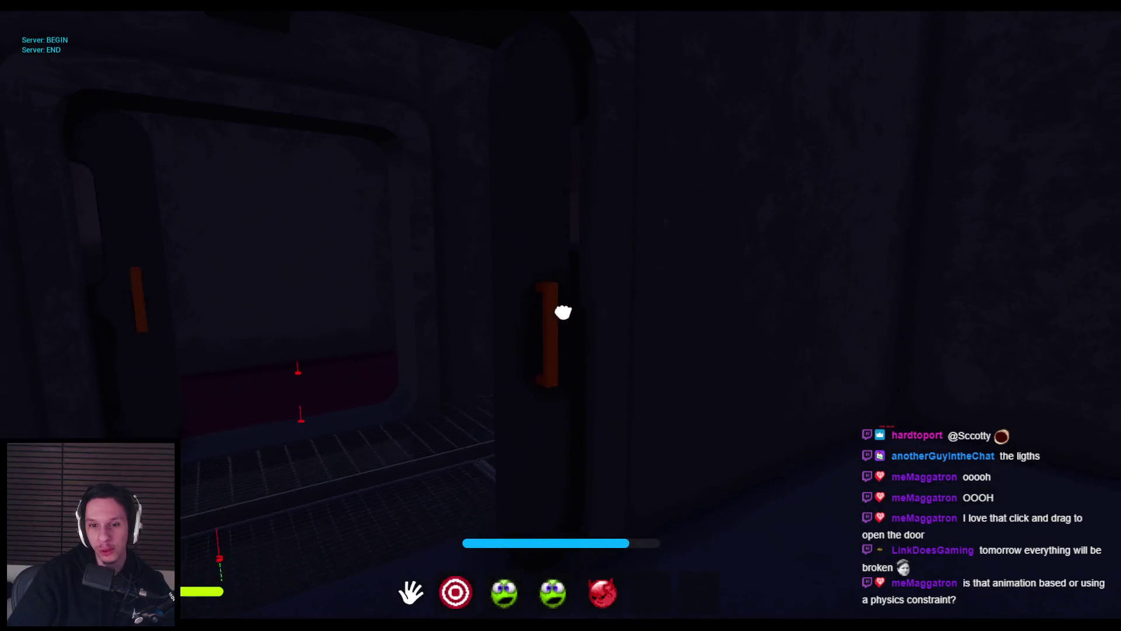
{"action": "key", "text": "w"}
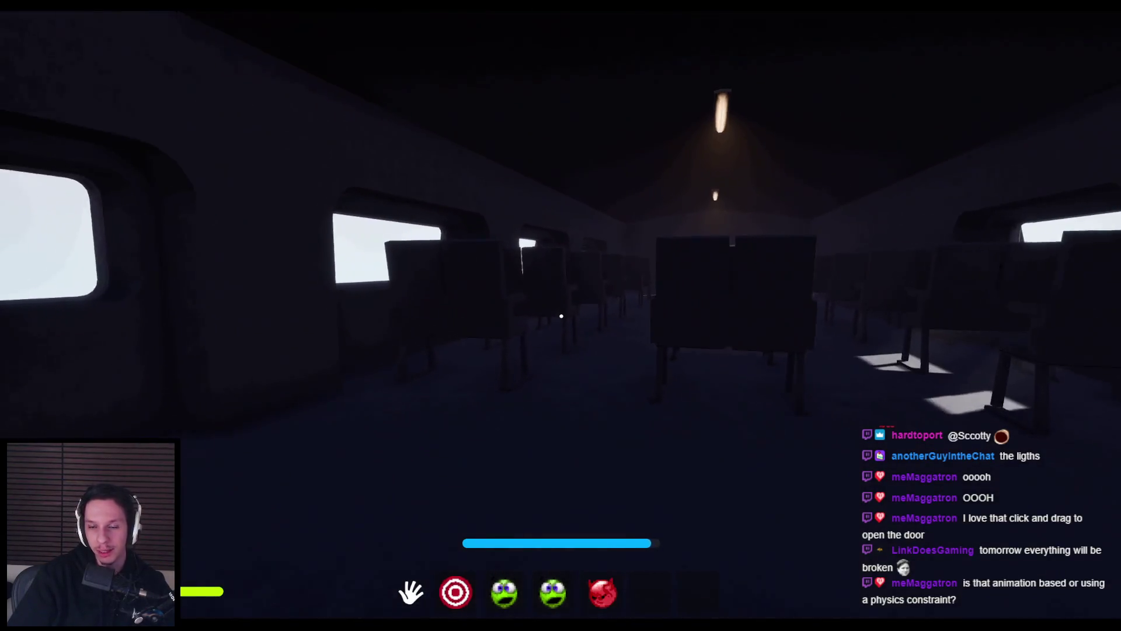
{"action": "key", "text": "w"}
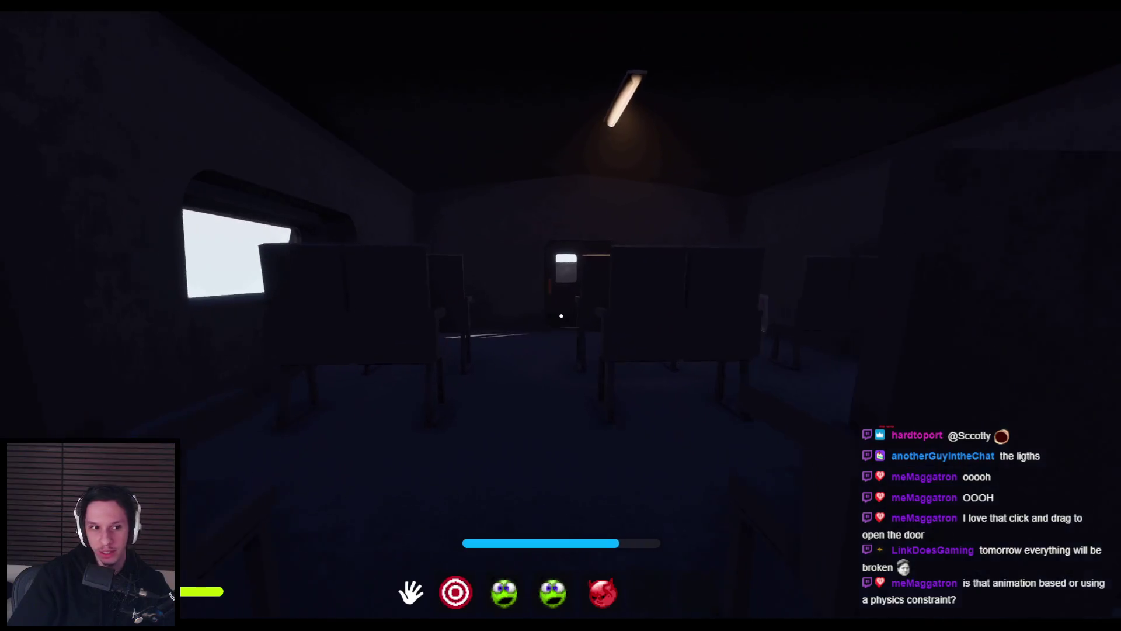
{"action": "mouse_move", "coordinate": [561, 315]}
{"action": "left_mouse_down"}
{"action": "mouse_move", "coordinate": [426, 315]}
{"action": "mouse_move", "coordinate": [617, 313]}
{"action": "left_mouse_up"}
{"action": "key", "text": "w"}
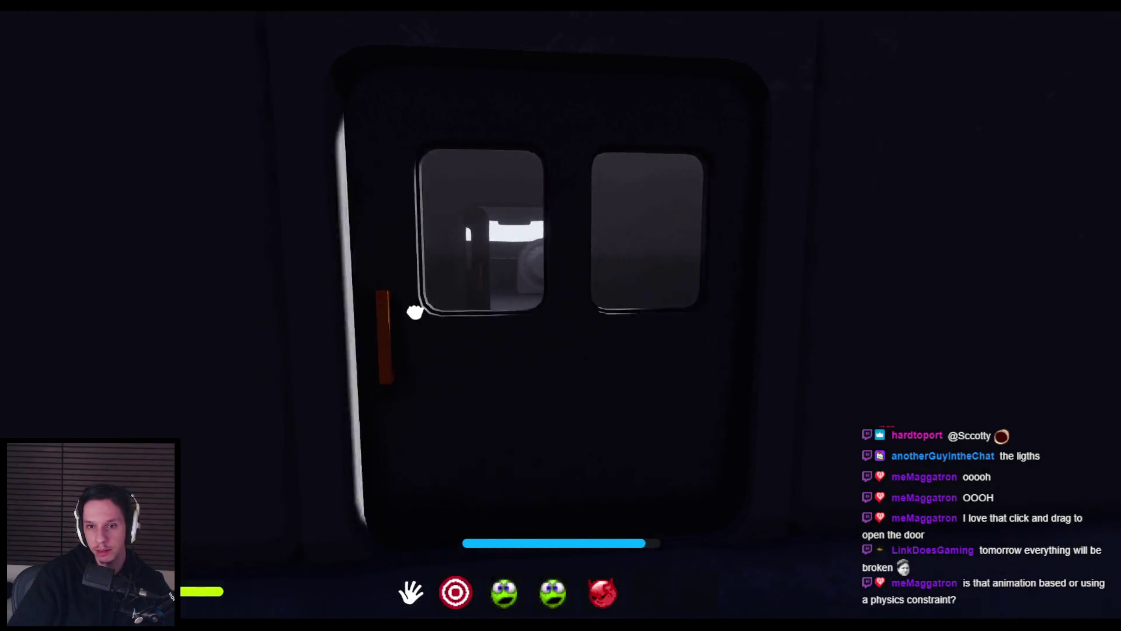
{"action": "left_click_drag", "start_coordinate": [415, 312], "coordinate": [565, 302]}
{"action": "key", "text": "w"}
{"action": "mouse_move", "coordinate": [413, 310]}
{"action": "left_mouse_down"}
{"action": "mouse_move", "coordinate": [616, 297]}
{"action": "mouse_move", "coordinate": [418, 318]}
{"action": "left_mouse_up"}
{"action": "key", "text": "w"}
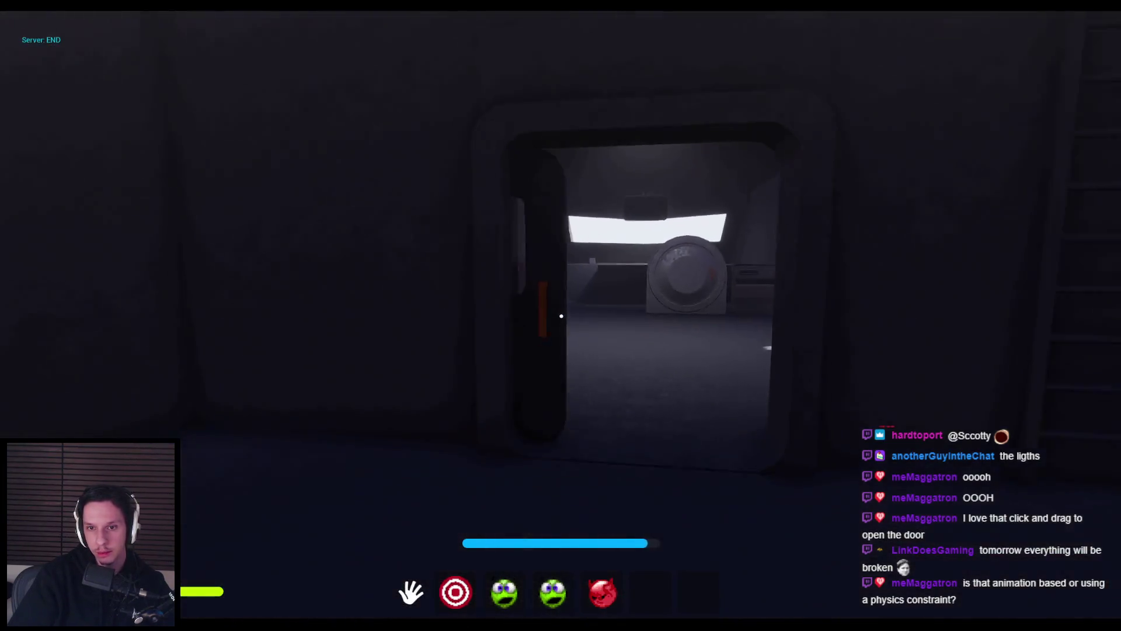
{"action": "key", "text": "w"}
{"action": "left_click_drag", "start_coordinate": [563, 316], "coordinate": [690, 305]}
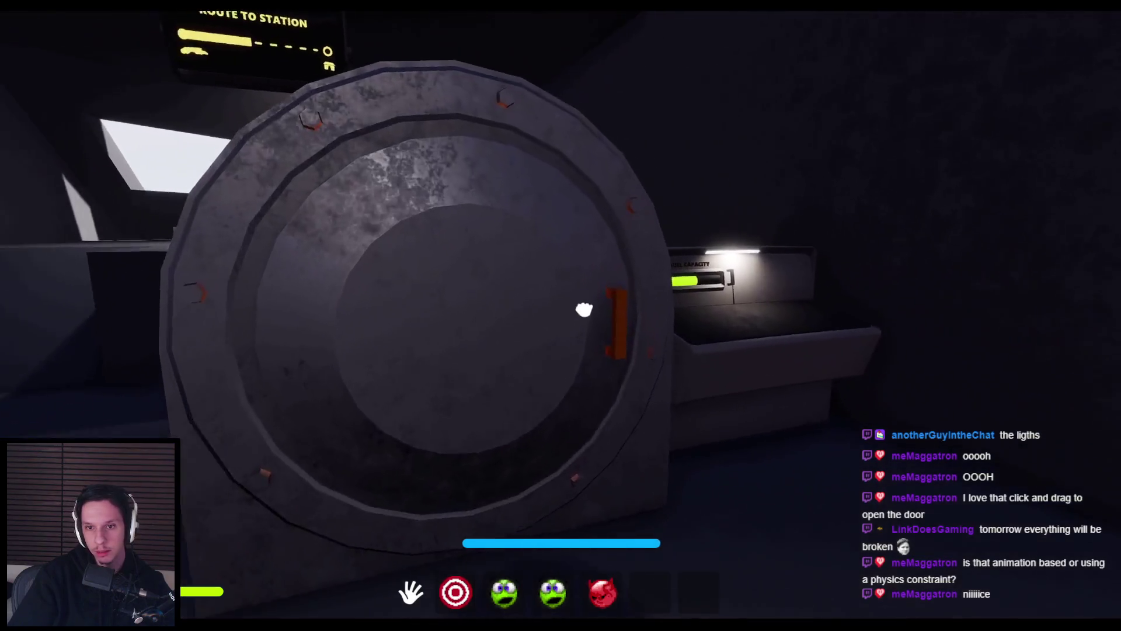
{"action": "mouse_move", "coordinate": [583, 310]}
{"action": "left_mouse_down"}
{"action": "mouse_move", "coordinate": [805, 337]}
{"action": "mouse_move", "coordinate": [561, 316]}
{"action": "mouse_move", "coordinate": [516, 450]}
{"action": "mouse_move", "coordinate": [575, 326]}
{"action": "mouse_move", "coordinate": [561, 353]}
{"action": "mouse_move", "coordinate": [445, 345]}
{"action": "mouse_move", "coordinate": [285, 292]}
{"action": "left_mouse_up"}
- Drop the glowing sphere into the lava furnace and swing the furnace door aside
{"action": "left_click_drag", "start_coordinate": [397, 310], "coordinate": [520, 328]}
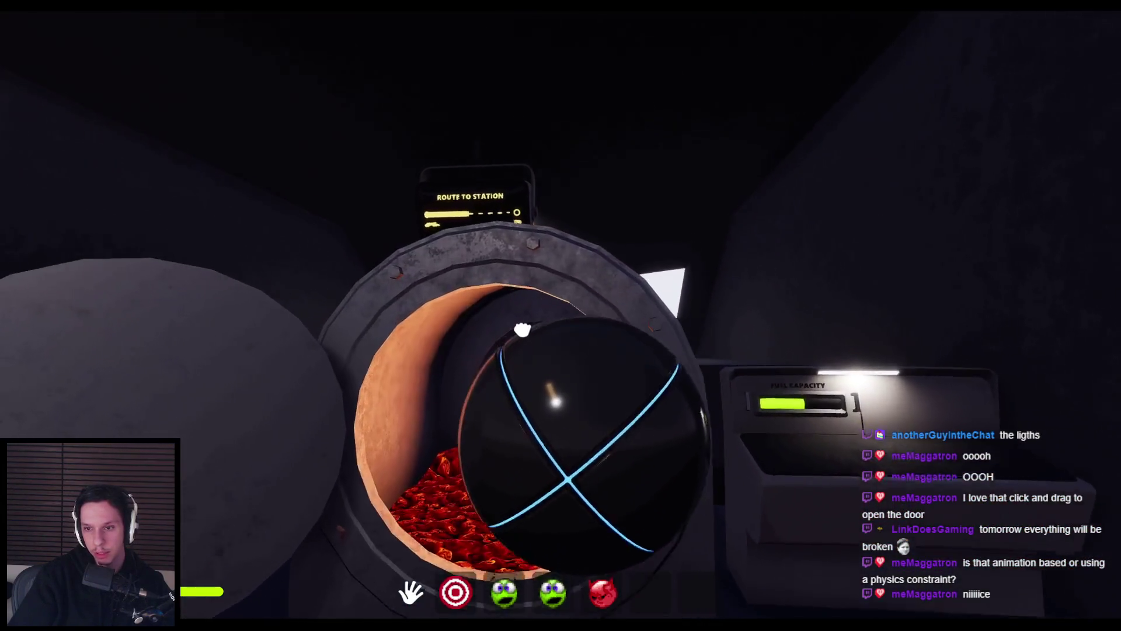
{"action": "key", "text": "s"}
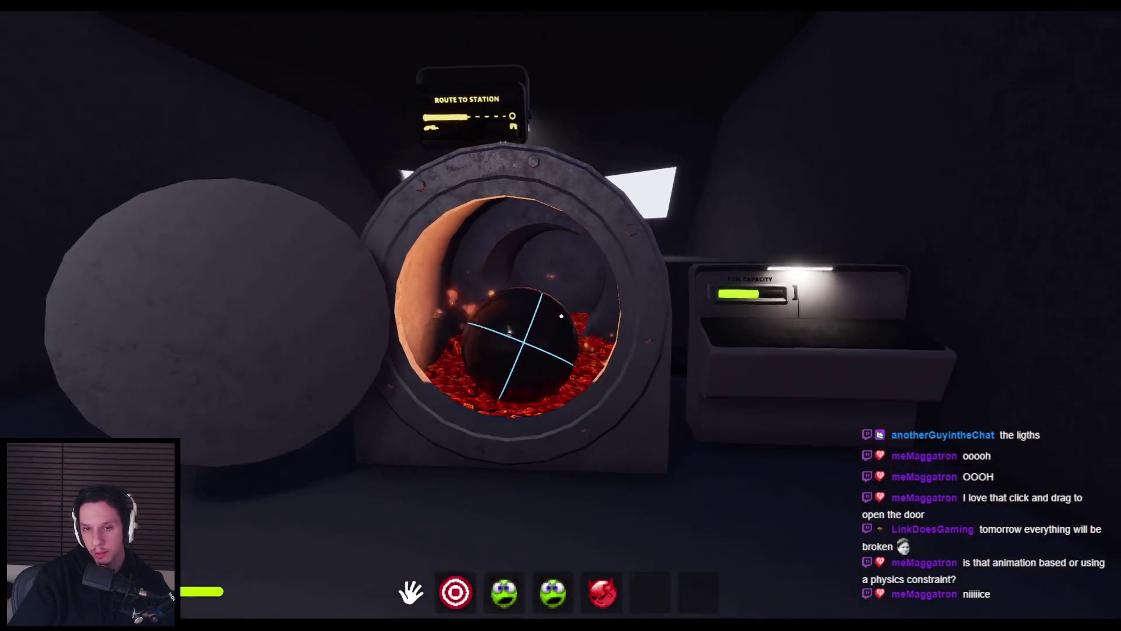
{"action": "left_click_drag", "start_coordinate": [561, 316], "coordinate": [460, 295]}
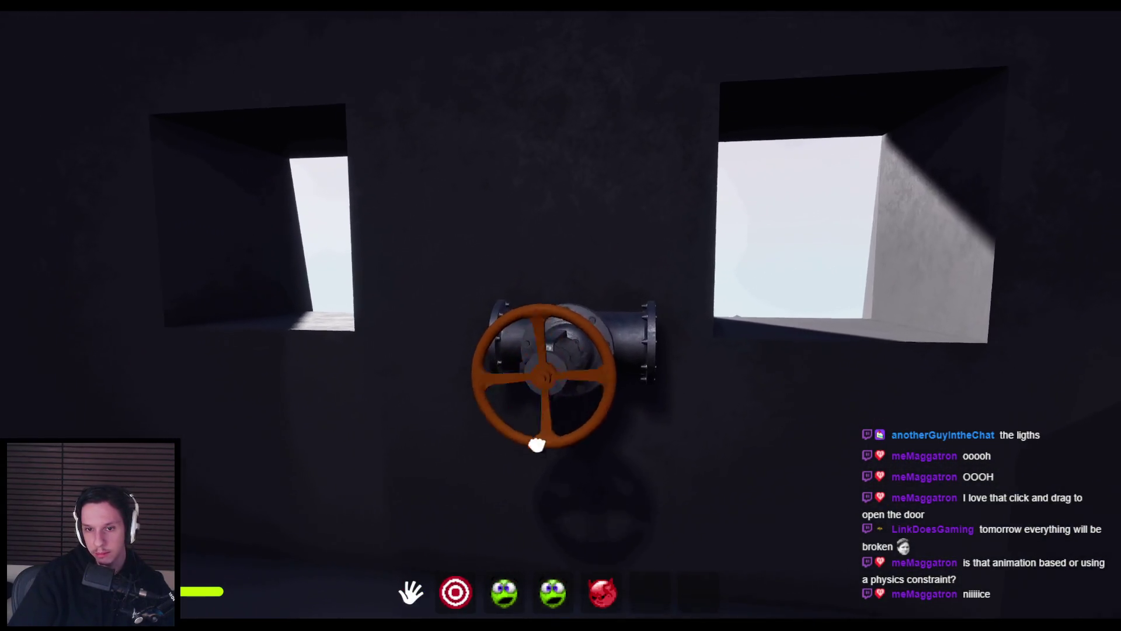
- Snap the fuse into the top-right fuse-box slot and pull the lever down
{"action": "key", "text": "w"}
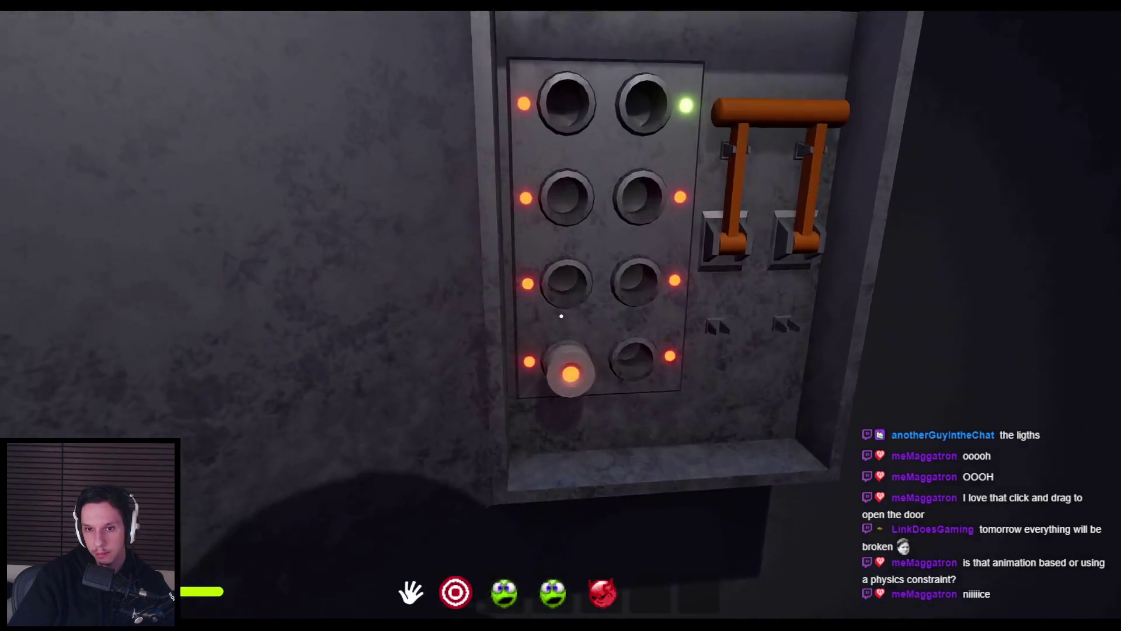
{"action": "left_click", "coordinate": [561, 316]}
{"action": "mouse_move", "coordinate": [560, 316]}
{"action": "left_mouse_down"}
{"action": "mouse_move", "coordinate": [613, 370]}
{"action": "mouse_move", "coordinate": [551, 463]}
{"action": "left_mouse_up"}
- Open the side cabinet door, then close and reopen the vented locker door
{"action": "key", "text": "w"}
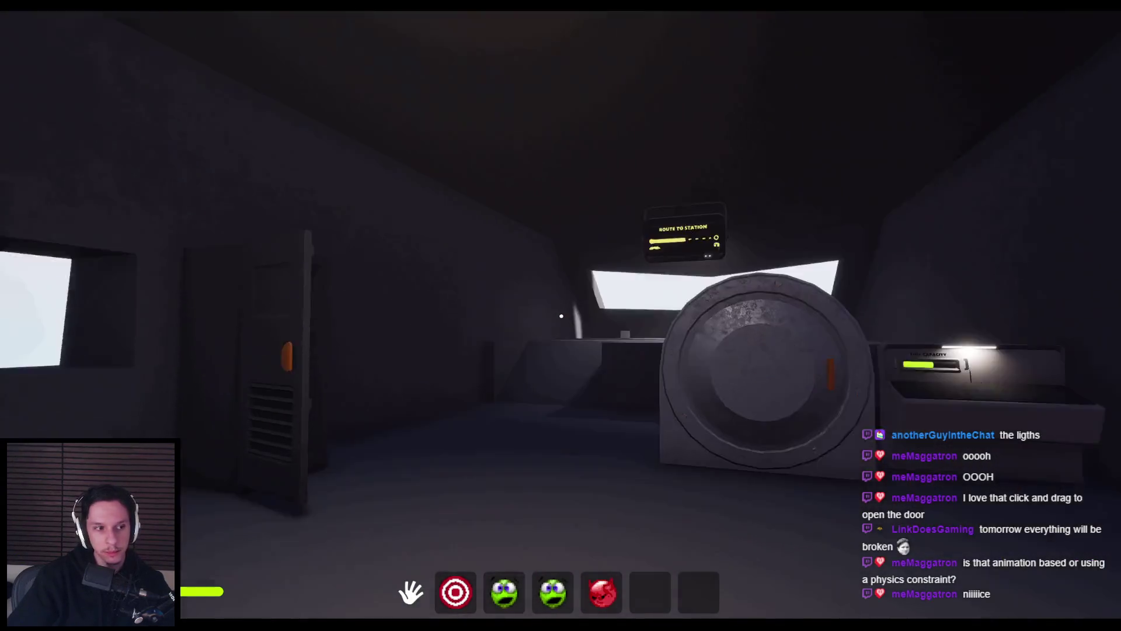
{"action": "key", "text": "w"}
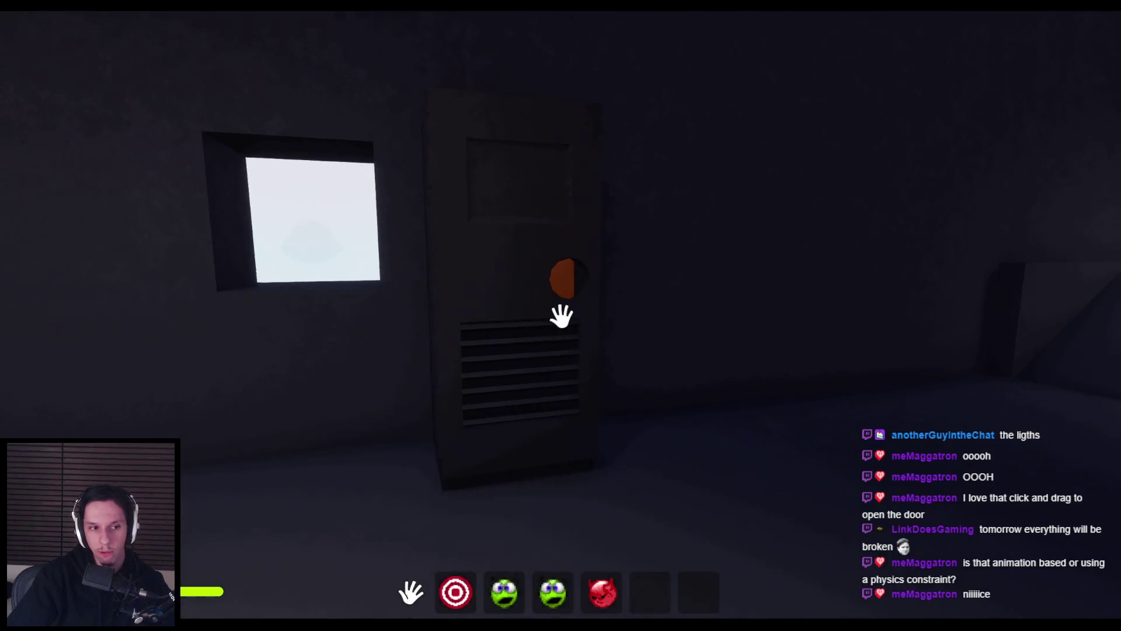
{"action": "mouse_move", "coordinate": [562, 318]}
{"action": "left_mouse_down"}
{"action": "mouse_move", "coordinate": [546, 233]}
{"action": "mouse_move", "coordinate": [561, 318]}
{"action": "mouse_move", "coordinate": [681, 293]}
{"action": "mouse_move", "coordinate": [563, 315]}
{"action": "left_mouse_up"}
{"action": "key", "text": "w"}
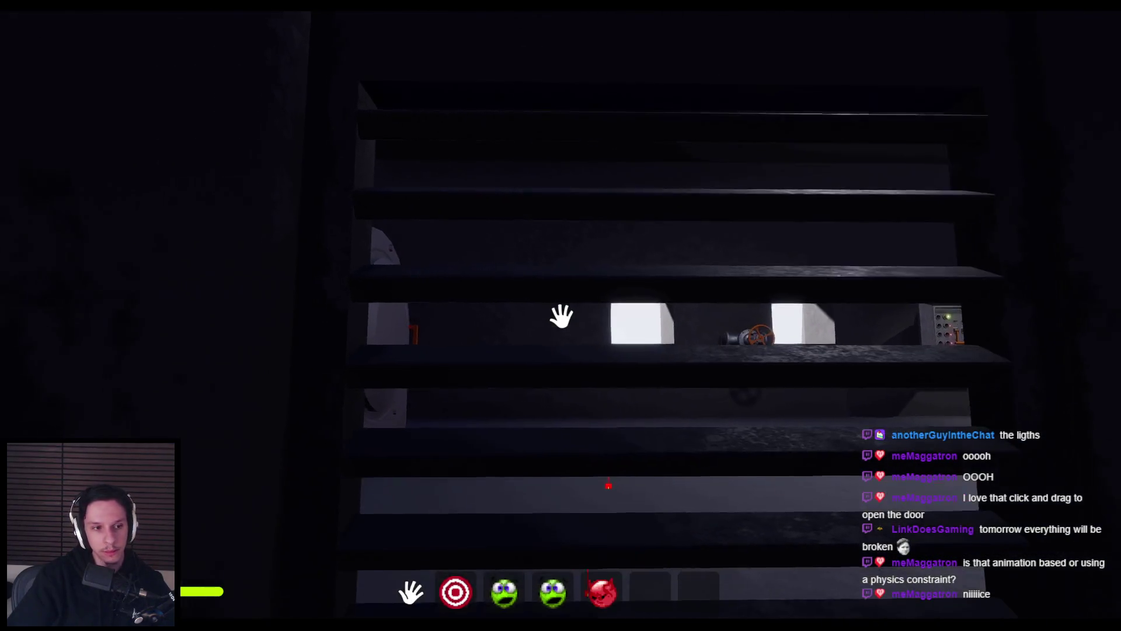
{"action": "key", "text": "a"}
{"action": "key", "text": "a"}
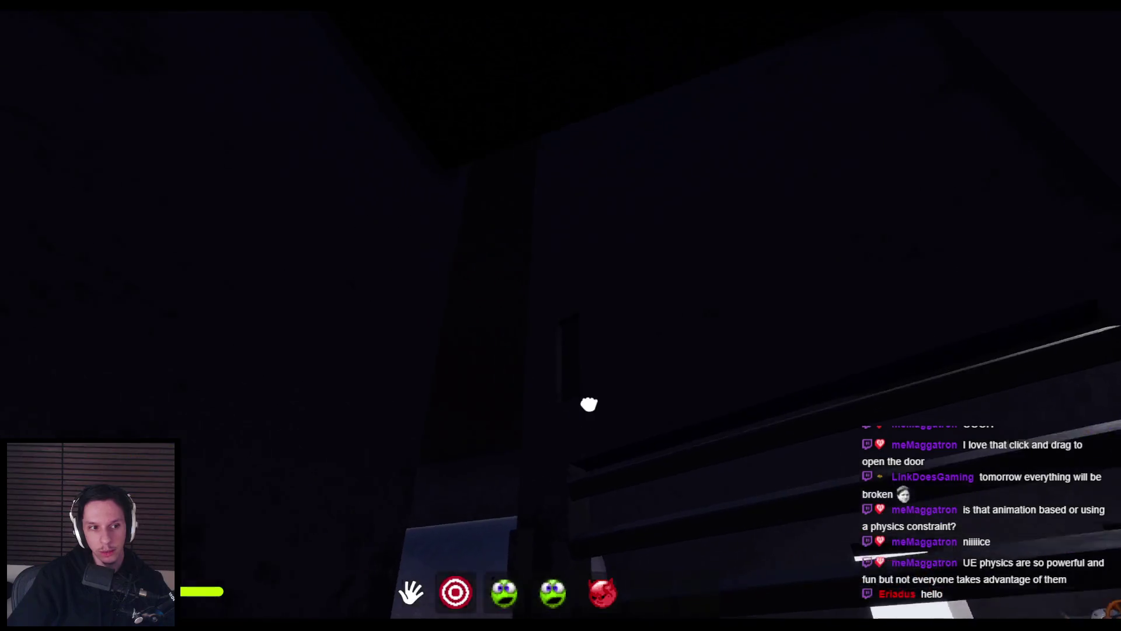
{"action": "key", "text": "w"}
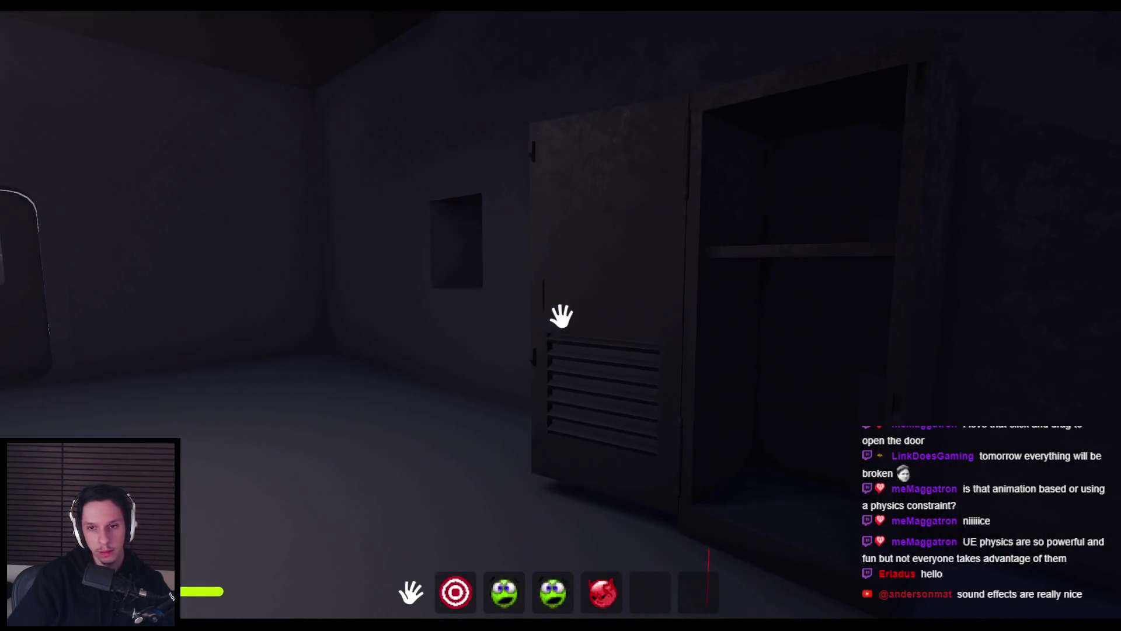
{"action": "mouse_move", "coordinate": [562, 315]}
{"action": "left_mouse_down"}
{"action": "mouse_move", "coordinate": [375, 268]}
{"action": "mouse_move", "coordinate": [751, 326]}
{"action": "left_mouse_up"}
{"action": "mouse_move", "coordinate": [560, 315]}
{"action": "left_mouse_down"}
{"action": "mouse_move", "coordinate": [343, 285]}
{"action": "mouse_move", "coordinate": [560, 315]}
{"action": "mouse_move", "coordinate": [718, 310]}
{"action": "mouse_move", "coordinate": [320, 295]}
{"action": "mouse_move", "coordinate": [395, 280]}
{"action": "mouse_move", "coordinate": [561, 316]}
{"action": "left_mouse_up"}
{"action": "key", "text": "w"}
- Climb onto the ledge under the bright window, past the cylinder, then drop back down
{"action": "key", "text": "w"}
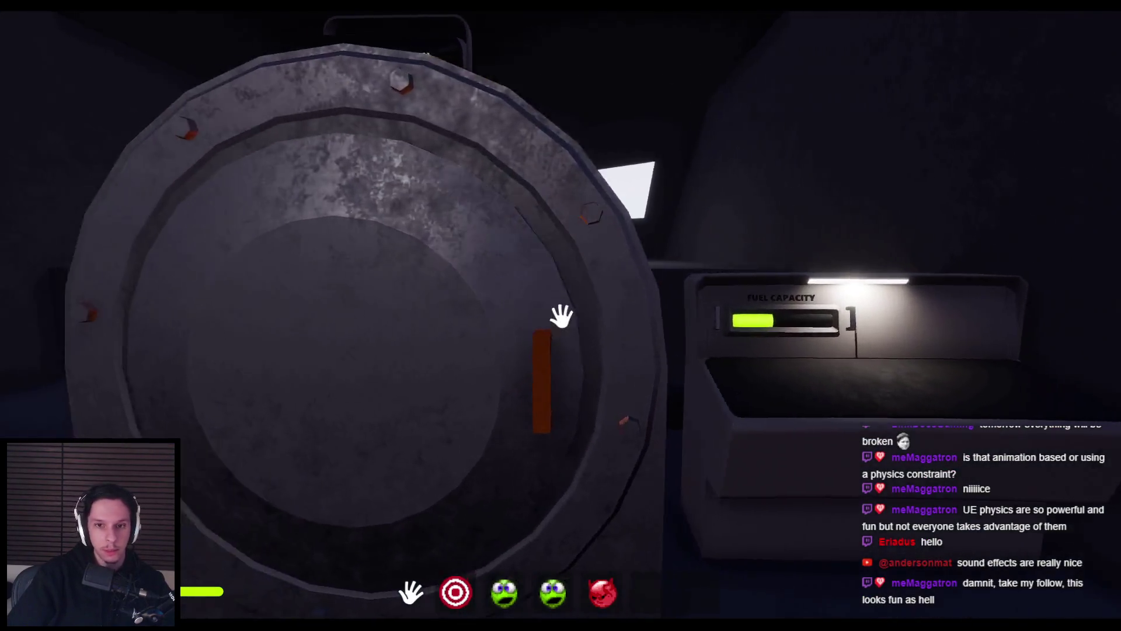
{"action": "key", "text": "w"}
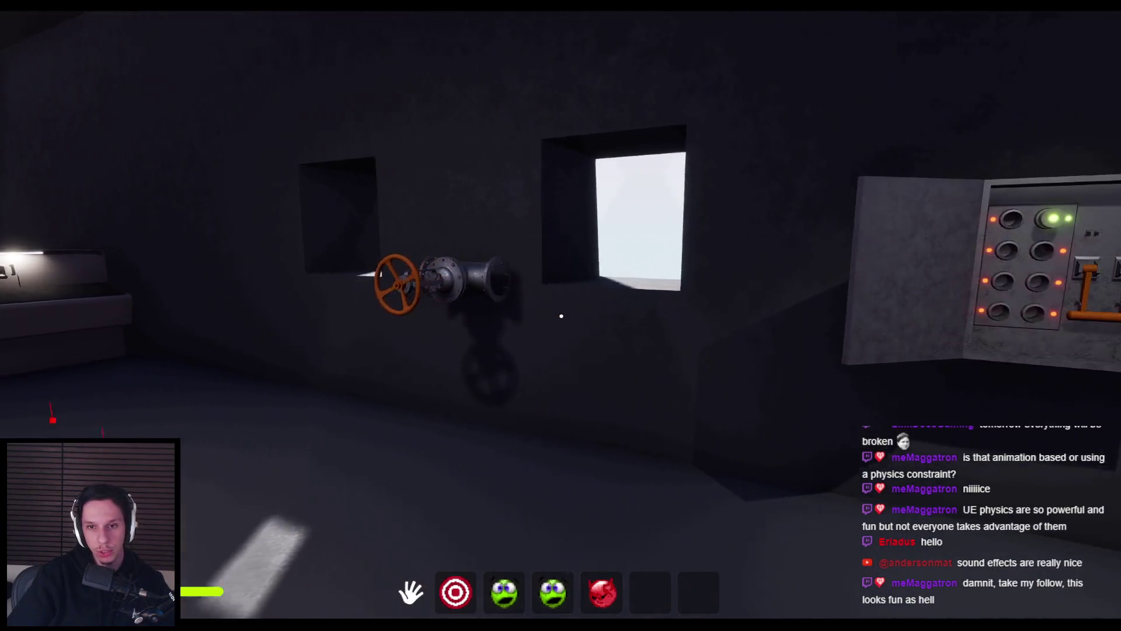
{"action": "key", "text": "s"}
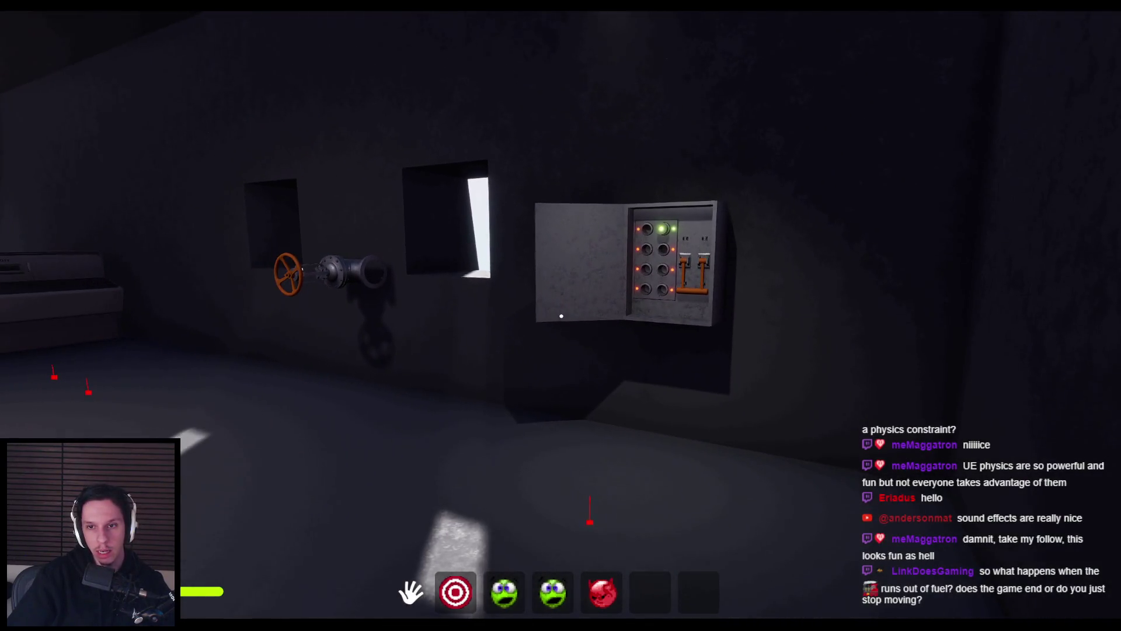
{"action": "key", "text": "a"}
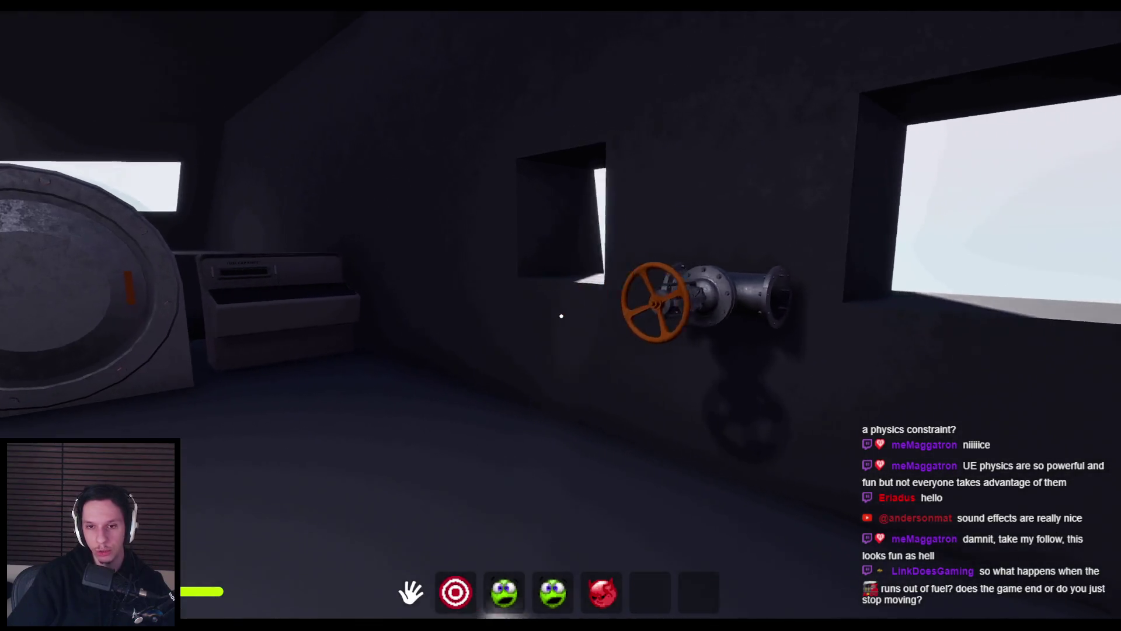
{"action": "key", "text": "w"}
{"action": "key", "text": "space"}
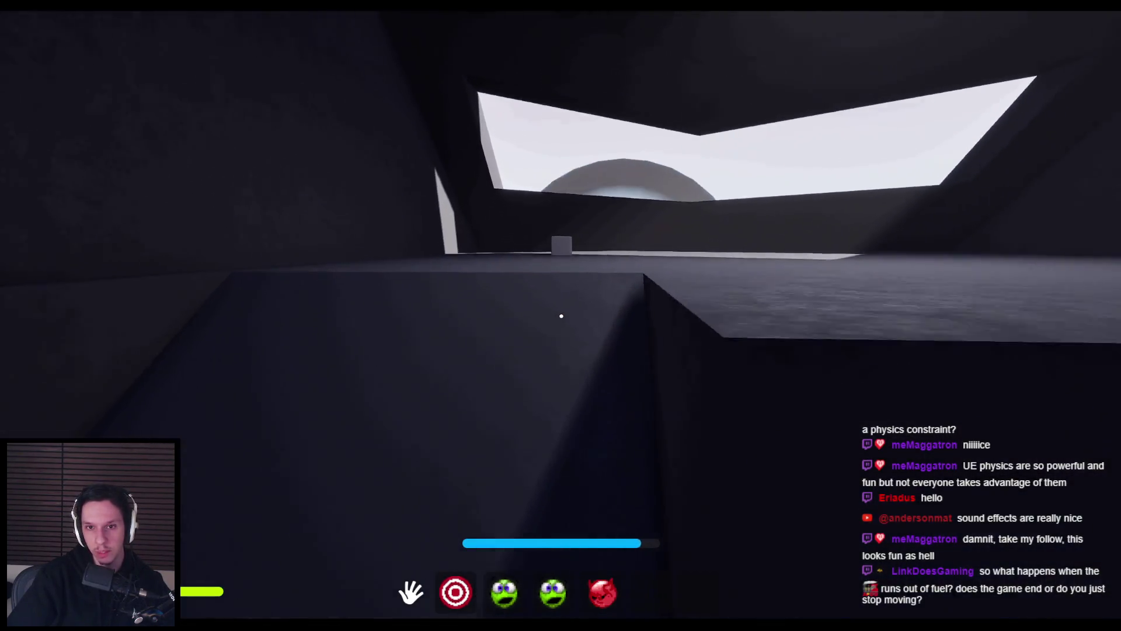
{"action": "key", "text": "w"}
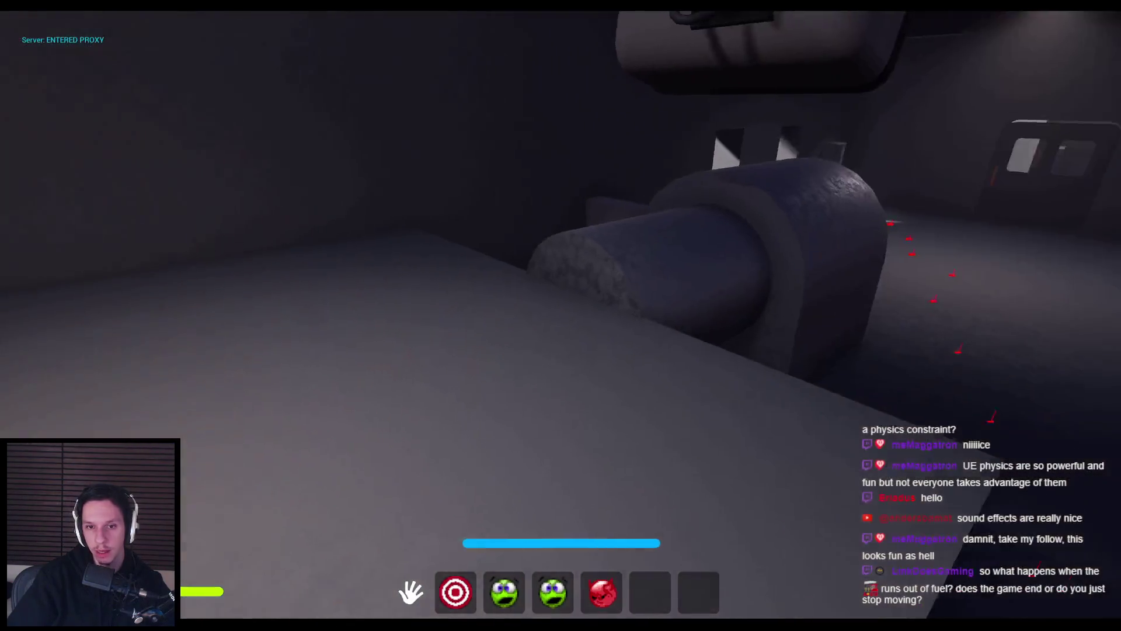
{"action": "key", "text": "w"}
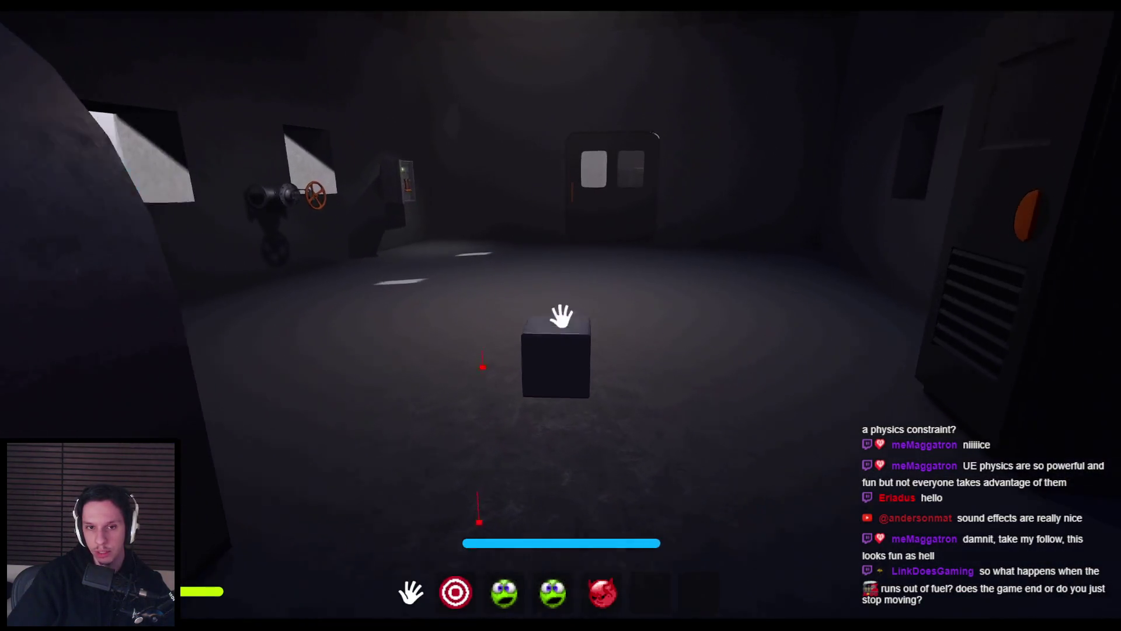
{"action": "key", "text": "space"}
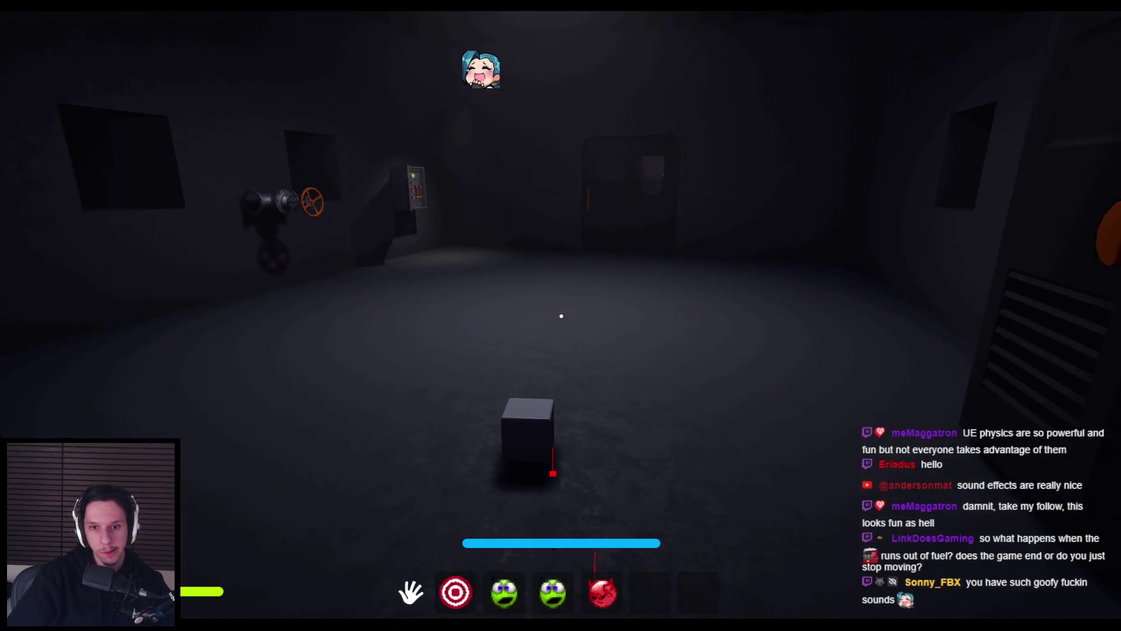
- Pull the dark wall cabinet open, then swing the orange-handled door shut
{"action": "key", "text": "w"}
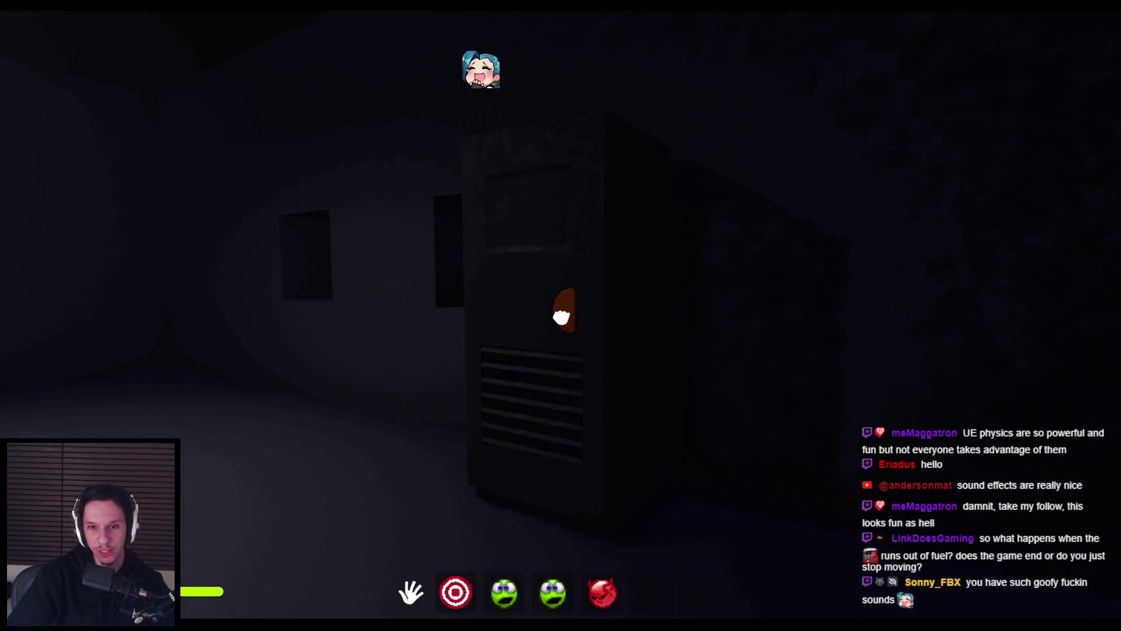
{"action": "mouse_move", "coordinate": [764, 285]}
{"action": "left_mouse_down"}
{"action": "mouse_move", "coordinate": [742, 315]}
{"action": "mouse_move", "coordinate": [493, 278]}
{"action": "mouse_move", "coordinate": [561, 316]}
{"action": "left_mouse_up"}
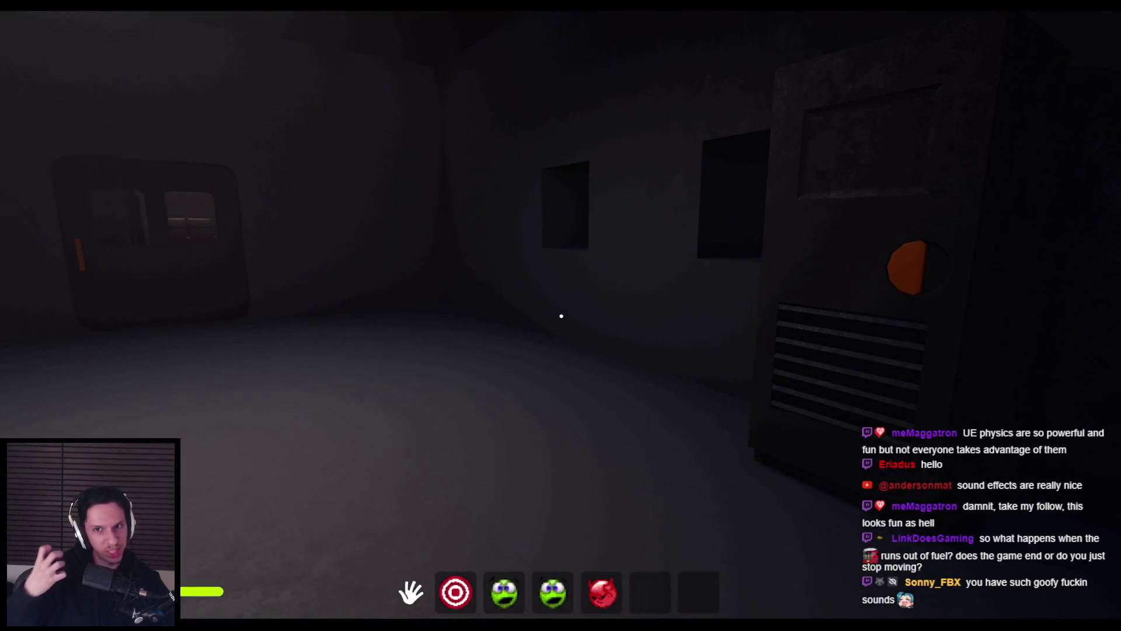
{"action": "key", "text": "w"}
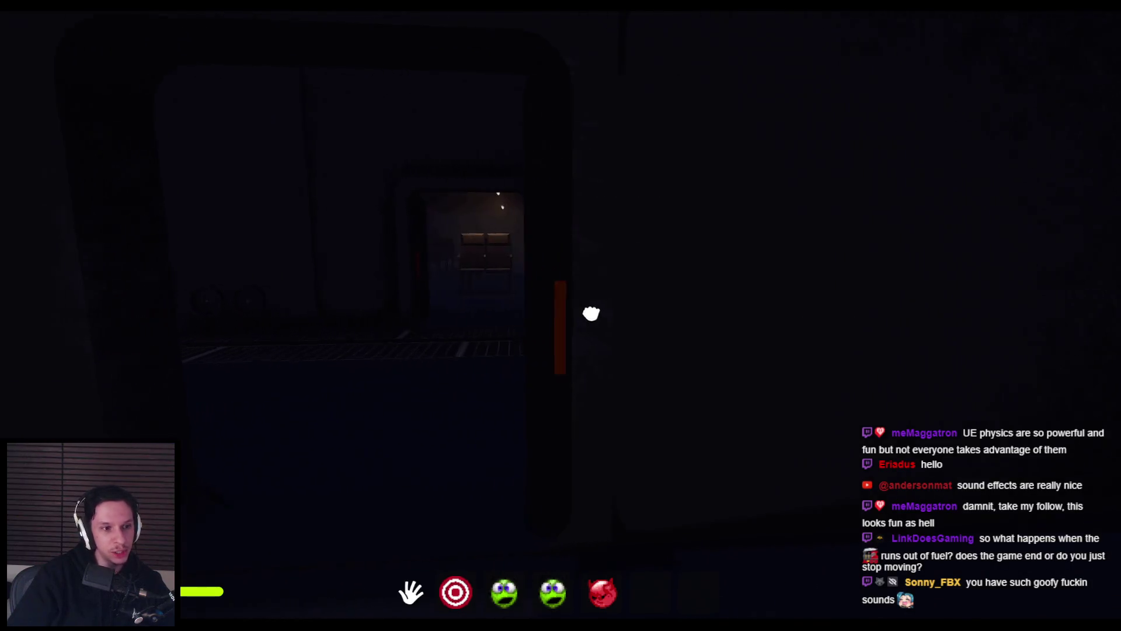
{"action": "left_click_drag", "start_coordinate": [826, 320], "coordinate": [634, 315]}
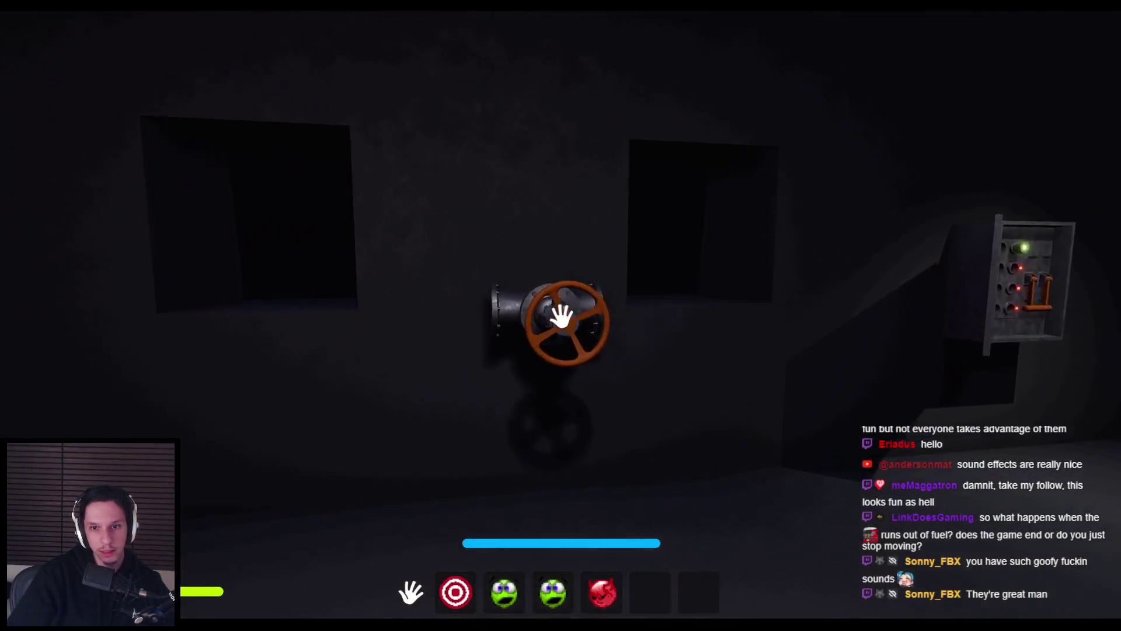
- Use the orange valve, then pull the green plug partly out of its socket
{"action": "left_click", "coordinate": [561, 316]}
{"action": "right_click", "coordinate": [656, 367]}
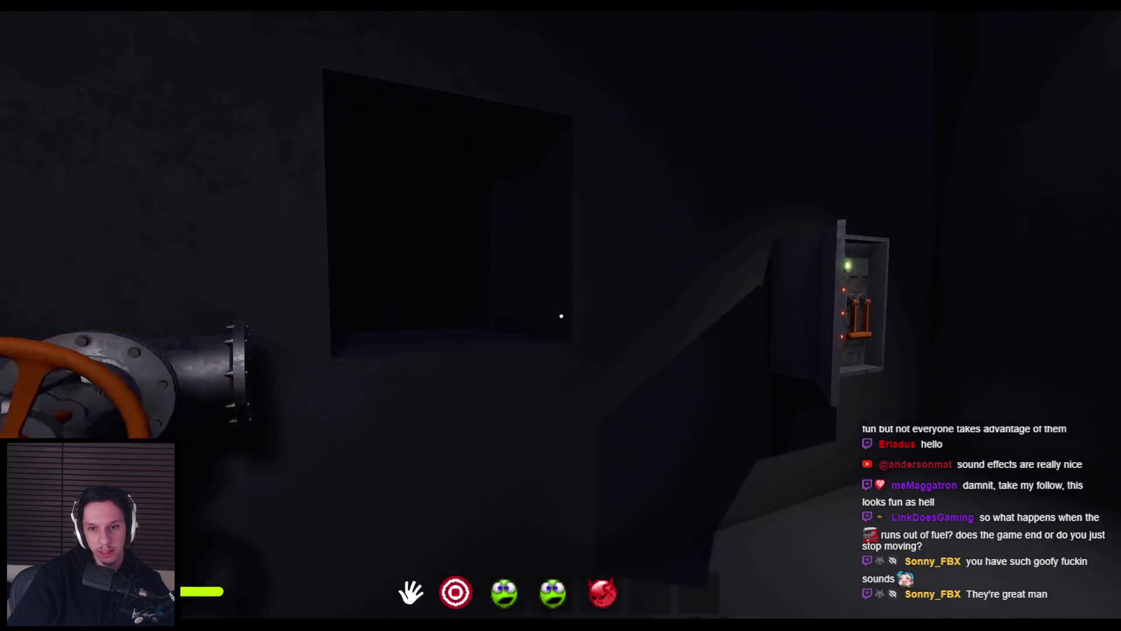
{"action": "key", "text": "w"}
{"action": "mouse_move", "coordinate": [554, 309]}
{"action": "left_mouse_down"}
{"action": "mouse_move", "coordinate": [561, 338]}
{"action": "mouse_move", "coordinate": [563, 295]}
{"action": "left_mouse_up"}
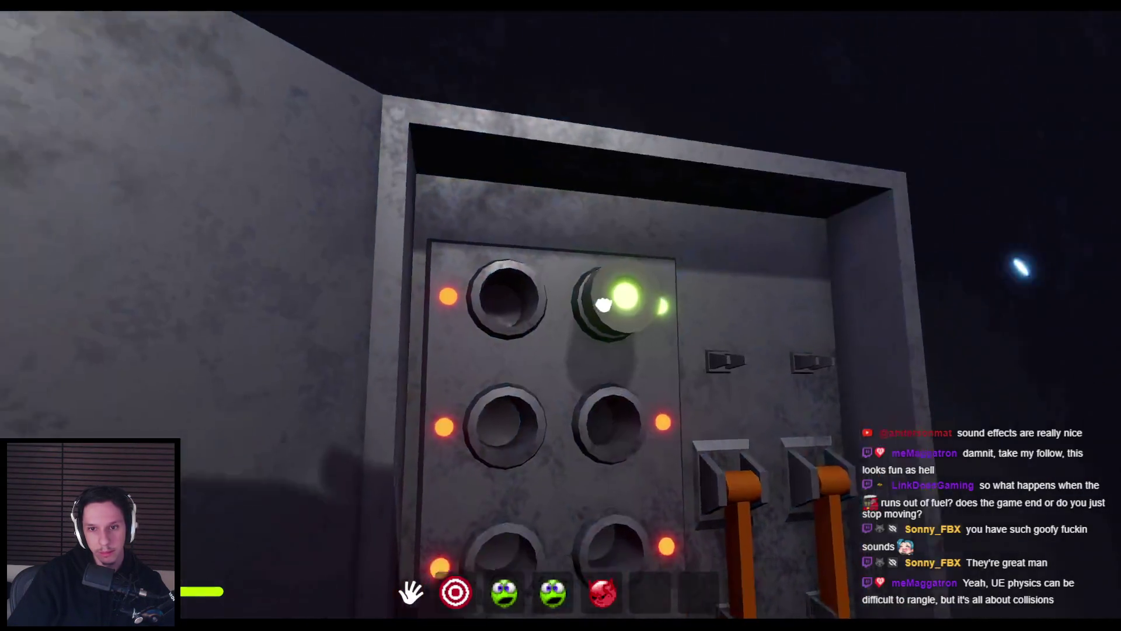
{"action": "mouse_move", "coordinate": [604, 304]}
{"action": "left_mouse_down"}
{"action": "mouse_move", "coordinate": [574, 328]}
{"action": "mouse_move", "coordinate": [674, 245]}
{"action": "mouse_move", "coordinate": [634, 70]}
{"action": "left_mouse_up"}
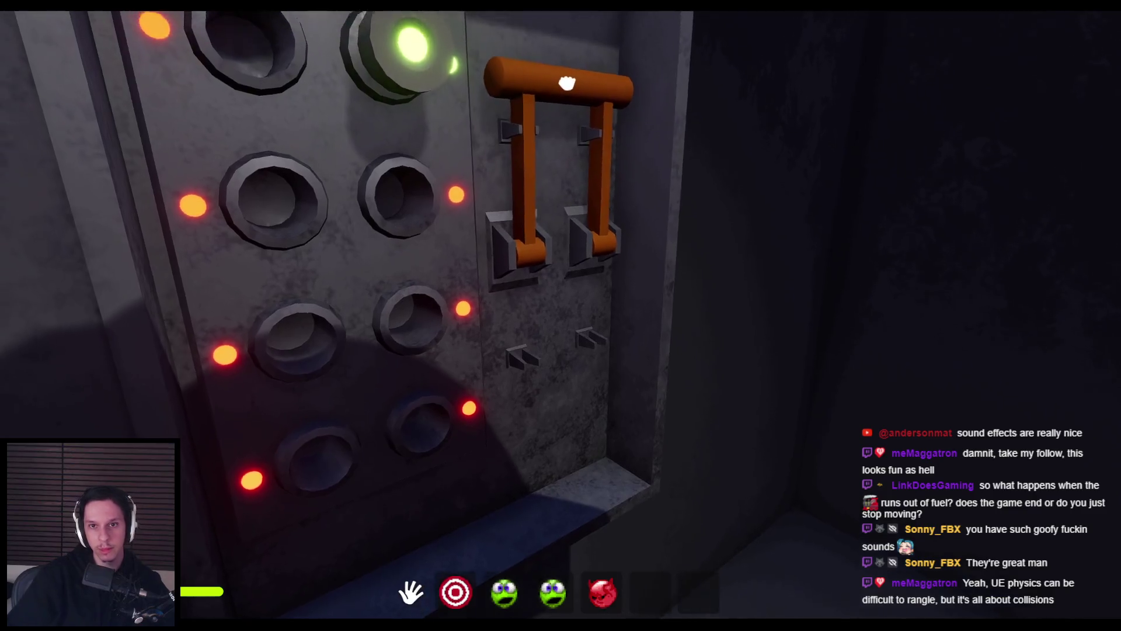
{"action": "left_click_drag", "start_coordinate": [567, 82], "coordinate": [565, 79]}
- Work the orange switch-panel lever down and up, ending pulled down
{"action": "left_click_drag", "start_coordinate": [576, 314], "coordinate": [578, 408]}
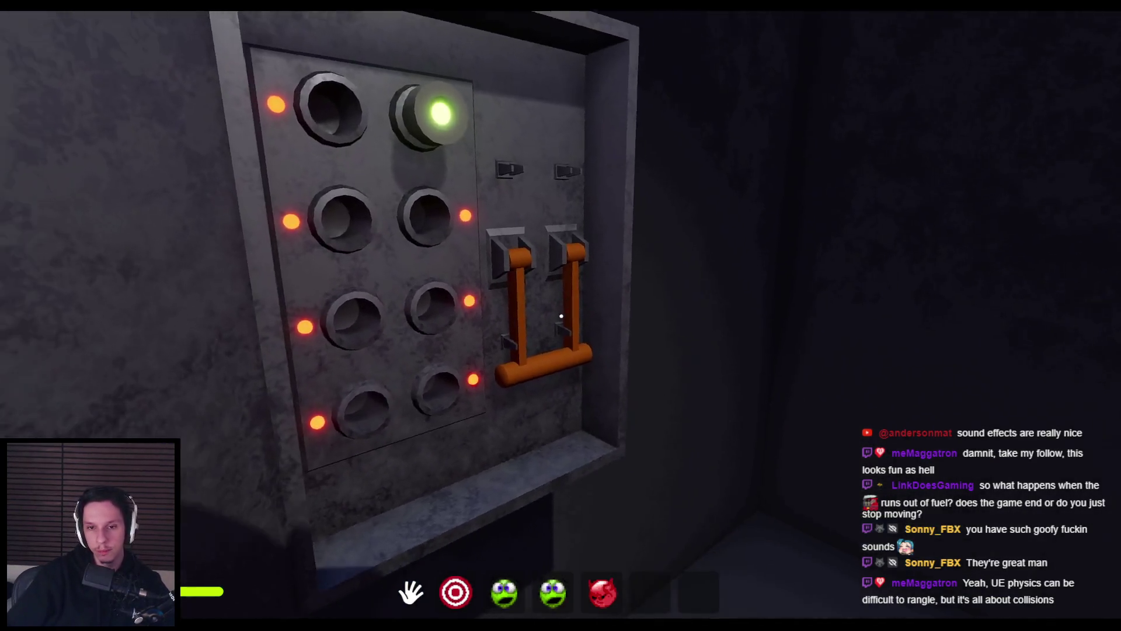
{"action": "left_click_drag", "start_coordinate": [561, 316], "coordinate": [577, 321]}
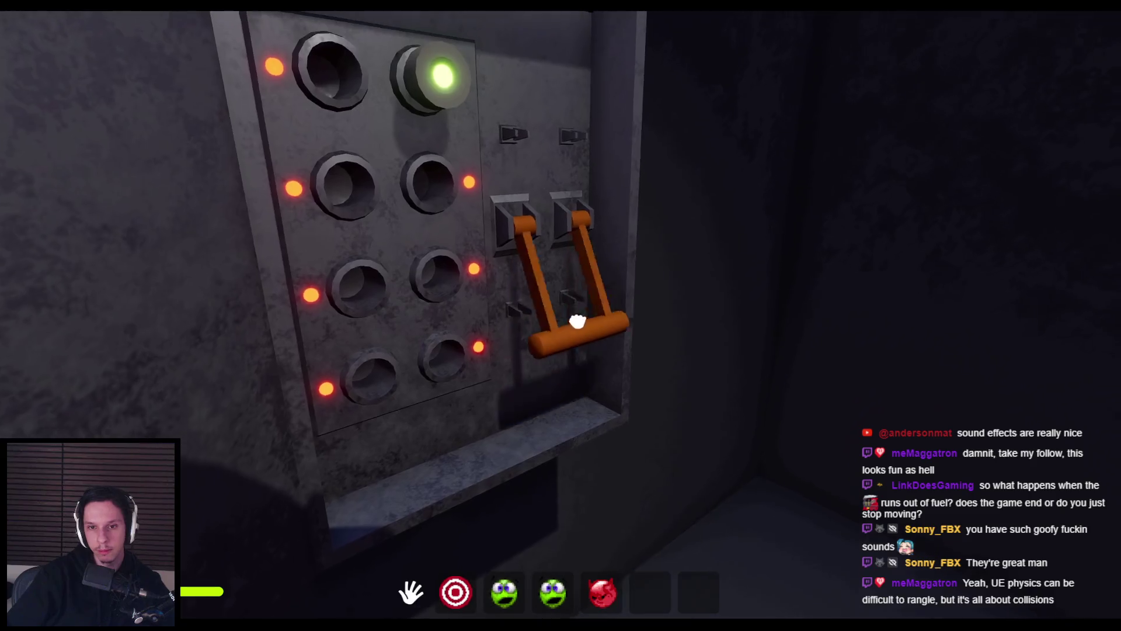
{"action": "mouse_move", "coordinate": [541, 147]}
{"action": "left_mouse_down"}
{"action": "mouse_move", "coordinate": [563, 321]}
{"action": "mouse_move", "coordinate": [576, 325]}
{"action": "mouse_move", "coordinate": [543, 144]}
{"action": "left_mouse_up"}
{"action": "left_click_drag", "start_coordinate": [596, 179], "coordinate": [576, 318]}
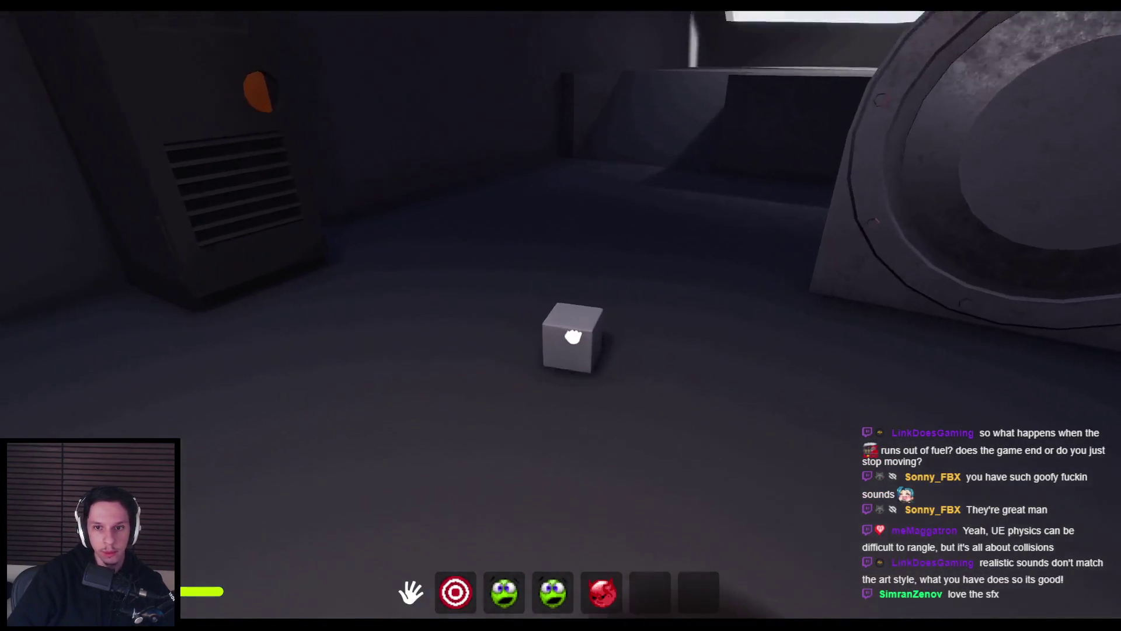
- Carry the floor cube to the hatch and stop the playtest
{"action": "left_click_drag", "start_coordinate": [561, 316], "coordinate": [561, 316]}
{"action": "key", "text": "s"}
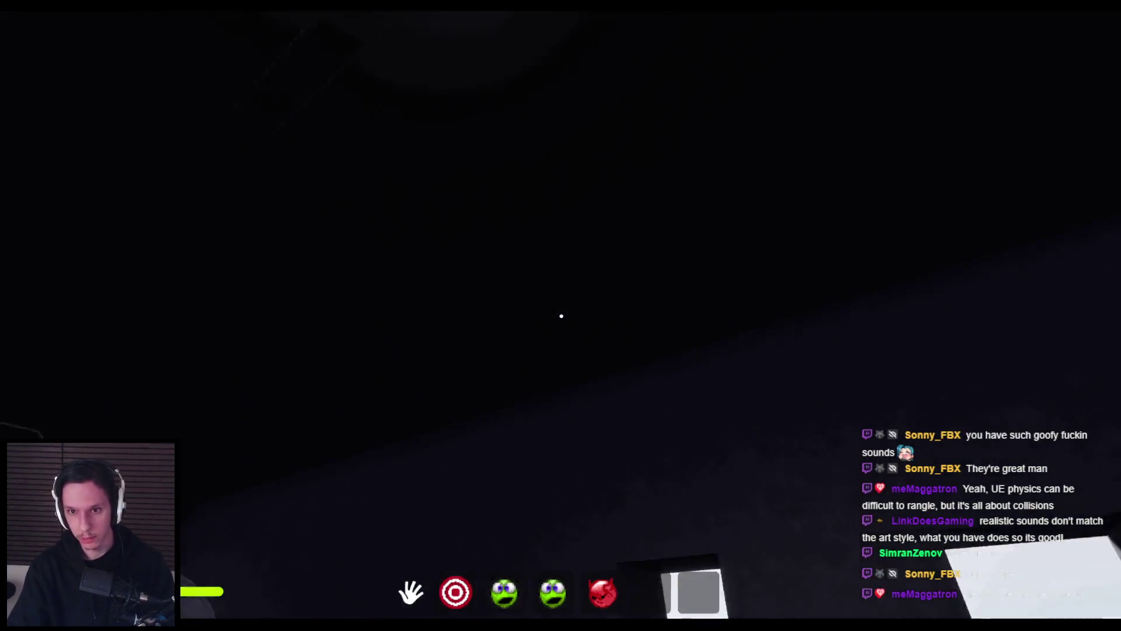
{"action": "key", "text": "Escape"}
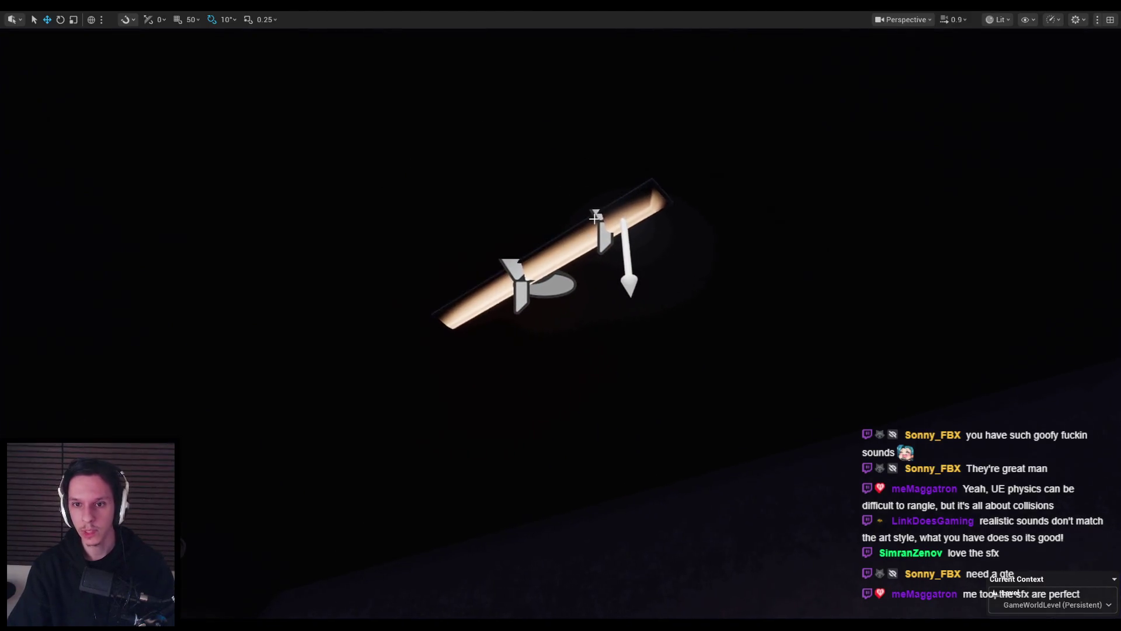
- Edit the LevelTrain_MainEngine level instance and delete SpotLight10 and SpotLight9
{"action": "key", "text": "F11"}
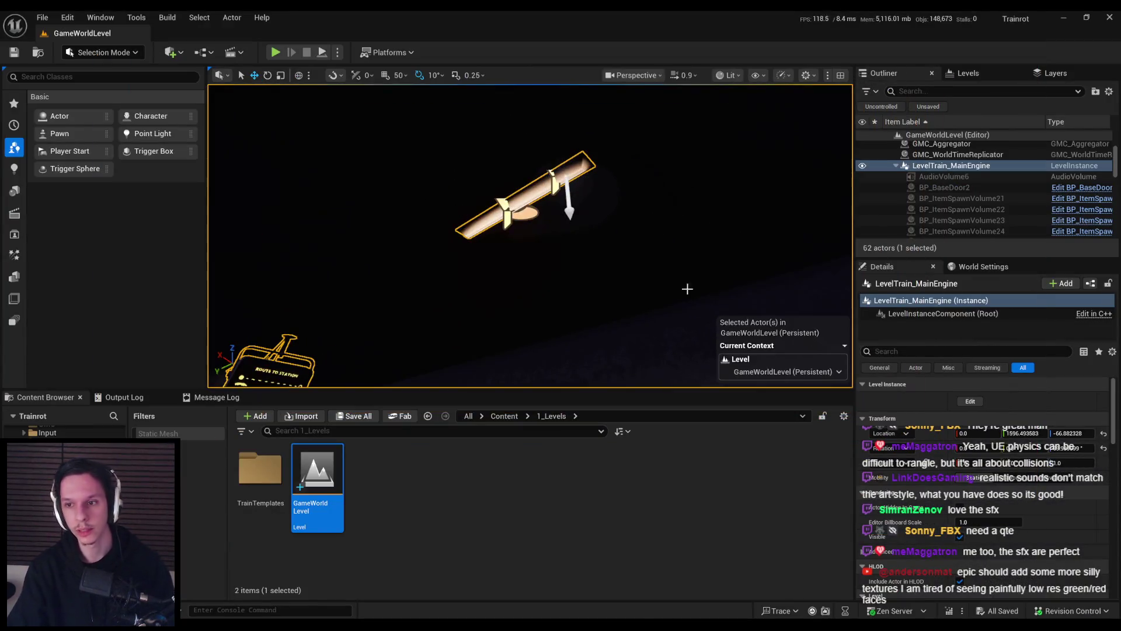
{"action": "left_click", "coordinate": [970, 402]}
{"action": "key", "text": "Delete"}
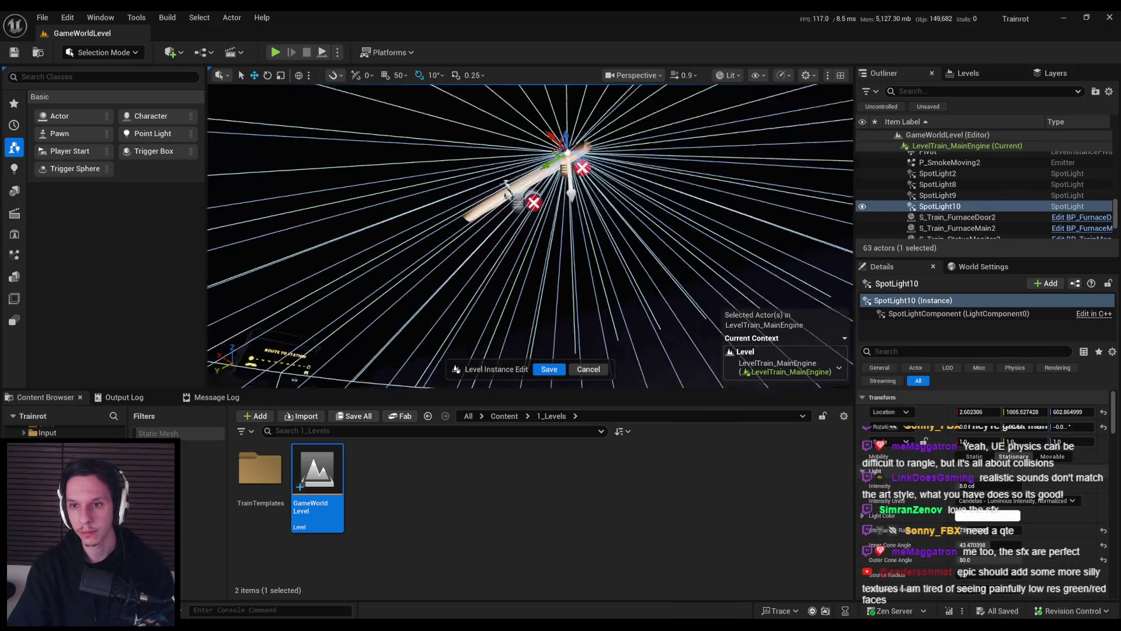
{"action": "double_click", "coordinate": [938, 195]}
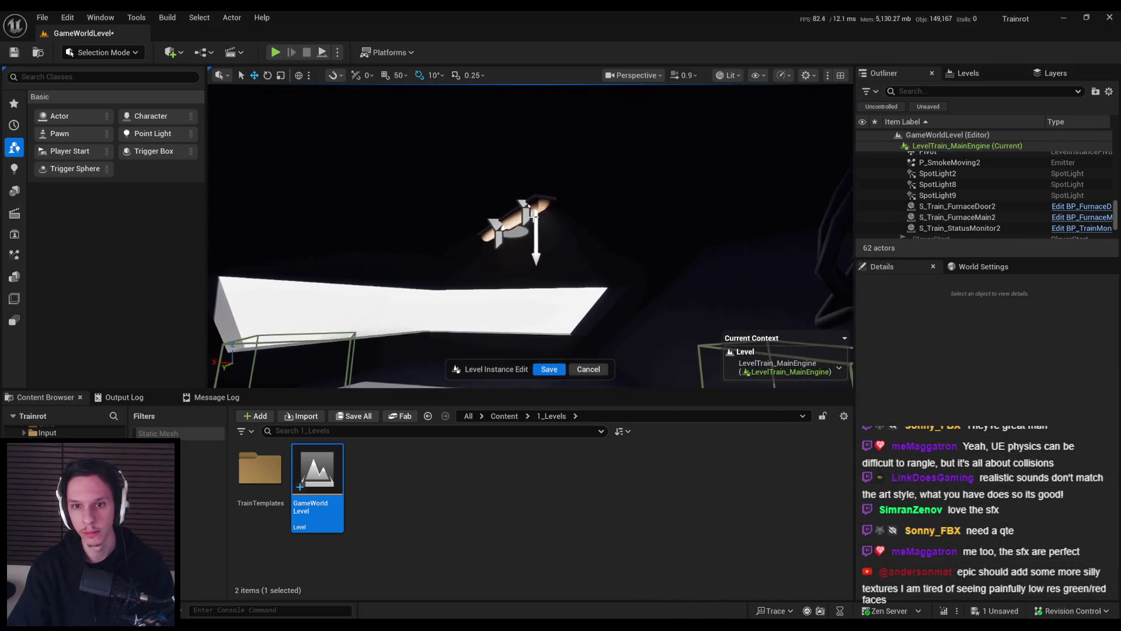
{"action": "key", "text": "Delete"}
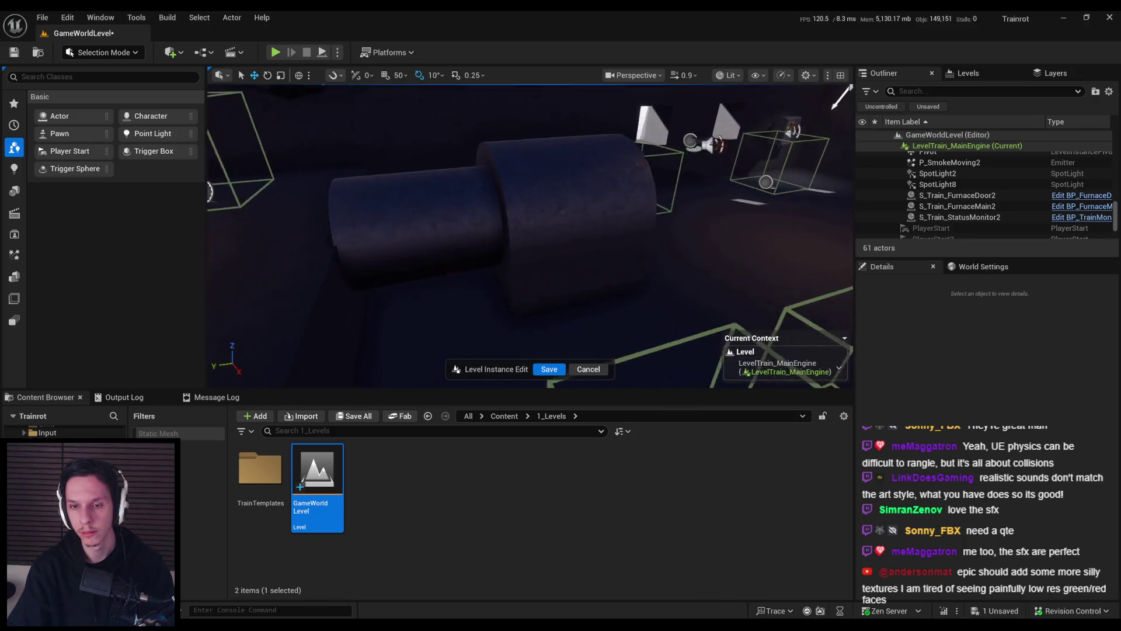
- Fly into the train interior and save the level instance changes
{"action": "key", "text": "w"}
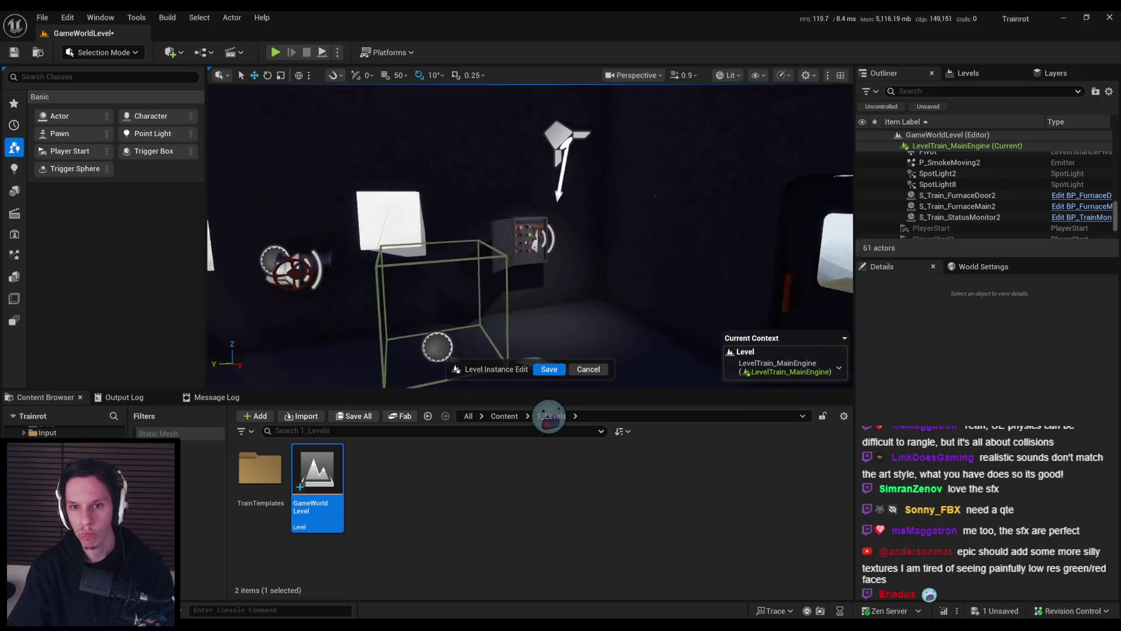
{"action": "key", "text": "d"}
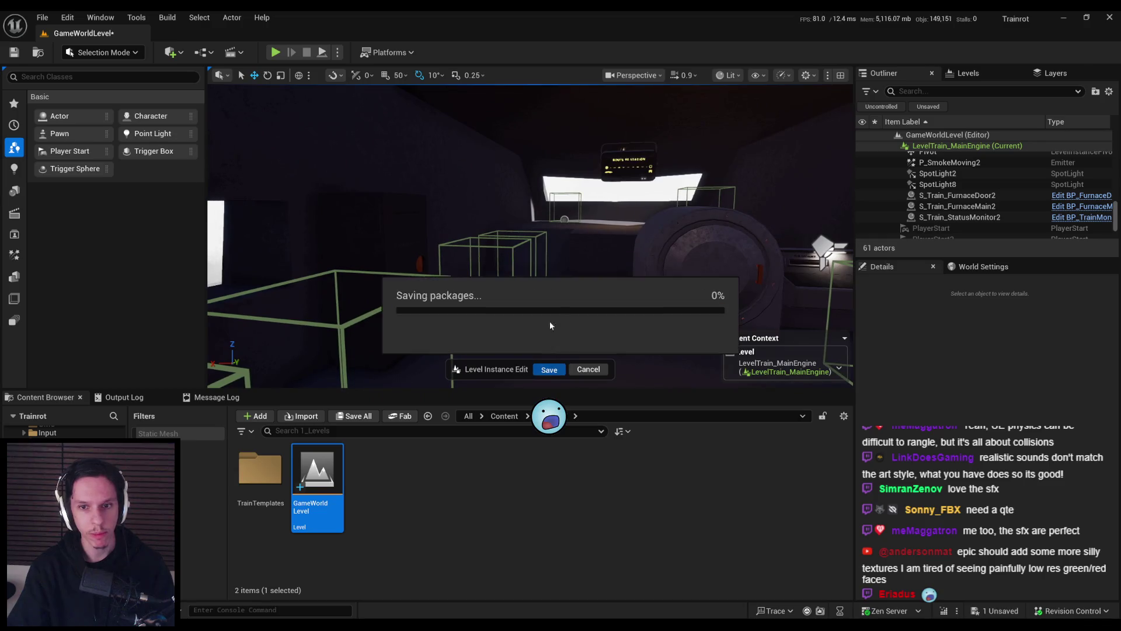
{"action": "key", "text": "a"}
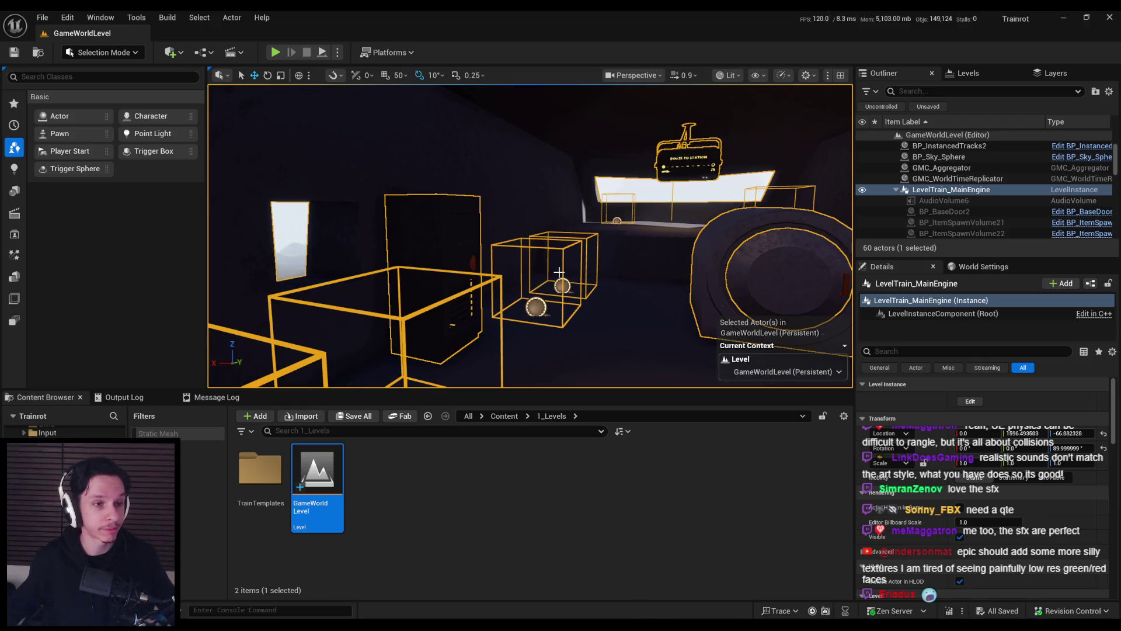
{"action": "scroll", "coordinate": [559, 271], "scroll_direction": "up", "scroll_amount": 3}
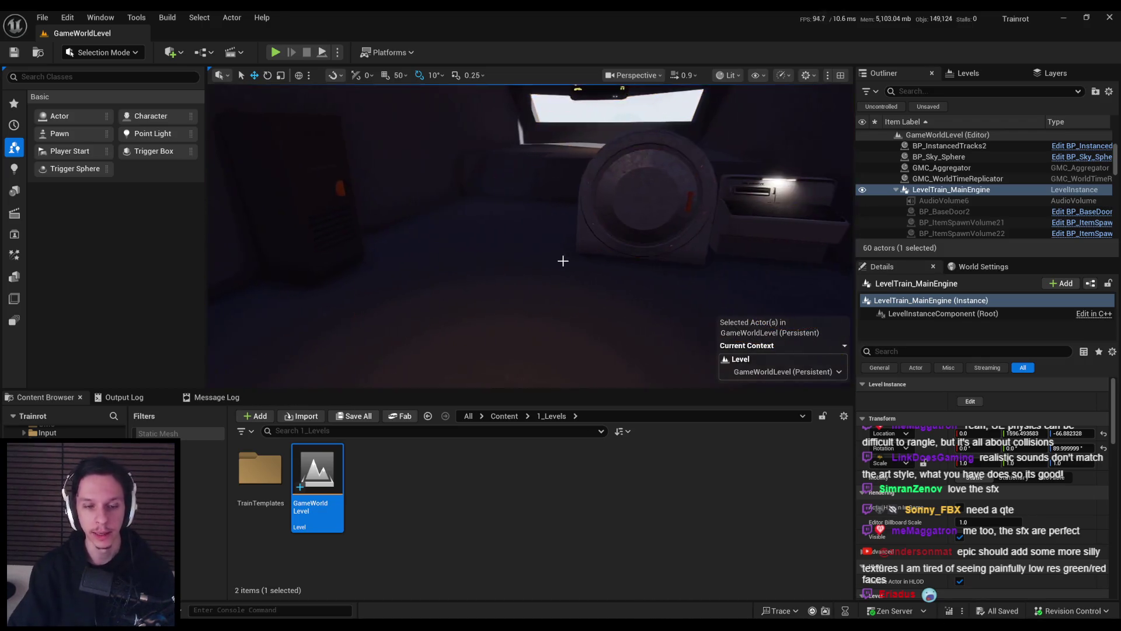
{"action": "key", "text": "s"}
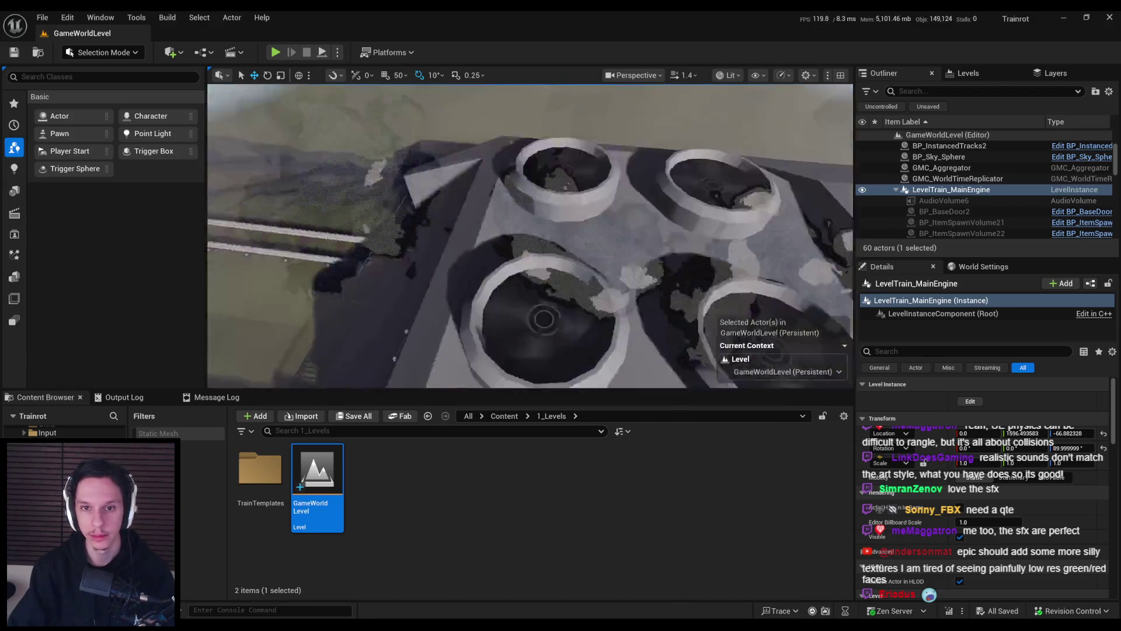
{"action": "key", "text": "w"}
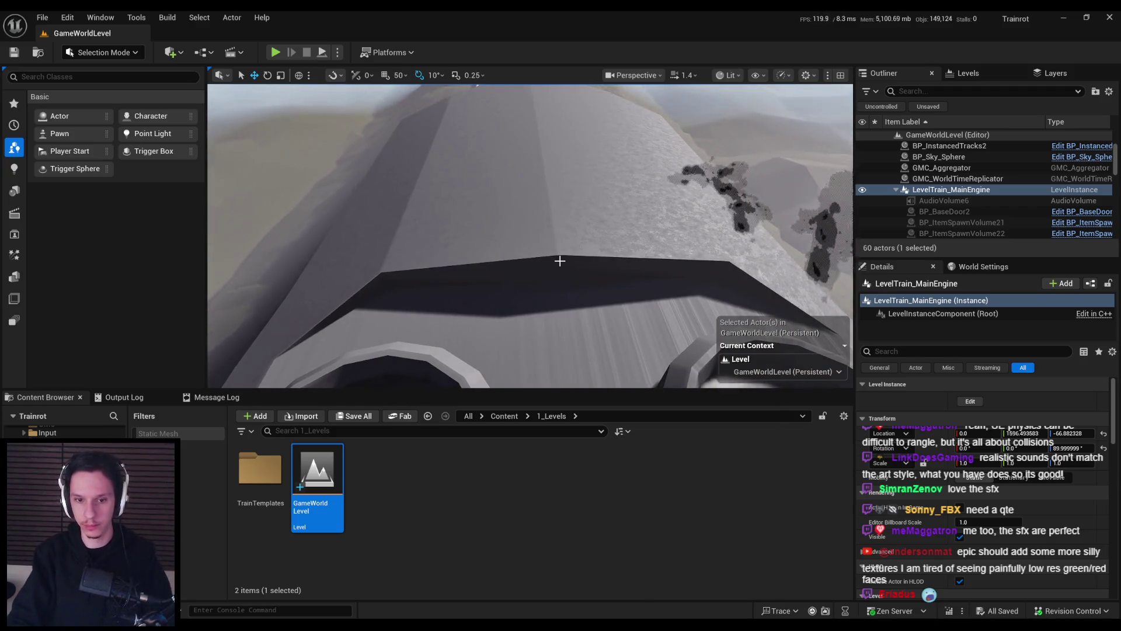
{"action": "key", "text": "s"}
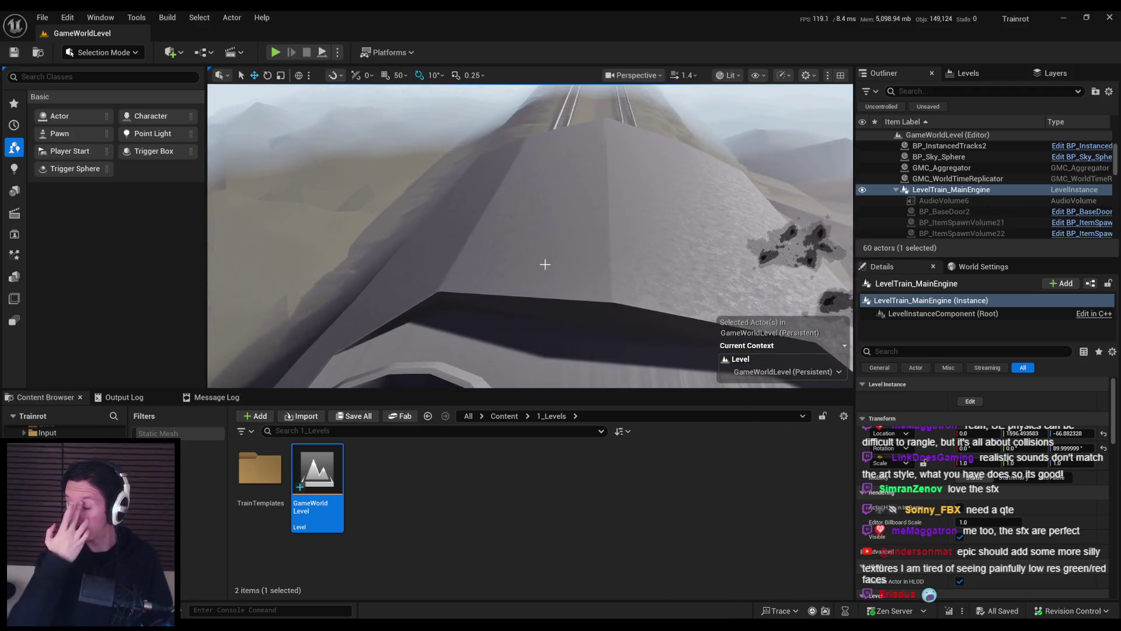
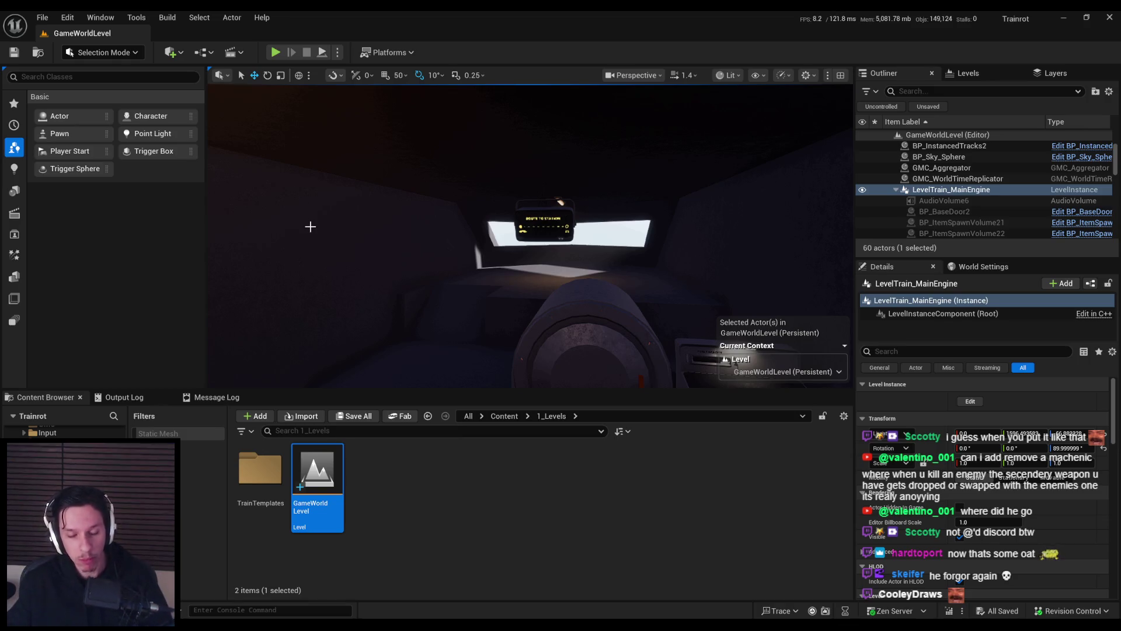
- Orbit the viewport around the train cab's seat, round hatch and route display, then start Play-In-Editor
{"action": "left_click_drag", "start_coordinate": [430, 220], "coordinate": [432, 231]}
{"action": "left_click", "coordinate": [275, 52]}
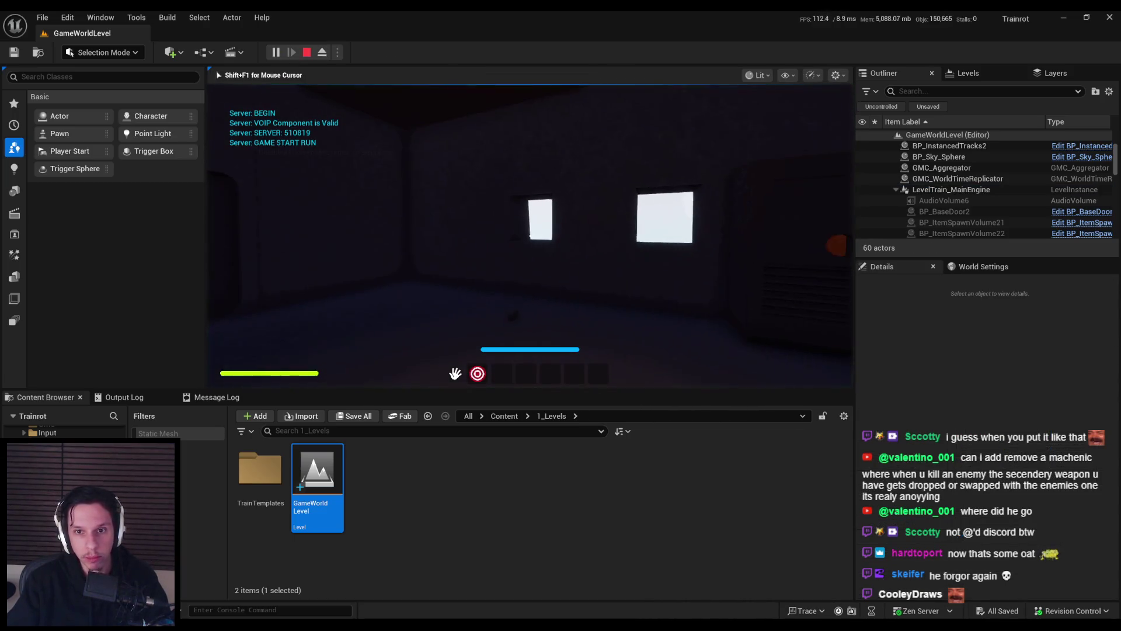
- Go fullscreen with F11 and step through the windowed door onto the grated platform
{"action": "key", "text": "F11"}
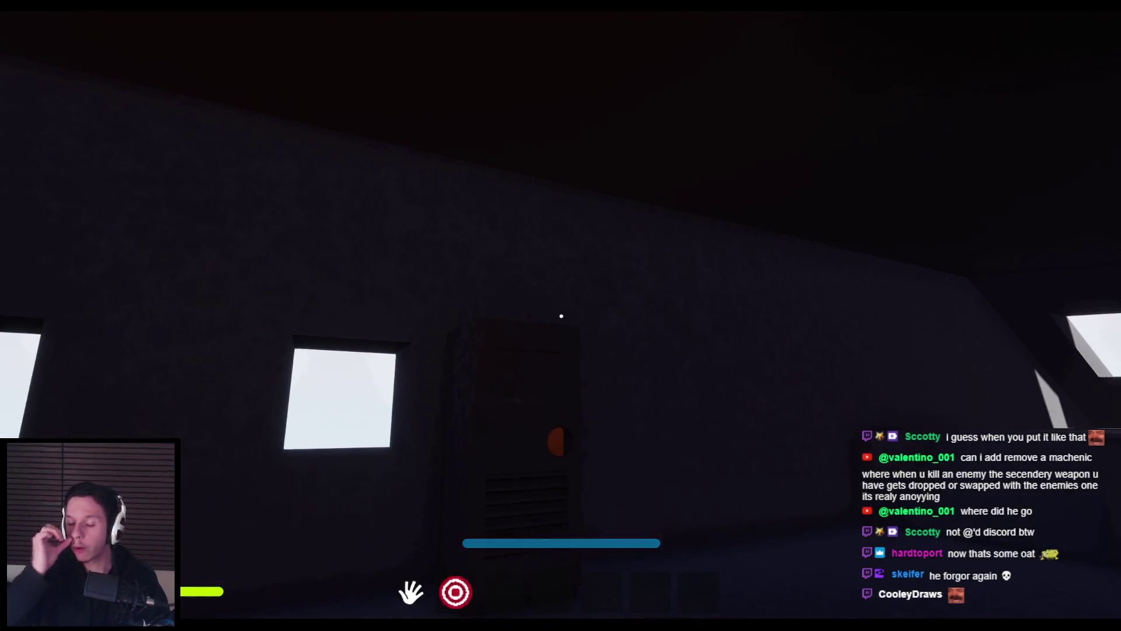
{"action": "key", "text": "e"}
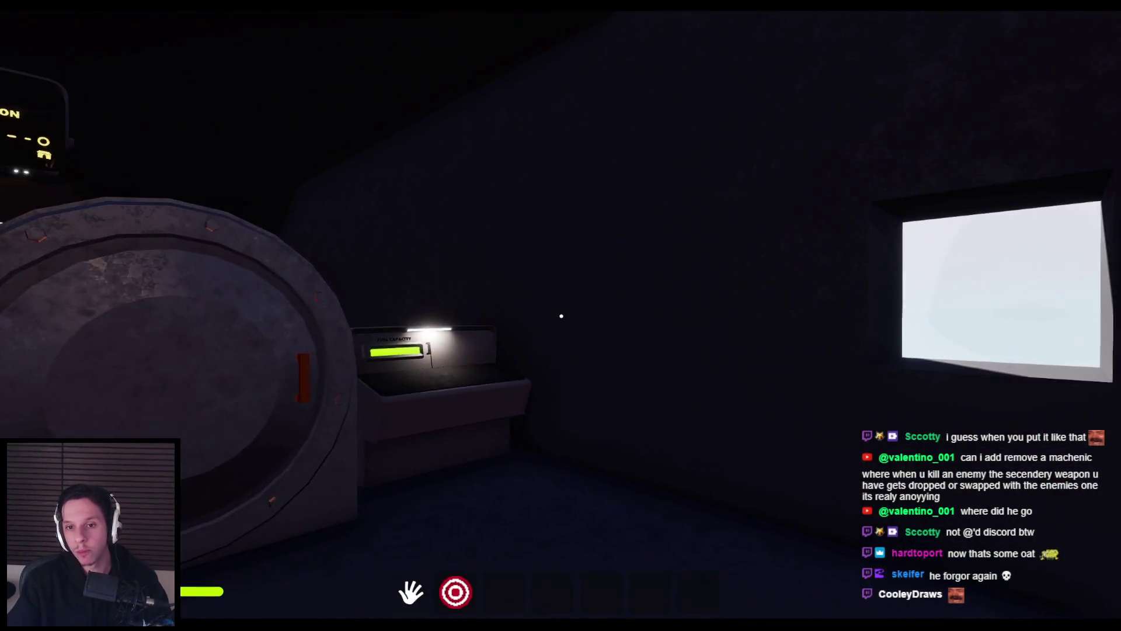
{"action": "key", "text": "w"}
{"action": "key", "text": "e"}
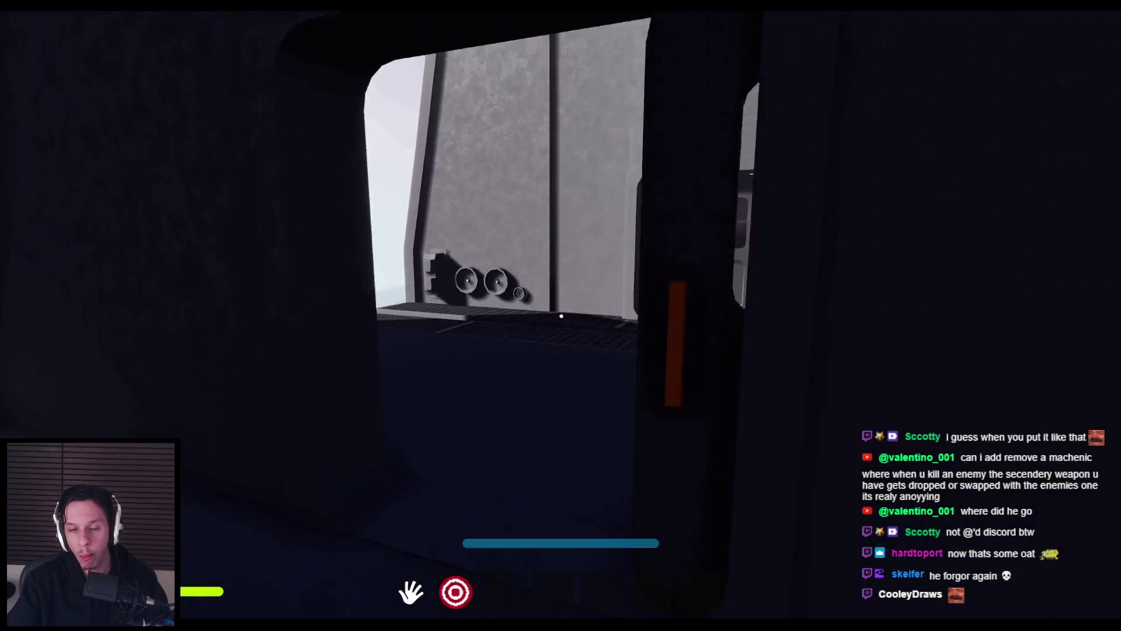
{"action": "key", "text": "w"}
- Walk along the outer walkway and come back into the cab with the route display
{"action": "key", "text": "w"}
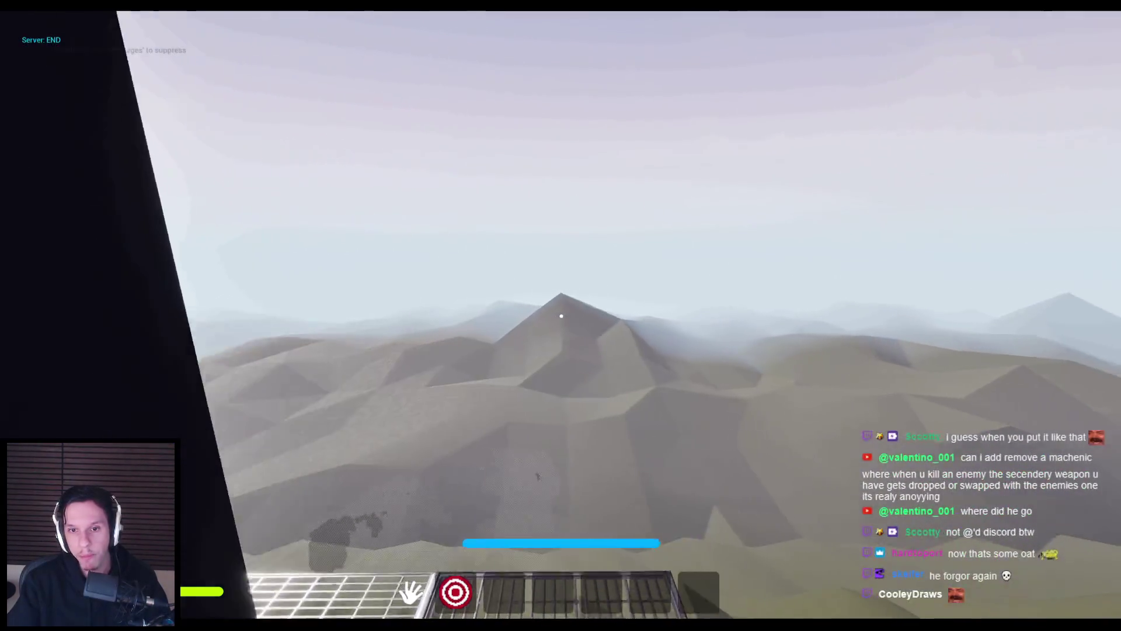
{"action": "key", "text": "w"}
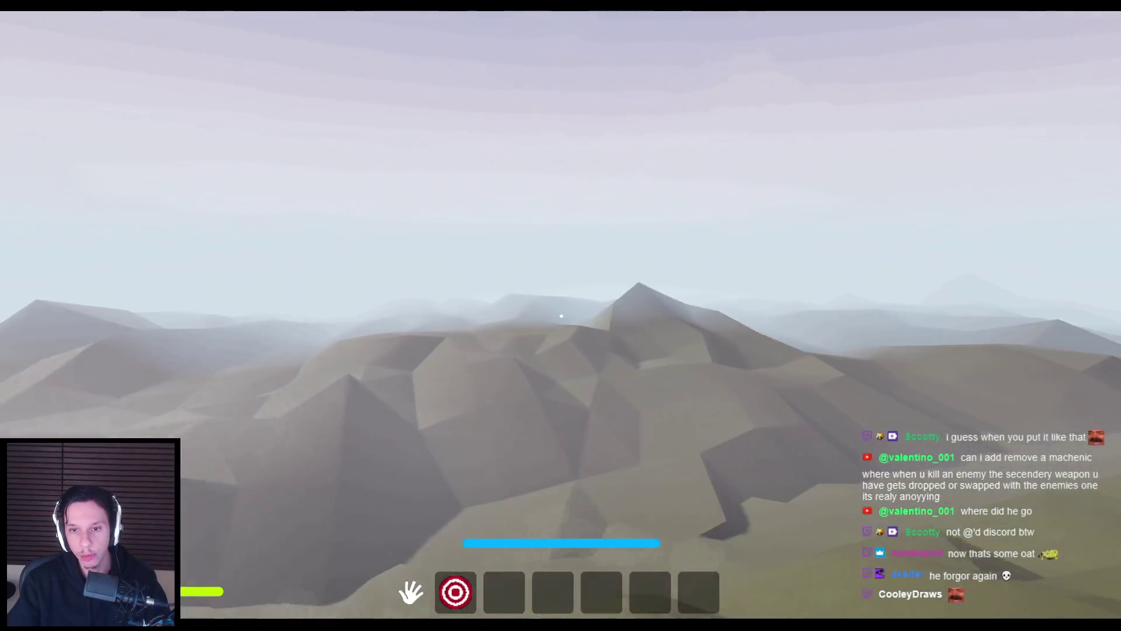
{"action": "key", "text": "w"}
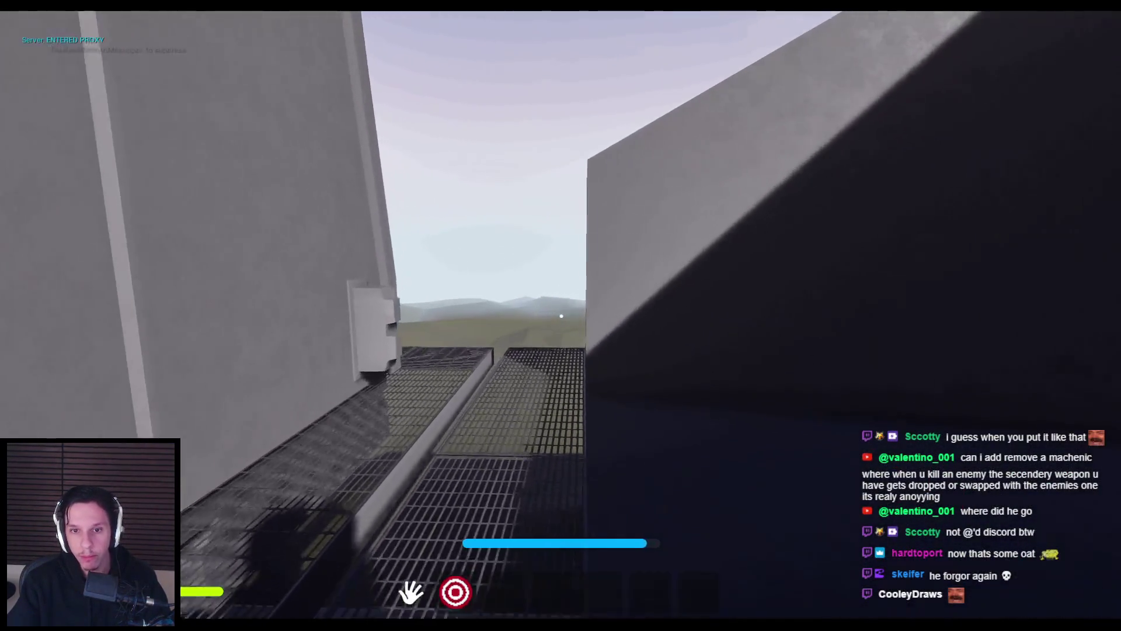
{"action": "key", "text": "w"}
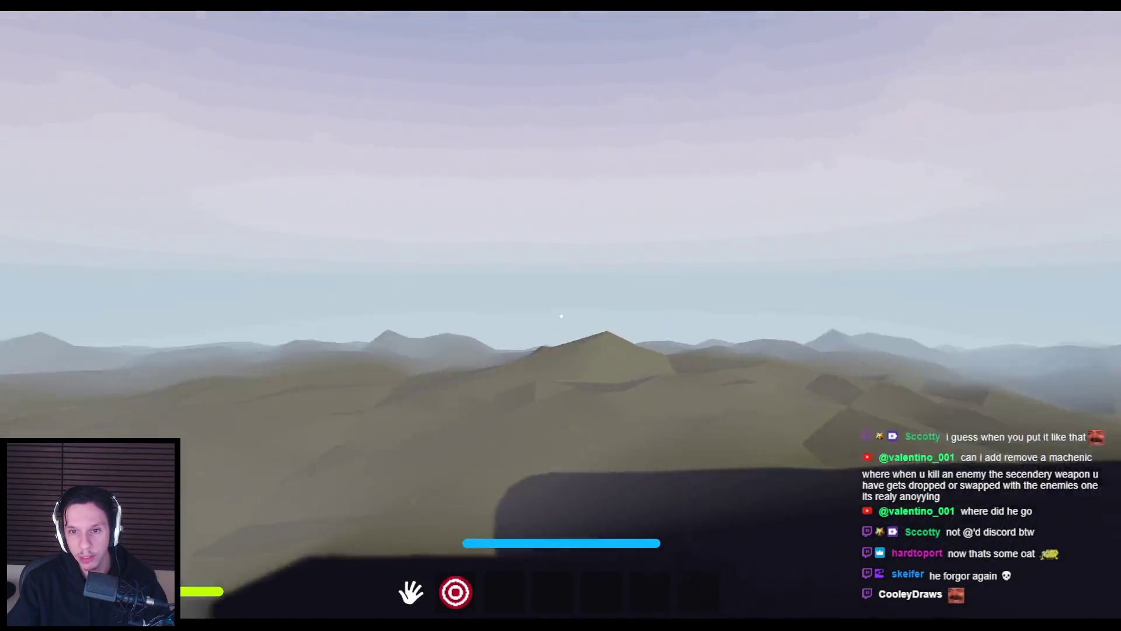
{"action": "key", "text": "w"}
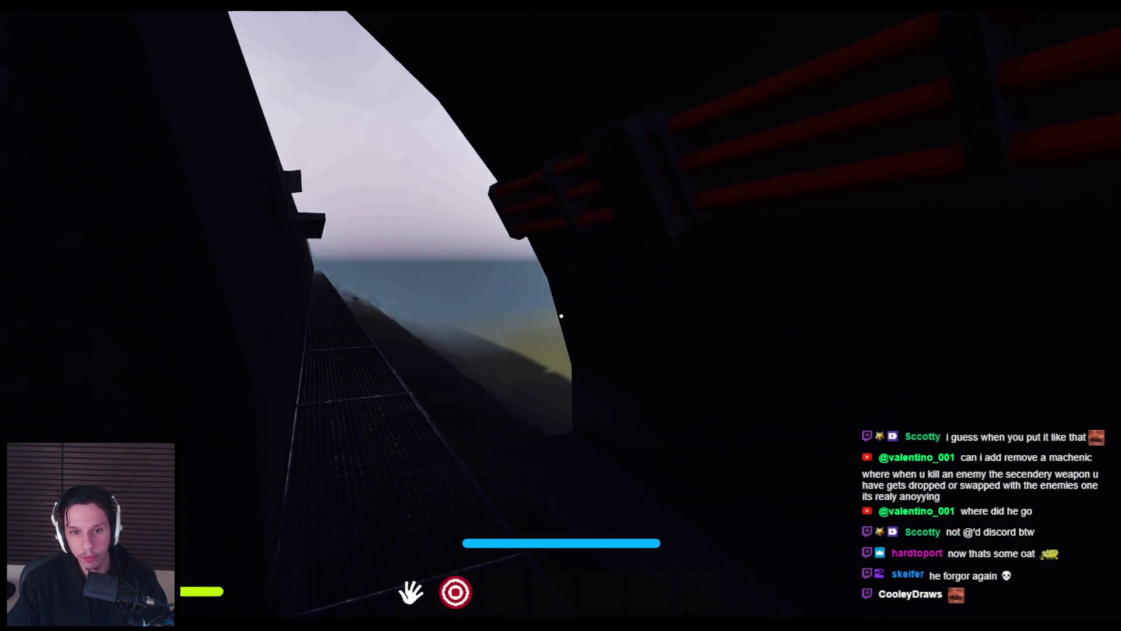
{"action": "key", "text": "w"}
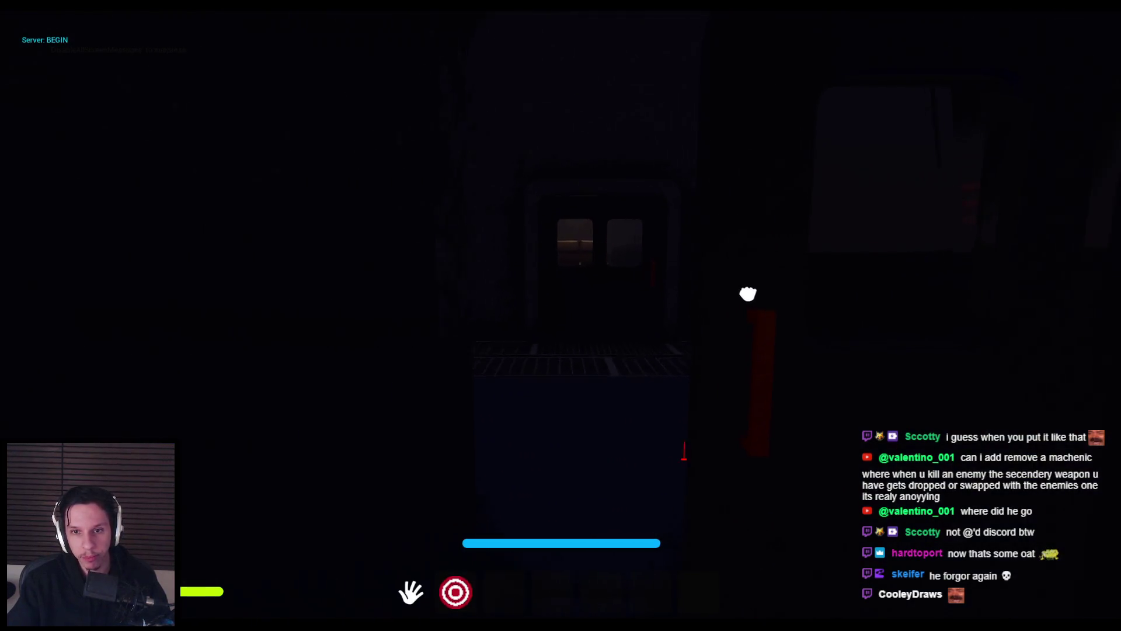
{"action": "key", "text": "e"}
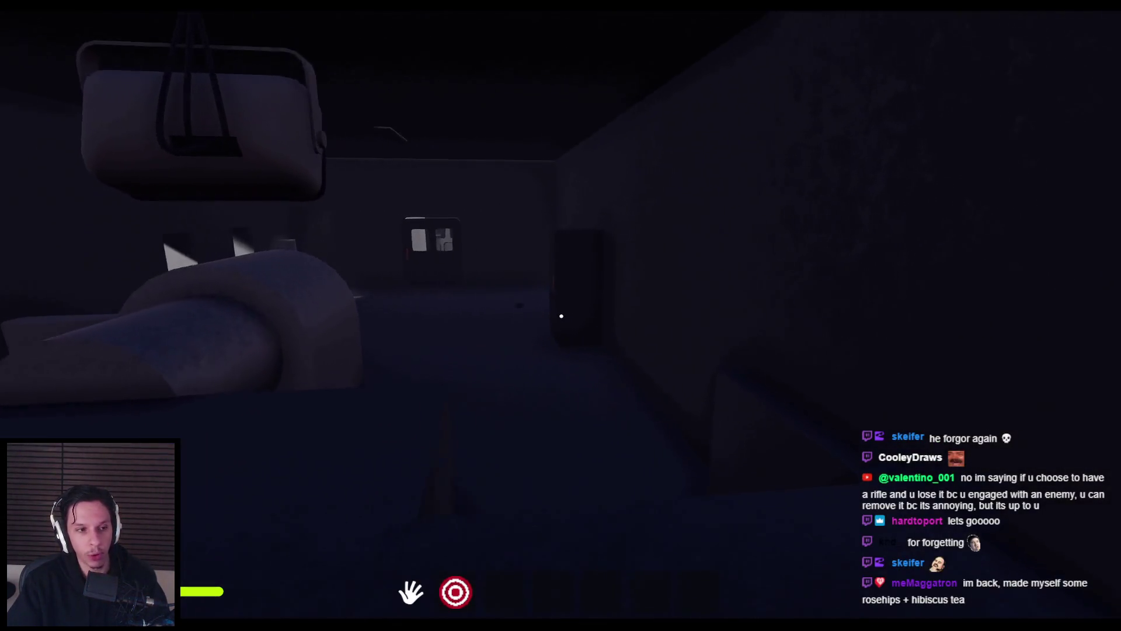
- Walk up to the double door, open it and pass through into the next car
{"action": "key", "text": "e"}
{"action": "key", "text": "w"}
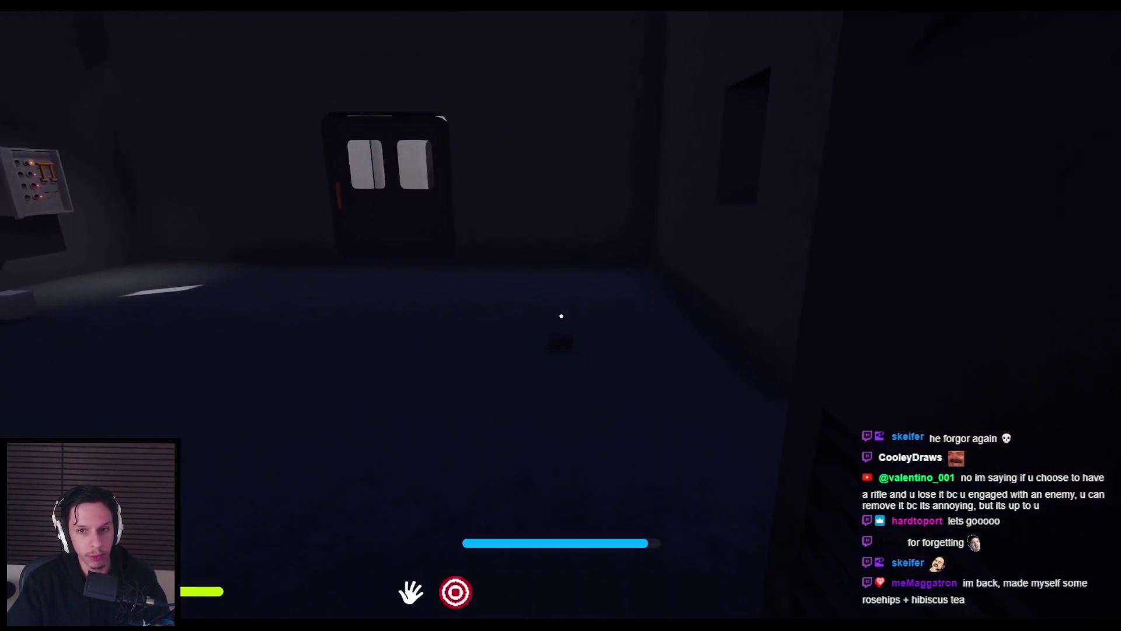
{"action": "key", "text": "w"}
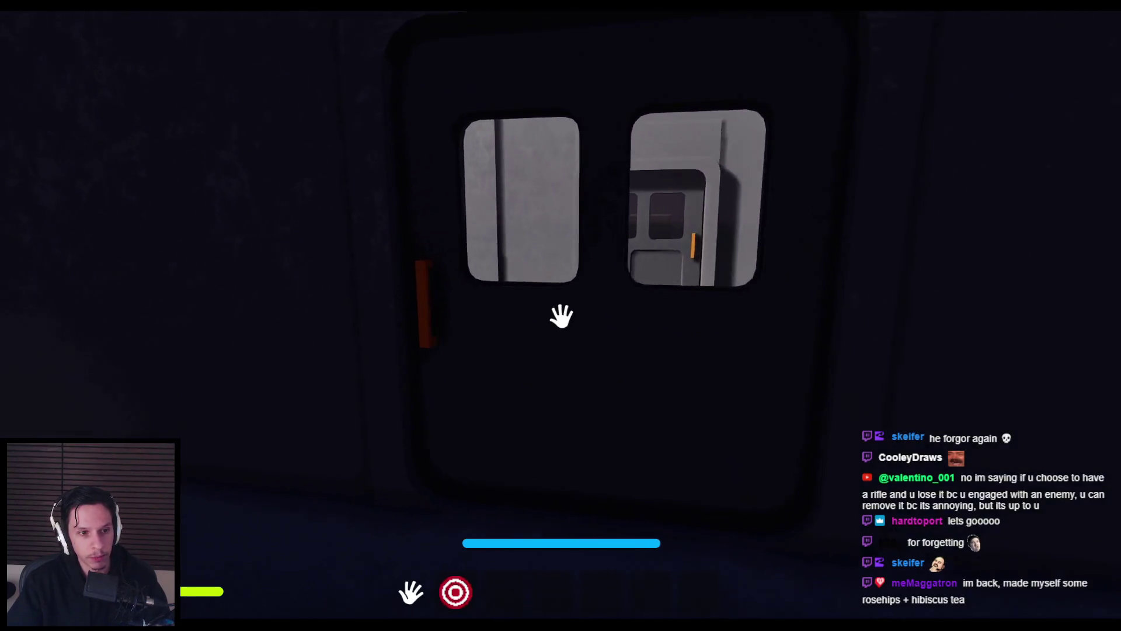
{"action": "left_click", "coordinate": [561, 316]}
{"action": "key", "text": "w"}
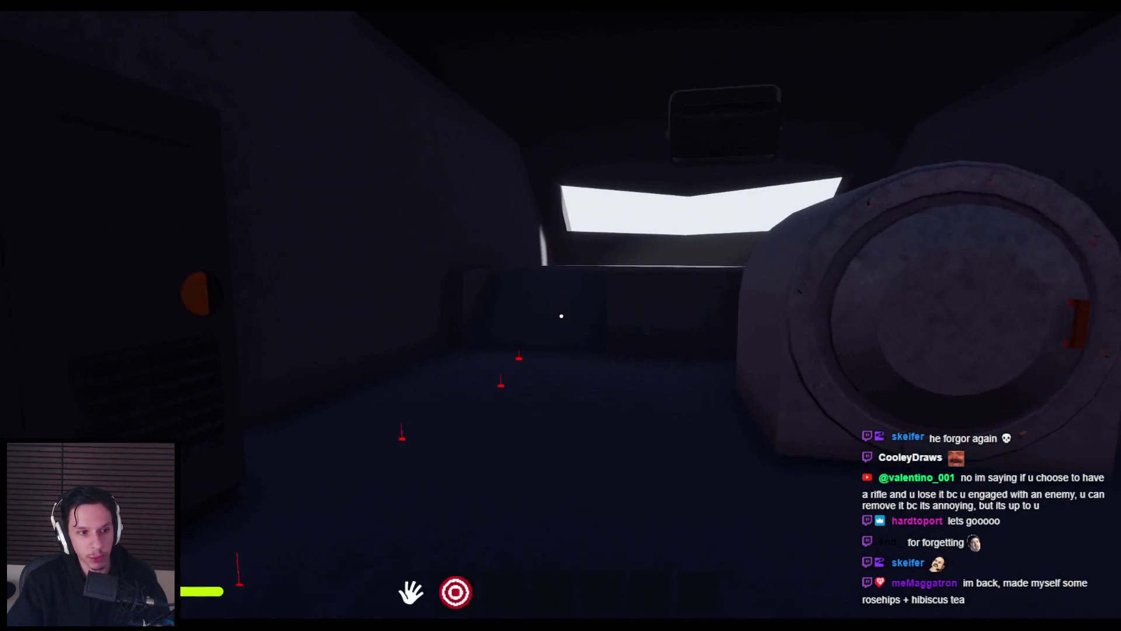
- Head through the bright room and machinery rooms to the floor cube, pick it up and drop it
{"action": "key", "text": "w"}
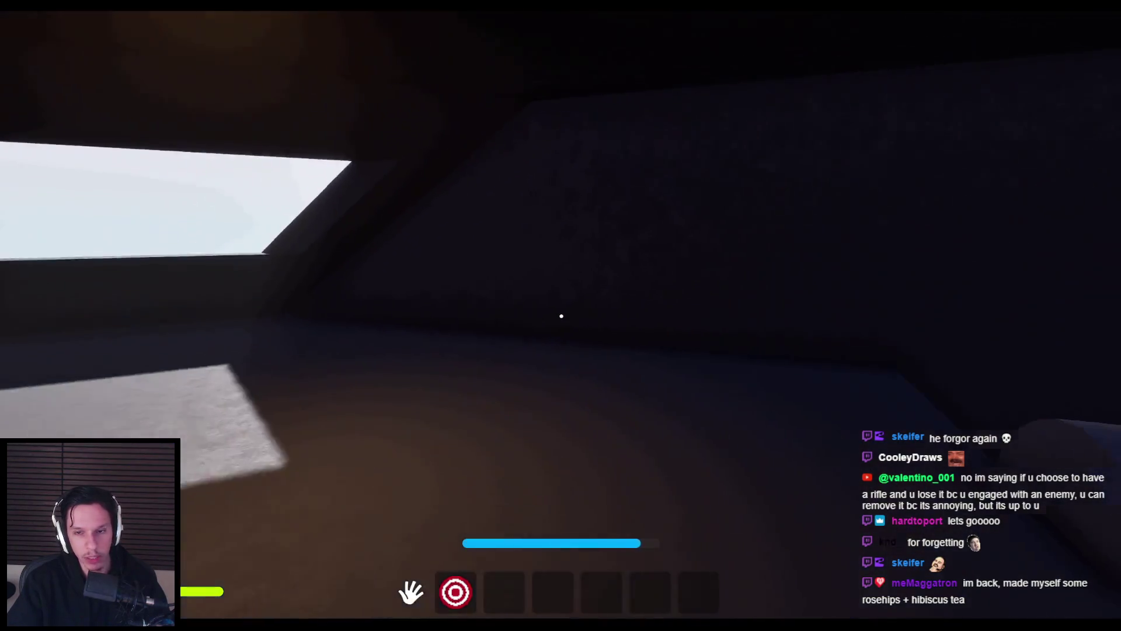
{"action": "key", "text": "w"}
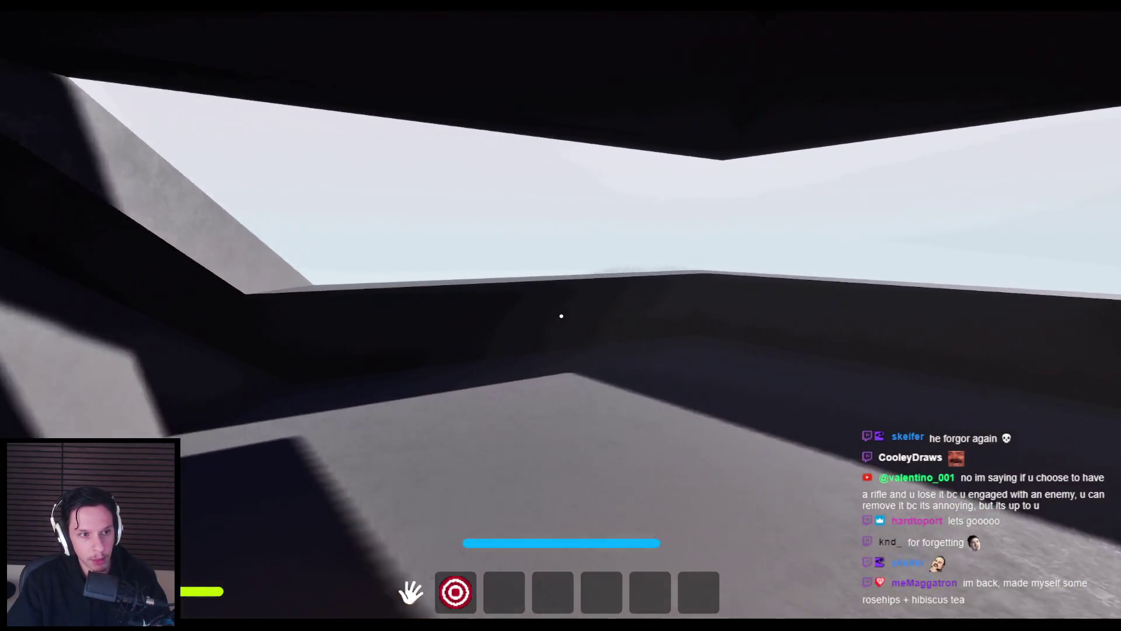
{"action": "key", "text": "w"}
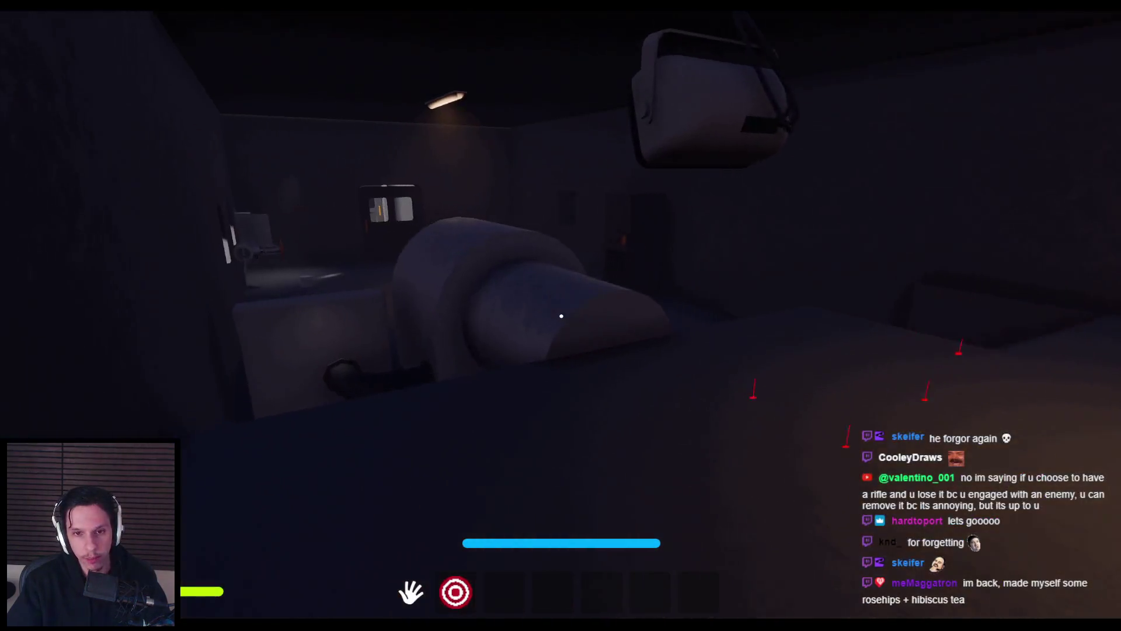
{"action": "key", "text": "w"}
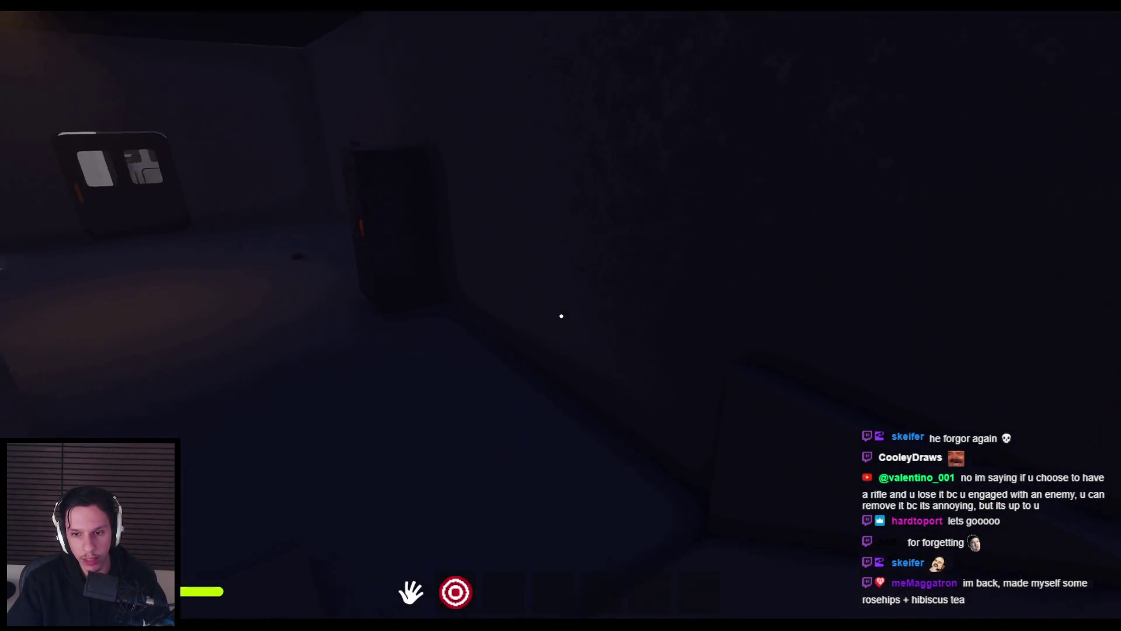
{"action": "key", "text": "w"}
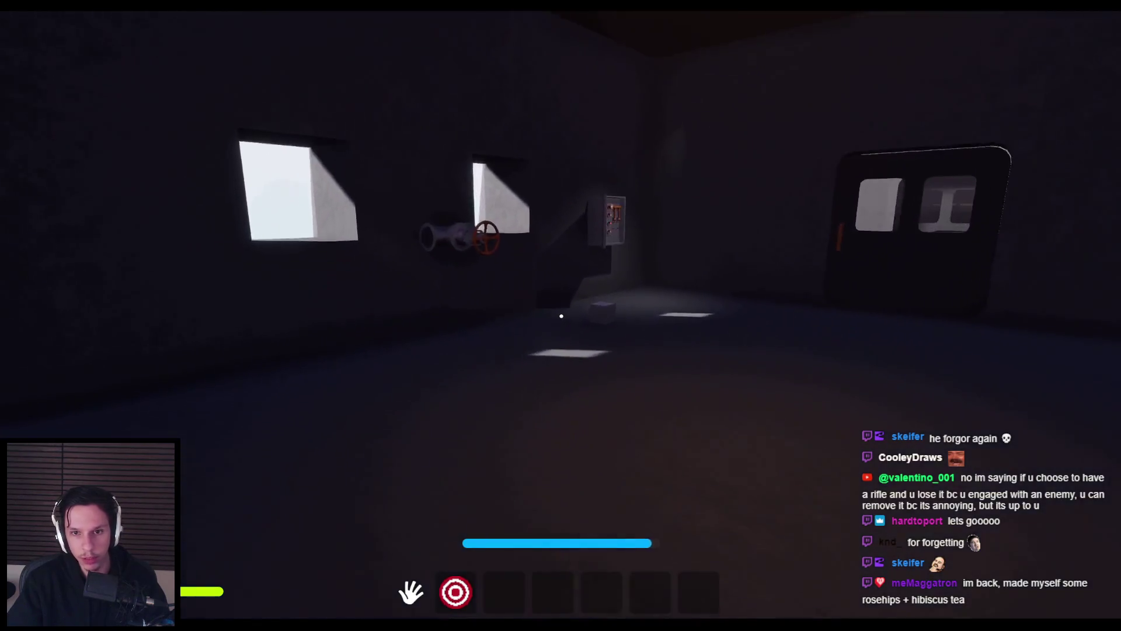
{"action": "key", "text": "w"}
{"action": "left_click", "coordinate": [561, 315]}
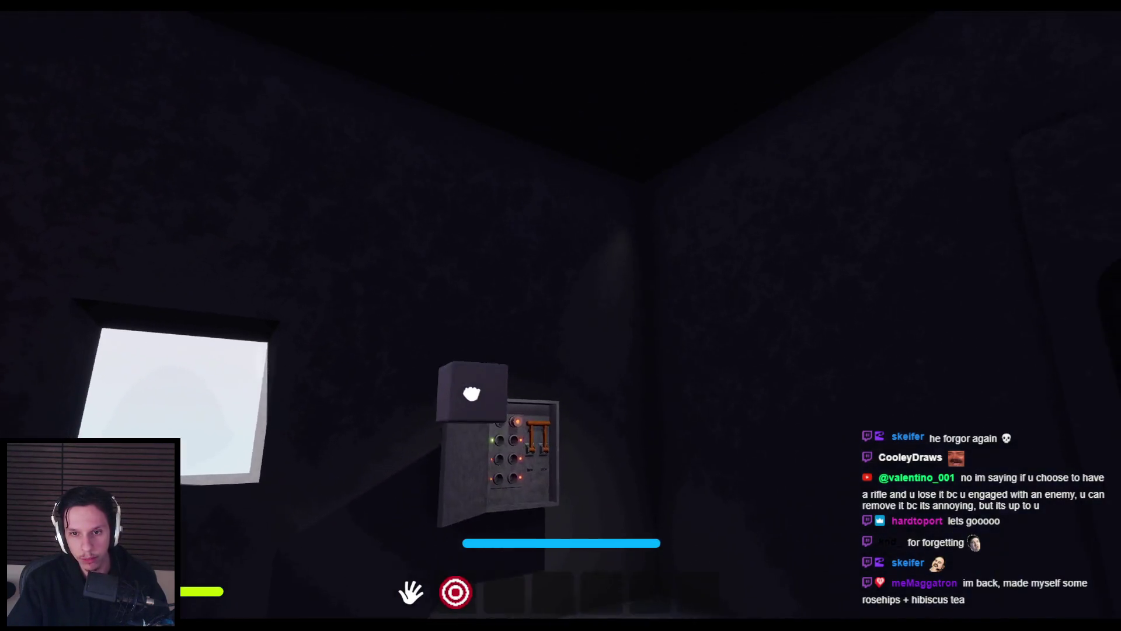
{"action": "left_click", "coordinate": [561, 316]}
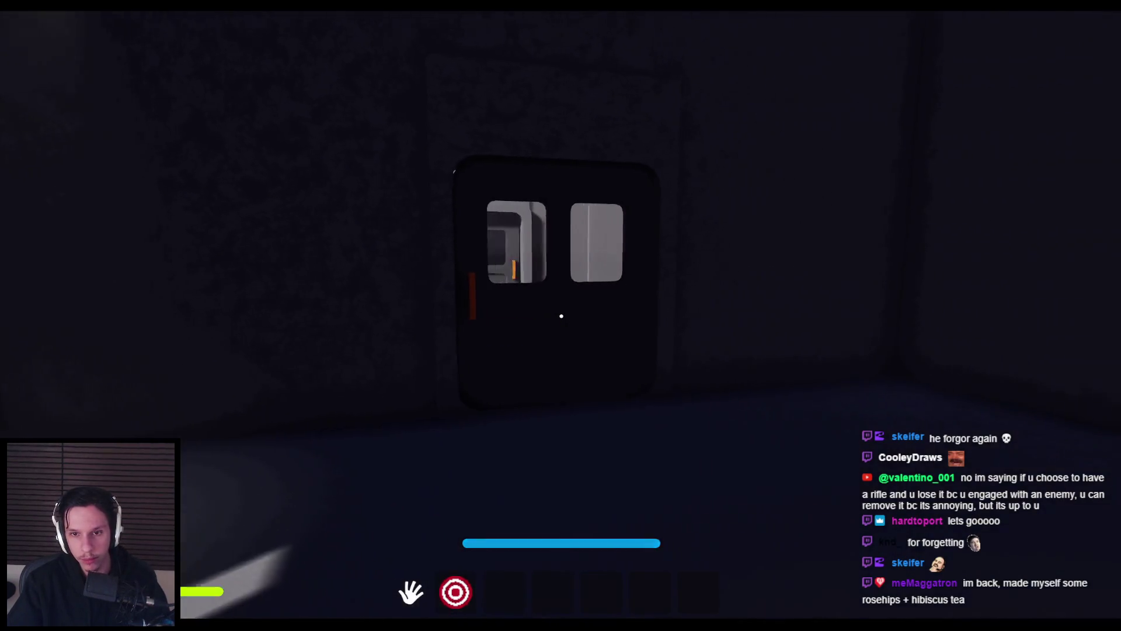
- Walk toward the bench under the lit window and into the dark room
{"action": "key", "text": "w"}
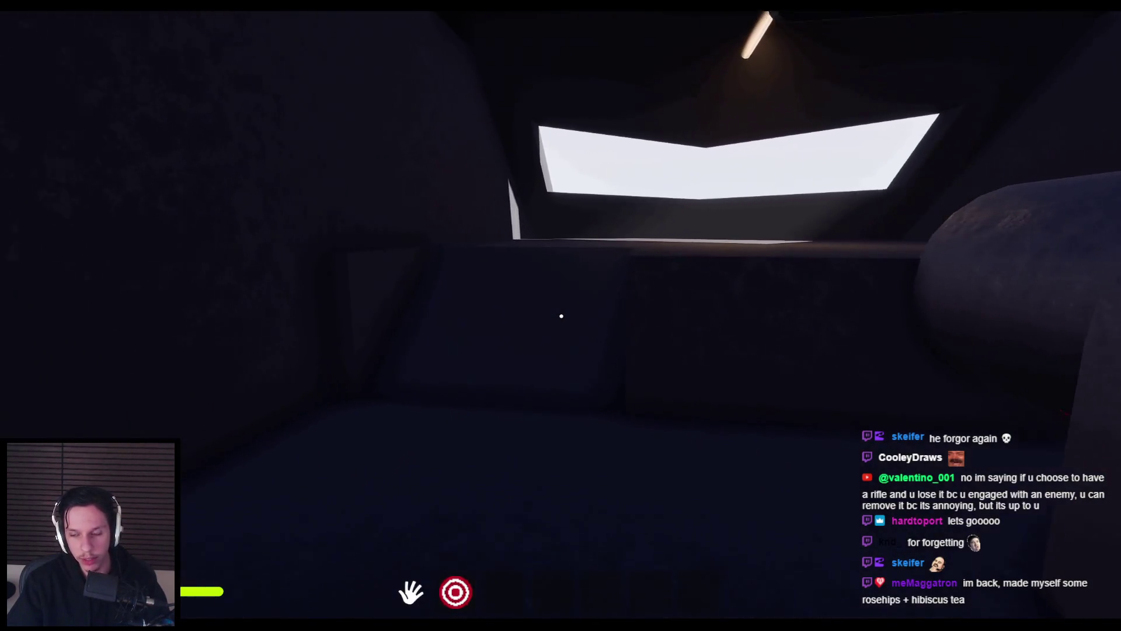
{"action": "key", "text": "w"}
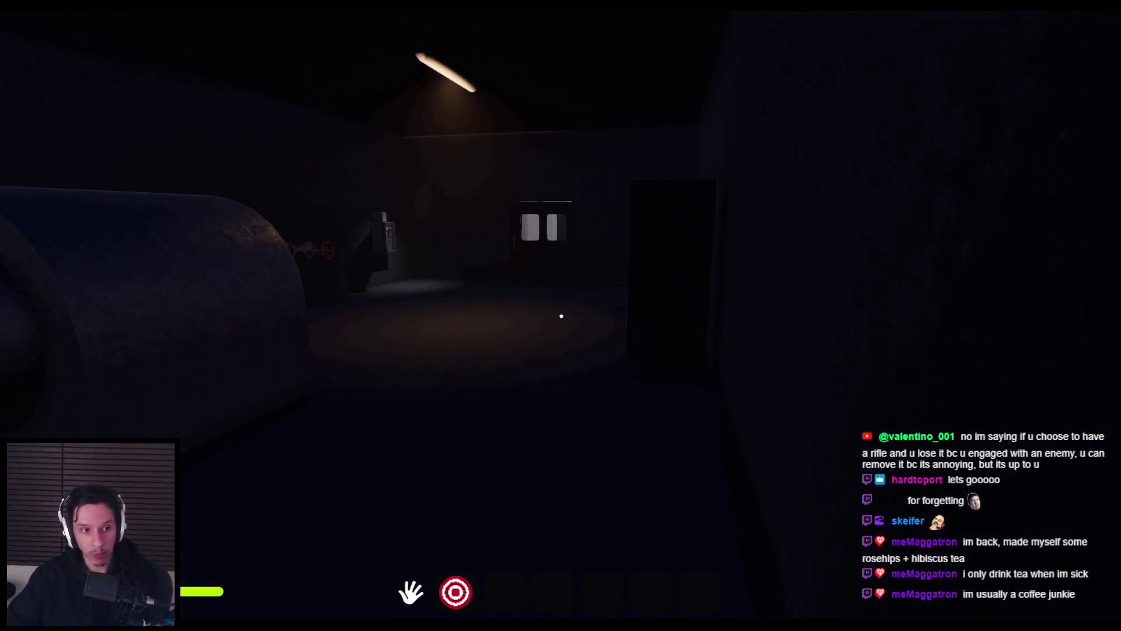
{"action": "key", "text": "shift"}
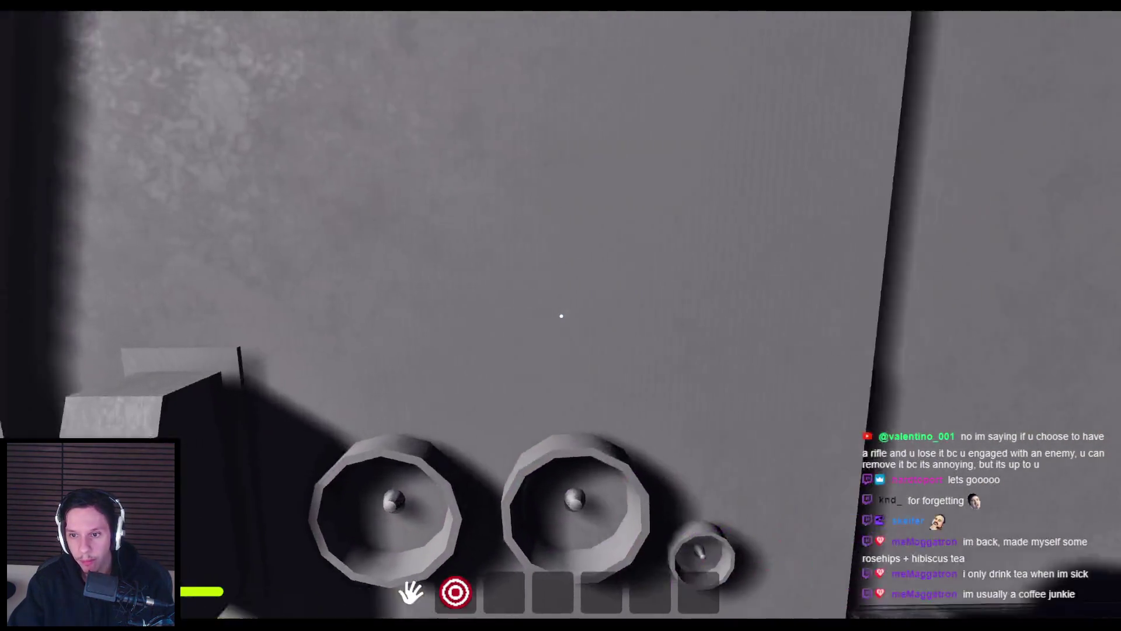
- Go back through the doorway into the seated train interior, then stop the playtest with Esc
{"action": "key", "text": "e"}
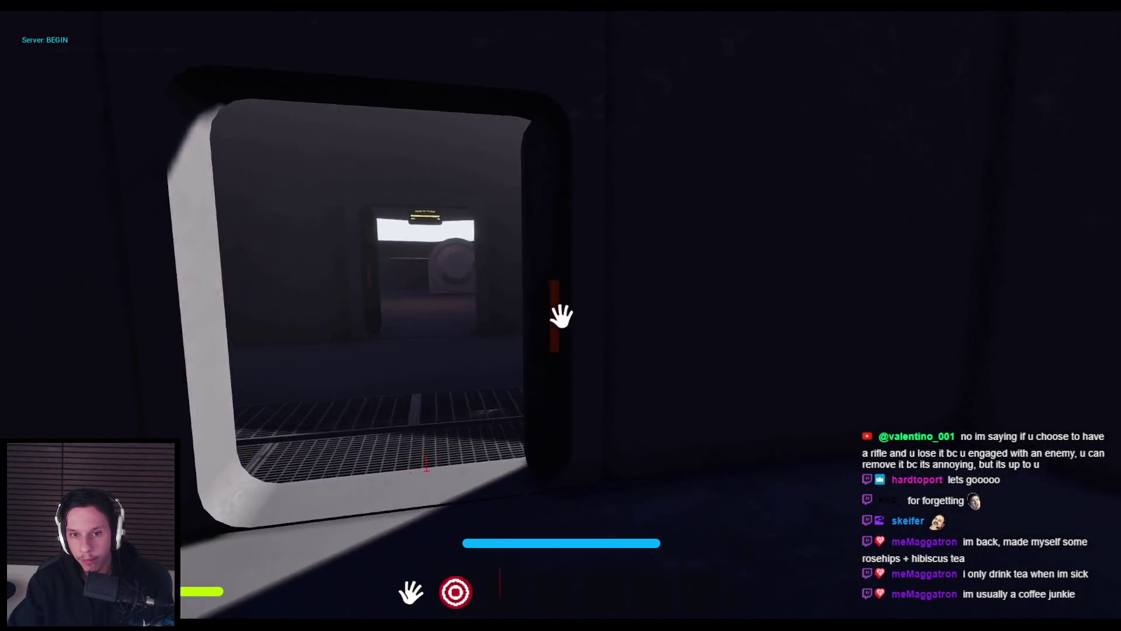
{"action": "key", "text": "e"}
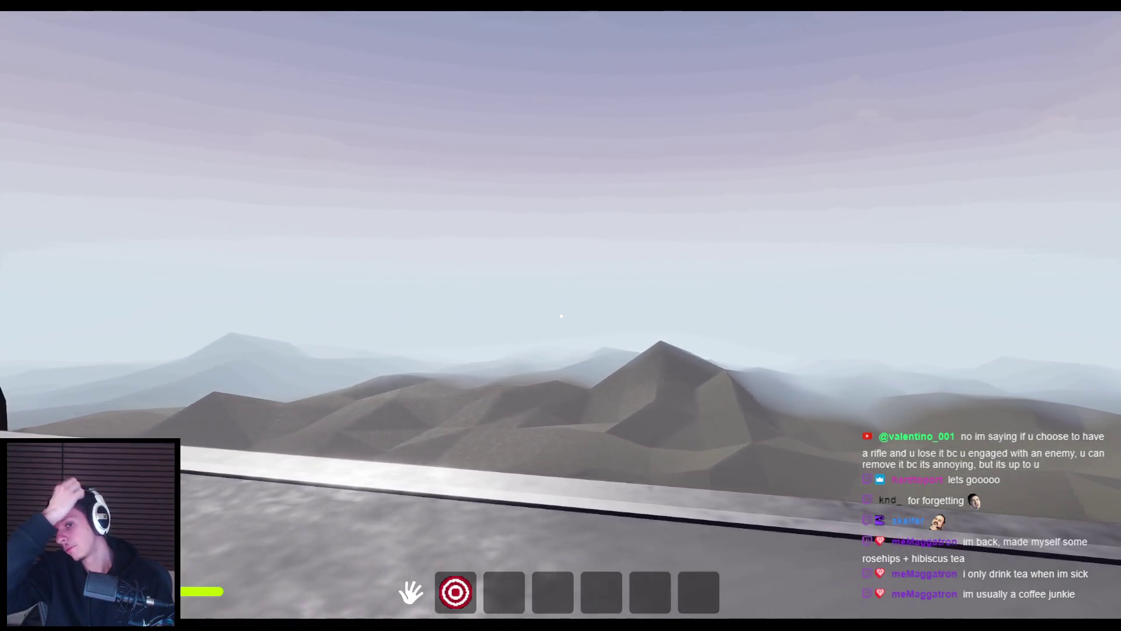
{"action": "key", "text": "Escape"}
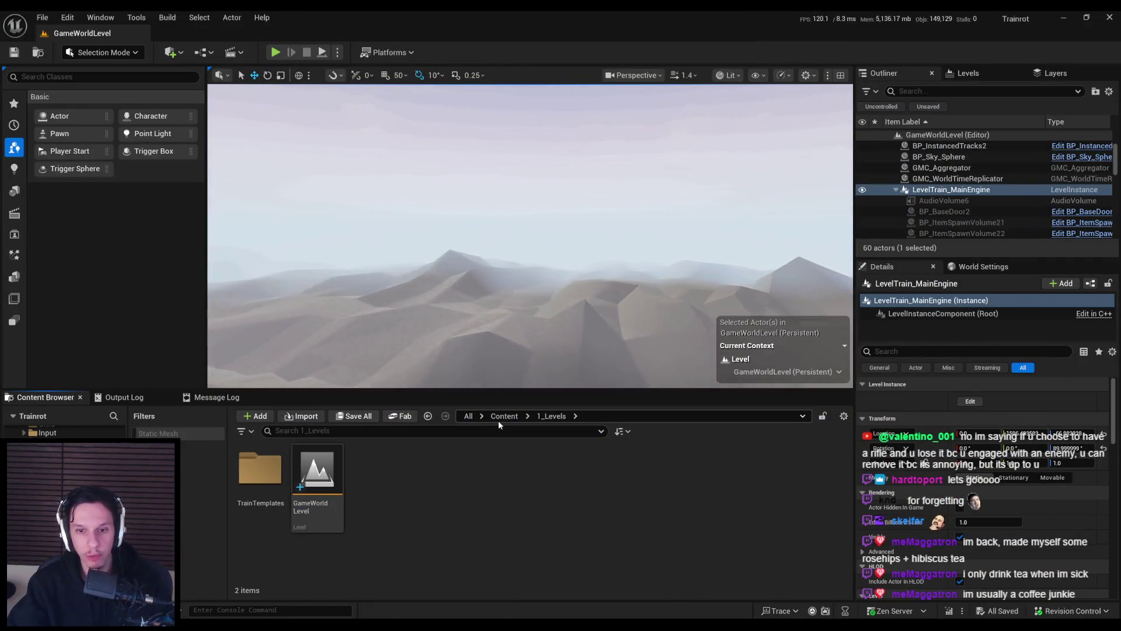
- Open WBP_MainMenu and follow the Host Session button's On Clicked to the HostSession event in TrainrotGameInstance
{"action": "left_click", "coordinate": [502, 417]}
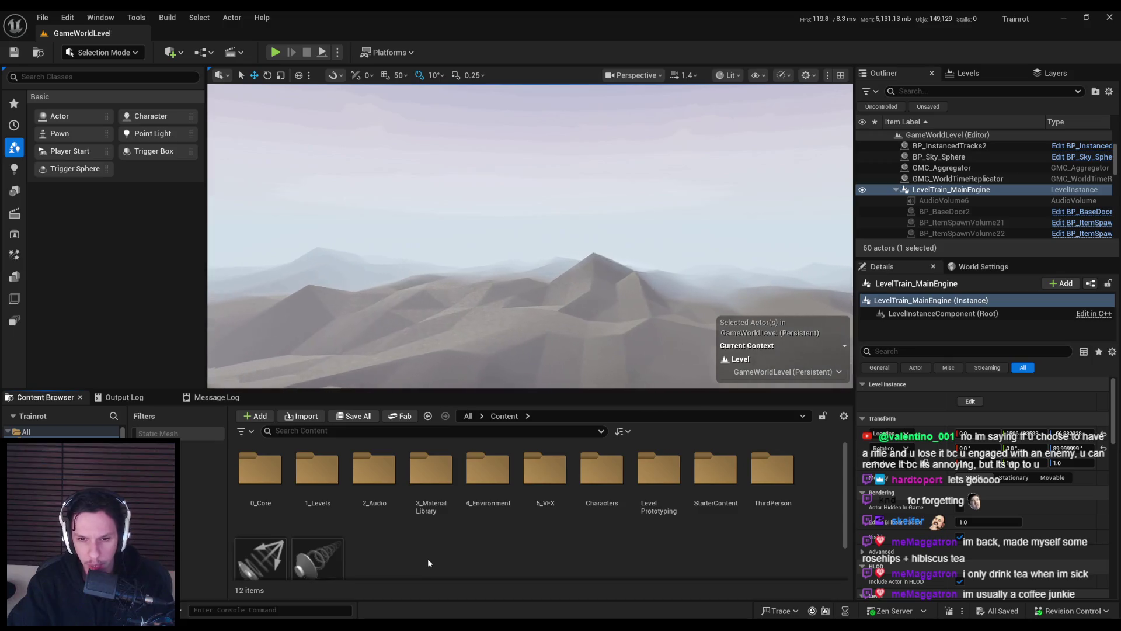
{"action": "double_click", "coordinate": [260, 467]}
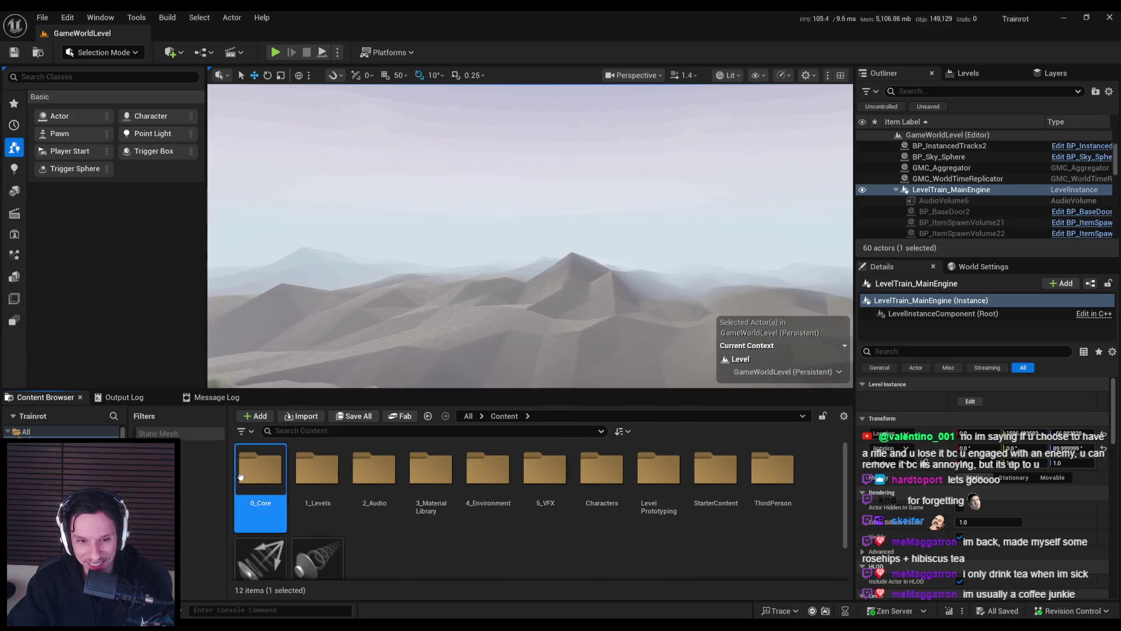
{"action": "left_click", "coordinate": [434, 491]}
{"action": "double_click", "coordinate": [434, 490]}
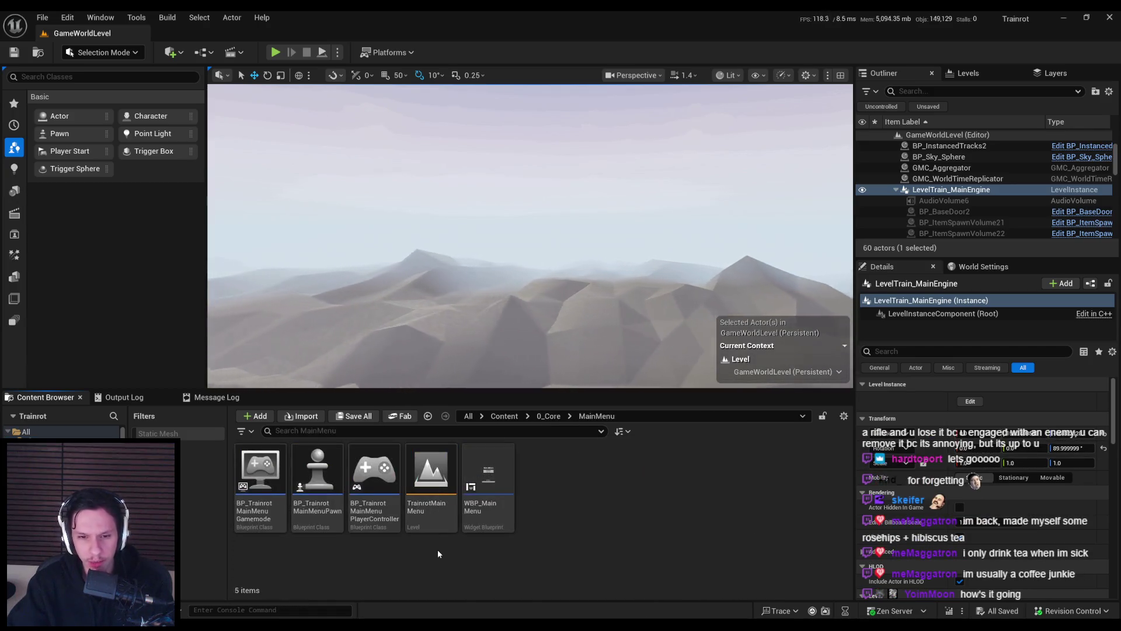
{"action": "double_click", "coordinate": [485, 470]}
{"action": "scroll", "coordinate": [481, 282], "scroll_direction": "up", "scroll_amount": 3}
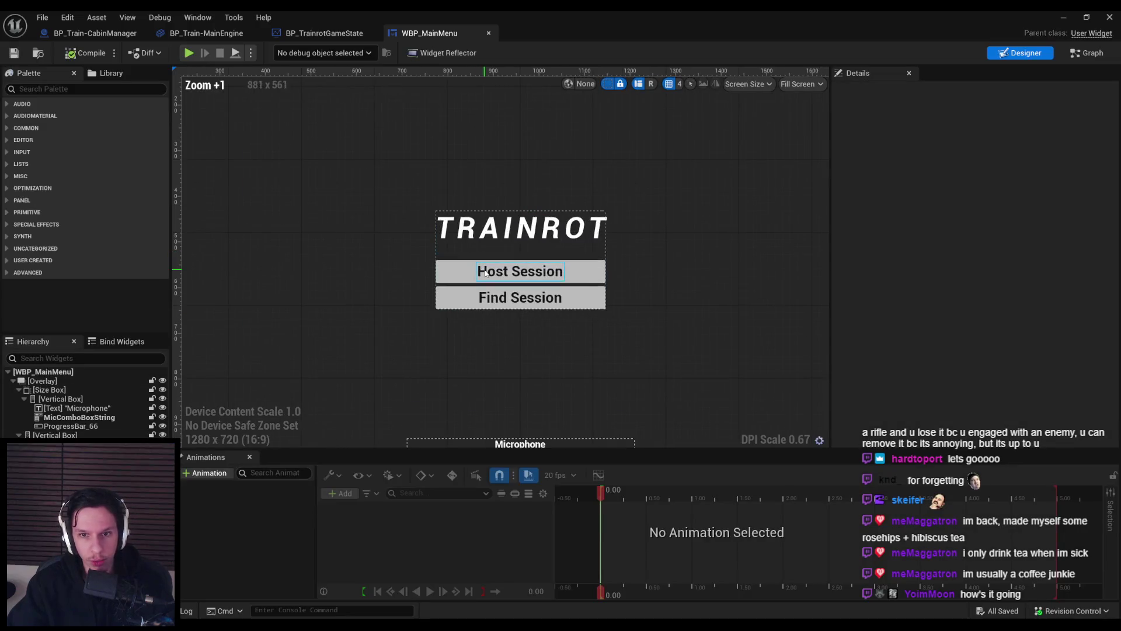
{"action": "left_click", "coordinate": [496, 272]}
{"action": "left_click_drag", "start_coordinate": [1114, 182], "coordinate": [984, 361]}
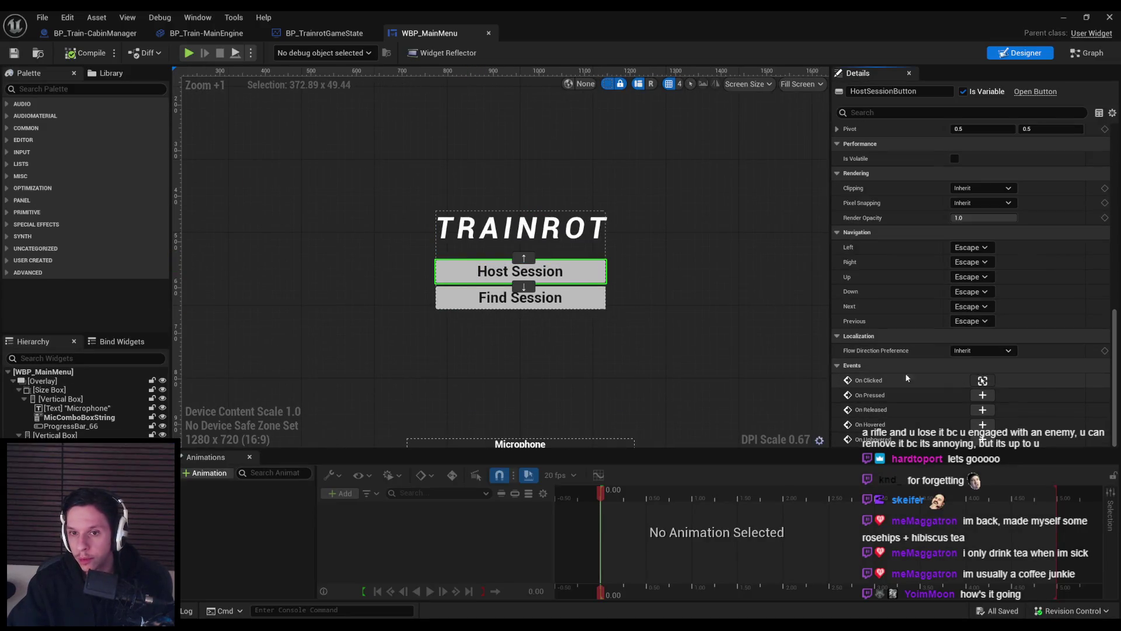
{"action": "left_click", "coordinate": [982, 380]}
{"action": "double_click", "coordinate": [719, 266]}
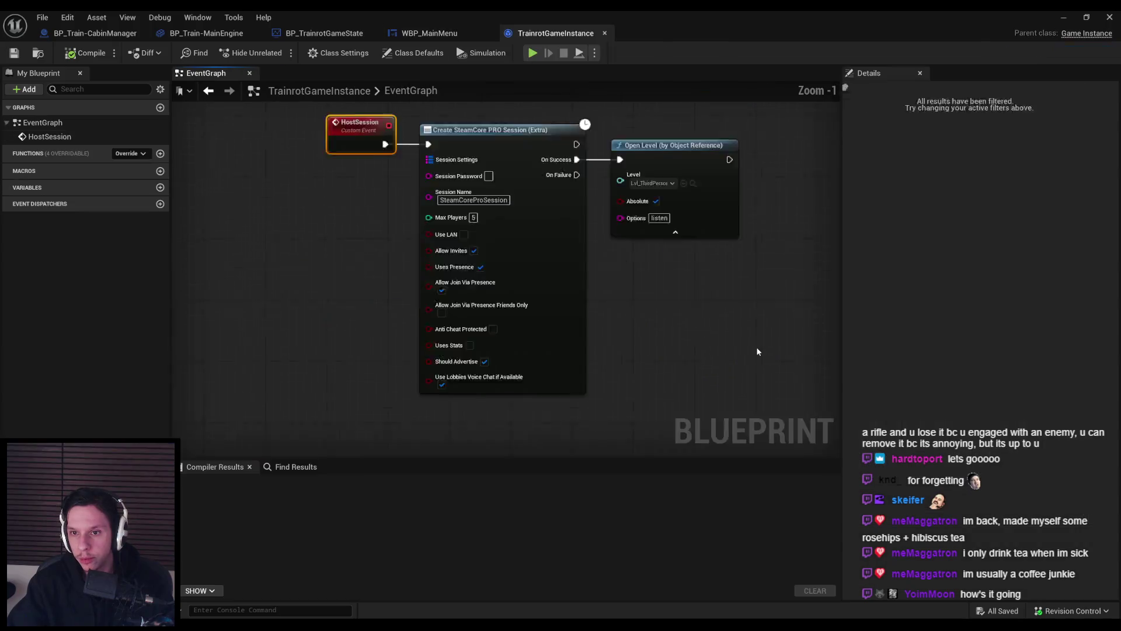
- Set Open Level's Level to GameWorldLevel instead of Lvl_ThirdPerson and compile the game instance
{"action": "left_click", "coordinate": [621, 206]}
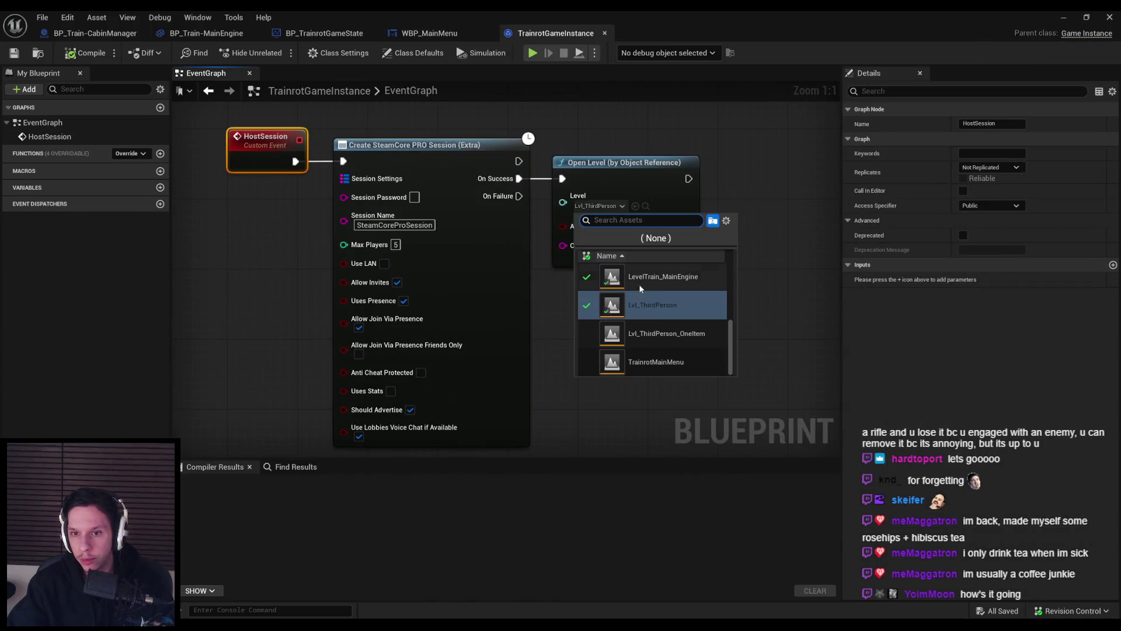
{"action": "scroll", "coordinate": [650, 333], "scroll_direction": "up", "scroll_amount": 3}
{"action": "scroll", "coordinate": [650, 333], "scroll_direction": "down", "scroll_amount": 2}
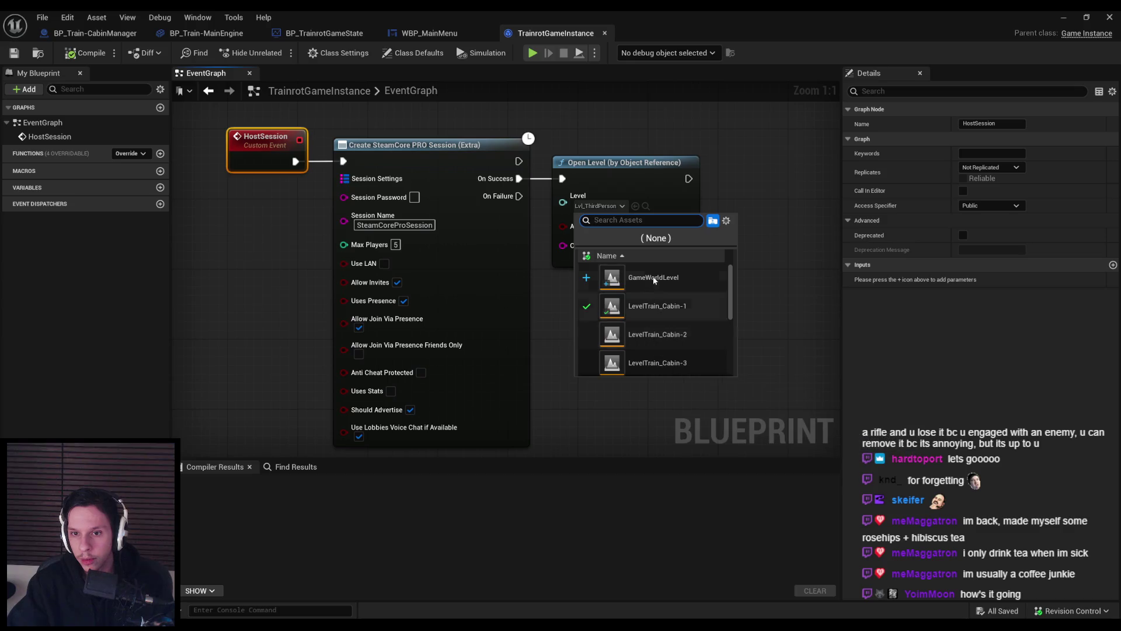
{"action": "left_click", "coordinate": [619, 304]}
{"action": "left_click", "coordinate": [331, 311]}
{"action": "scroll", "coordinate": [340, 274], "scroll_direction": "down", "scroll_amount": 2}
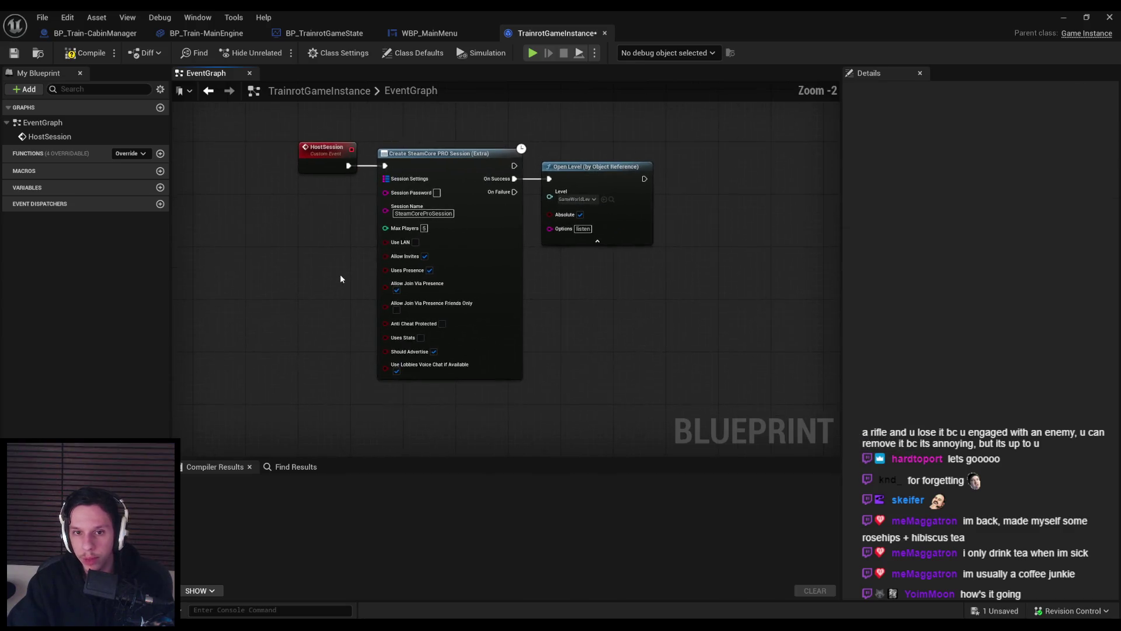
{"action": "left_click", "coordinate": [88, 57]}
{"action": "left_click", "coordinate": [62, 17]}
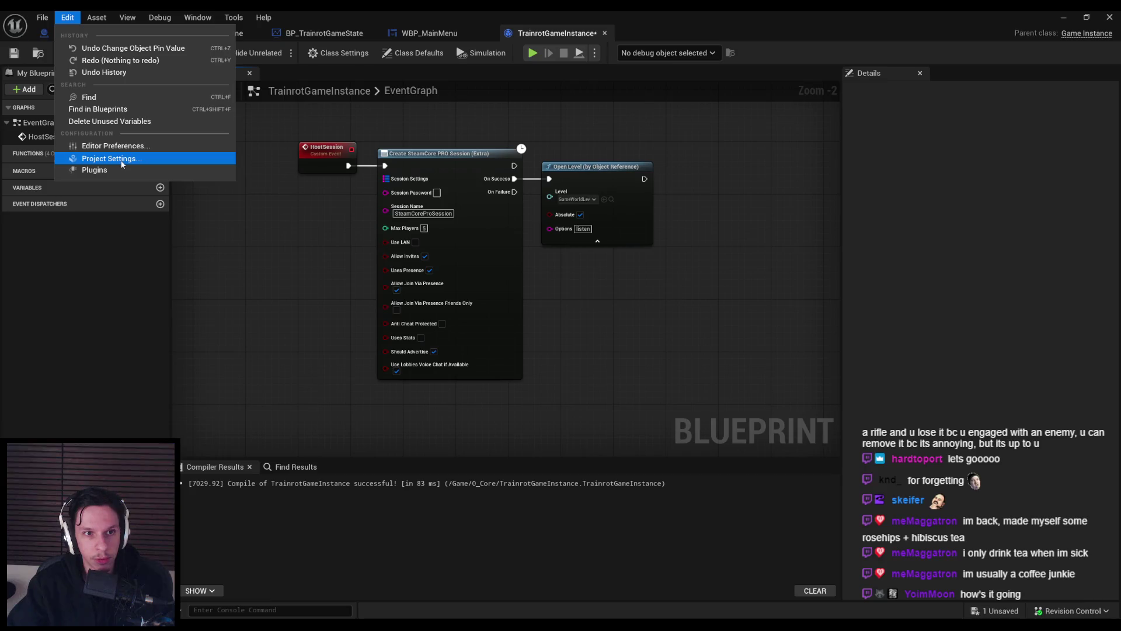
- In Project Settings > Packaging, add a third entry to List of maps to include
{"action": "left_click", "coordinate": [111, 159]}
{"action": "left_click", "coordinate": [42, 144]}
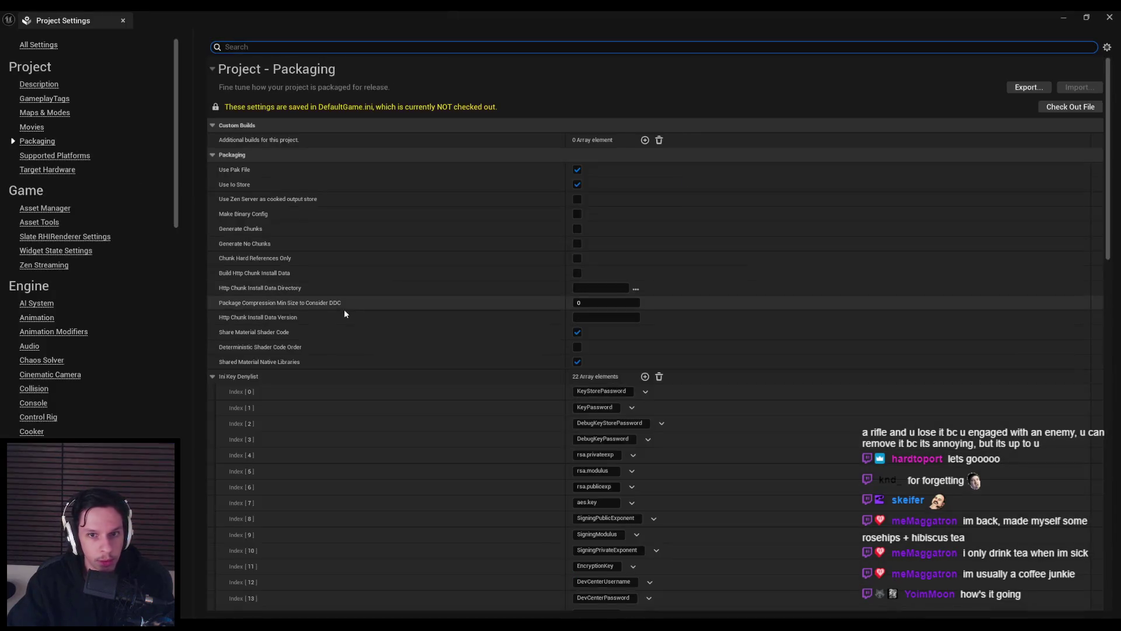
{"action": "scroll", "coordinate": [348, 338], "scroll_direction": "down", "scroll_amount": 15}
{"action": "scroll", "coordinate": [358, 339], "scroll_direction": "down", "scroll_amount": 9}
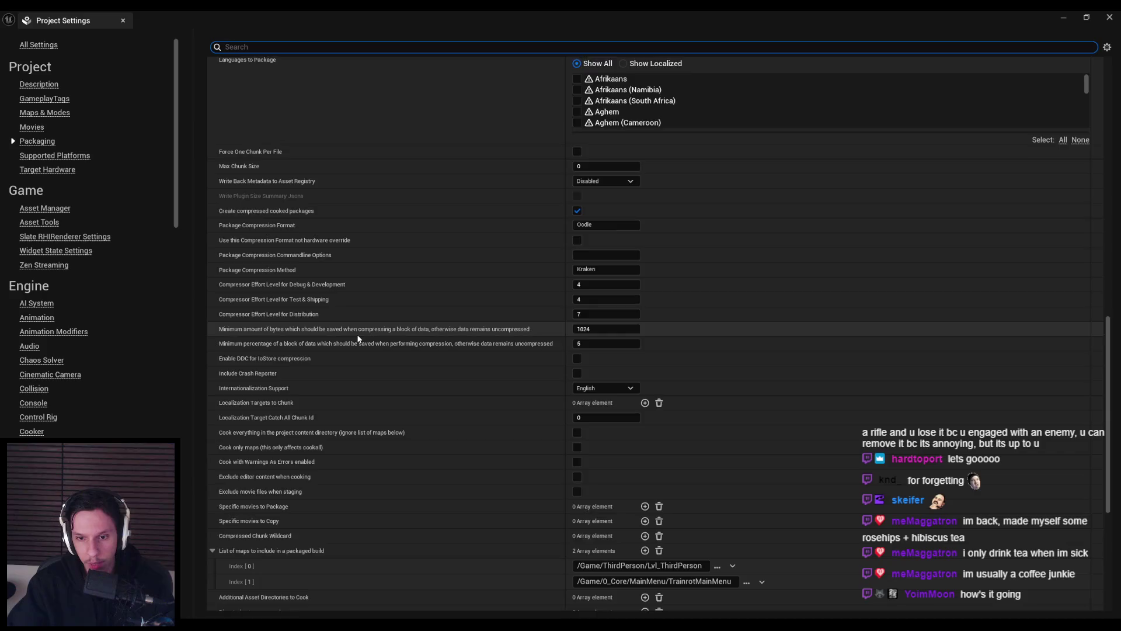
{"action": "left_click", "coordinate": [645, 428]}
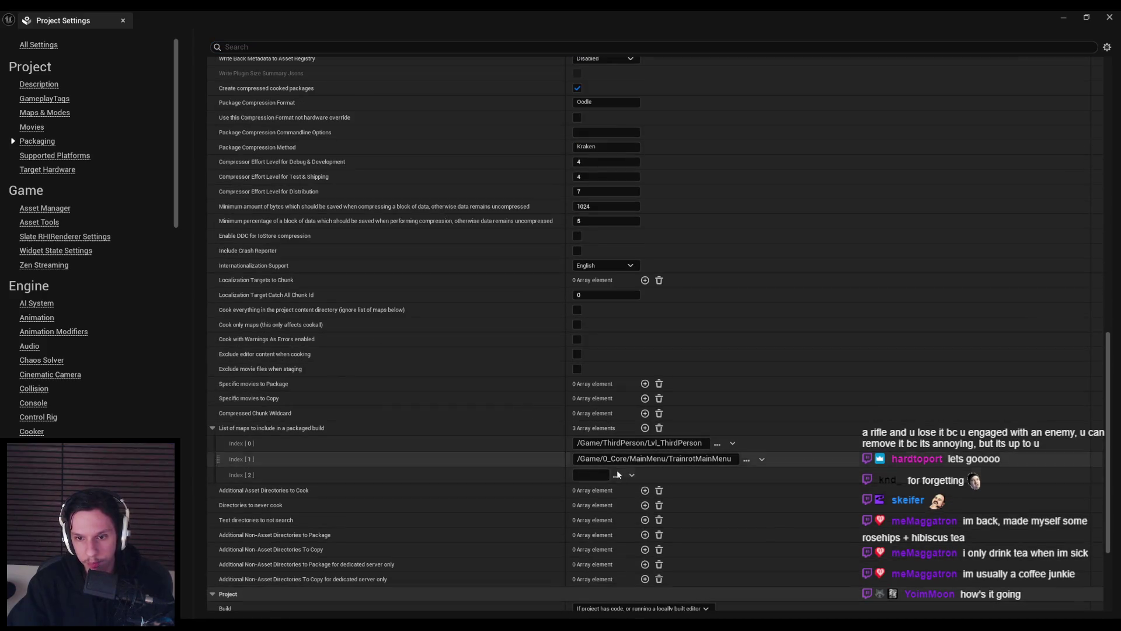
- Set the new Index [2] entry to 1_Levels/GameWorldLevel.umap and dismiss the check-out prompt
{"action": "left_click", "coordinate": [617, 475]}
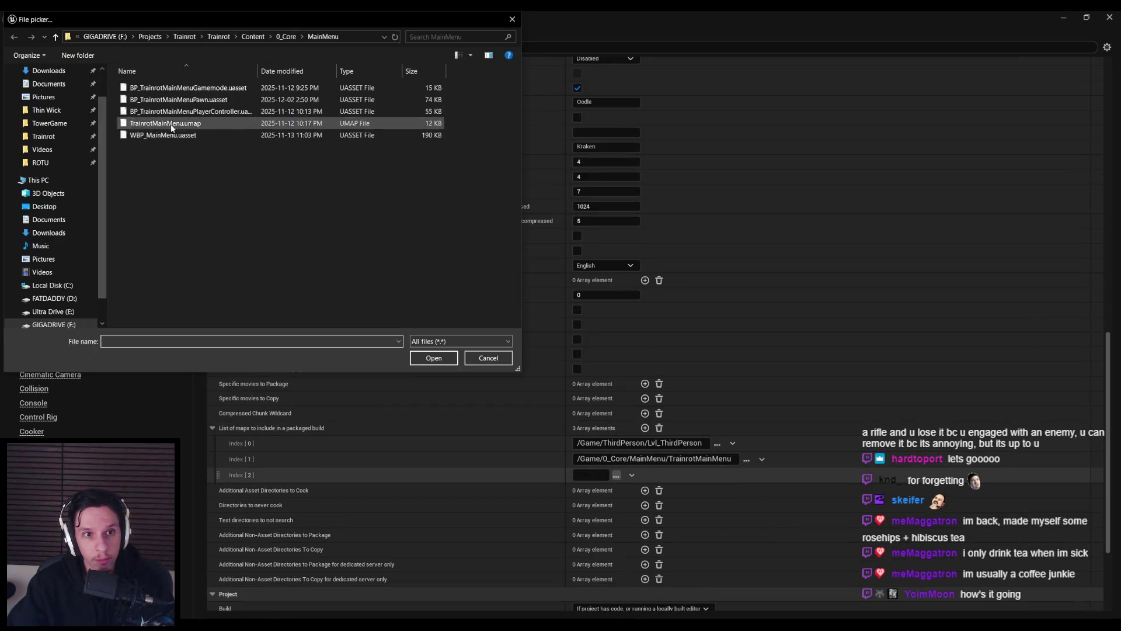
{"action": "left_click", "coordinate": [287, 36]}
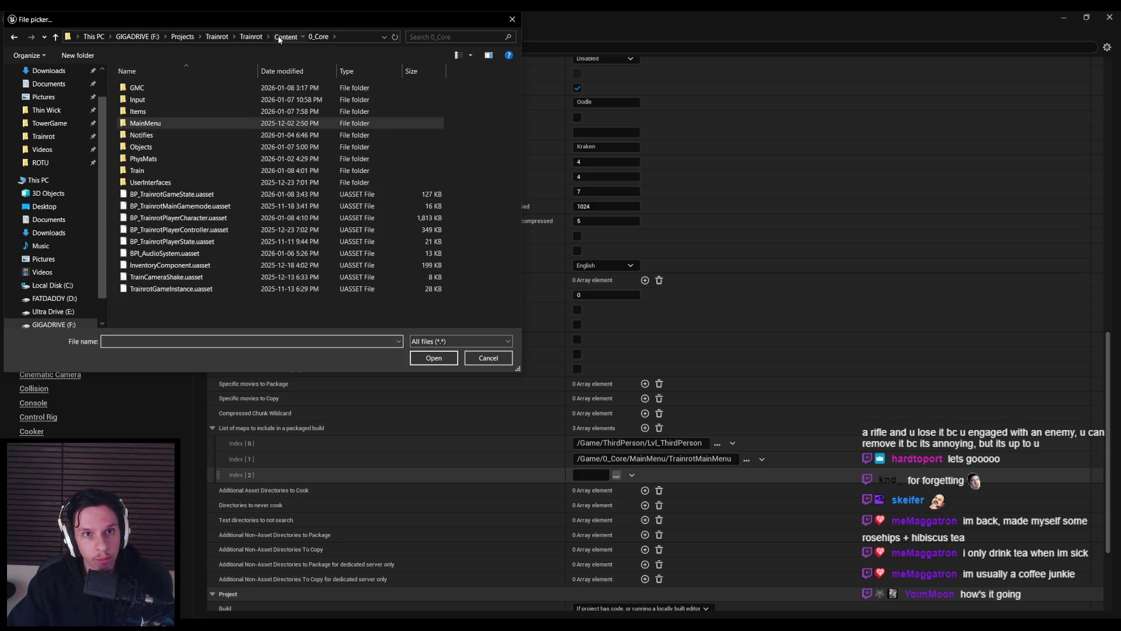
{"action": "left_click", "coordinate": [279, 37]}
{"action": "double_click", "coordinate": [143, 112]}
{"action": "double_click", "coordinate": [160, 98]}
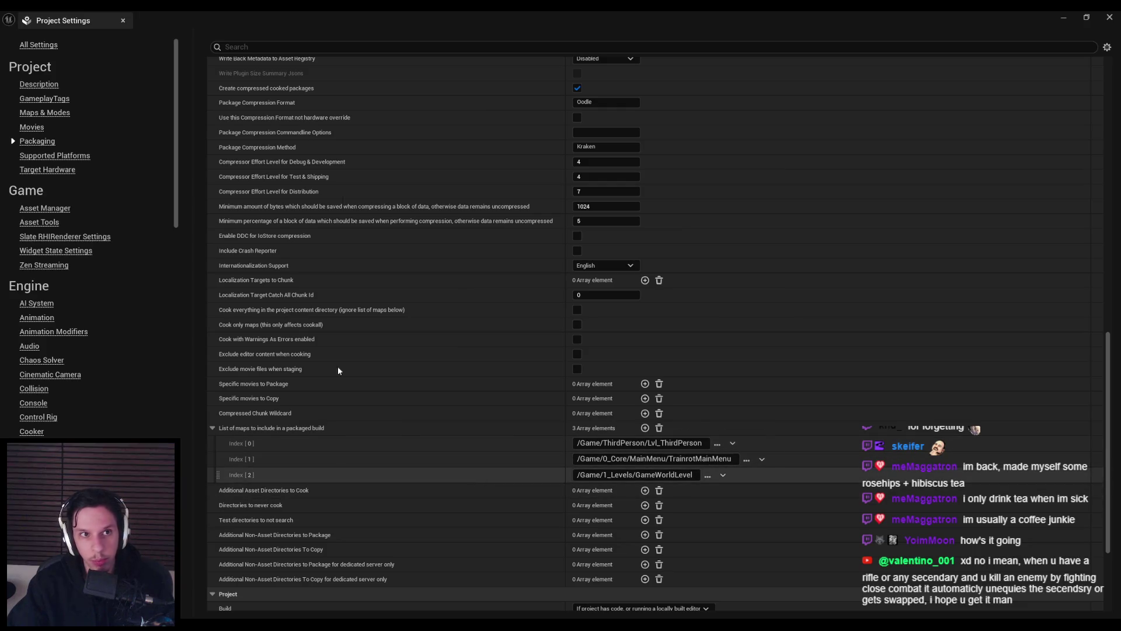
{"action": "left_click", "coordinate": [569, 446]}
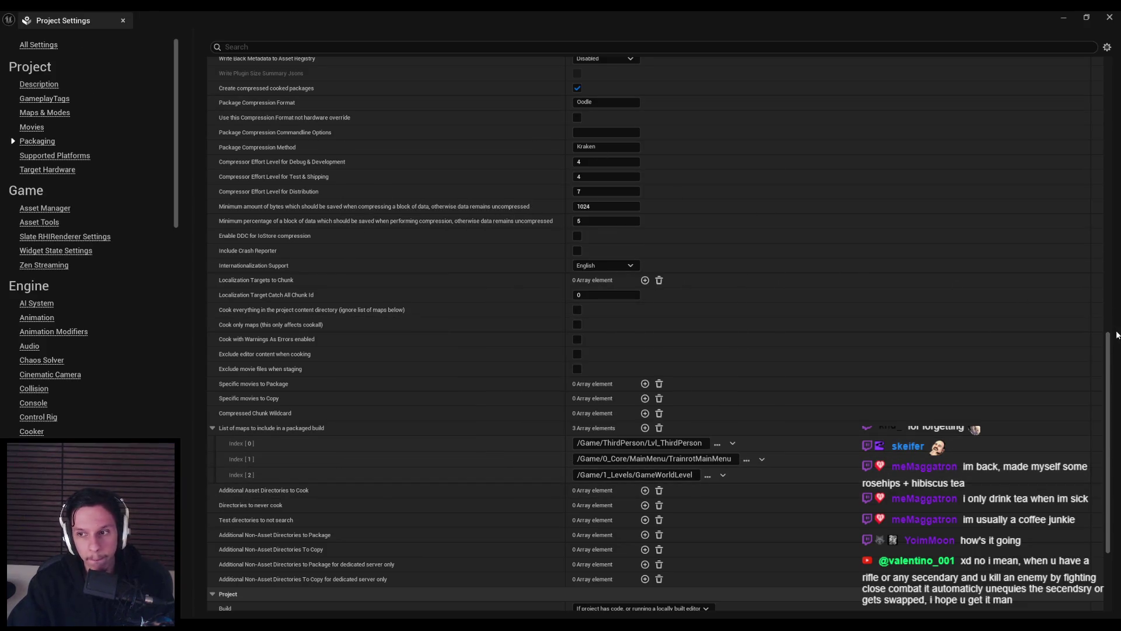
{"action": "middle_click", "coordinate": [92, 17]}
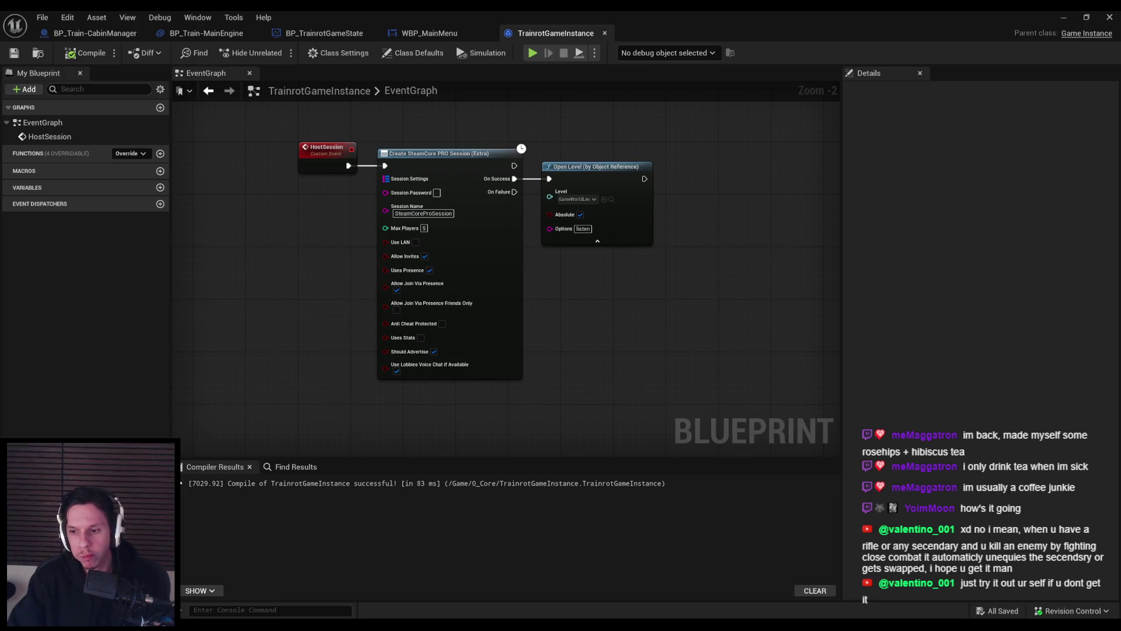
- Bring the Steam window to the front from the taskbar
{"action": "left_click", "coordinate": [982, 575]}
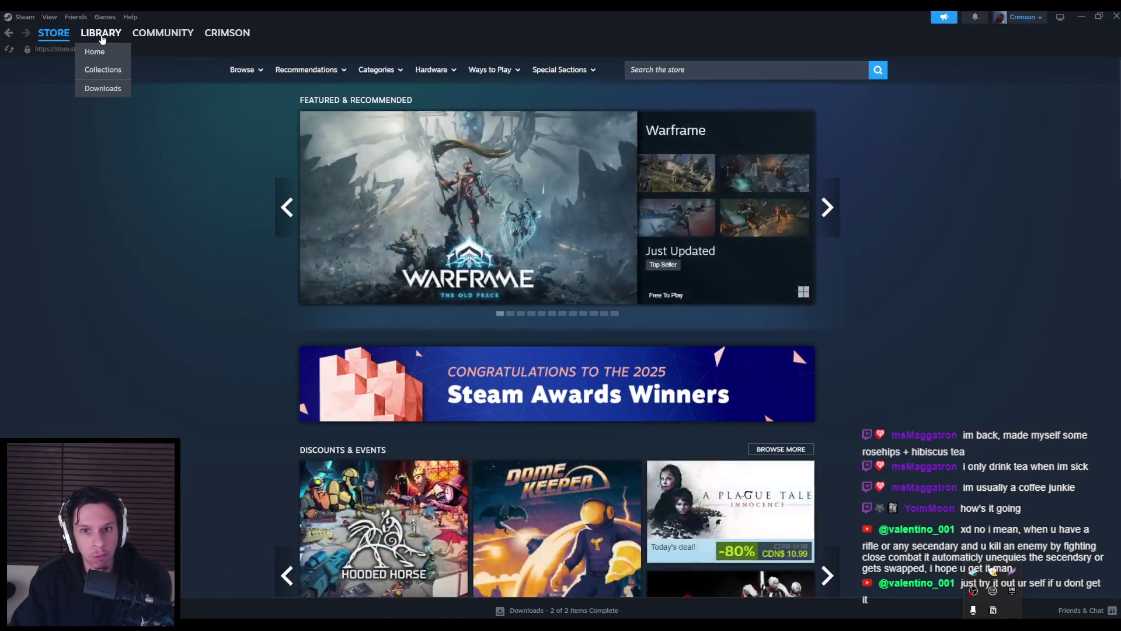
- Check Suit for Hire's beta branch in its Properties > Betas page in the library
{"action": "left_click", "coordinate": [102, 35]}
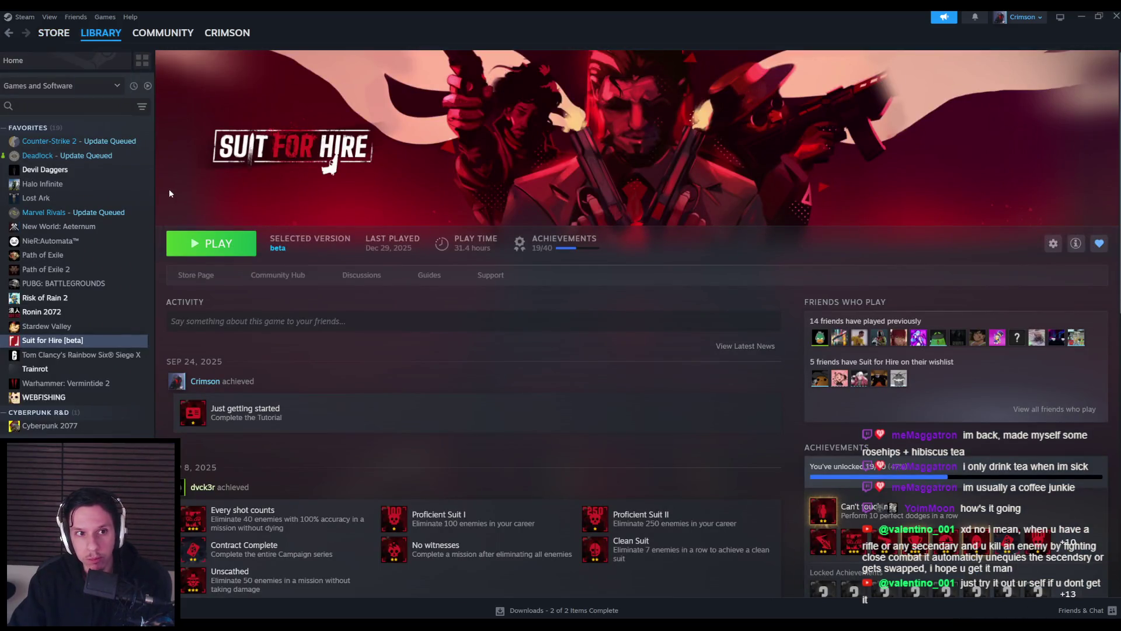
{"action": "right_click", "coordinate": [73, 341]}
{"action": "left_click", "coordinate": [102, 423]}
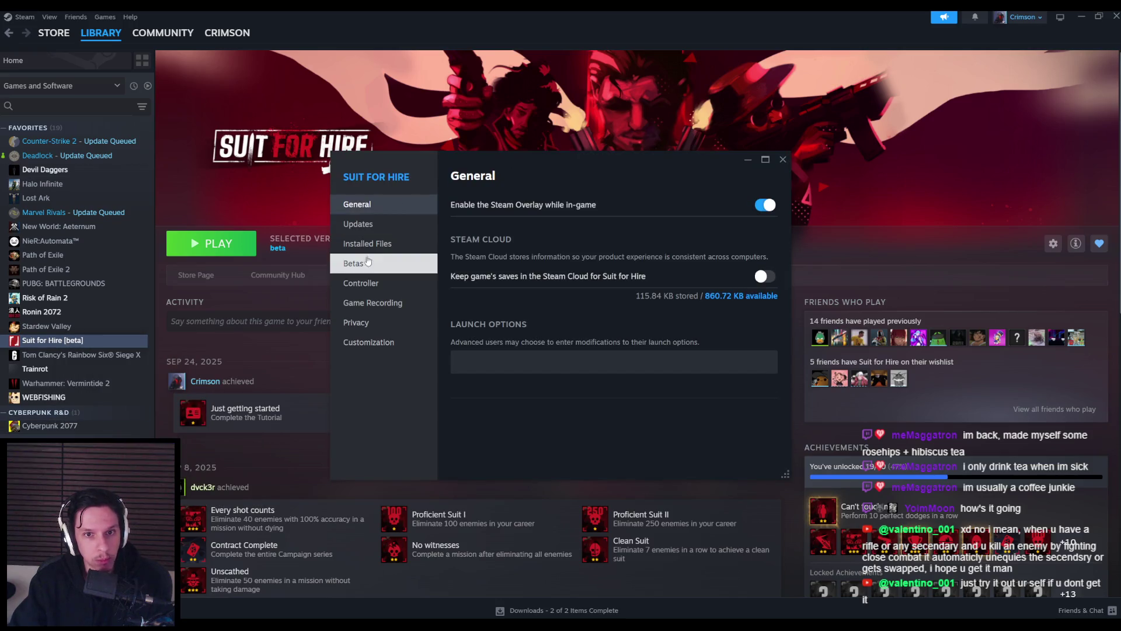
{"action": "left_click", "coordinate": [357, 264]}
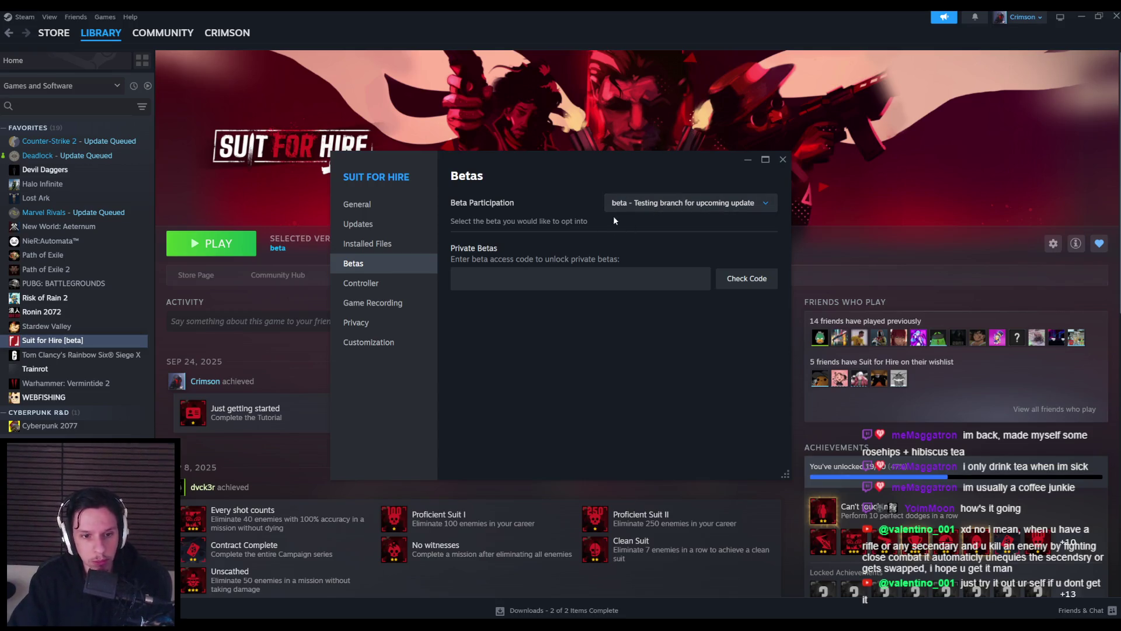
{"action": "left_click", "coordinate": [777, 163]}
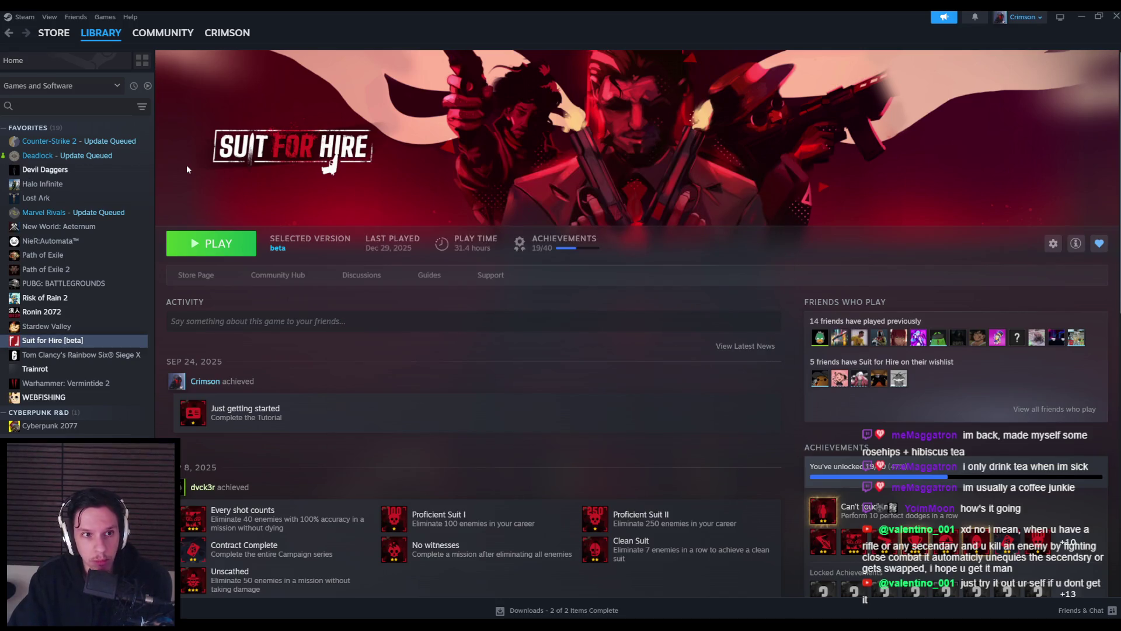
- Look over Deadlock's library page, then close Steam and return to the Unreal graph
{"action": "left_click", "coordinate": [80, 156]}
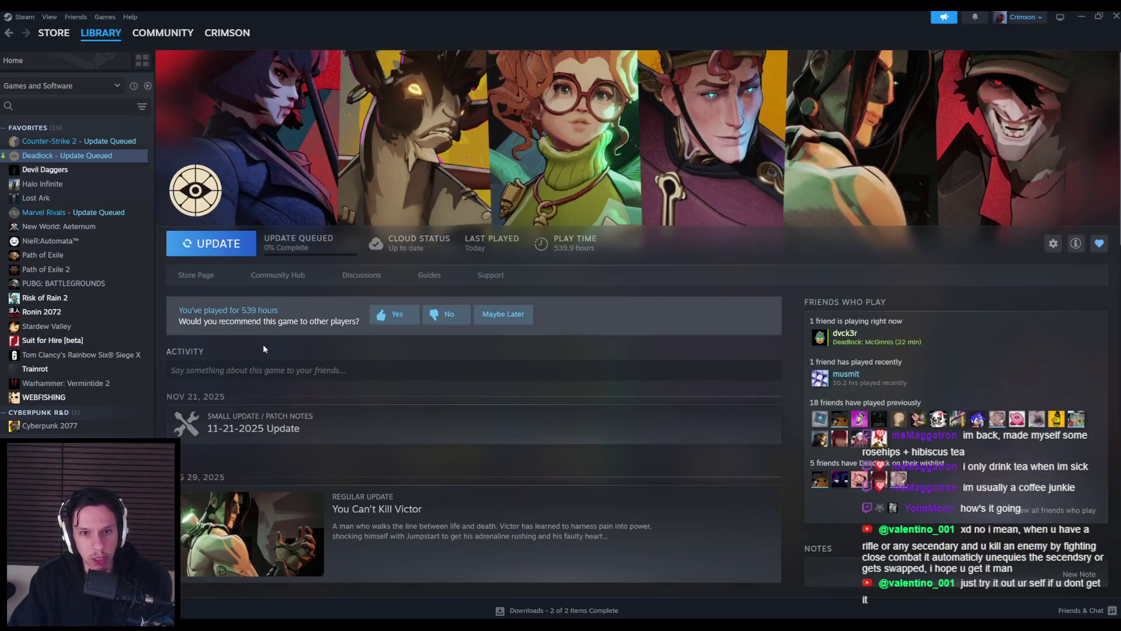
{"action": "scroll", "coordinate": [264, 351], "scroll_direction": "down", "scroll_amount": 3}
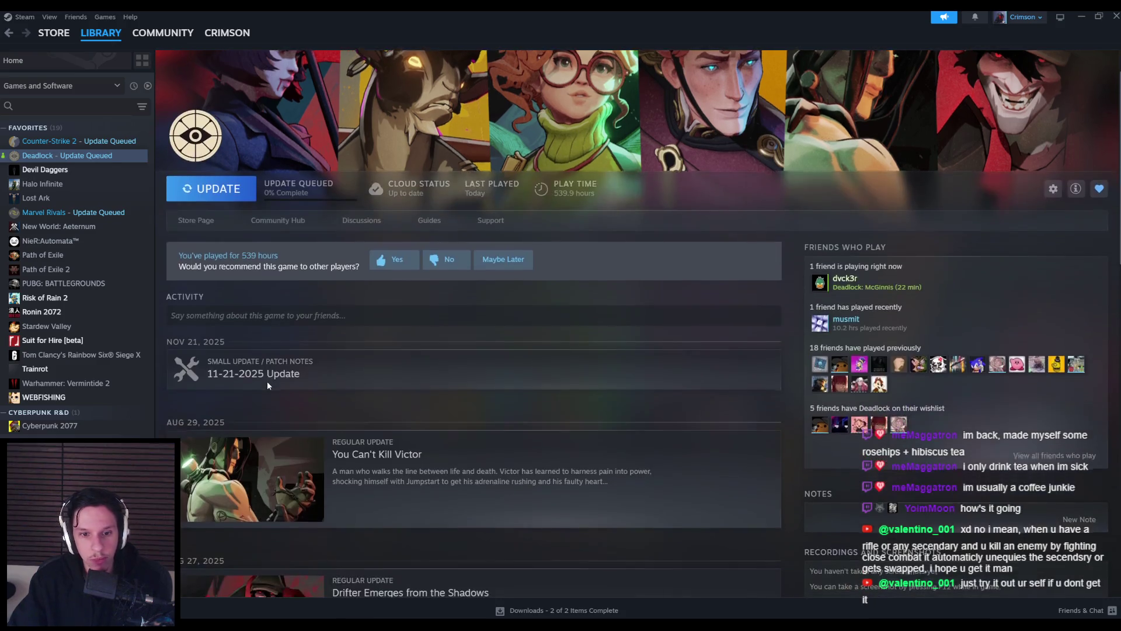
{"action": "scroll", "coordinate": [312, 416], "scroll_direction": "up", "scroll_amount": 3}
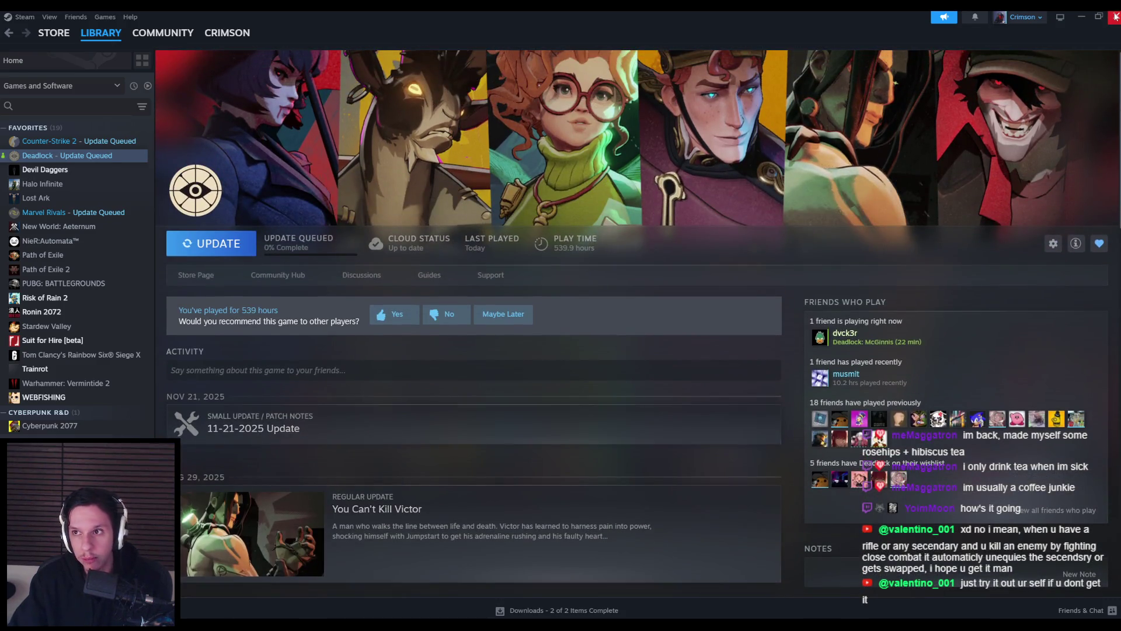
{"action": "left_click", "coordinate": [1116, 17]}
{"action": "left_click_drag", "start_coordinate": [324, 342], "coordinate": [329, 365]}
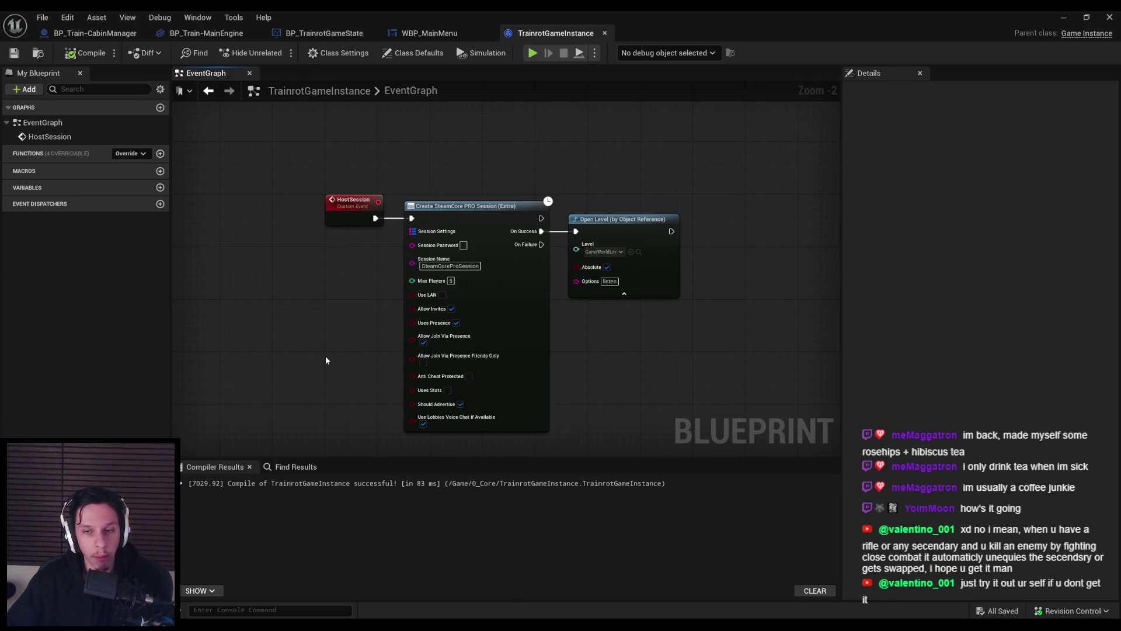
- In the GameWorldLevel editor, focus LevelTrain_MainEngine, orbit to view its roof and select the track
{"action": "left_click", "coordinate": [605, 33]}
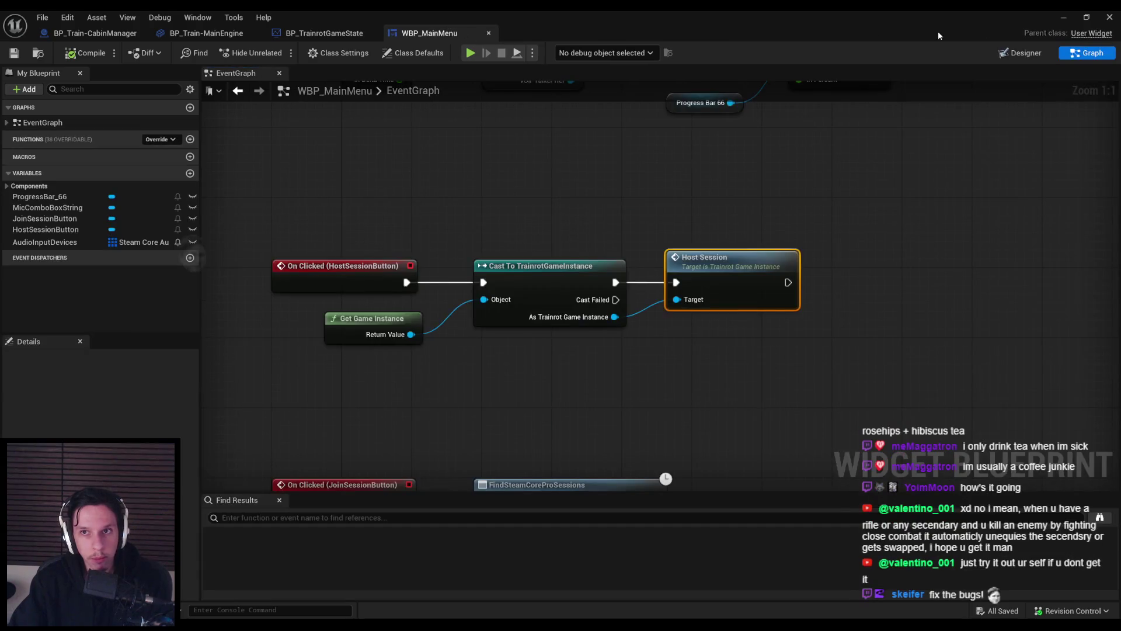
{"action": "left_click", "coordinate": [1064, 17]}
{"action": "key", "text": "f"}
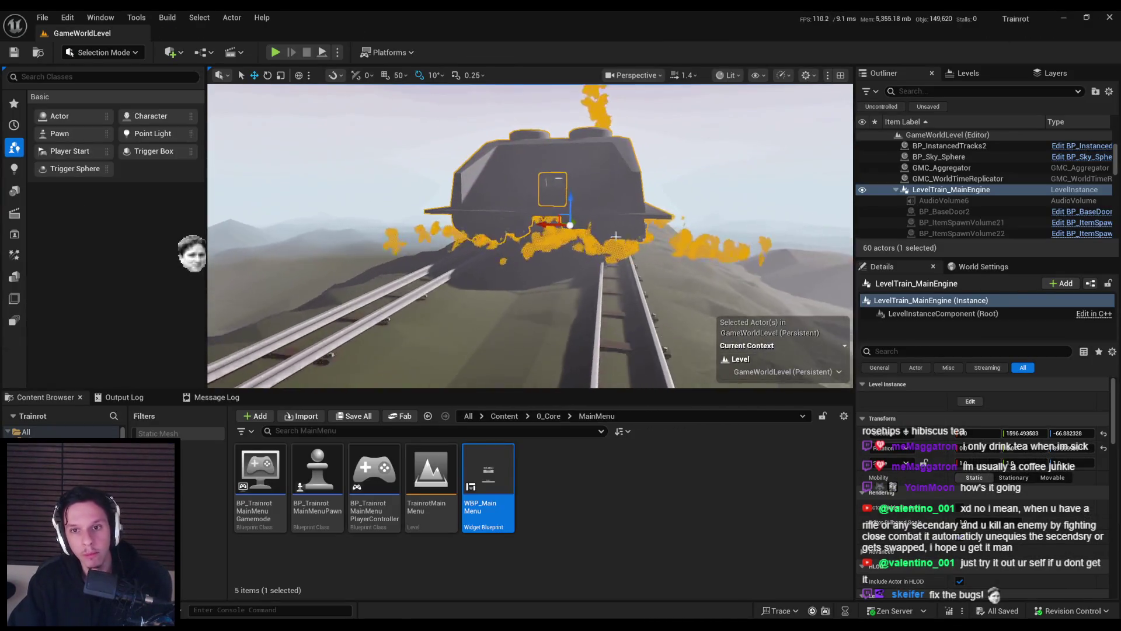
{"action": "mouse_move", "coordinate": [607, 292]}
{"action": "left_mouse_down"}
{"action": "mouse_move", "coordinate": [680, 276]}
{"action": "mouse_move", "coordinate": [590, 251]}
{"action": "mouse_move", "coordinate": [567, 274]}
{"action": "mouse_move", "coordinate": [546, 255]}
{"action": "left_mouse_up"}
{"action": "left_click", "coordinate": [680, 275]}
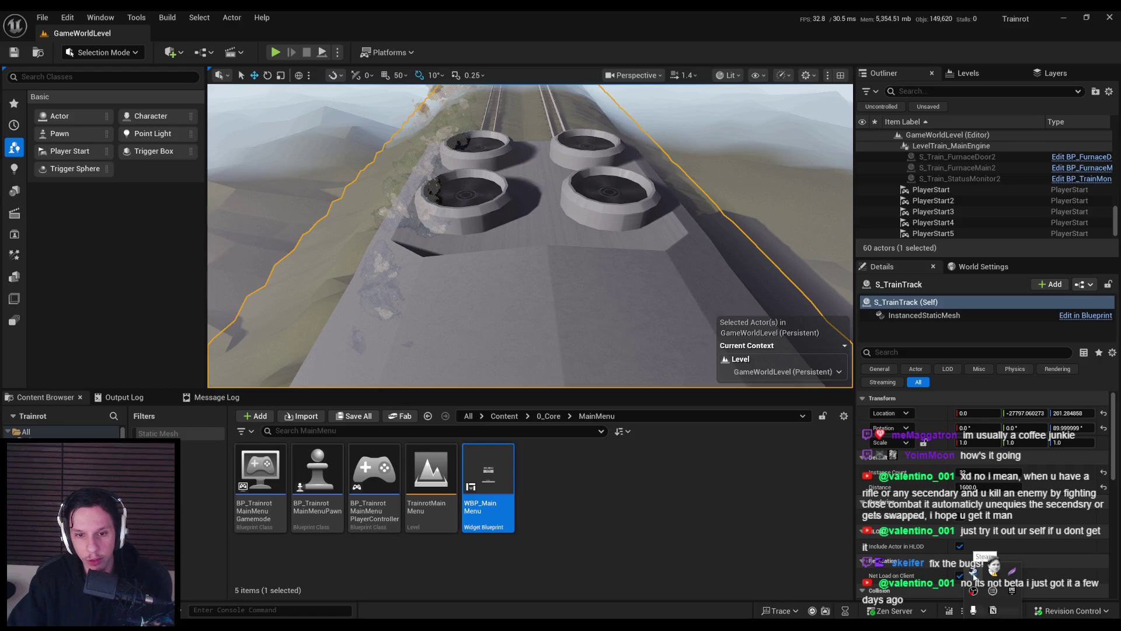
{"action": "left_click", "coordinate": [973, 572]}
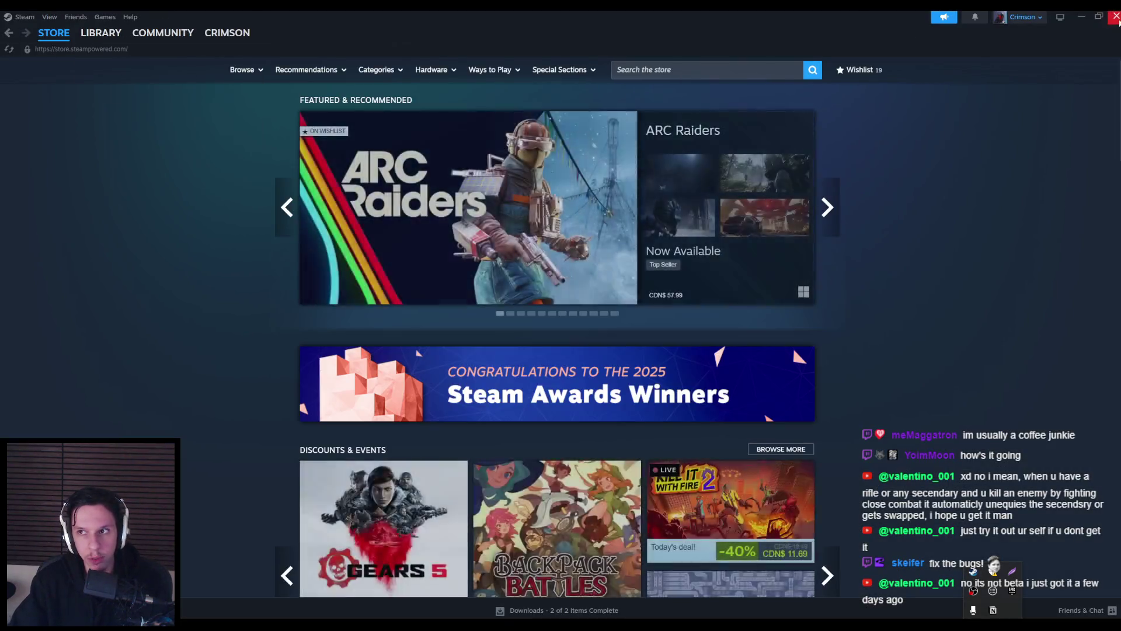
- Open The 1.0 Update page in Notion and scroll through its notes
{"action": "key", "text": "alt+Tab"}
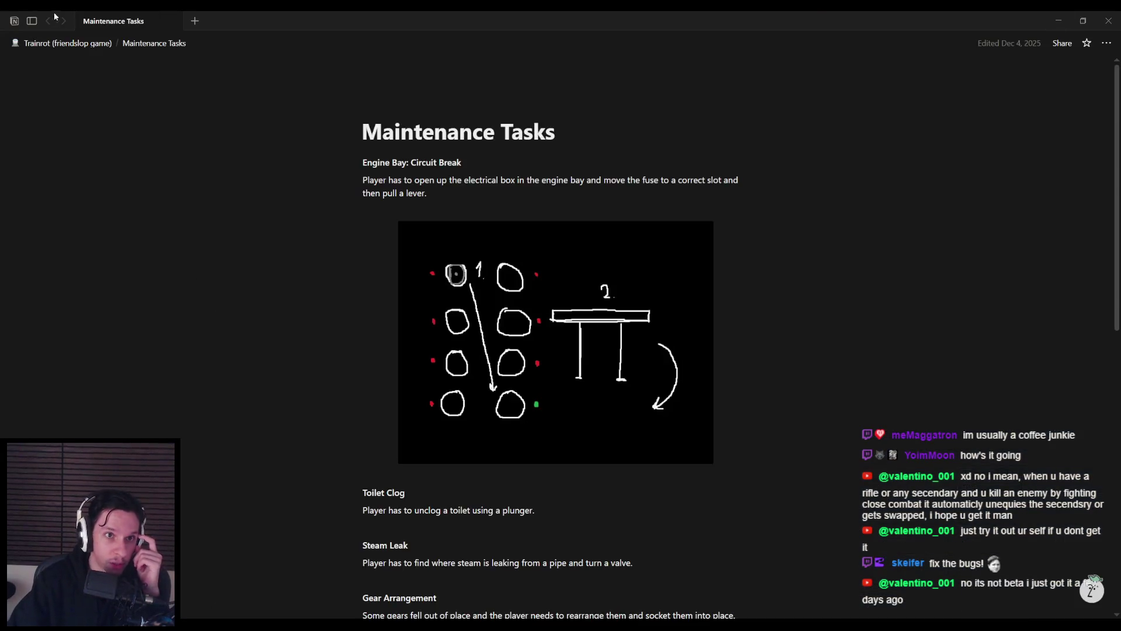
{"action": "left_click", "coordinate": [53, 255]}
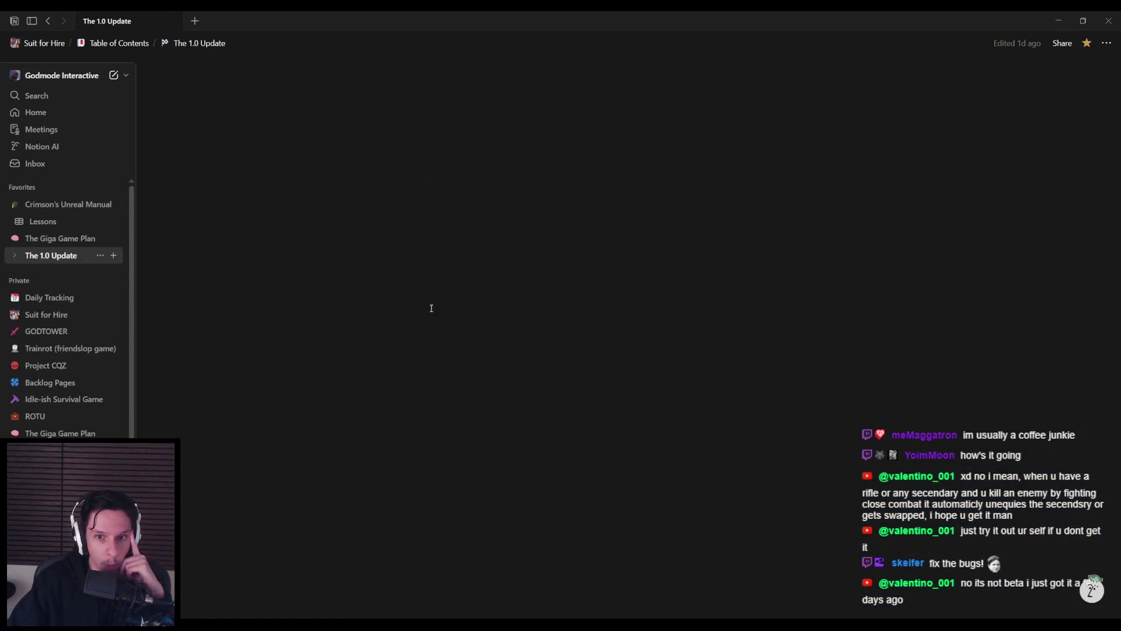
{"action": "scroll", "coordinate": [515, 380], "scroll_direction": "down", "scroll_amount": 20}
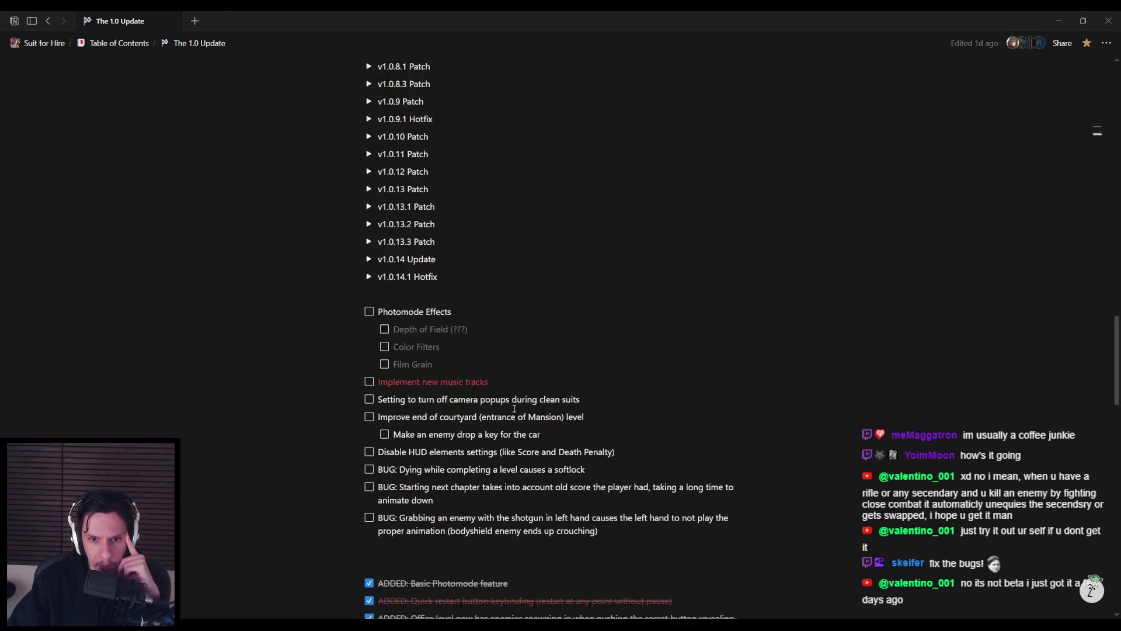
{"action": "scroll", "coordinate": [430, 278], "scroll_direction": "down", "scroll_amount": 1}
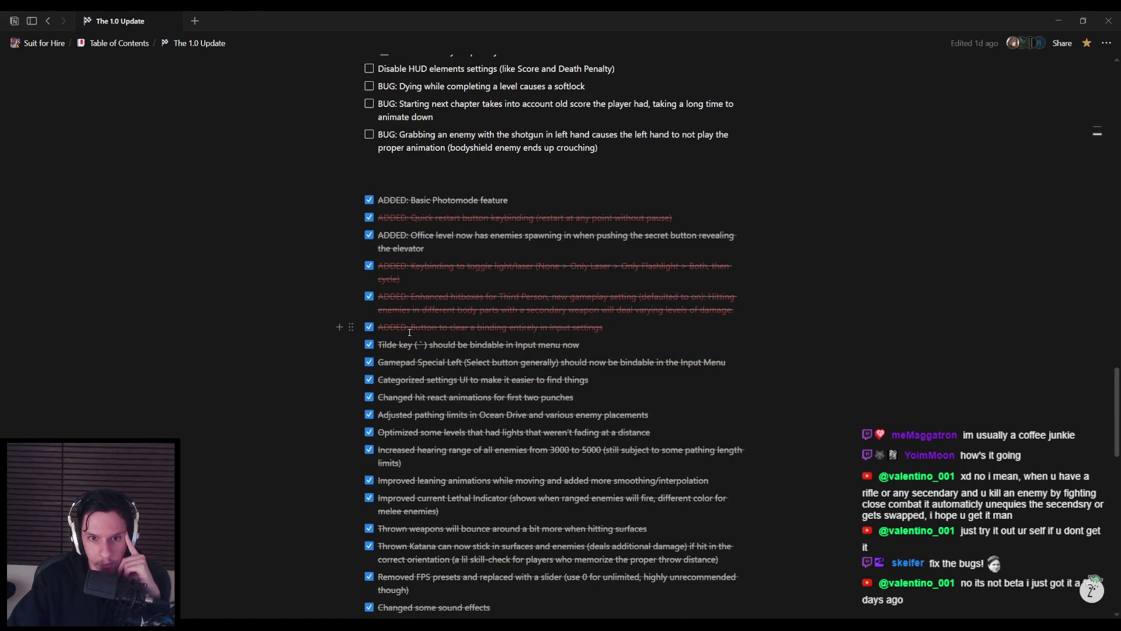
{"action": "scroll", "coordinate": [417, 326], "scroll_direction": "down", "scroll_amount": 1}
{"action": "scroll", "coordinate": [414, 400], "scroll_direction": "down", "scroll_amount": 2}
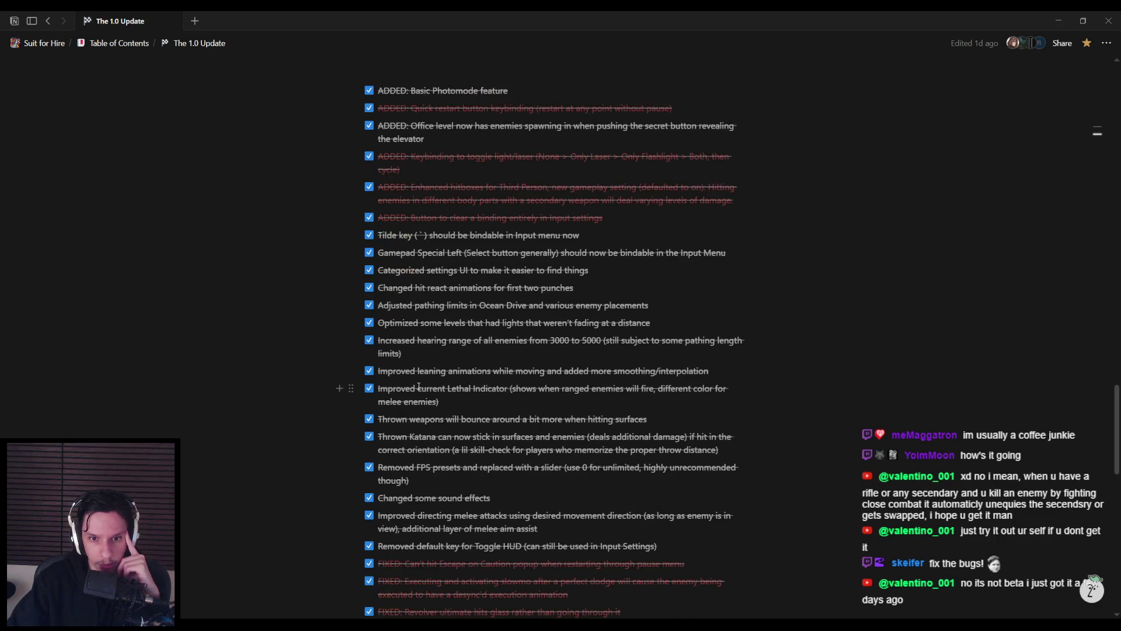
{"action": "scroll", "coordinate": [448, 364], "scroll_direction": "down", "scroll_amount": 1}
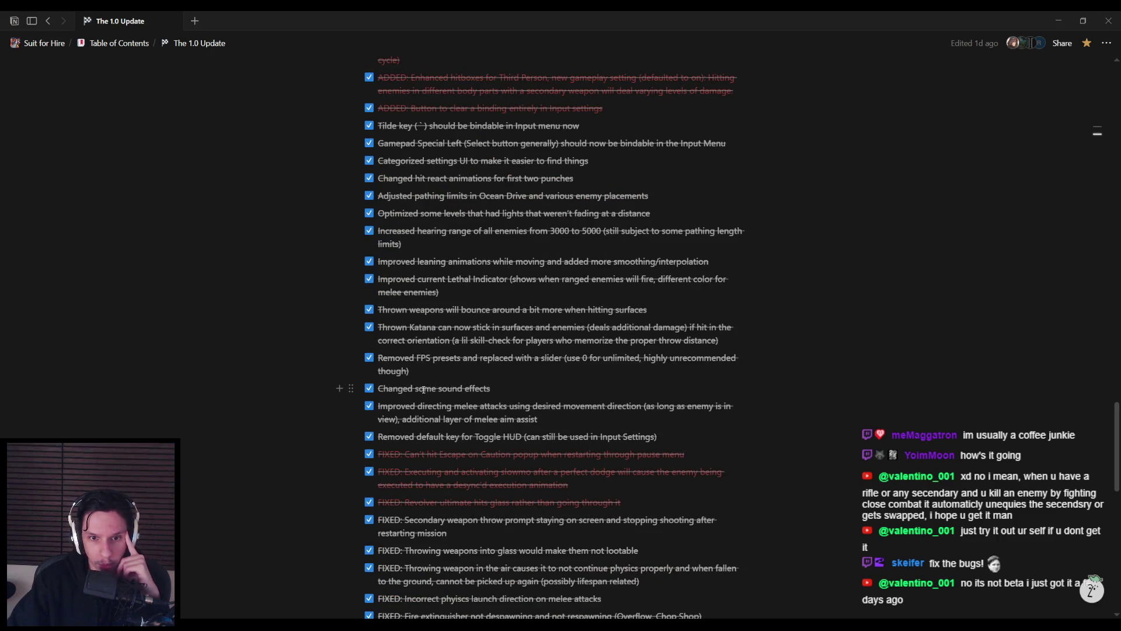
{"action": "scroll", "coordinate": [418, 388], "scroll_direction": "down", "scroll_amount": 1}
{"action": "scroll", "coordinate": [415, 396], "scroll_direction": "down", "scroll_amount": 1}
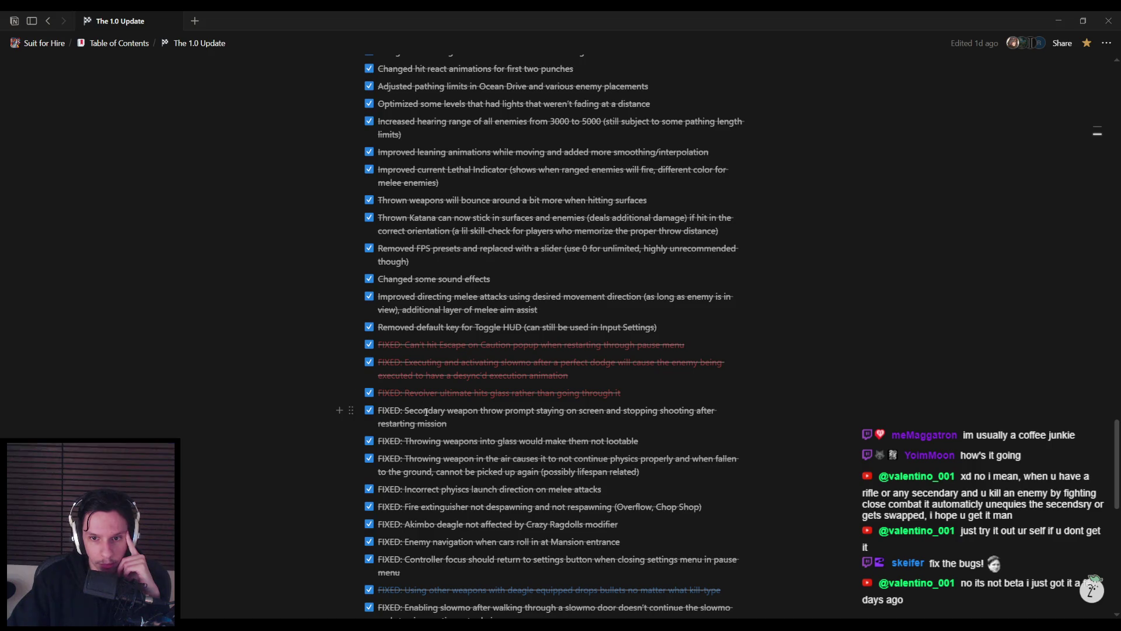
{"action": "scroll", "coordinate": [425, 412], "scroll_direction": "down", "scroll_amount": 1}
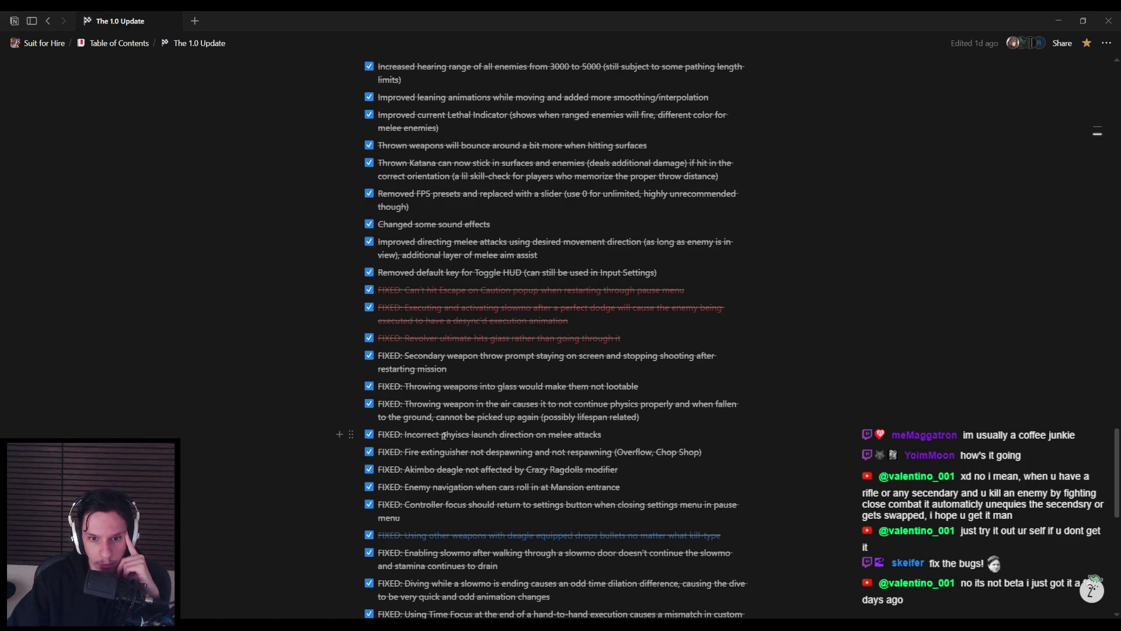
{"action": "scroll", "coordinate": [444, 436], "scroll_direction": "down", "scroll_amount": 1}
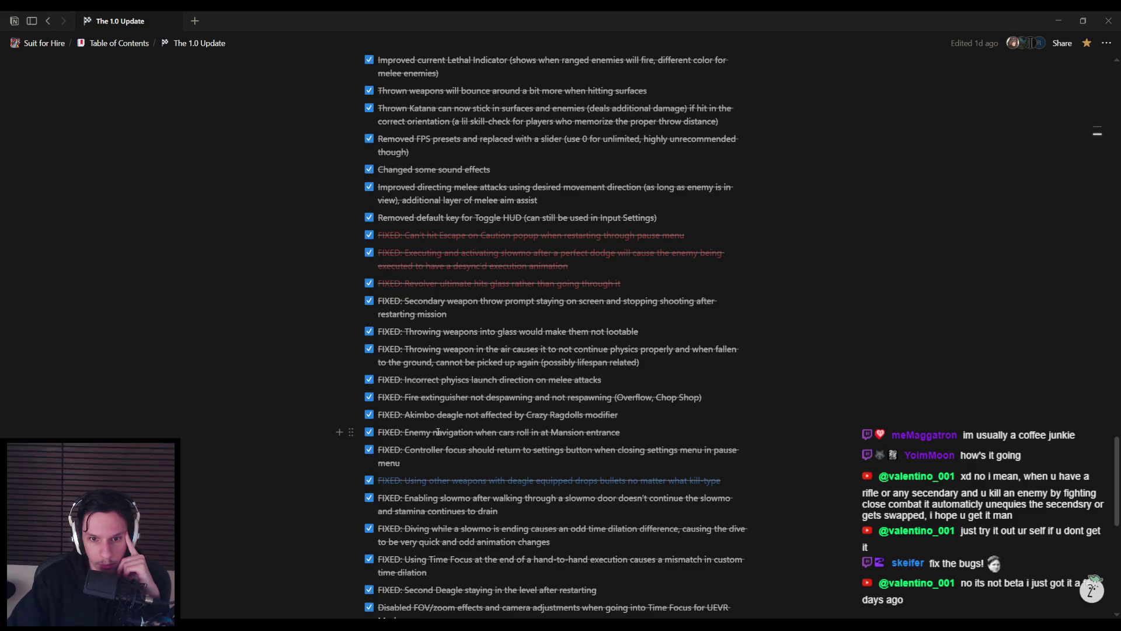
{"action": "scroll", "coordinate": [428, 451], "scroll_direction": "down", "scroll_amount": 1}
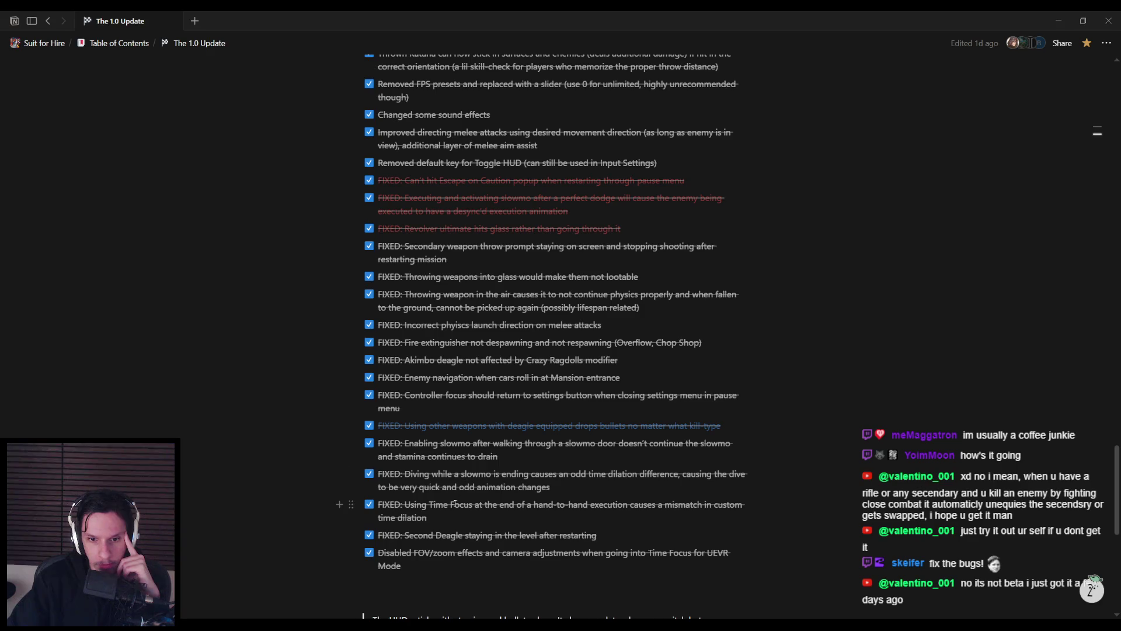
{"action": "scroll", "coordinate": [455, 504], "scroll_direction": "down", "scroll_amount": 5}
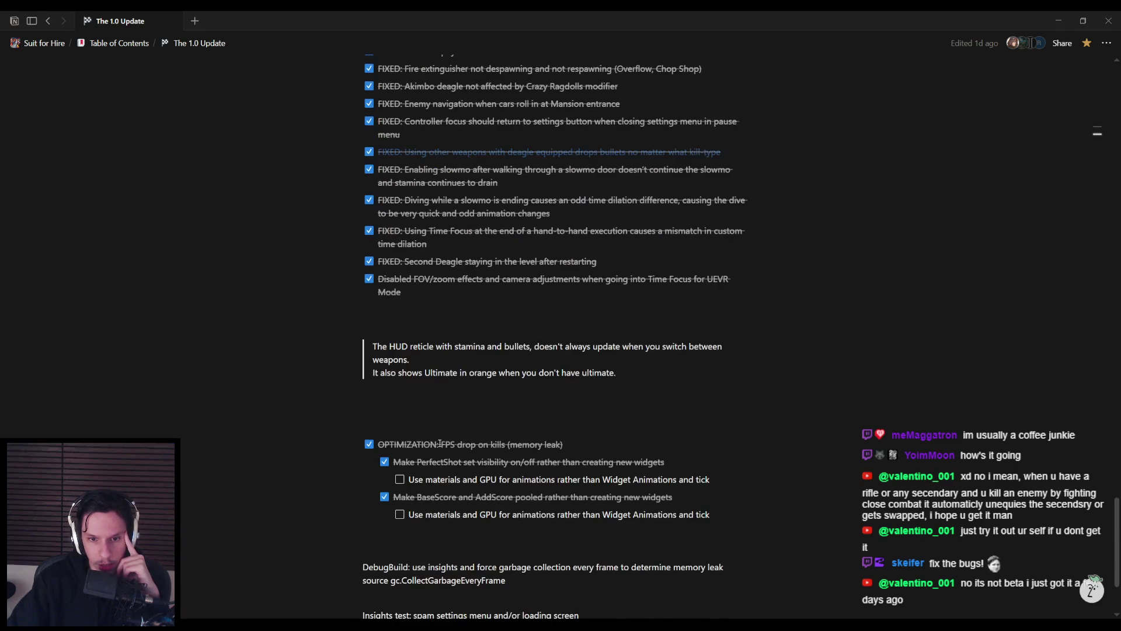
{"action": "scroll", "coordinate": [439, 444], "scroll_direction": "up", "scroll_amount": 15}
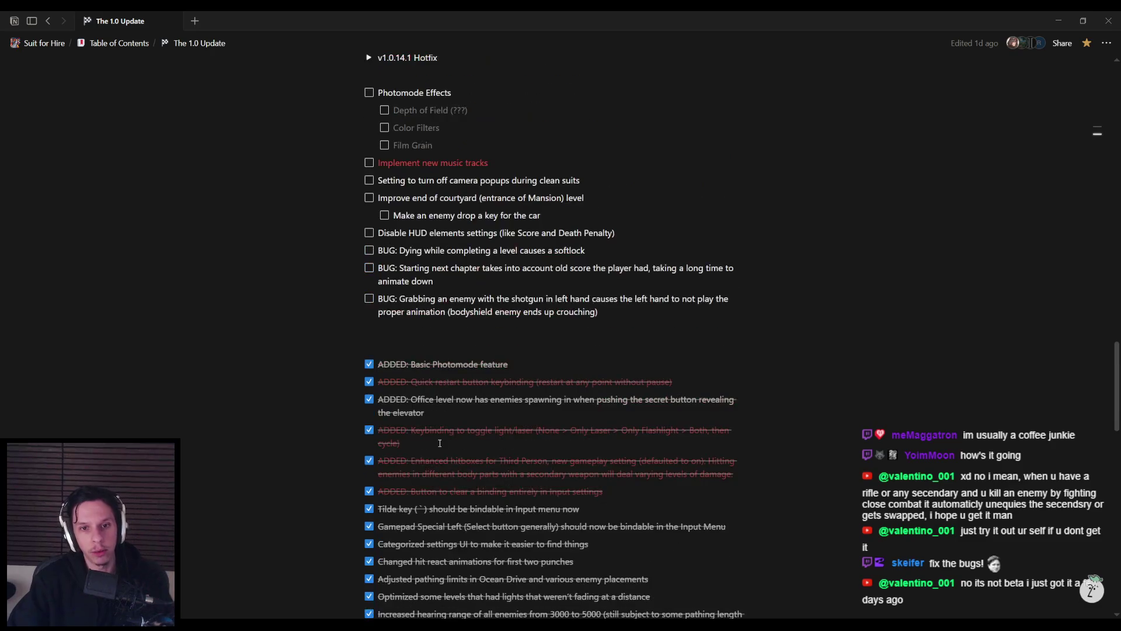
{"action": "scroll", "coordinate": [439, 444], "scroll_direction": "up", "scroll_amount": 4}
{"action": "scroll", "coordinate": [442, 443], "scroll_direction": "up", "scroll_amount": 4}
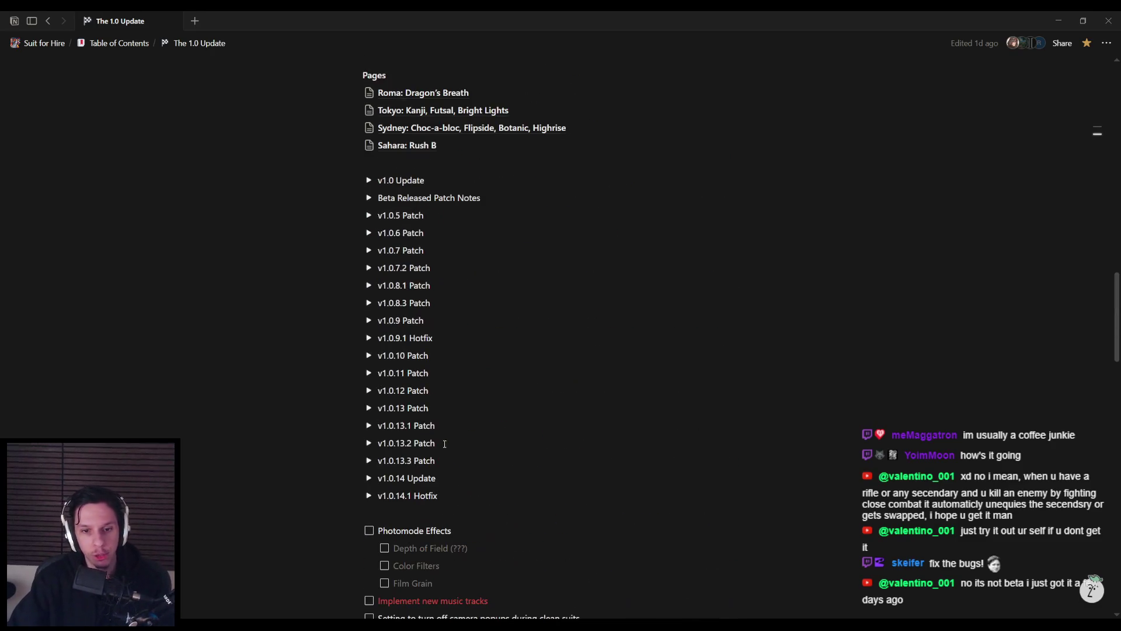
{"action": "scroll", "coordinate": [441, 491], "scroll_direction": "up", "scroll_amount": 8}
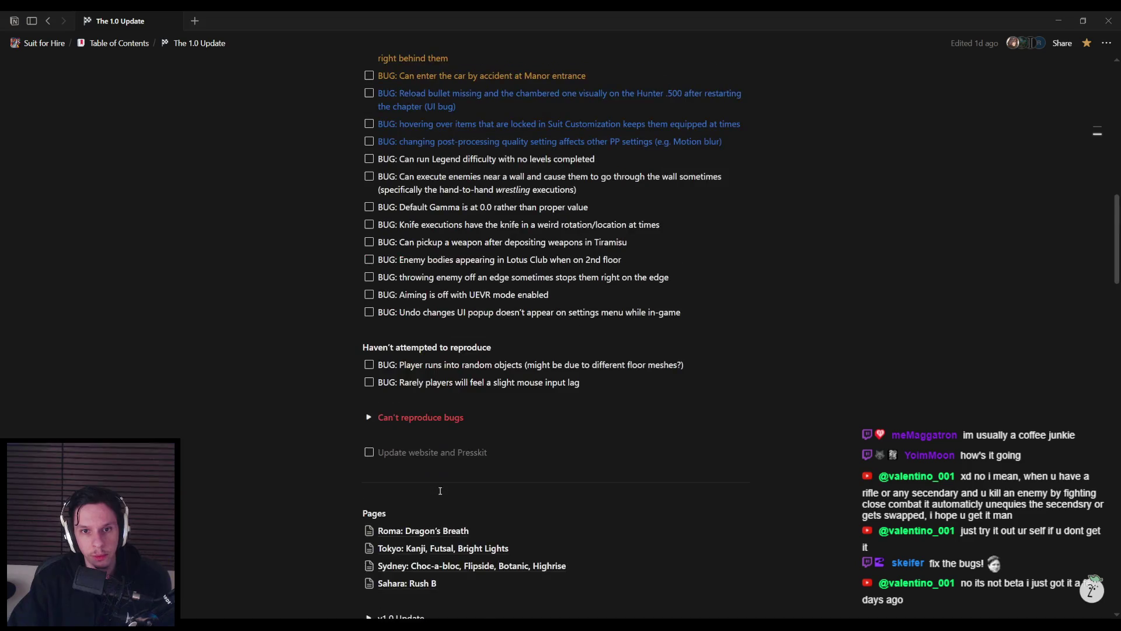
{"action": "scroll", "coordinate": [440, 491], "scroll_direction": "up", "scroll_amount": 3}
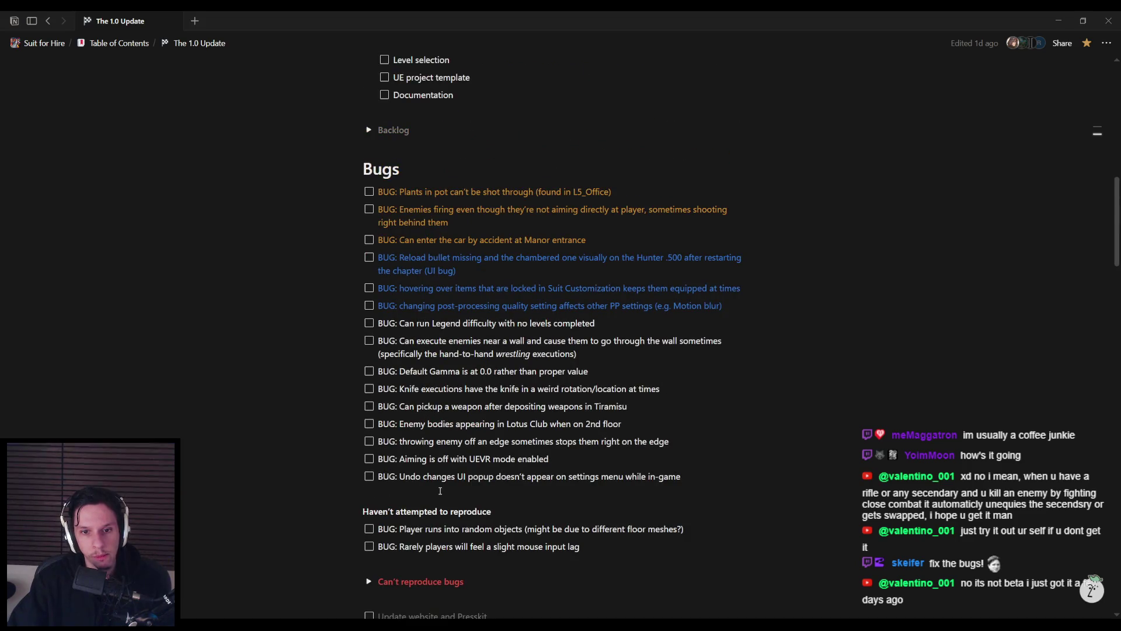
- Open the Trainrot project page, check its Needs Testing in Next Playtest list, then return to Unreal
{"action": "key", "text": "alt+Tab"}
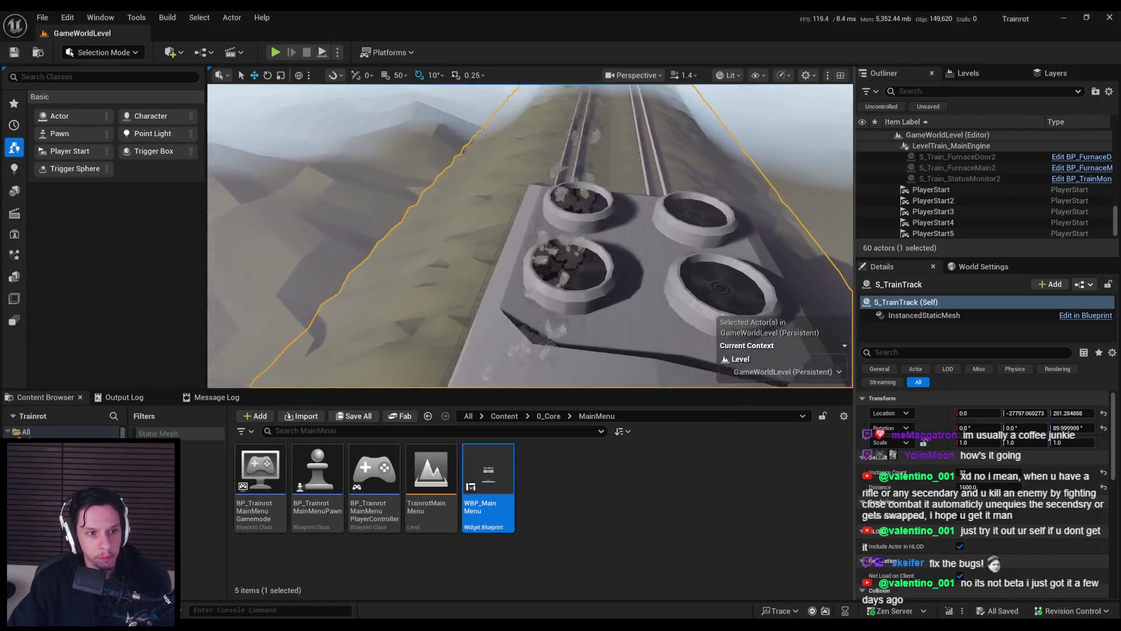
{"action": "key", "text": "alt+Tab"}
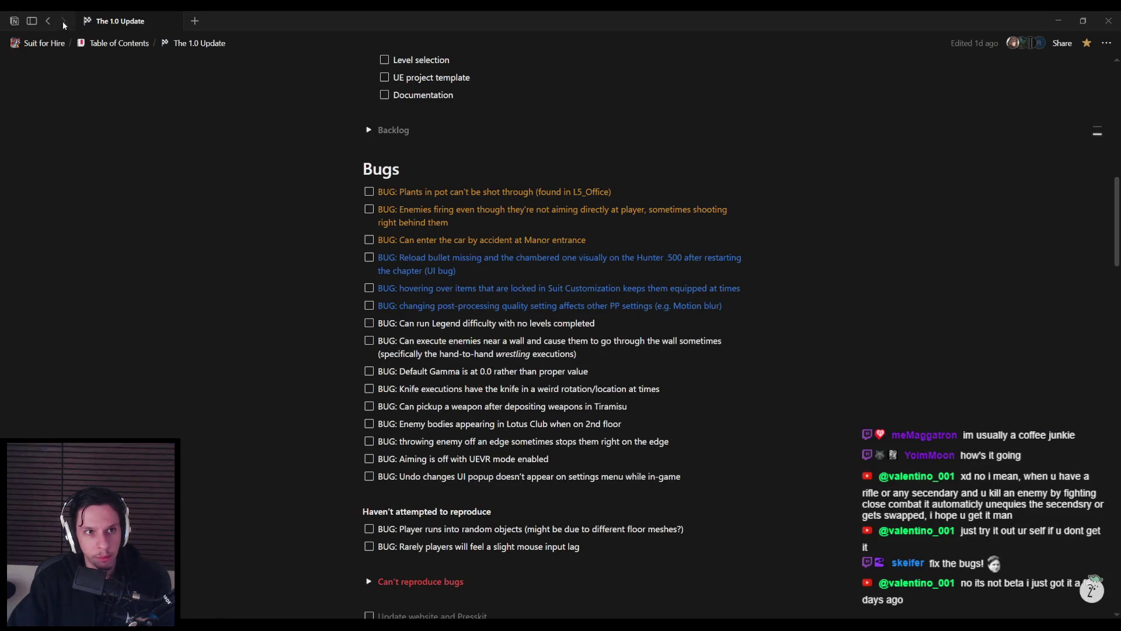
{"action": "mouse_move", "coordinate": [33, 23]}
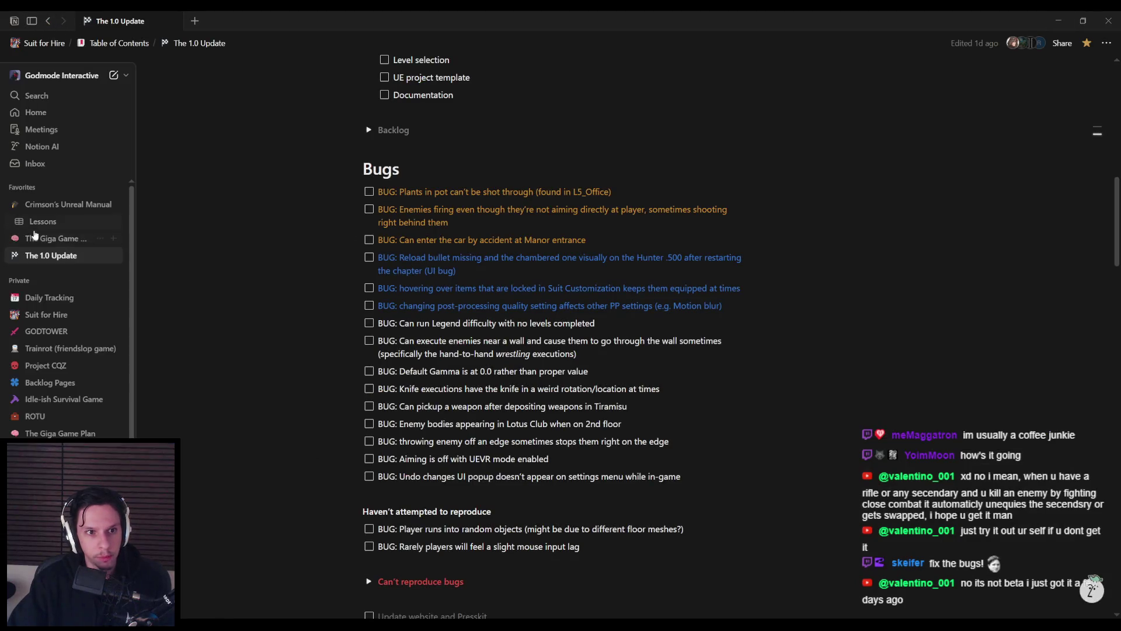
{"action": "left_click", "coordinate": [47, 349]}
{"action": "scroll", "coordinate": [465, 338], "scroll_direction": "down", "scroll_amount": 10}
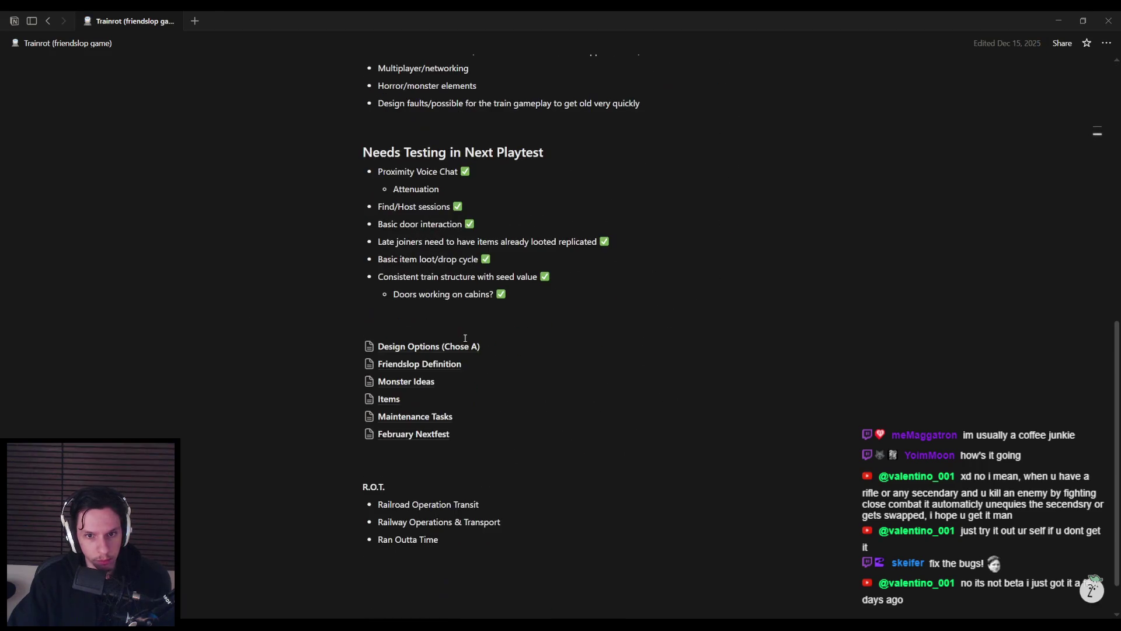
{"action": "scroll", "coordinate": [465, 338], "scroll_direction": "up", "scroll_amount": 3}
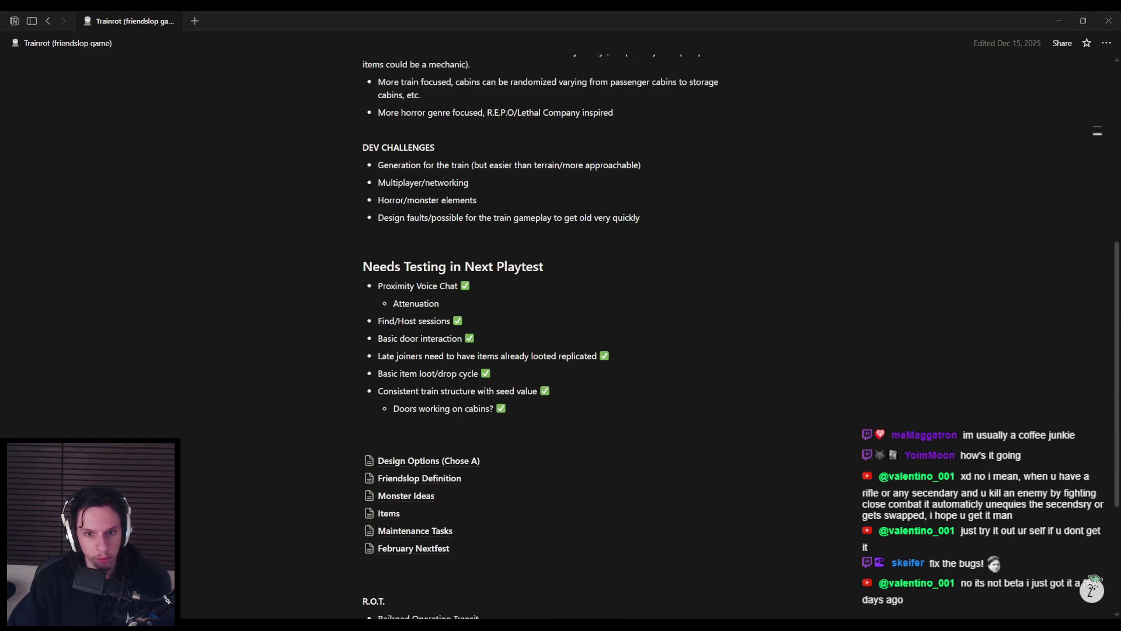
{"action": "key", "text": "alt+Tab"}
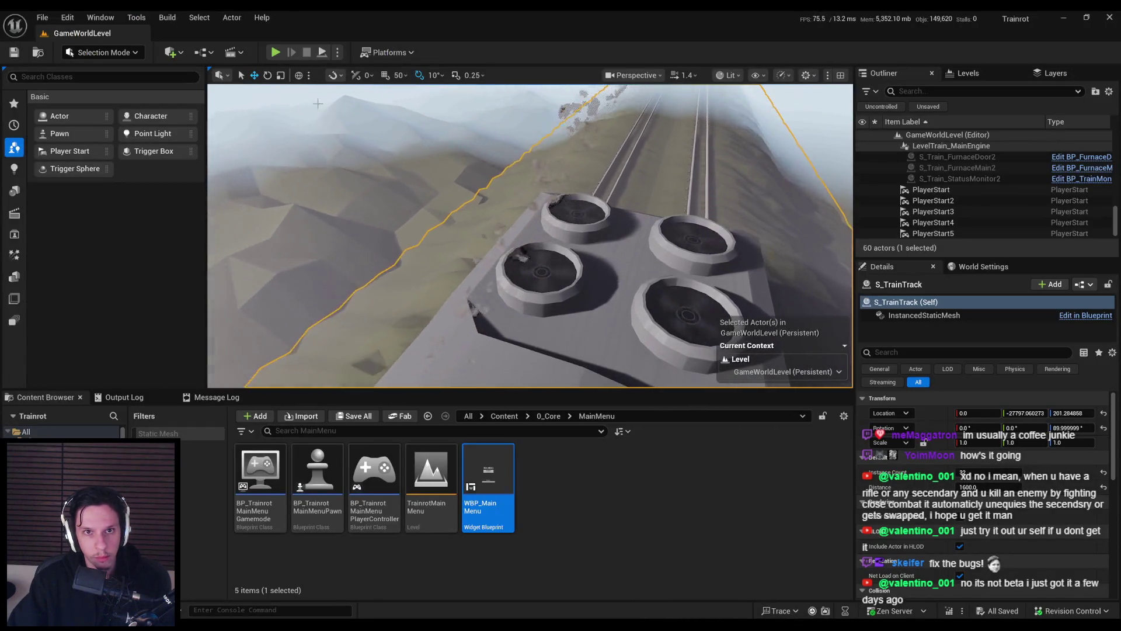
- Playtest fullscreen, walking to the train roof door and opening it into the corridor
{"action": "left_click_drag", "start_coordinate": [318, 103], "coordinate": [350, 117]}
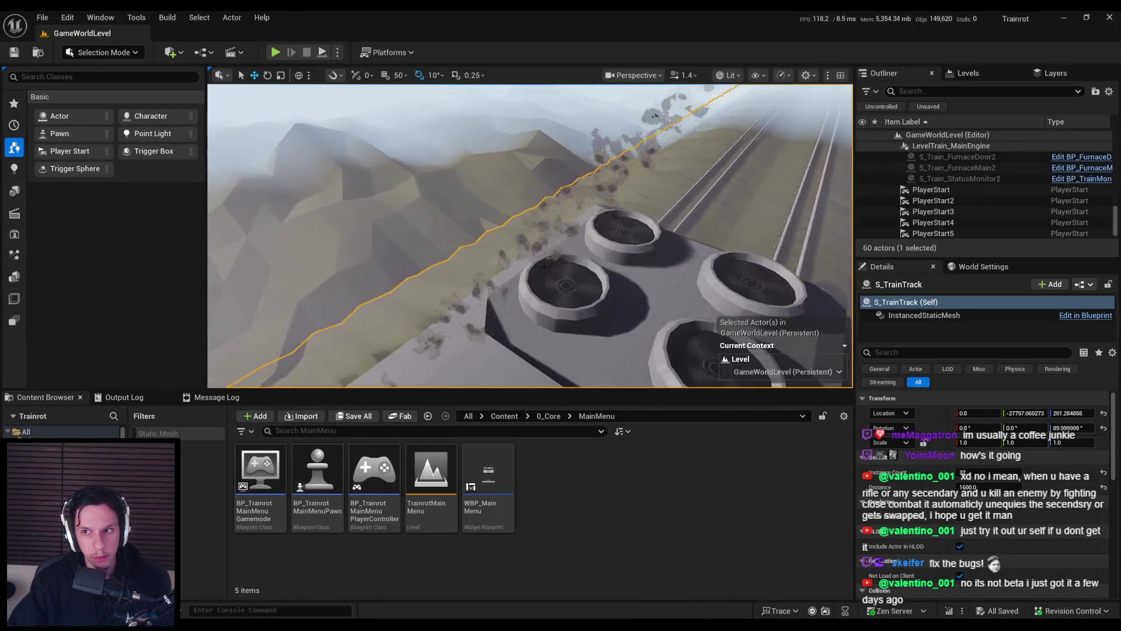
{"action": "key", "text": "alt+p"}
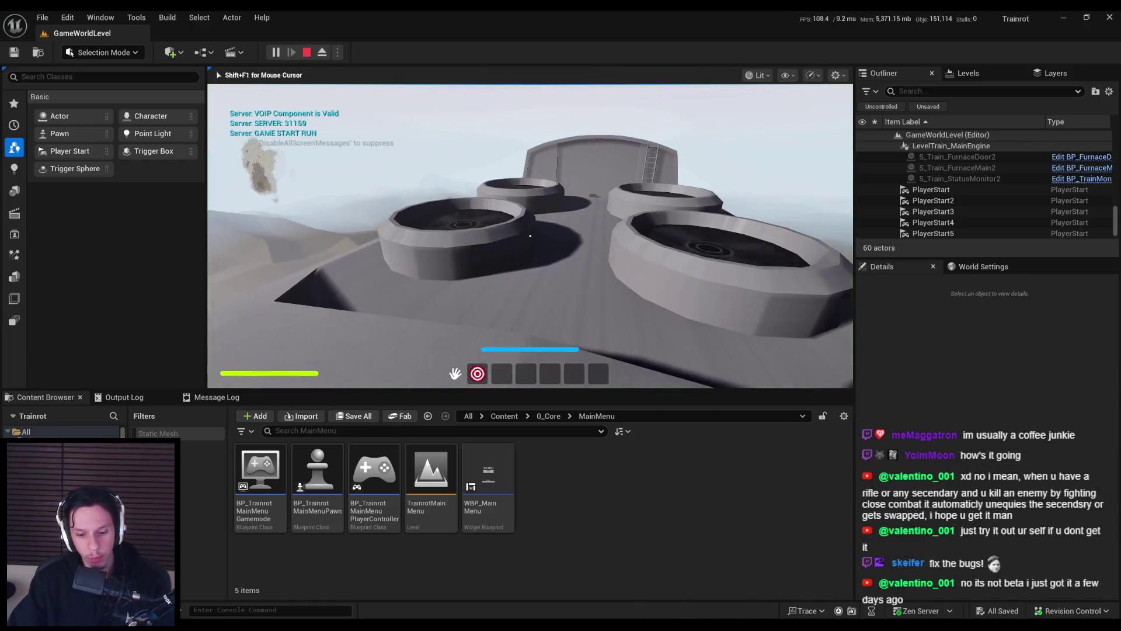
{"action": "key", "text": "F11"}
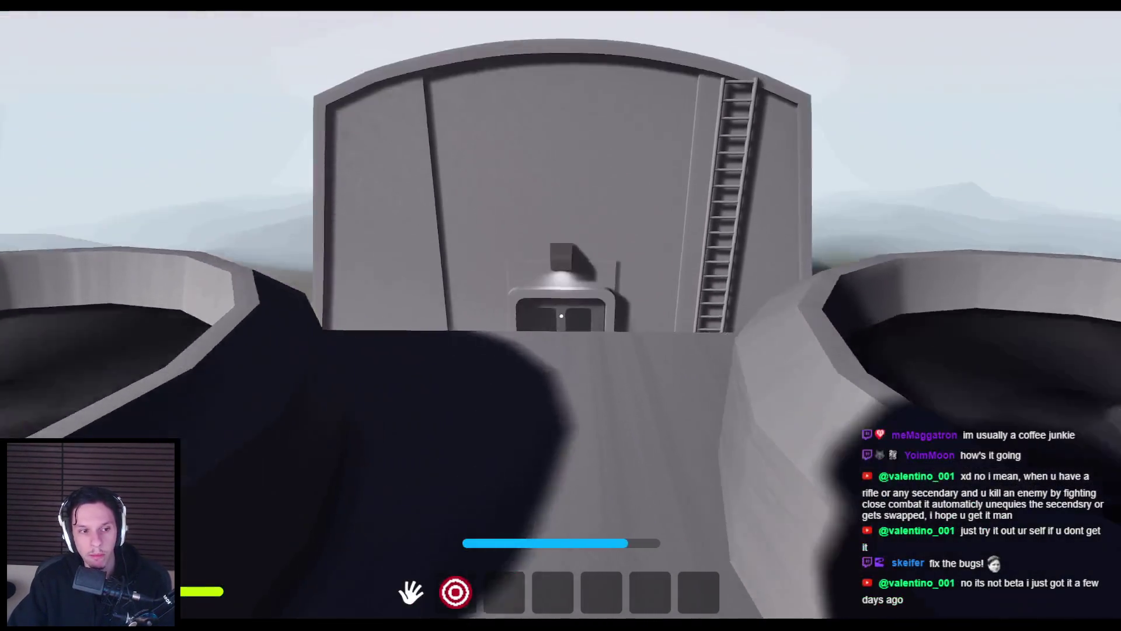
{"action": "key", "text": "w"}
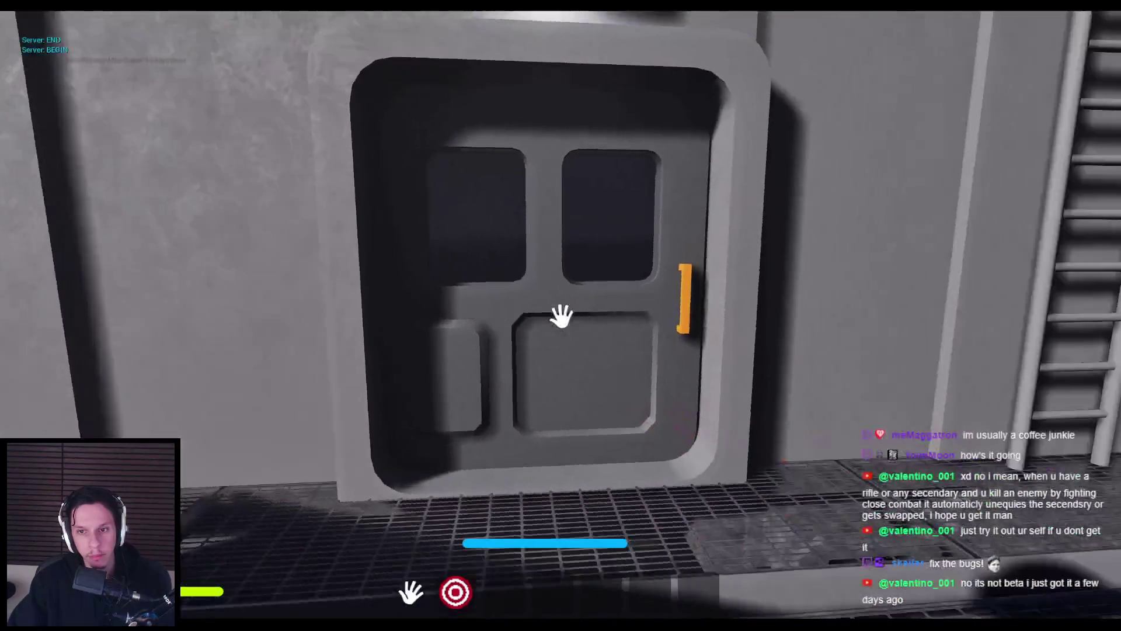
{"action": "key", "text": "e"}
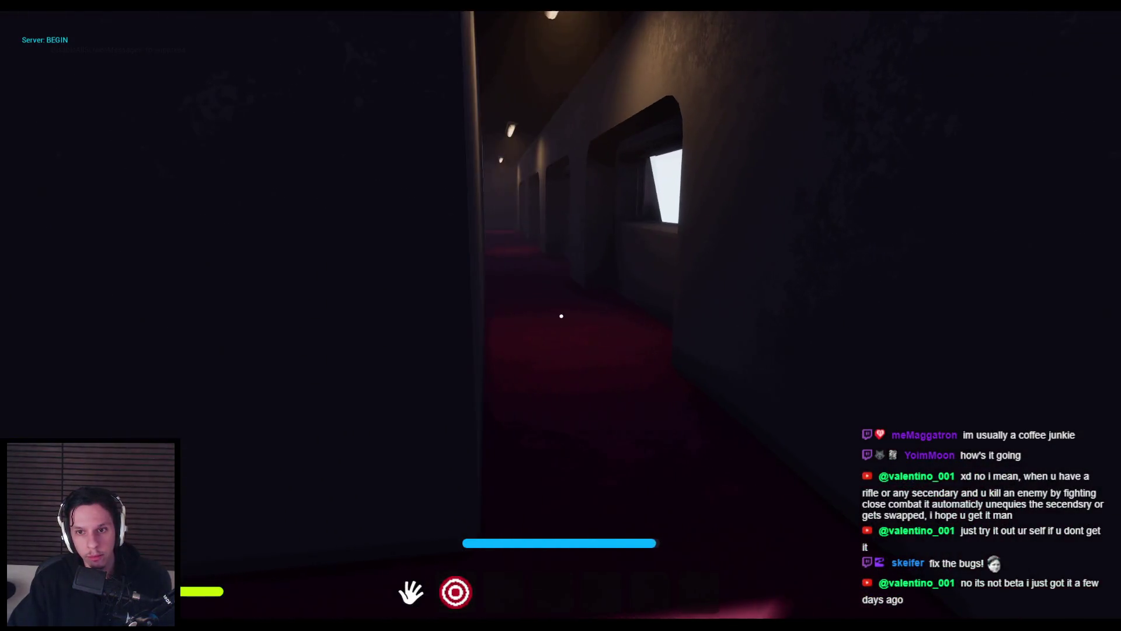
- Stop the playtest, restore the editor view, and bring up the Faults/Maintenance System Trello card
{"action": "key", "text": "Escape"}
{"action": "key", "text": "F11"}
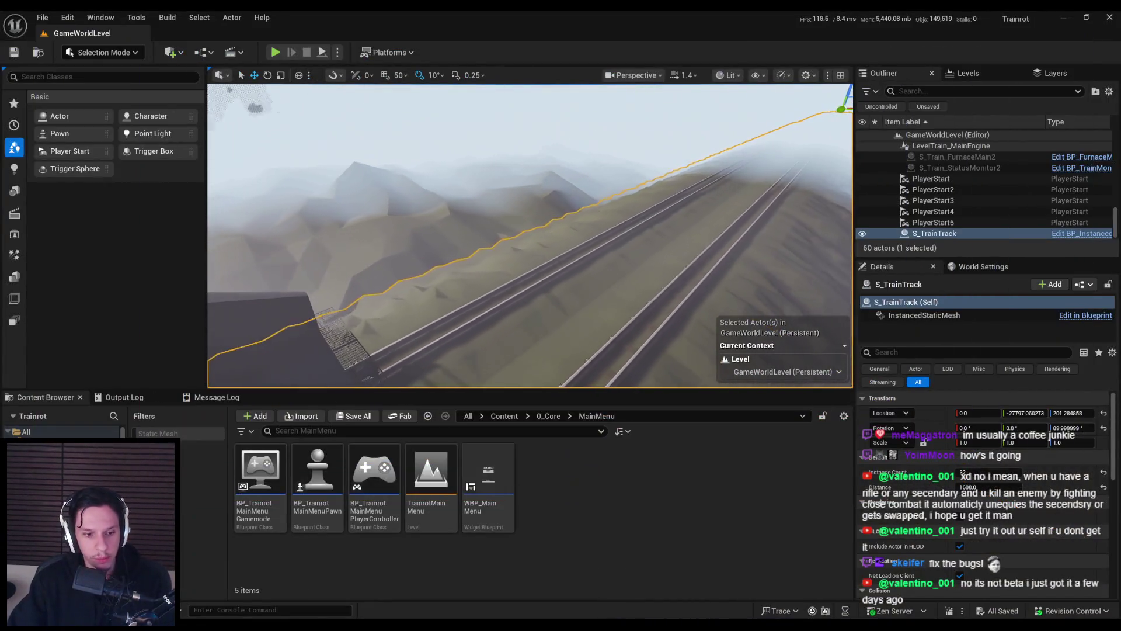
{"action": "key", "text": "alt+Tab"}
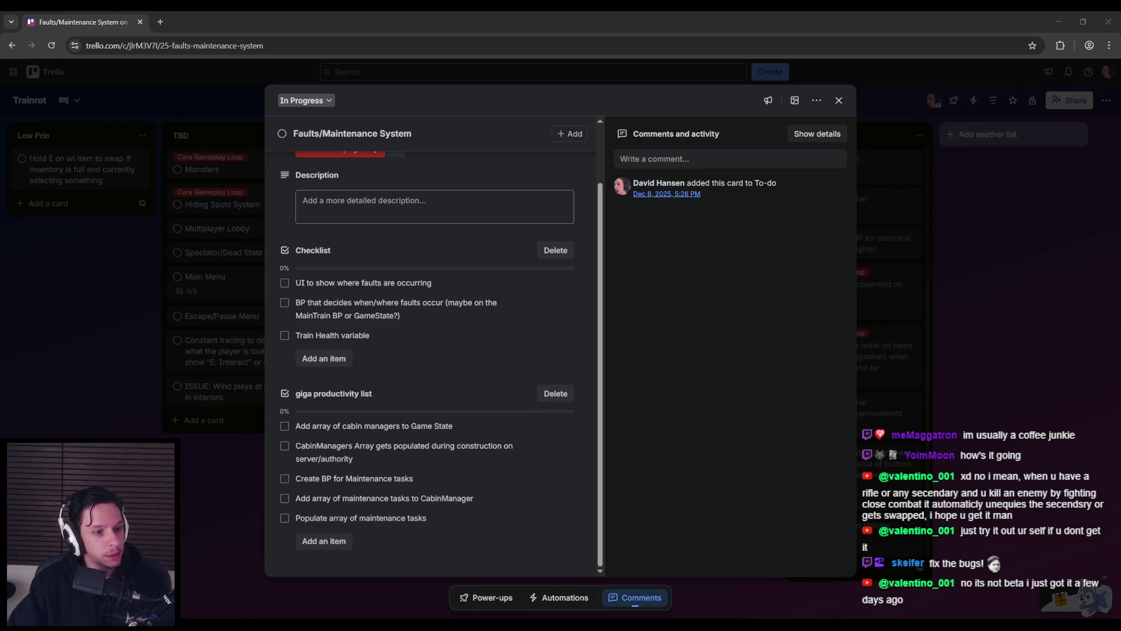
- Tick 'Add array of cabin managers to Game State' in the giga productivity list, then return to Unreal
{"action": "scroll", "coordinate": [327, 409], "scroll_direction": "up", "scroll_amount": 1}
{"action": "scroll", "coordinate": [327, 437], "scroll_direction": "down", "scroll_amount": 1}
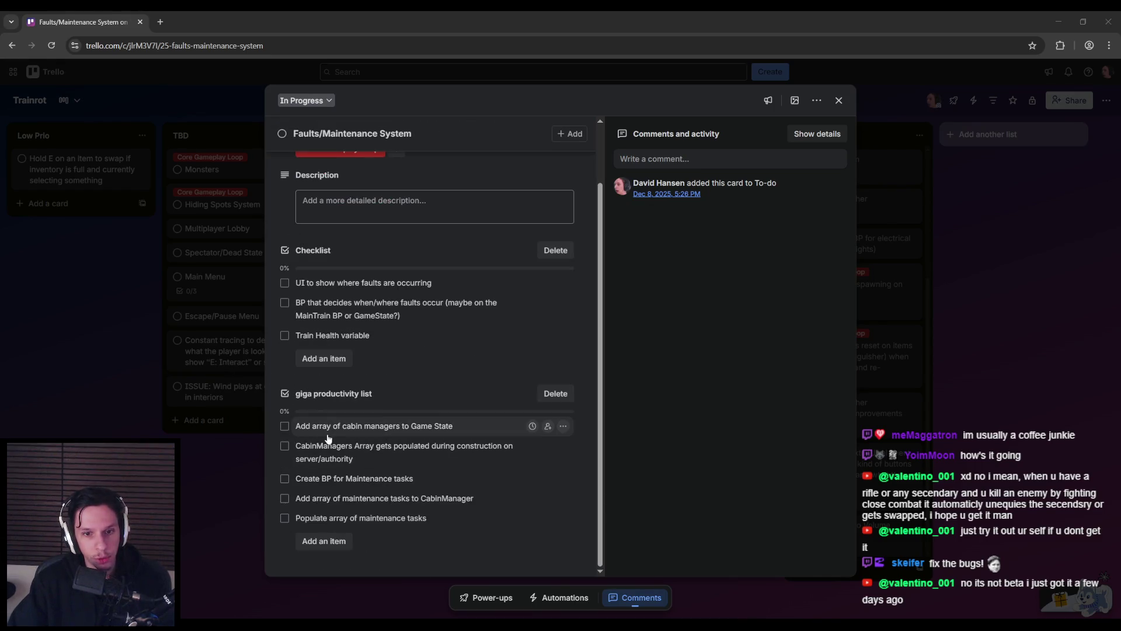
{"action": "left_click", "coordinate": [284, 425]}
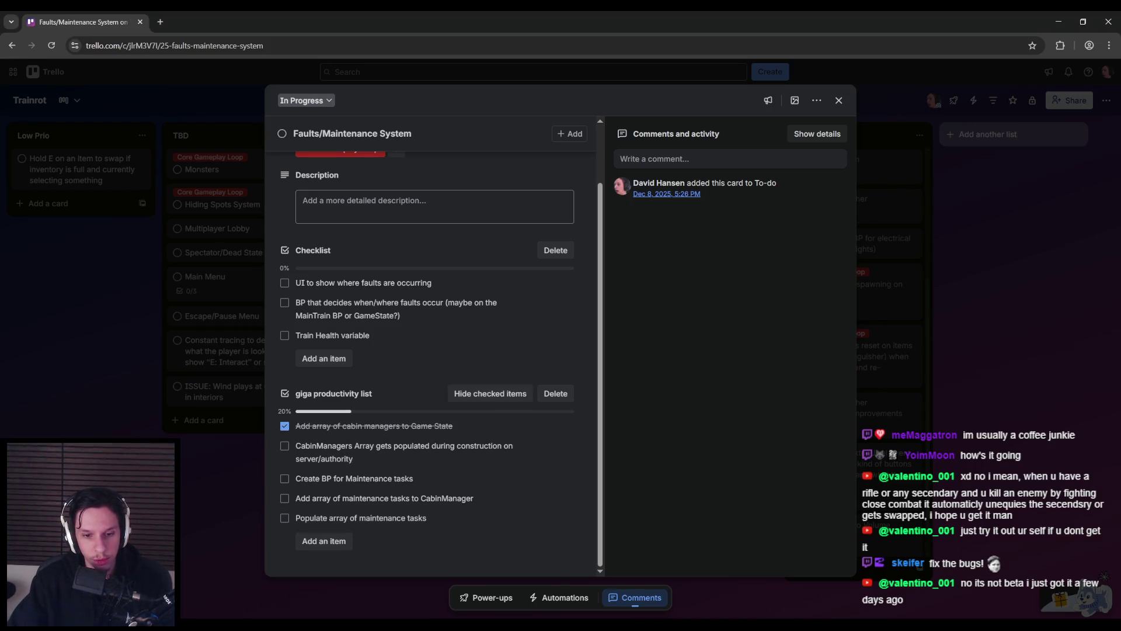
{"action": "left_click", "coordinate": [405, 576]}
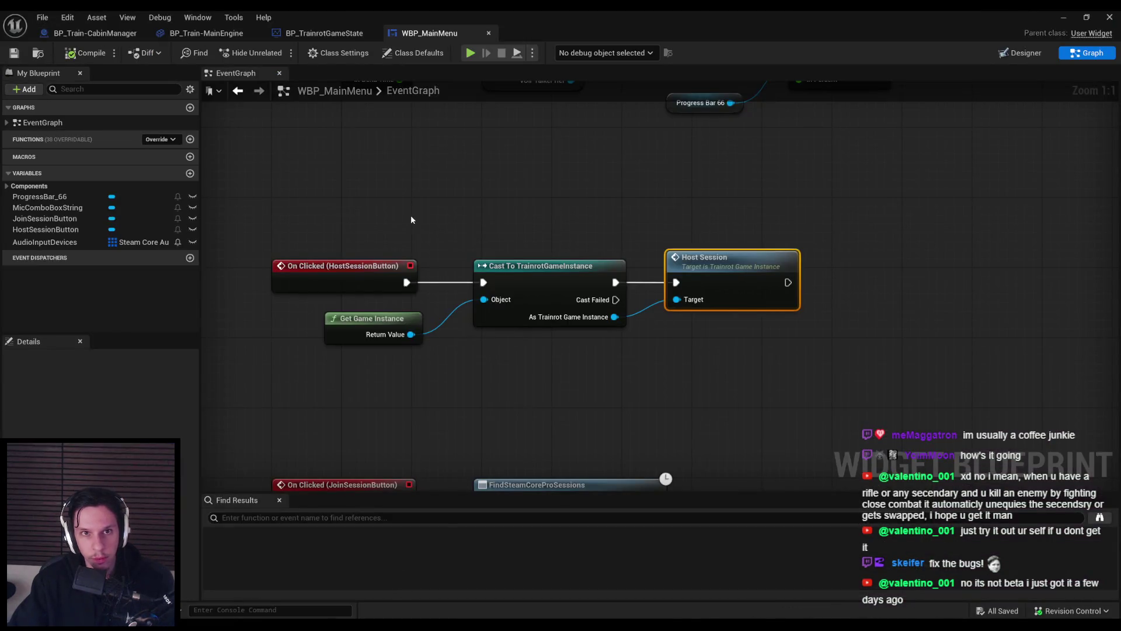
- Pan the BP_Train-CabinManager EventGraph to its timer nodes, then close the MainEngine and CabinManager blueprints
{"action": "left_click", "coordinate": [110, 33]}
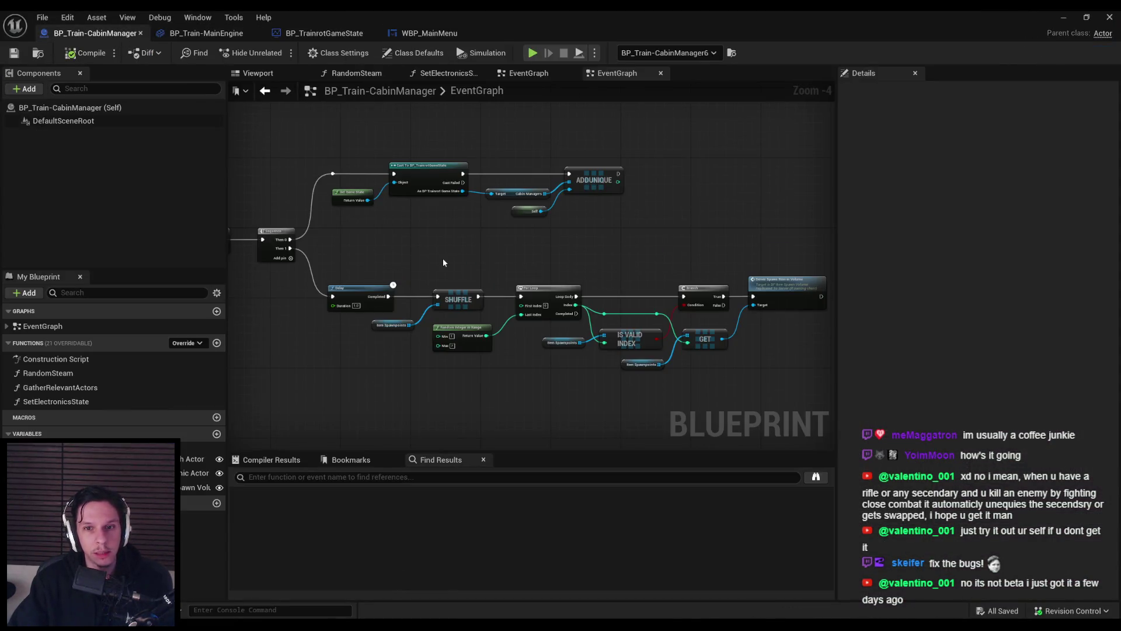
{"action": "mouse_move", "coordinate": [592, 162]}
{"action": "left_mouse_down"}
{"action": "mouse_move", "coordinate": [490, 207]}
{"action": "mouse_move", "coordinate": [609, 238]}
{"action": "mouse_move", "coordinate": [363, 110]}
{"action": "left_mouse_up"}
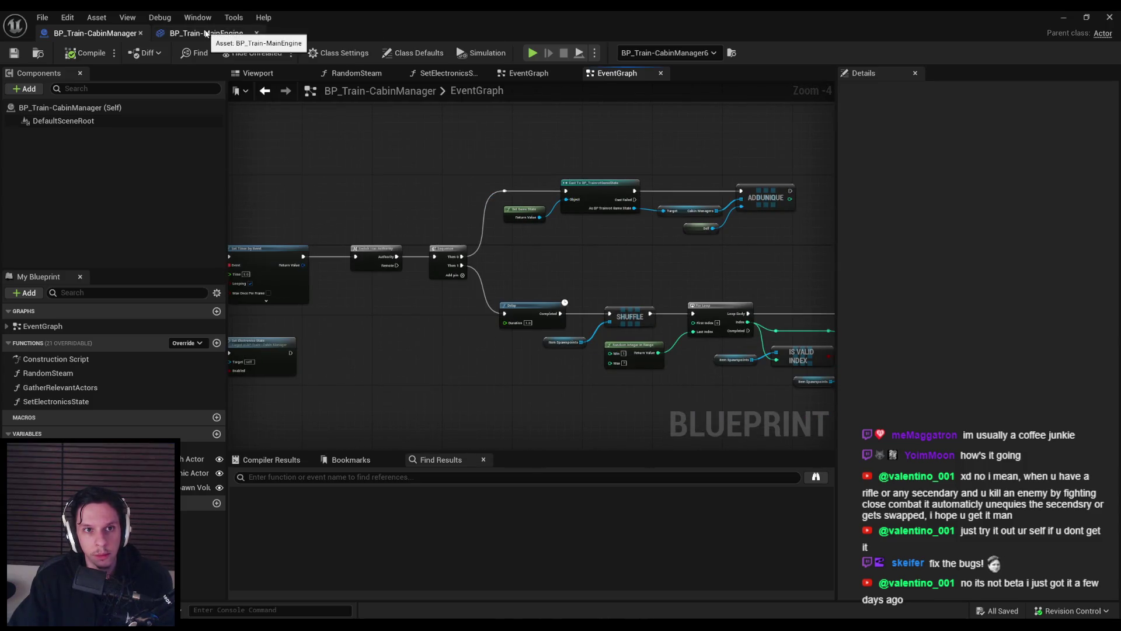
{"action": "middle_click", "coordinate": [206, 34]}
{"action": "middle_click", "coordinate": [105, 34]}
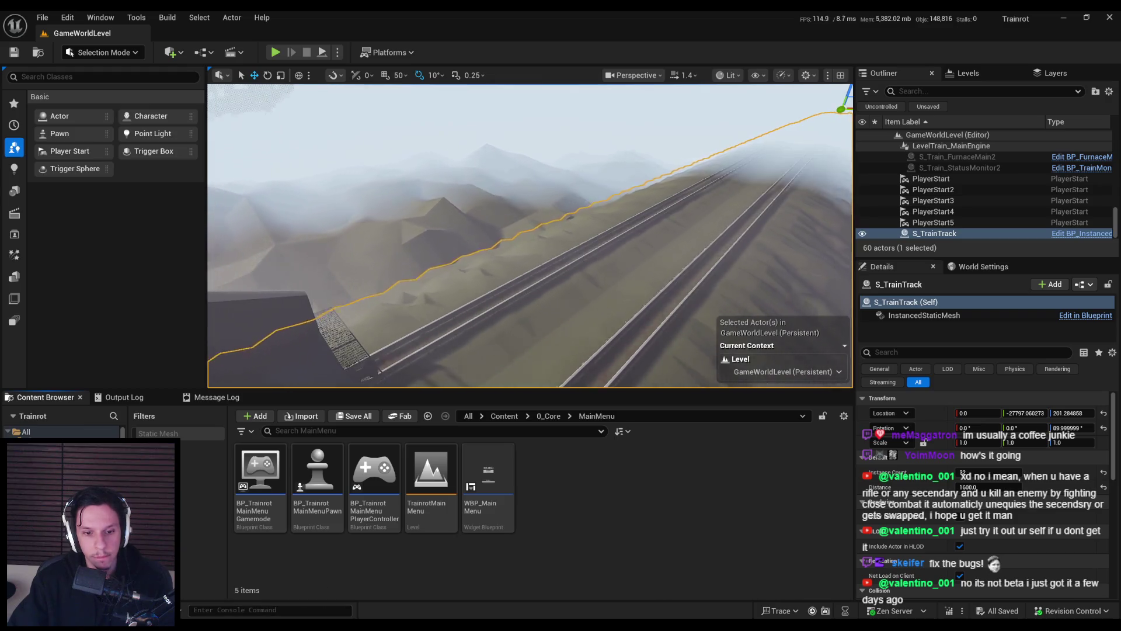
- Mark the CabinManagers Array item done on the Trello maintenance card and return to Unreal
{"action": "left_click", "coordinate": [183, 587]}
{"action": "left_click", "coordinate": [284, 445]}
{"action": "left_click", "coordinate": [343, 608]}
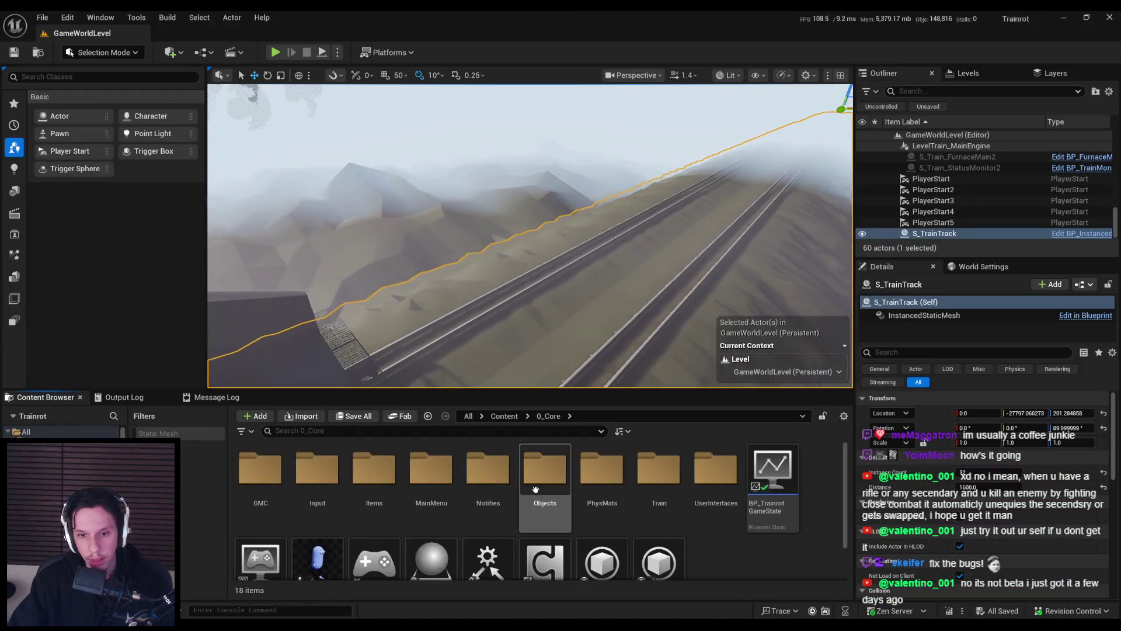
- Browse from the Train folder to 0_Core's Objects folder and open BP_ElectronicActor
{"action": "left_click", "coordinate": [669, 480]}
{"action": "double_click", "coordinate": [669, 481]}
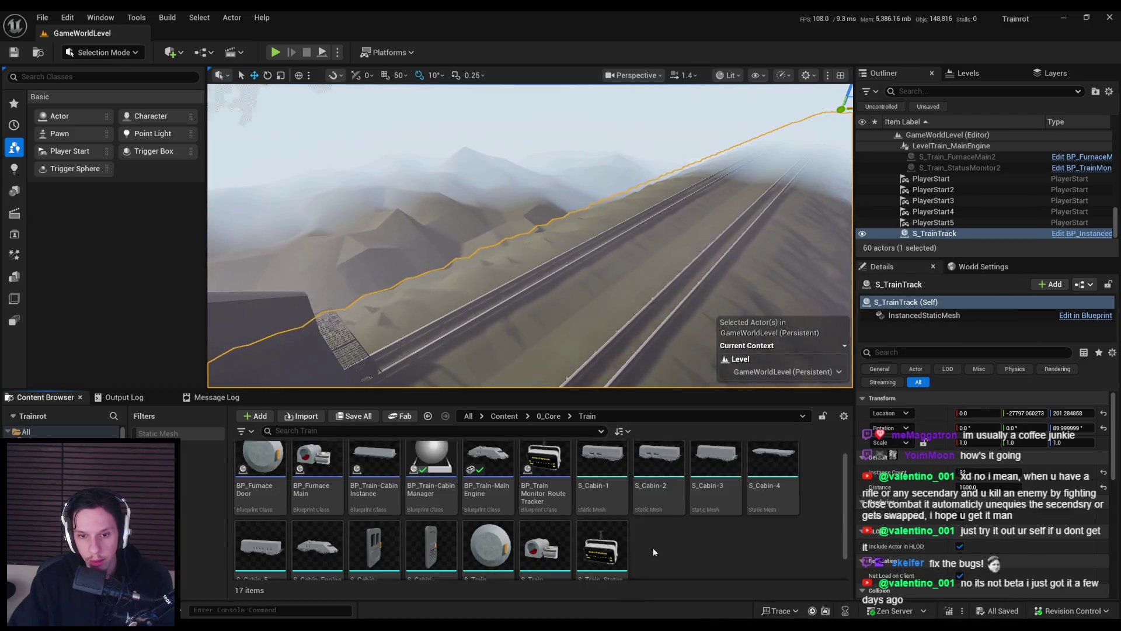
{"action": "key", "text": "alt+Left"}
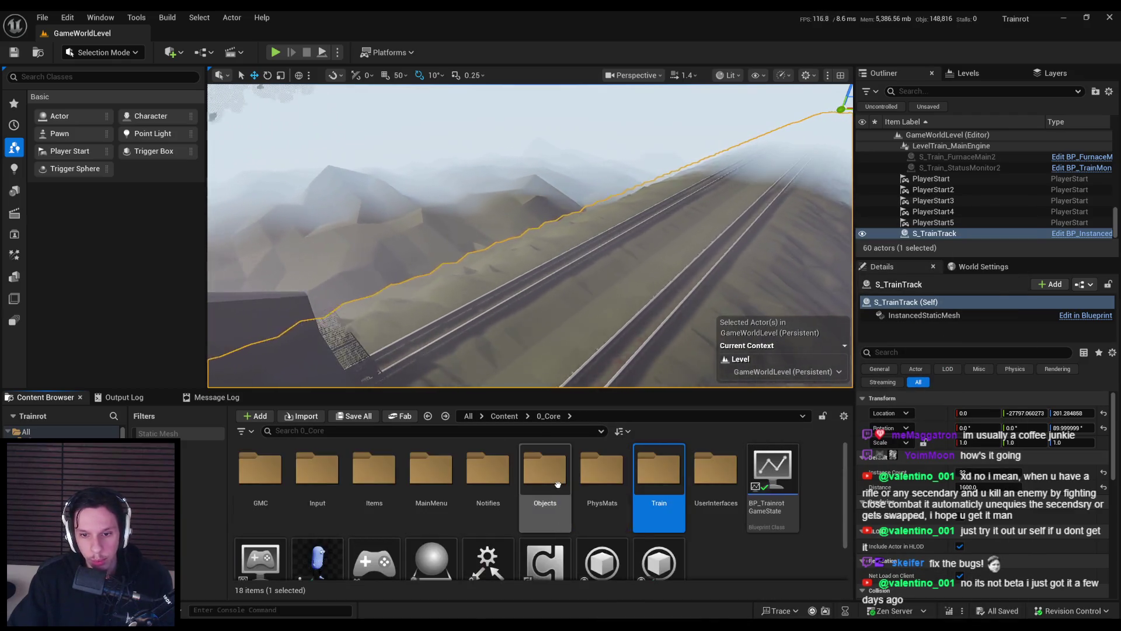
{"action": "double_click", "coordinate": [544, 470]}
{"action": "scroll", "coordinate": [636, 549], "scroll_direction": "down", "scroll_amount": 2}
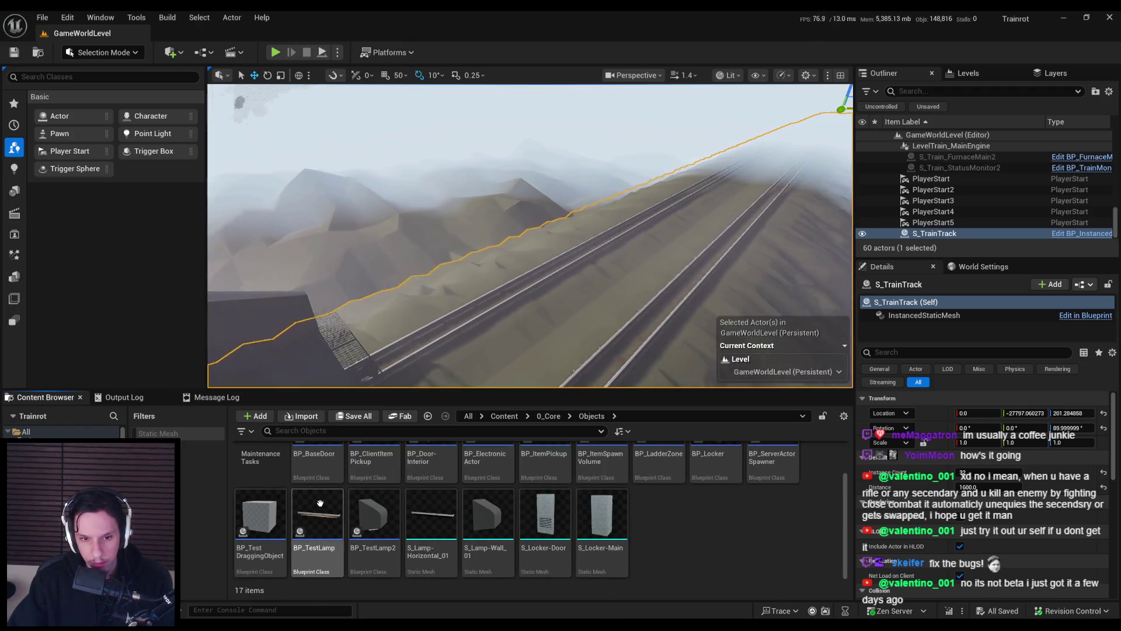
{"action": "mouse_move", "coordinate": [316, 506]}
{"action": "scroll", "coordinate": [316, 505], "scroll_direction": "up", "scroll_amount": 2}
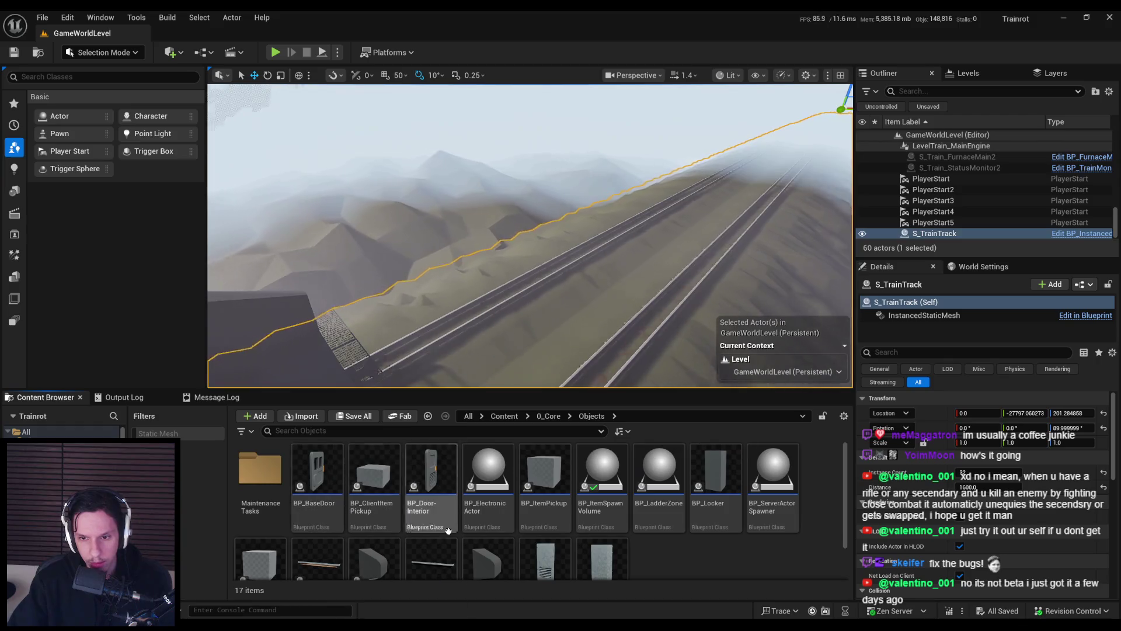
{"action": "double_click", "coordinate": [500, 512]}
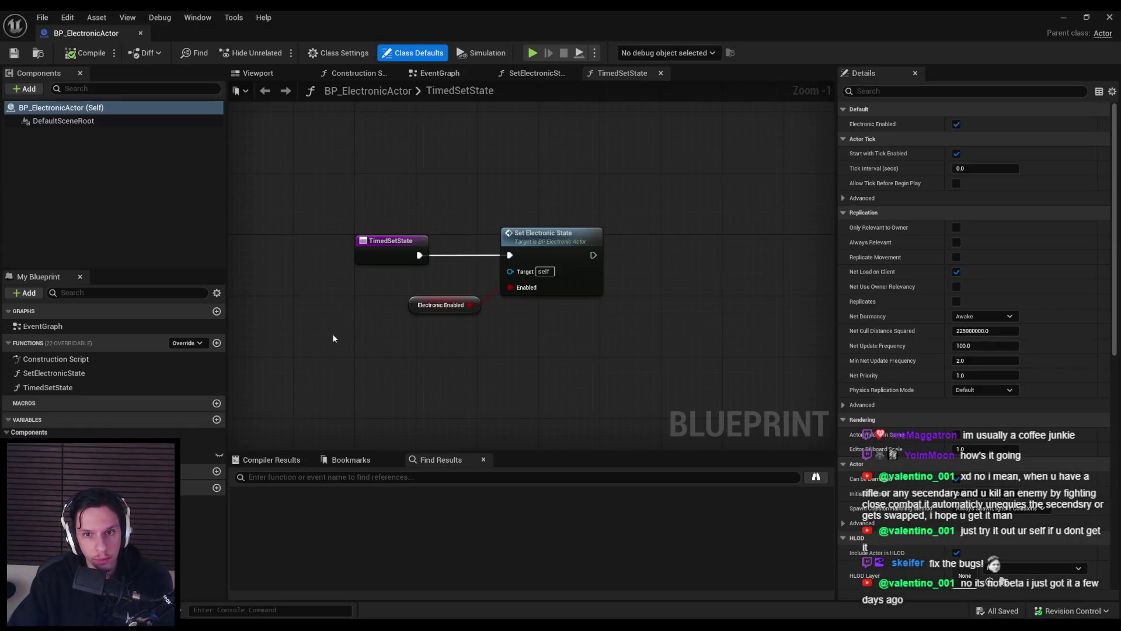
- Switch BP_ElectronicActor's graph area to its empty EventGraph
{"action": "left_click", "coordinate": [456, 75]}
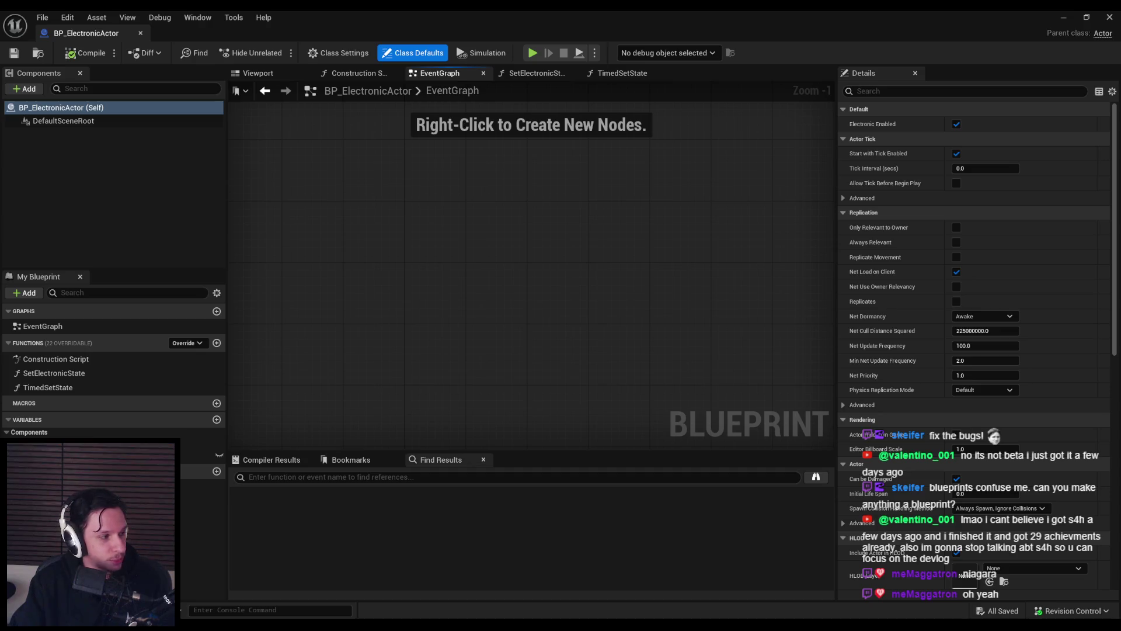
{"action": "left_click_drag", "start_coordinate": [285, 279], "coordinate": [340, 331]}
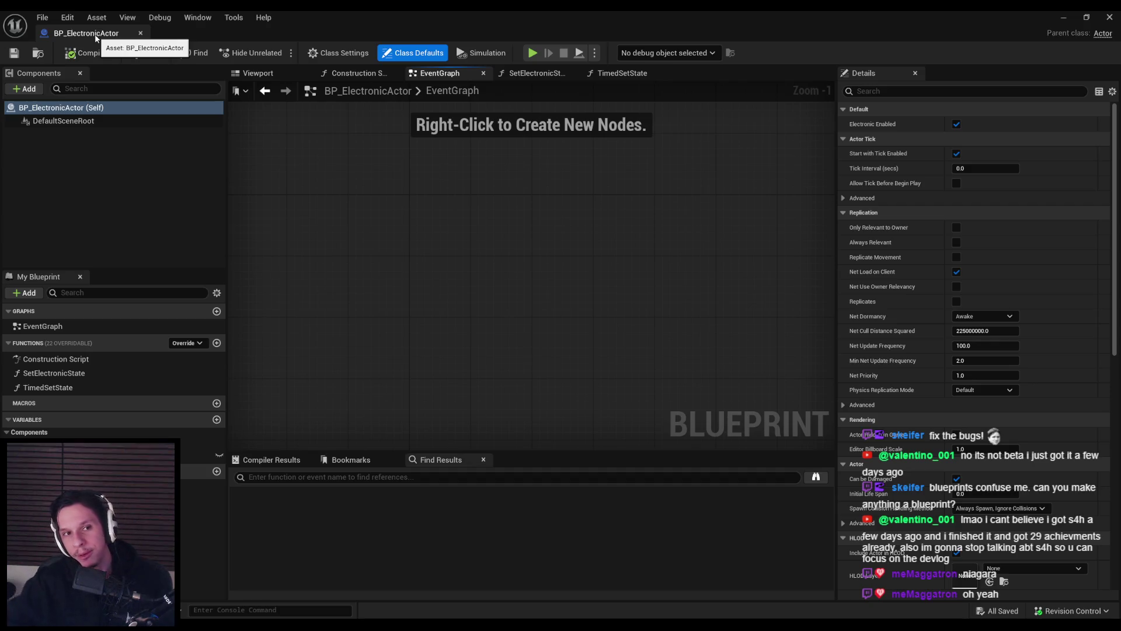
- Close BP_ElectronicActor, duplicate it as BP_MaintenanceTaskActor, and open the copy
{"action": "left_click", "coordinate": [140, 33]}
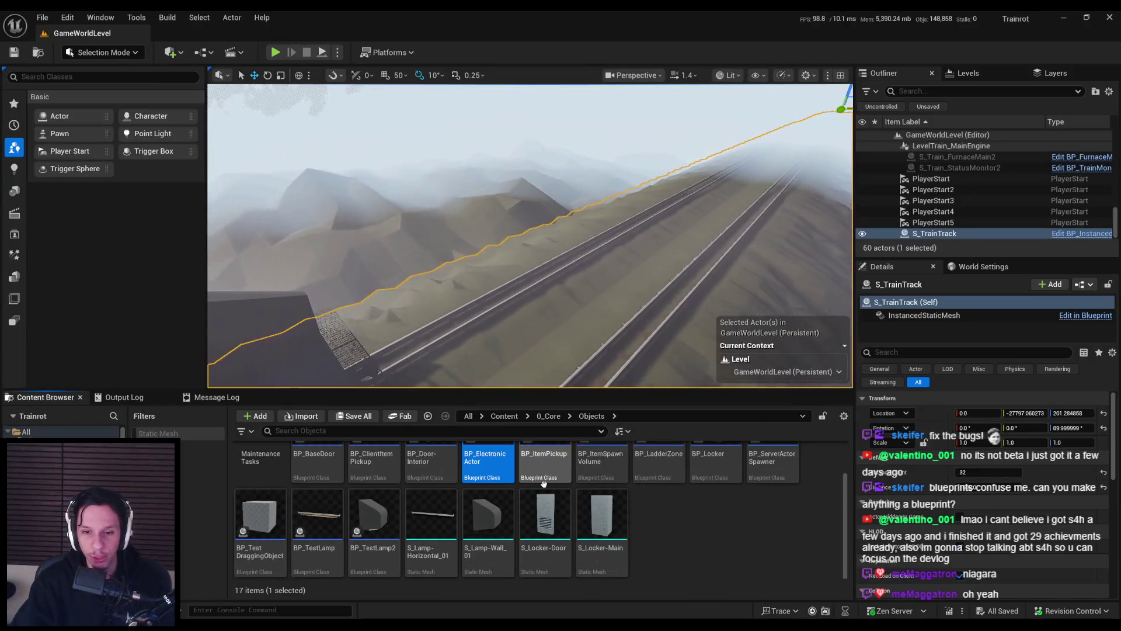
{"action": "right_click", "coordinate": [490, 470]}
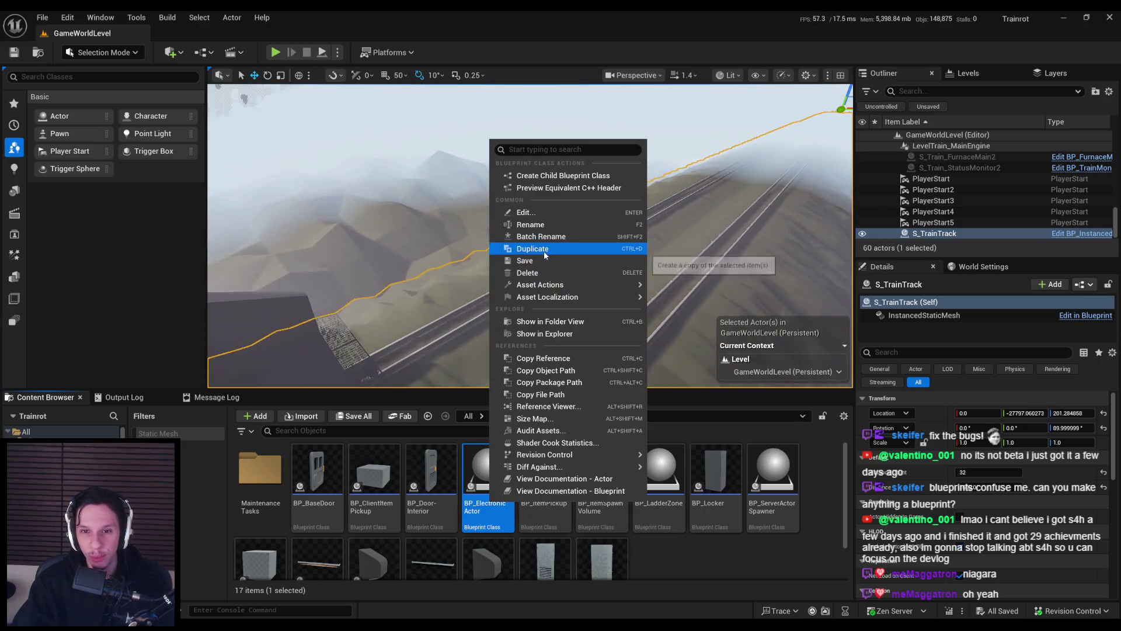
{"action": "left_click", "coordinate": [544, 248]}
{"action": "type", "text": "BP_"}
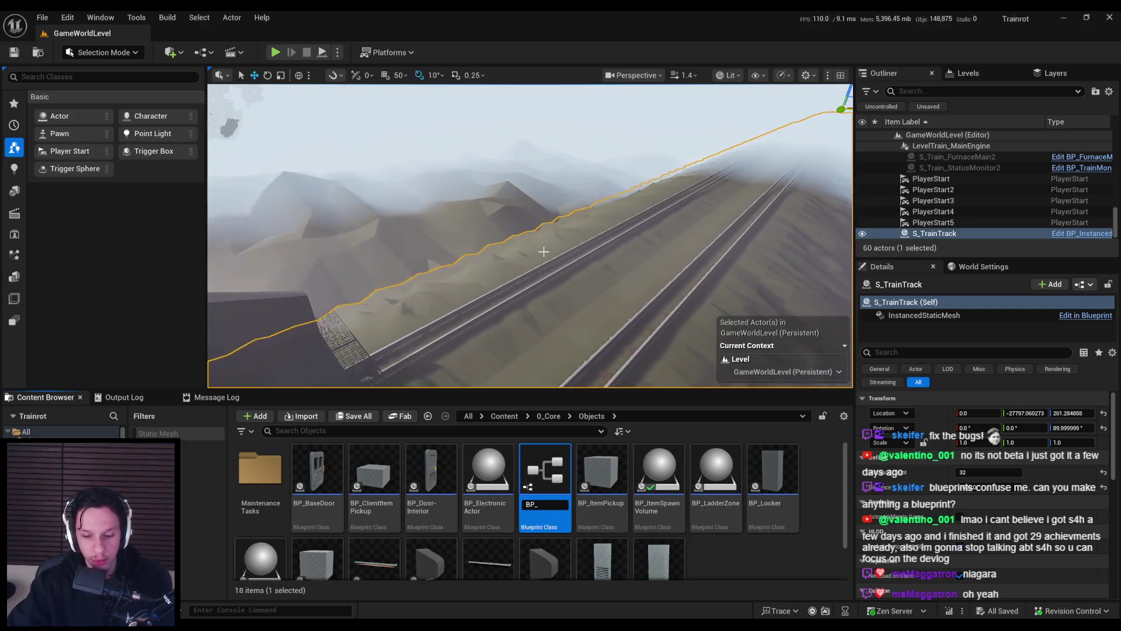
{"action": "type", "text": "Main"}
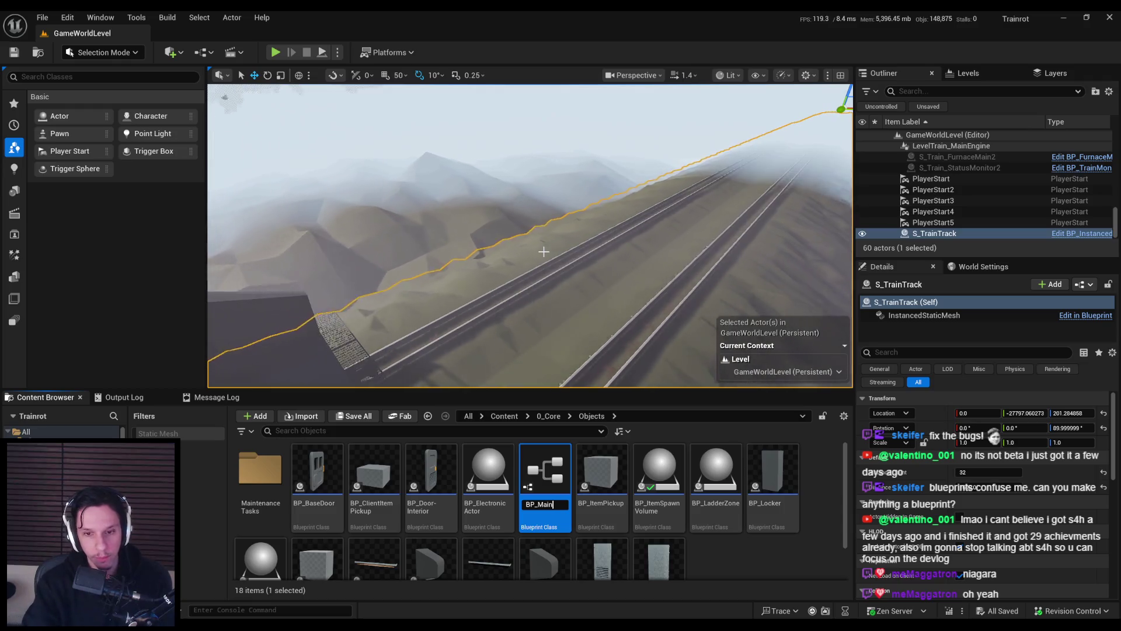
{"action": "type", "text": "tenanceTaskActor"}
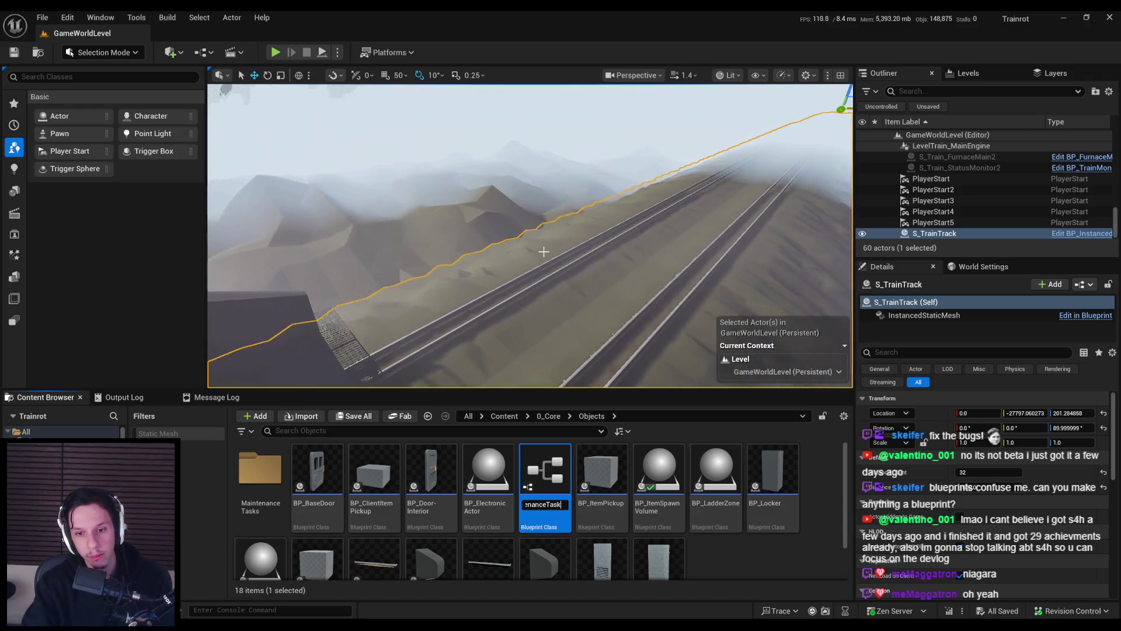
{"action": "key", "text": "Return"}
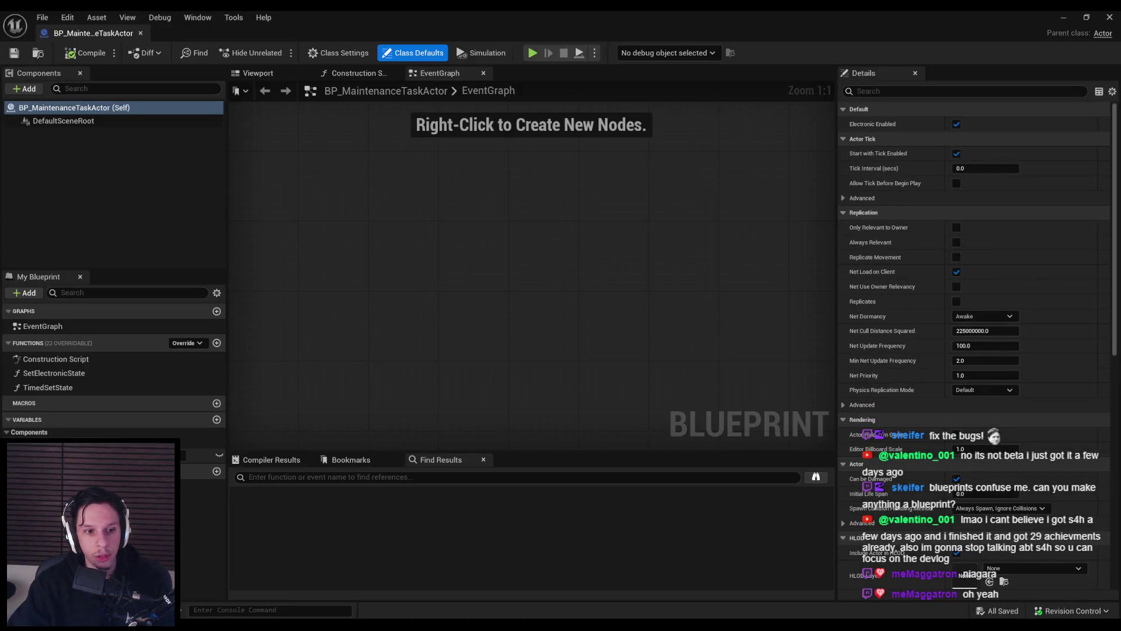
- Delete the ElectronicEnabled variable and the TimedSetState and SetElectronicState functions, then return to the level editor
{"action": "left_click", "coordinate": [93, 455]}
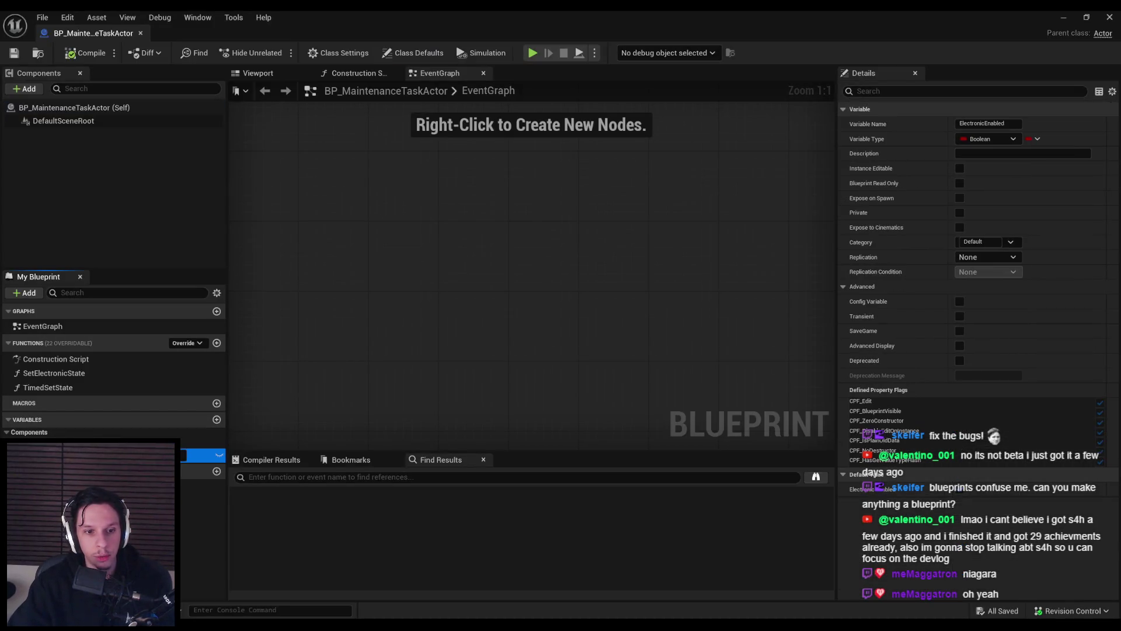
{"action": "key", "text": "Delete"}
{"action": "key", "text": "Return"}
{"action": "left_click", "coordinate": [64, 387]}
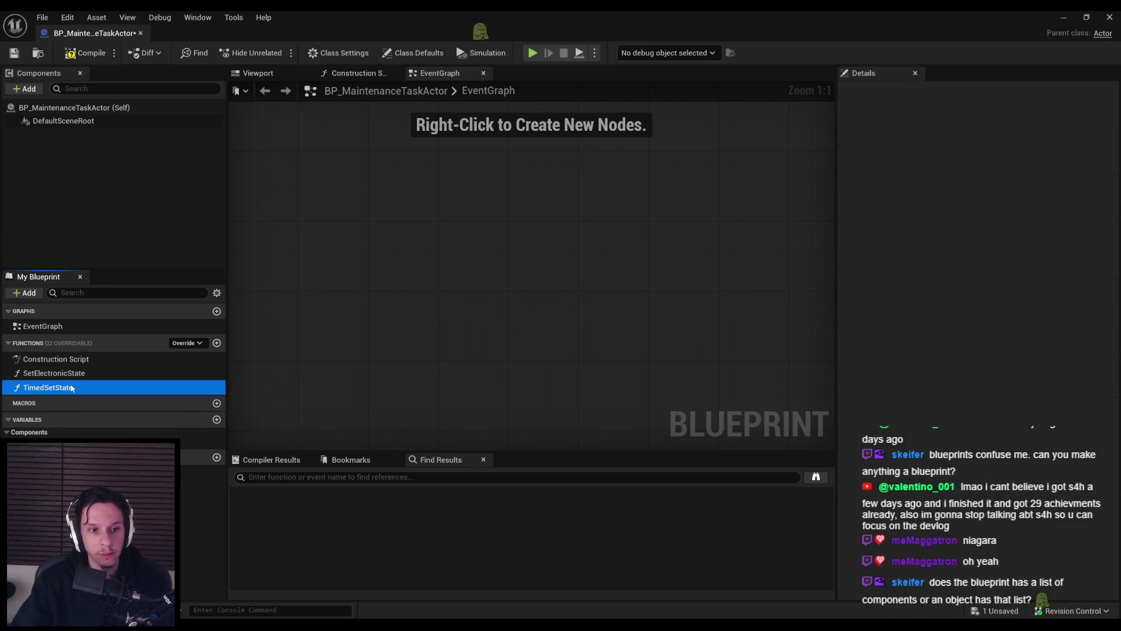
{"action": "key", "text": "Delete"}
{"action": "left_click", "coordinate": [73, 373]}
{"action": "key", "text": "Delete"}
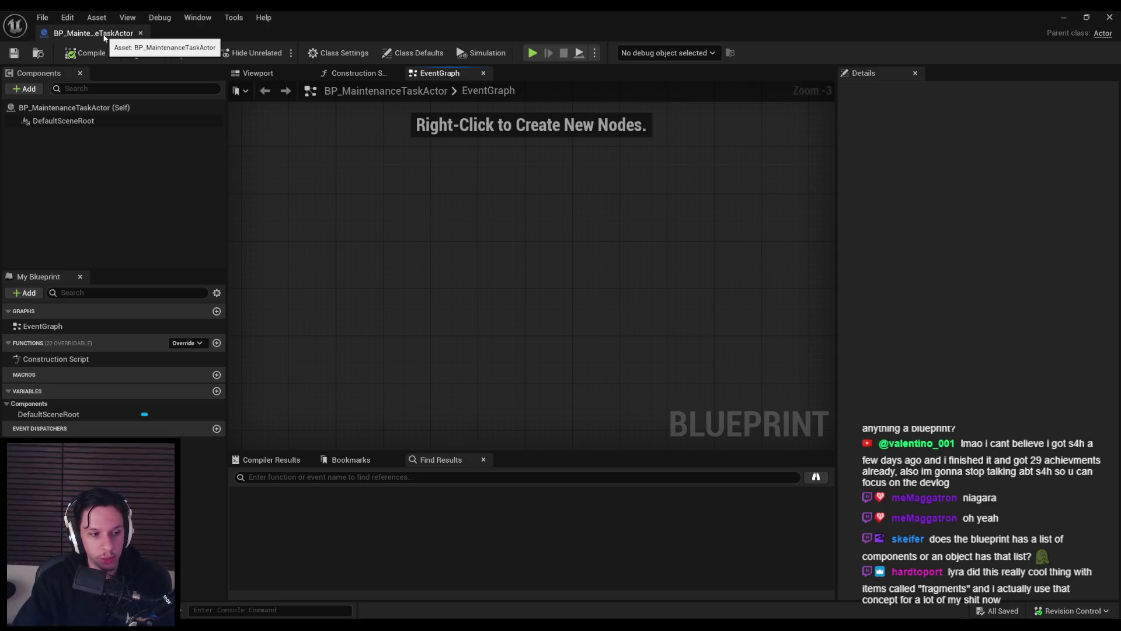
{"action": "key", "text": "alt+Tab"}
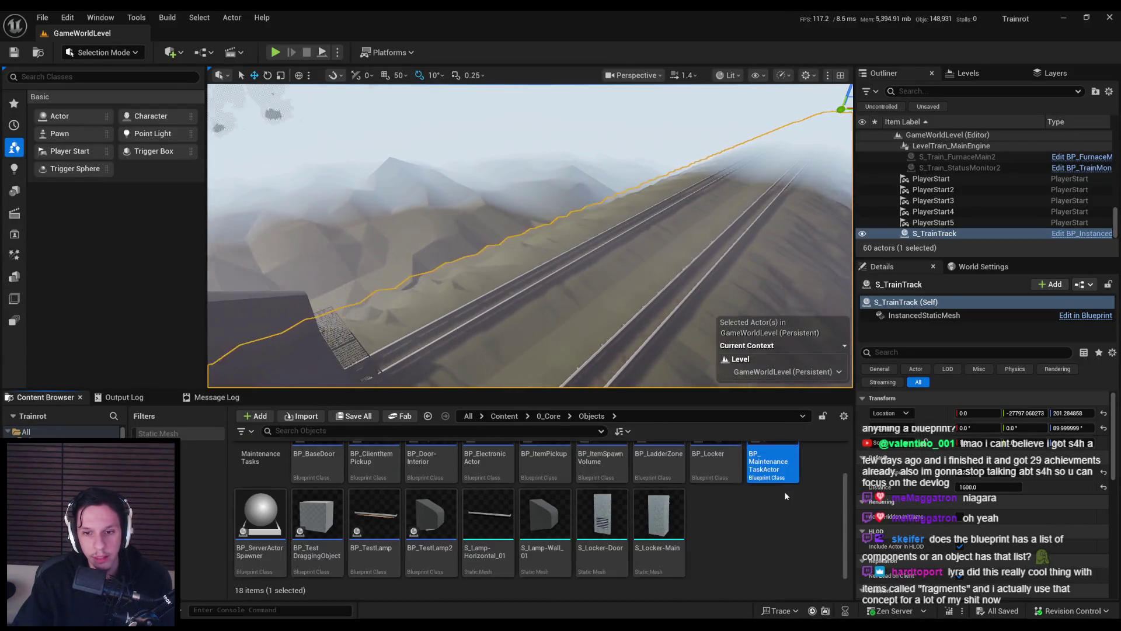
{"action": "key", "text": "alt+Tab"}
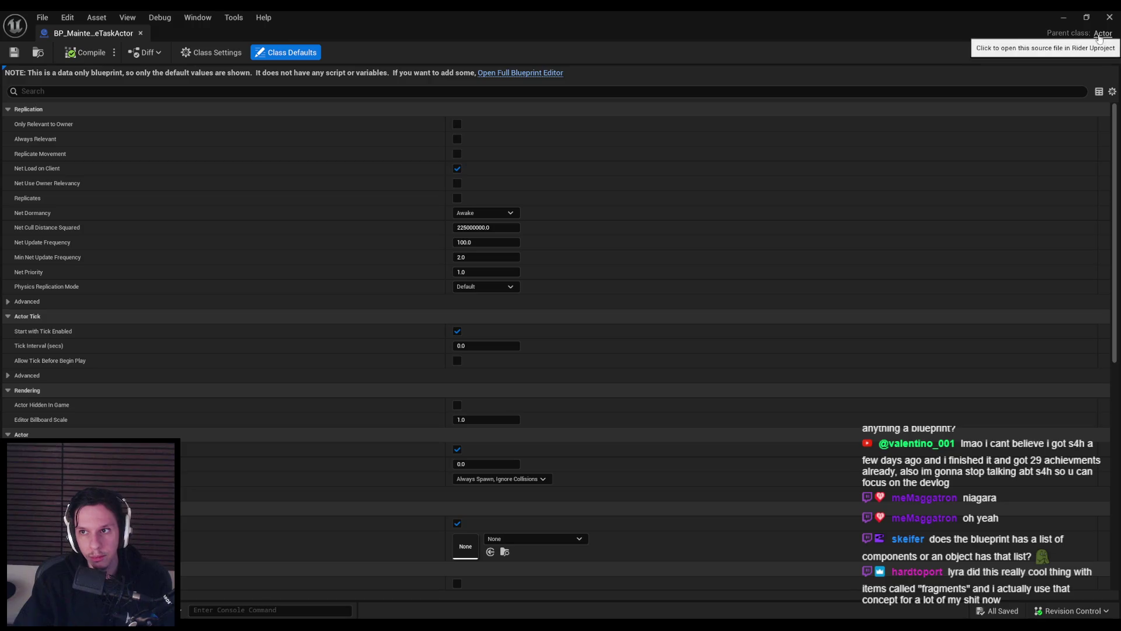
{"action": "left_click", "coordinate": [548, 75]}
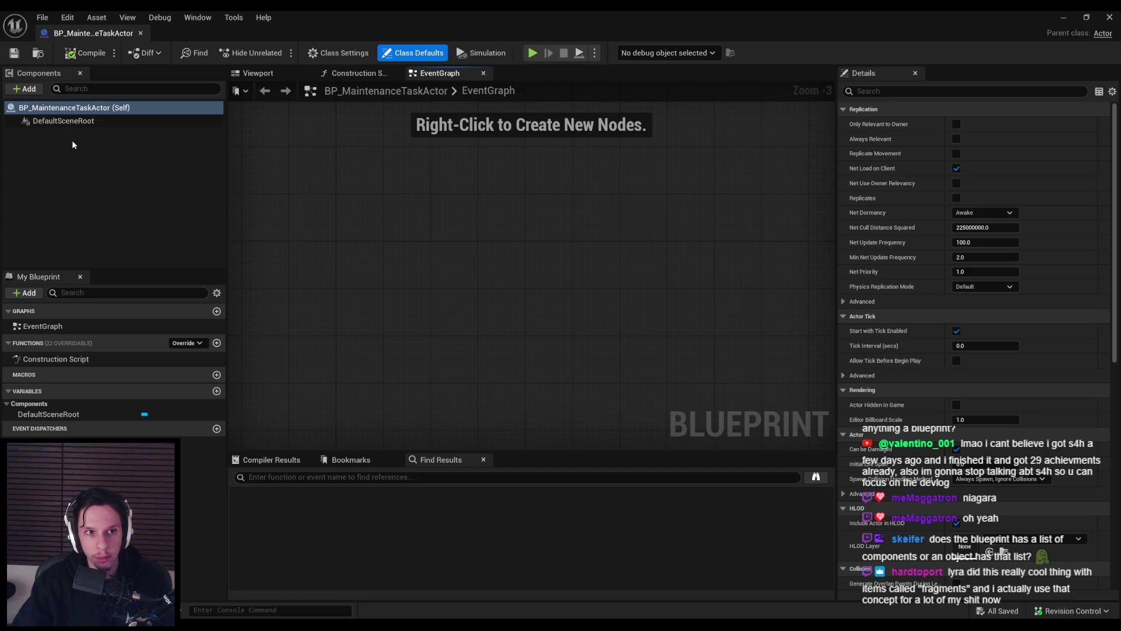
{"action": "left_click", "coordinate": [258, 73]}
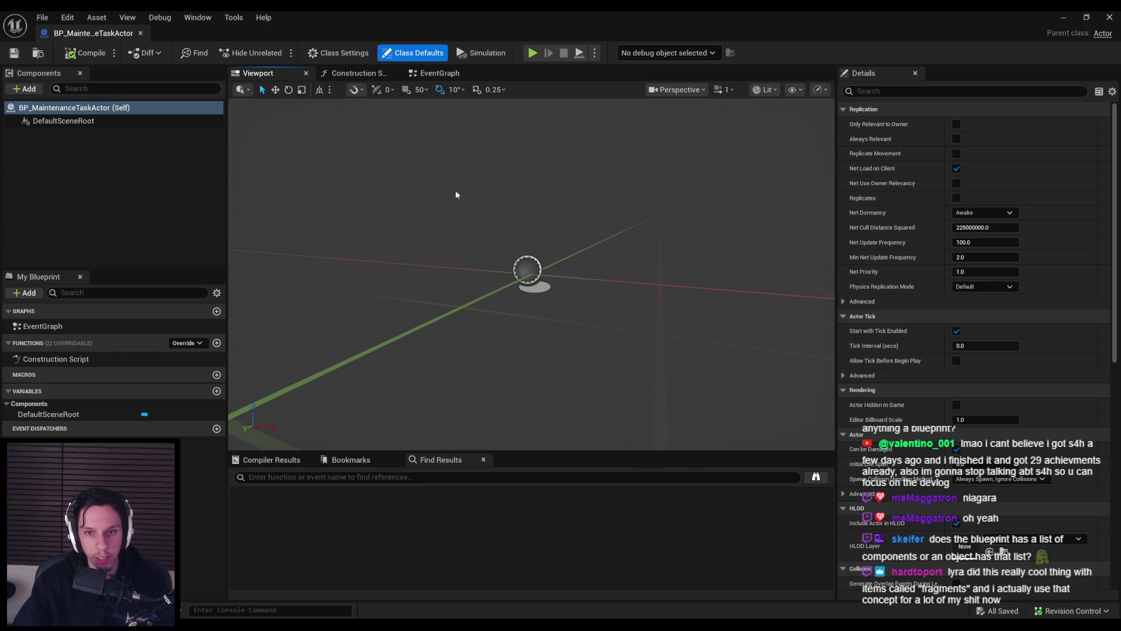
{"action": "left_click", "coordinate": [25, 89]}
{"action": "scroll", "coordinate": [140, 170], "scroll_direction": "down", "scroll_amount": 5}
{"action": "left_click_drag", "start_coordinate": [141, 170], "coordinate": [149, 313]}
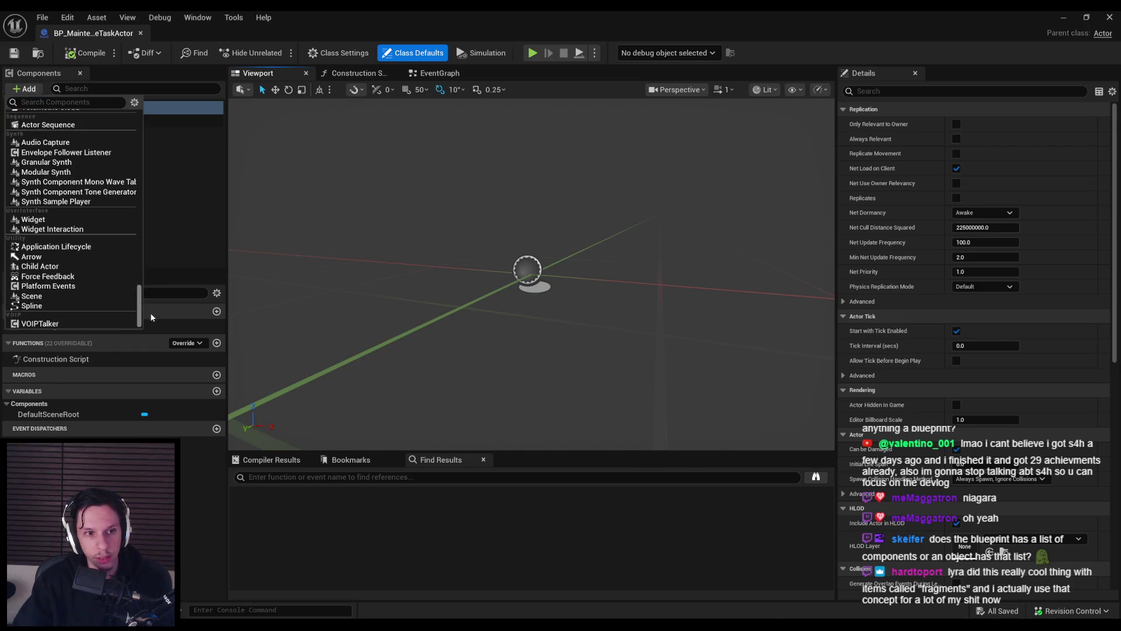
{"action": "left_click", "coordinate": [209, 243]}
{"action": "left_click", "coordinate": [1075, 20]}
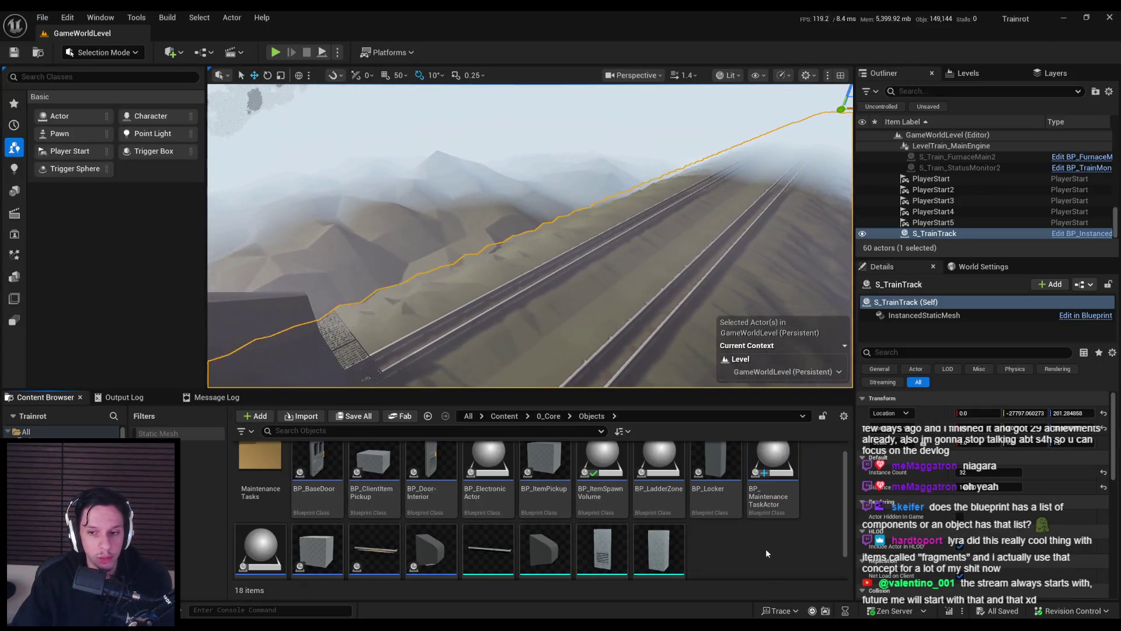
- Scroll the Content Browser and open BP_ElectronicActor in a new Blueprint editor tab
{"action": "mouse_move", "coordinate": [774, 504]}
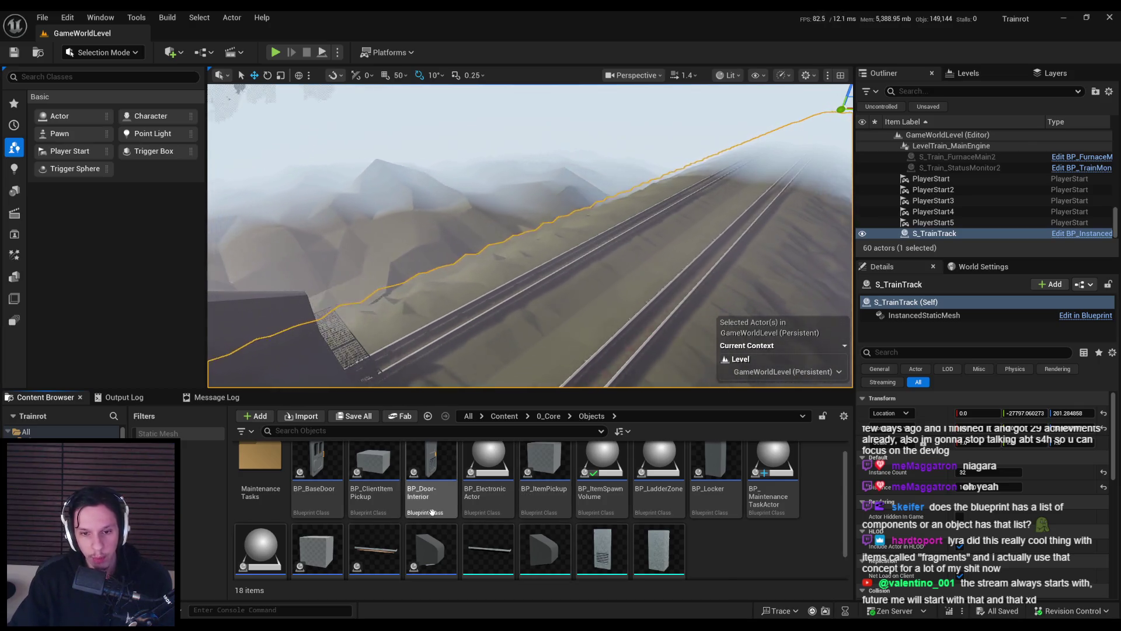
{"action": "scroll", "coordinate": [467, 497], "scroll_direction": "down", "scroll_amount": 1}
{"action": "double_click", "coordinate": [485, 467]}
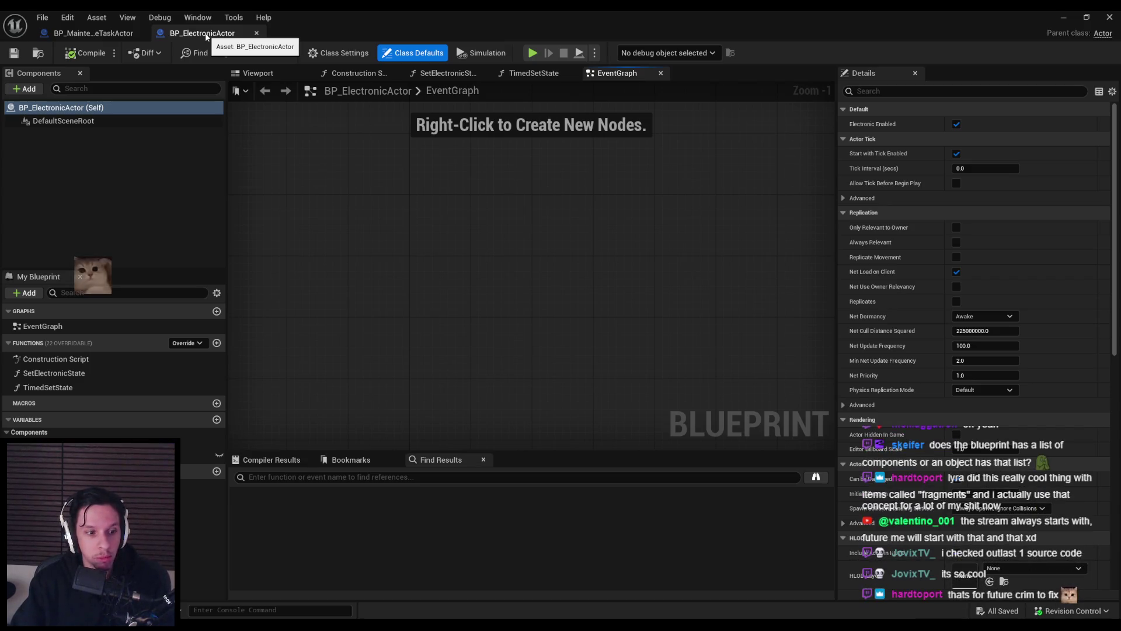
- Close BP_ElectronicActor and fly the editor camera into the train cab by the ROUTE TO STATION monitor
{"action": "middle_click", "coordinate": [207, 35]}
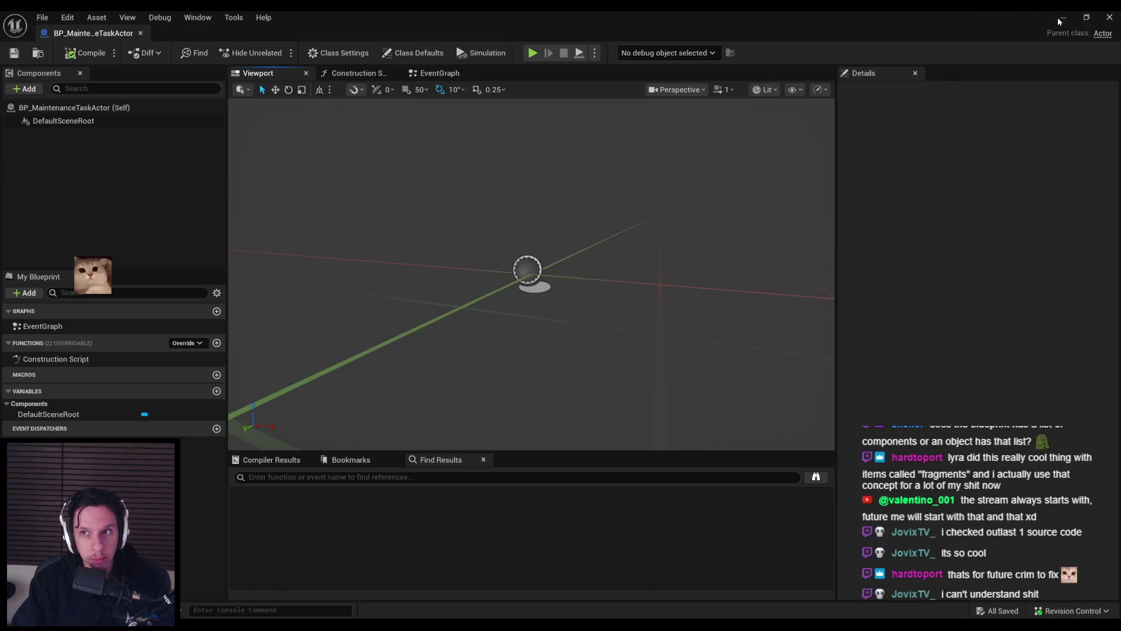
{"action": "left_click", "coordinate": [1061, 17]}
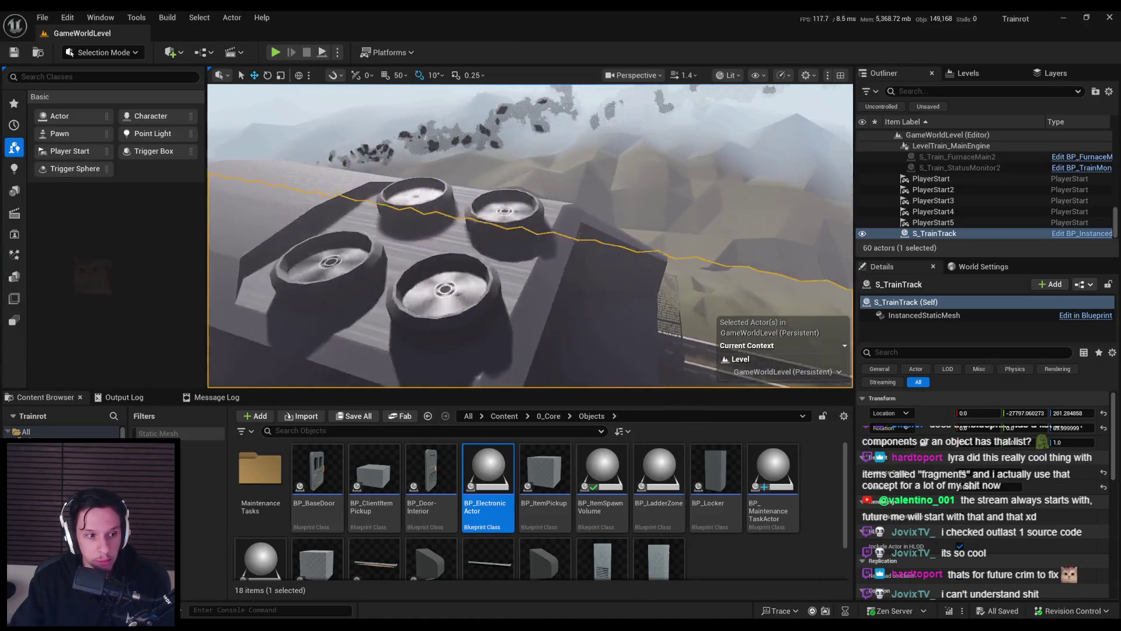
{"action": "key", "text": "w"}
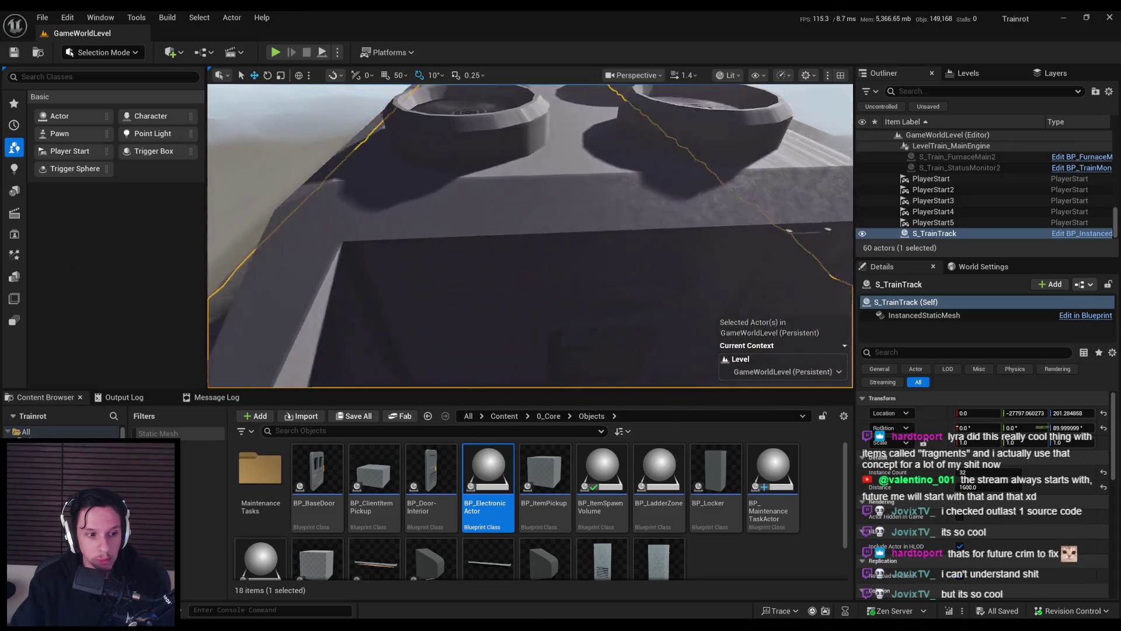
{"action": "key", "text": "w"}
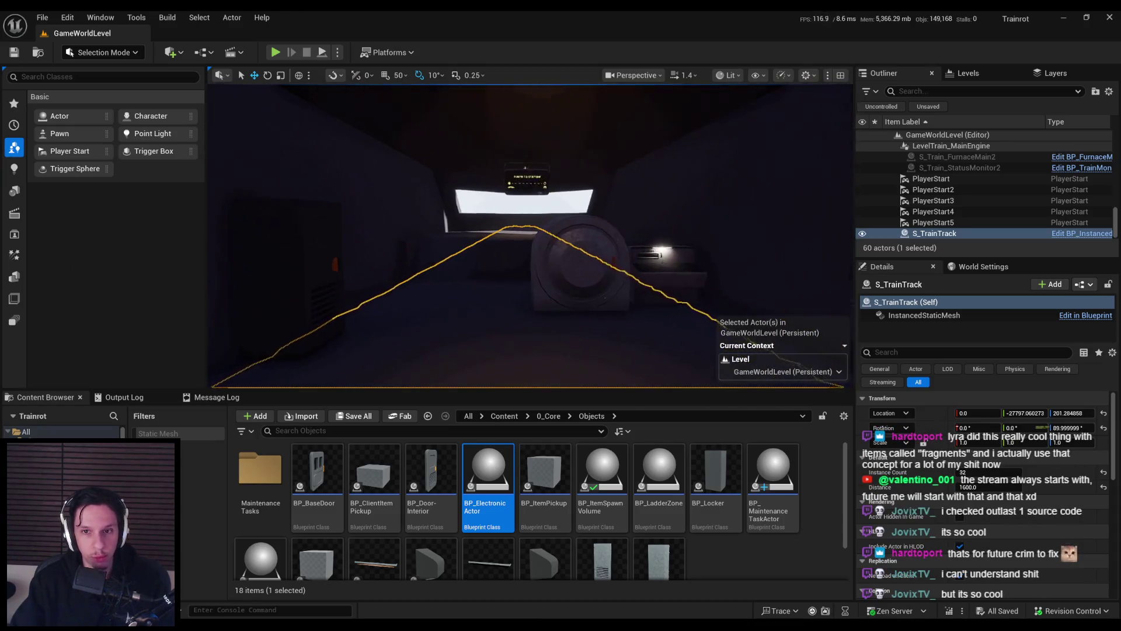
{"action": "key", "text": "w"}
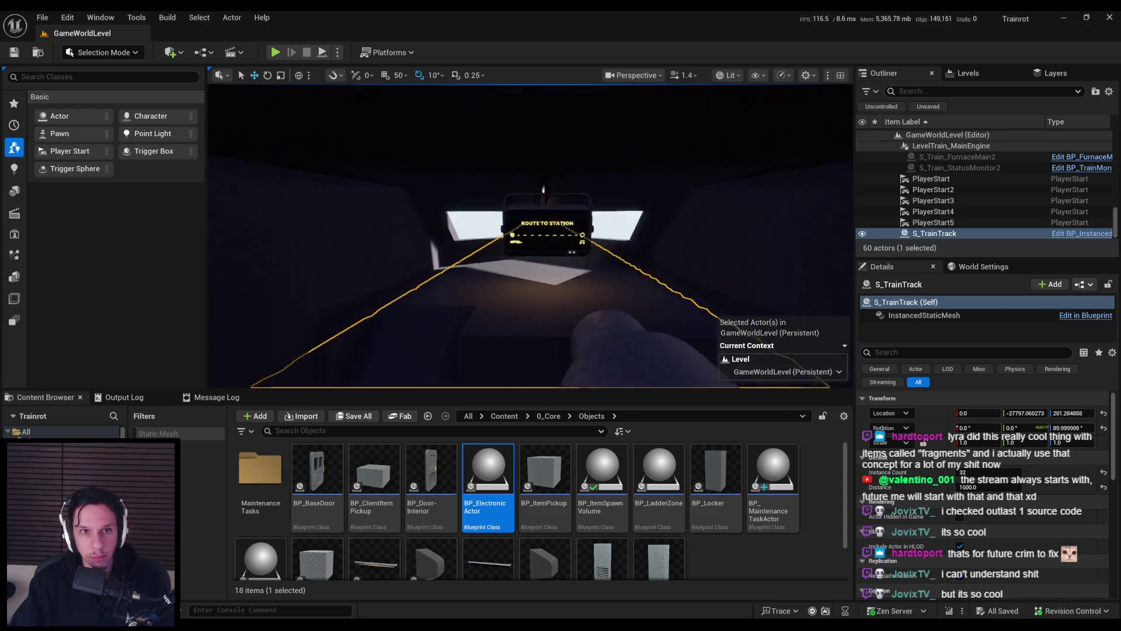
{"action": "key", "text": "w"}
{"action": "scroll", "coordinate": [530, 236], "scroll_direction": "down", "scroll_amount": 1}
- Playtest from the cab, then relaunch with a server and two clients, walk to the cab door, and stop
{"action": "key", "text": "alt+p"}
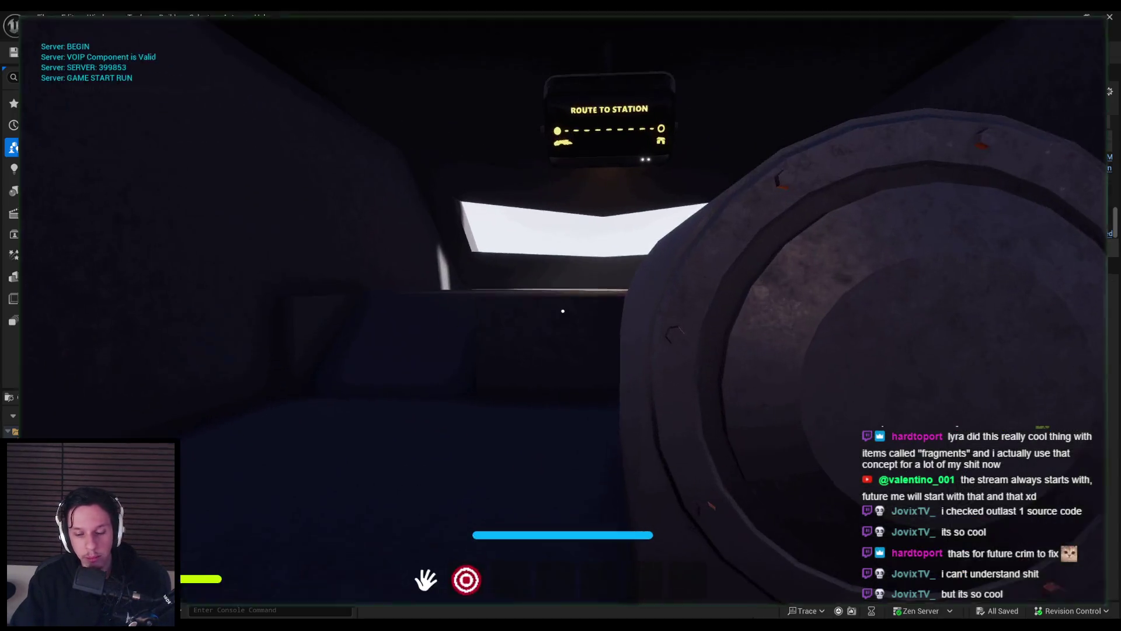
{"action": "key", "text": "Escape"}
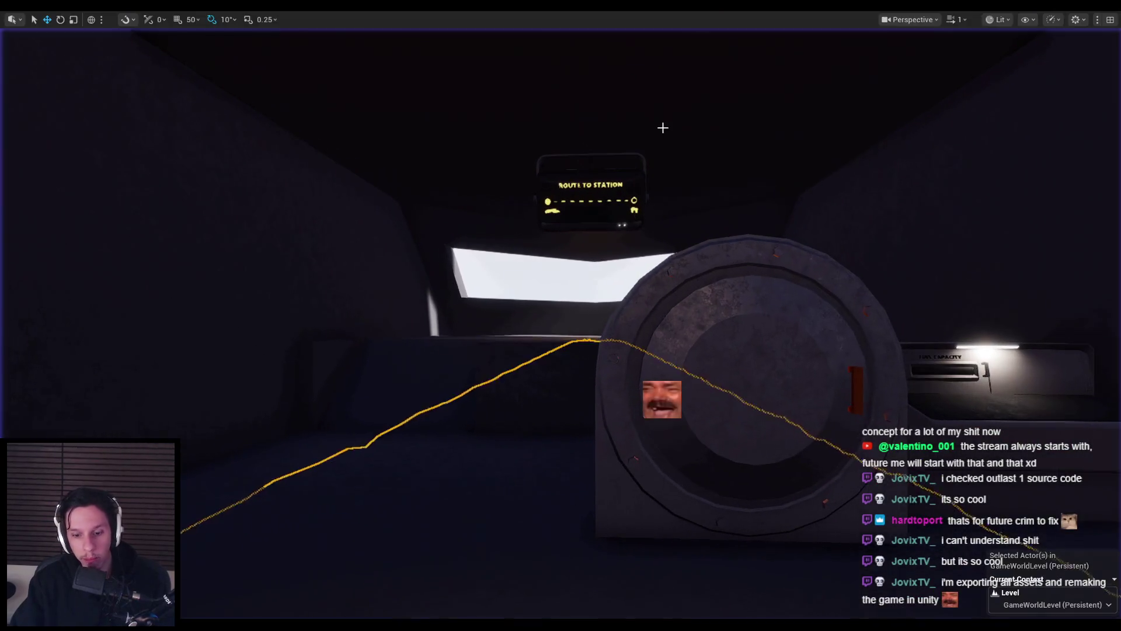
{"action": "left_click", "coordinate": [338, 52]}
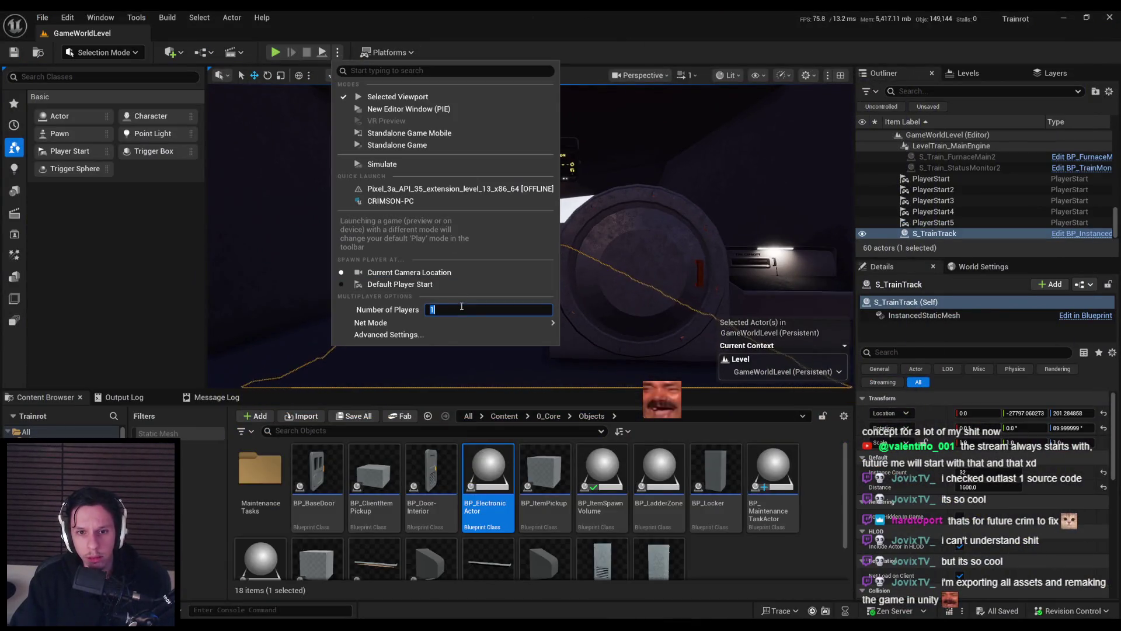
{"action": "left_click", "coordinate": [417, 108]}
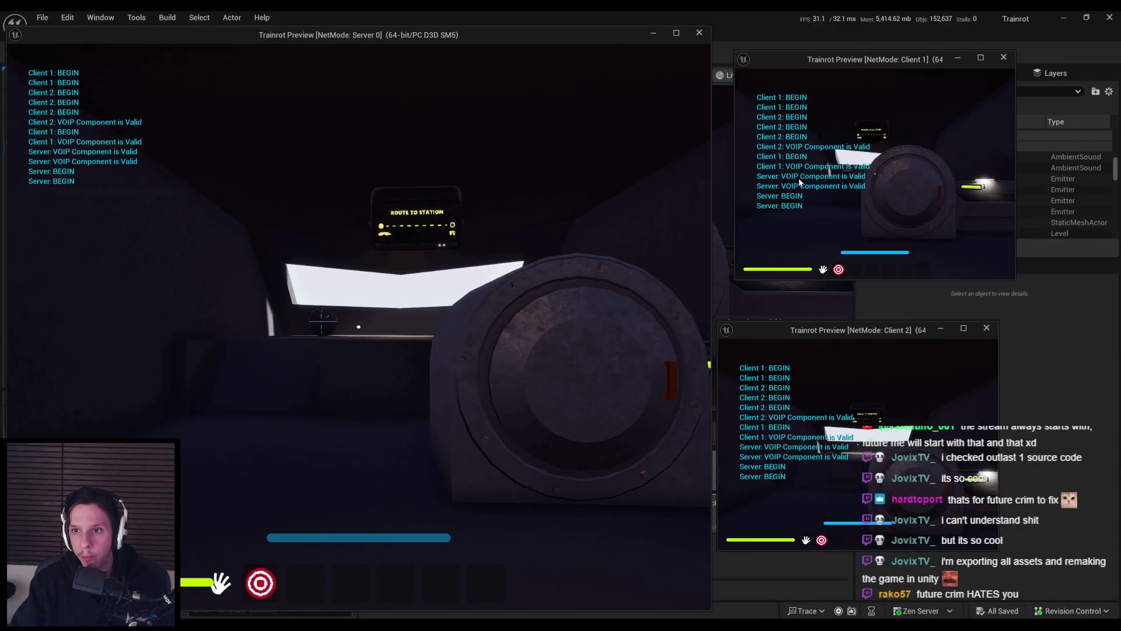
{"action": "mouse_move", "coordinate": [359, 326]}
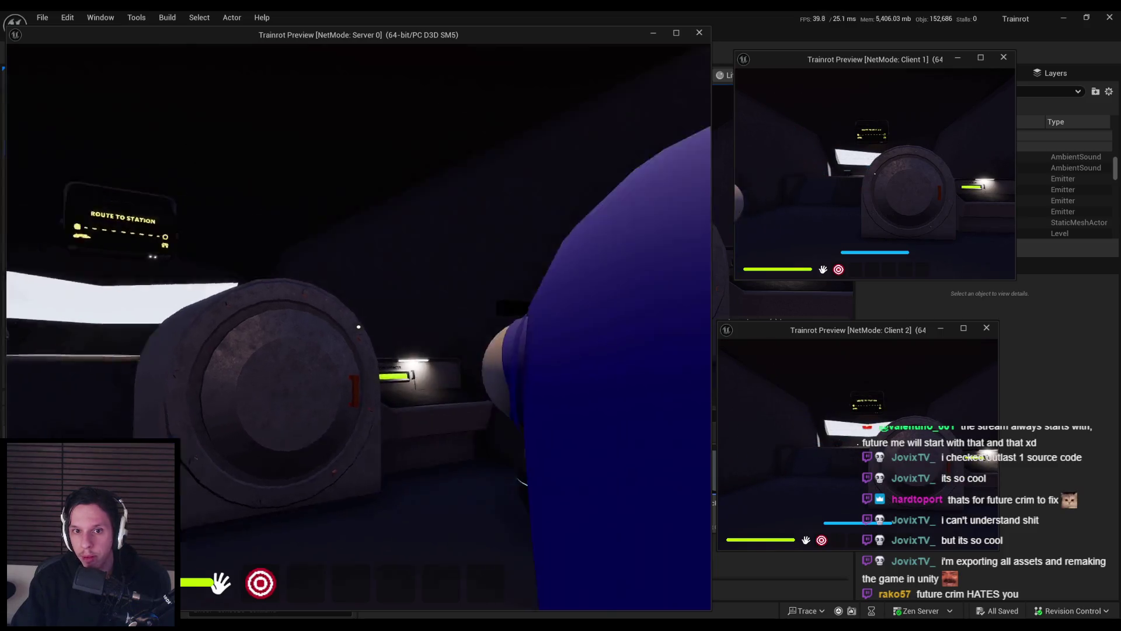
{"action": "key", "text": "w"}
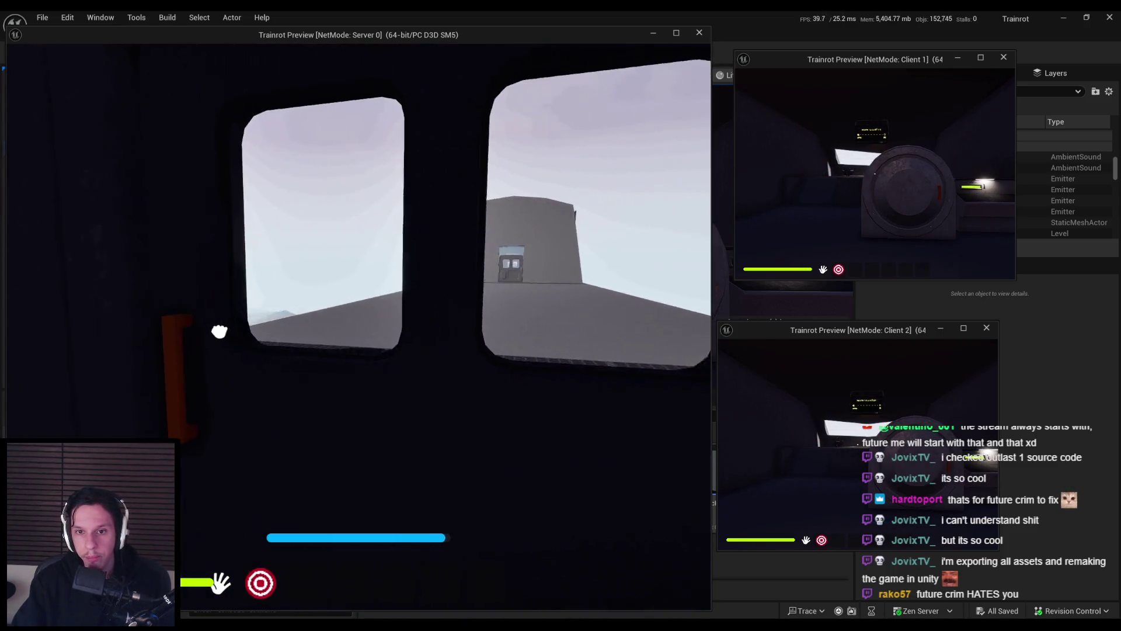
{"action": "left_click", "coordinate": [359, 327]}
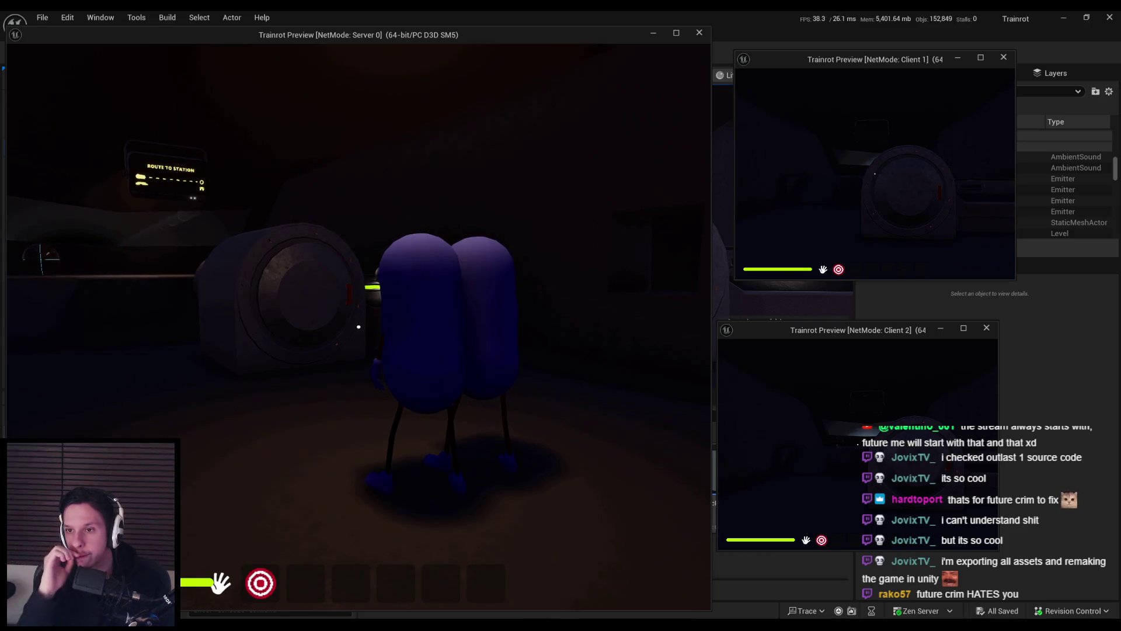
{"action": "key", "text": "super"}
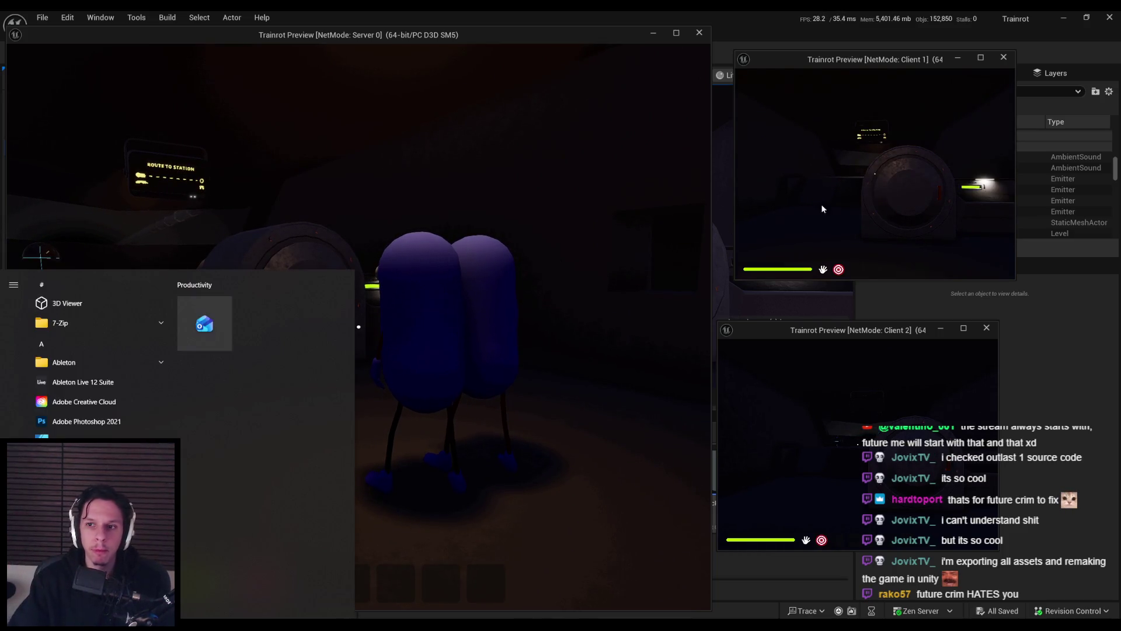
{"action": "key", "text": "super"}
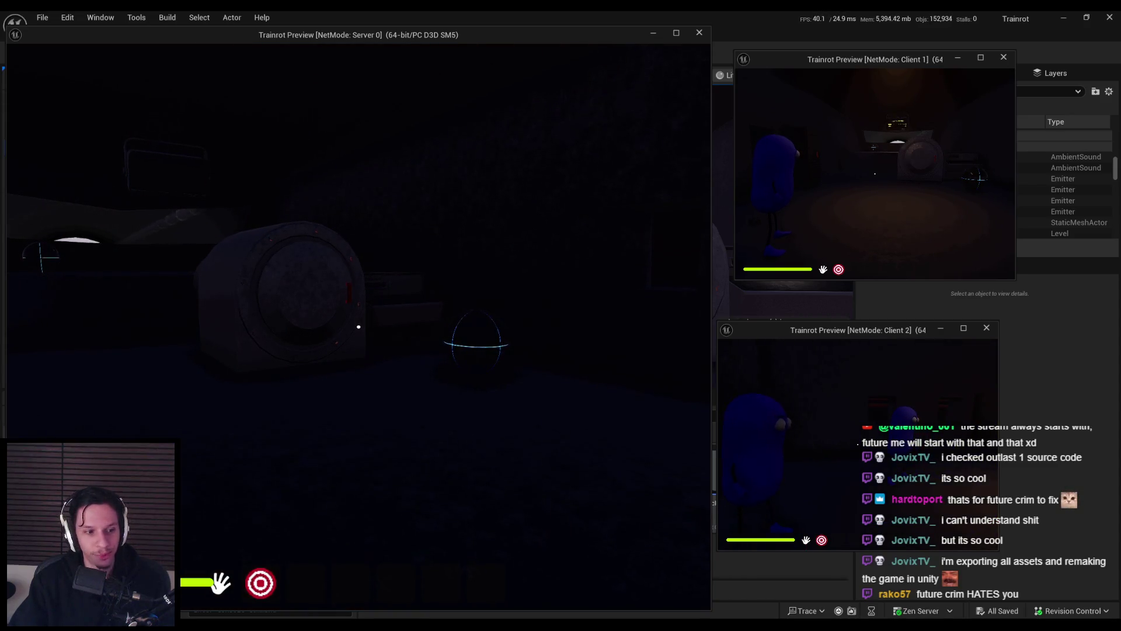
{"action": "key", "text": "Escape"}
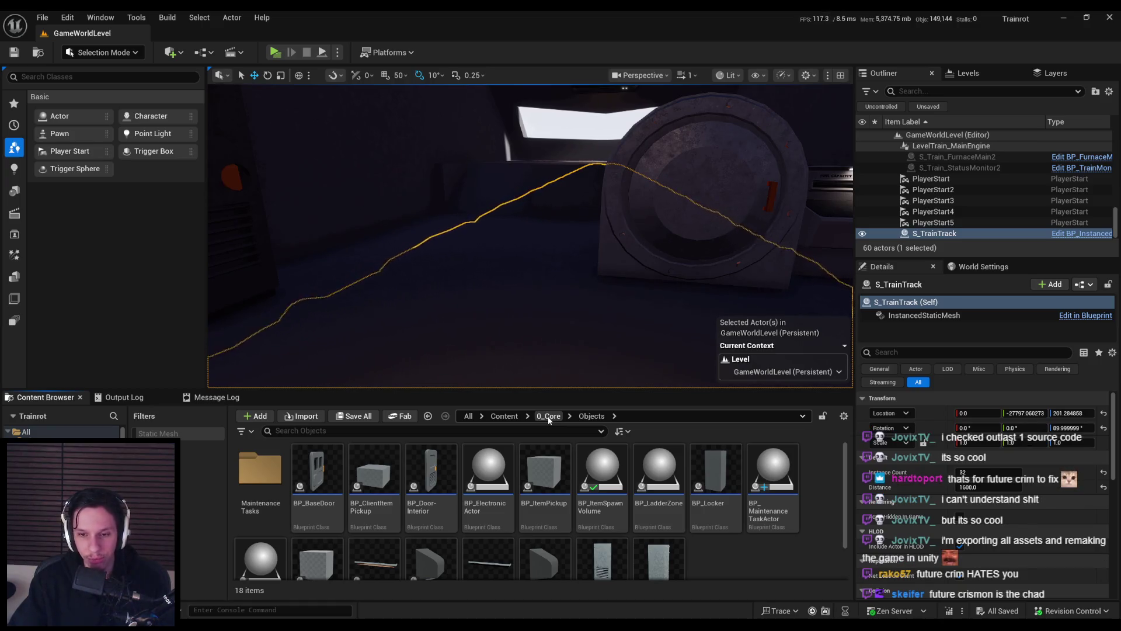
- Open the RealtimeAudioDiffusion blueprint from the Content folder's 2_Audio folder
{"action": "scroll", "coordinate": [526, 455], "scroll_direction": "down", "scroll_amount": 1}
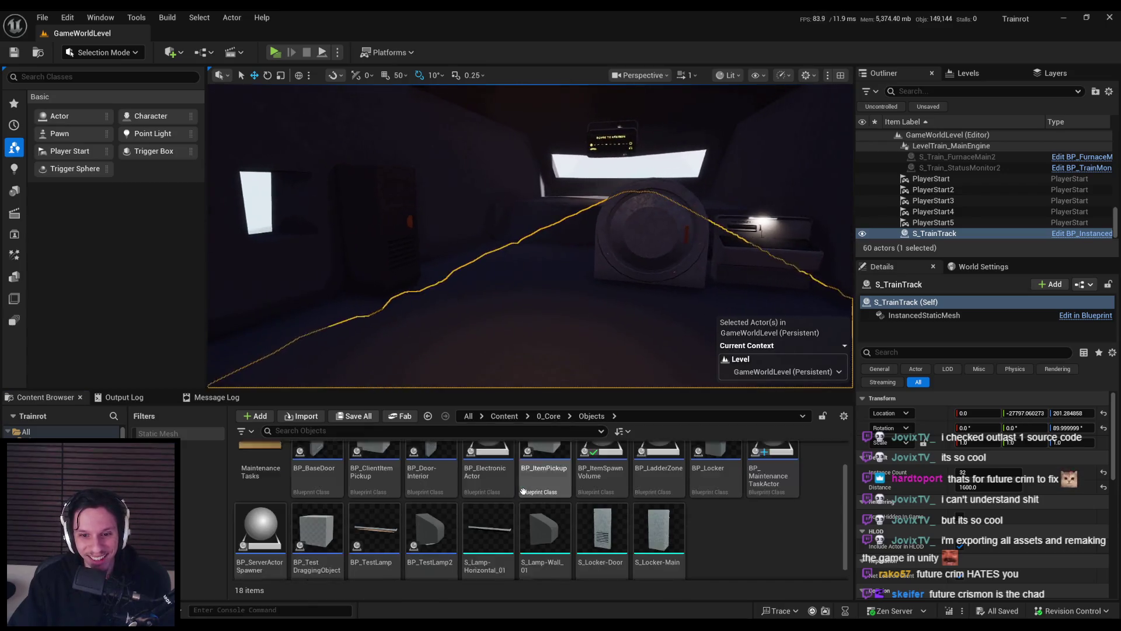
{"action": "left_click", "coordinate": [505, 415]}
{"action": "double_click", "coordinate": [374, 467]}
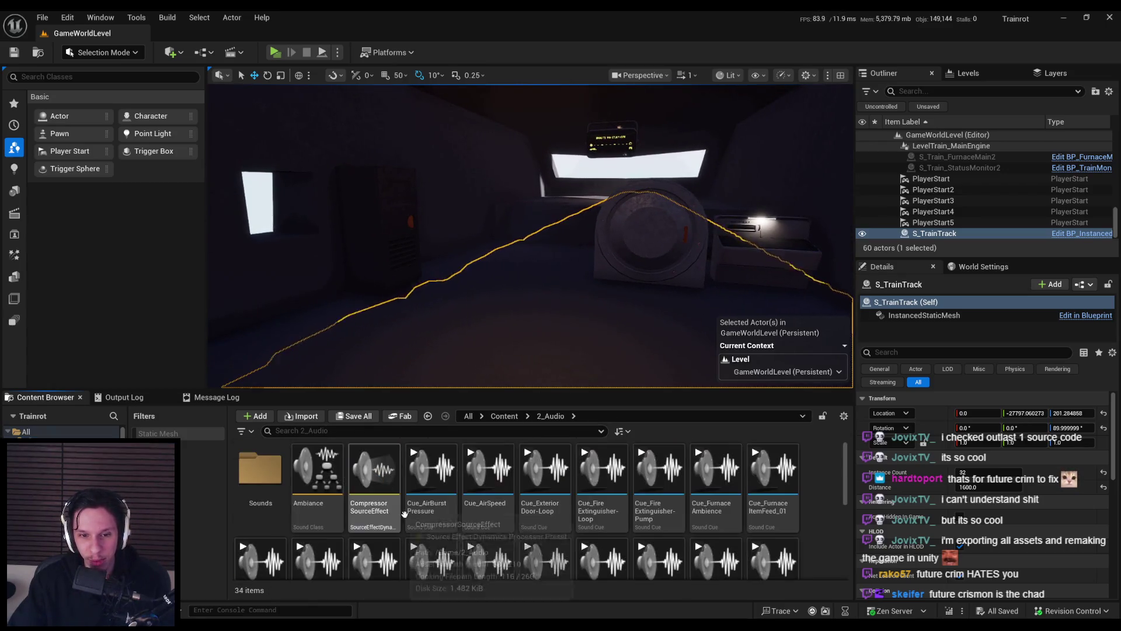
{"action": "double_click", "coordinate": [654, 514]}
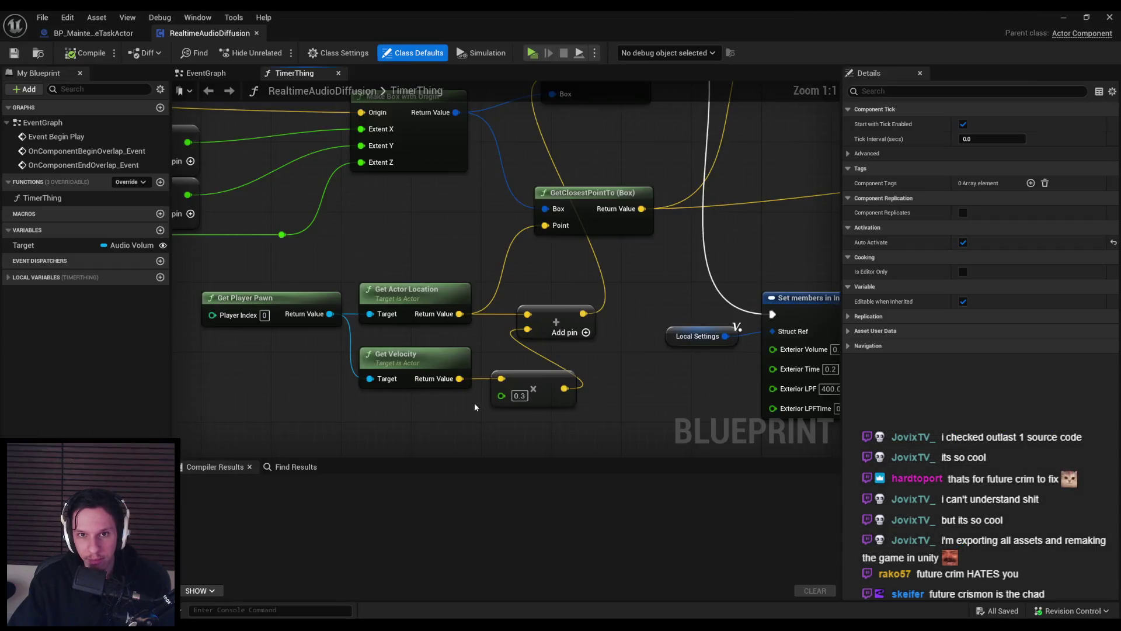
- Review RealtimeAudioDiffusion's EventGraph, centering the nodes and selecting the bottom three
{"action": "scroll", "coordinate": [332, 222], "scroll_direction": "up", "scroll_amount": 2}
{"action": "double_click", "coordinate": [58, 136]}
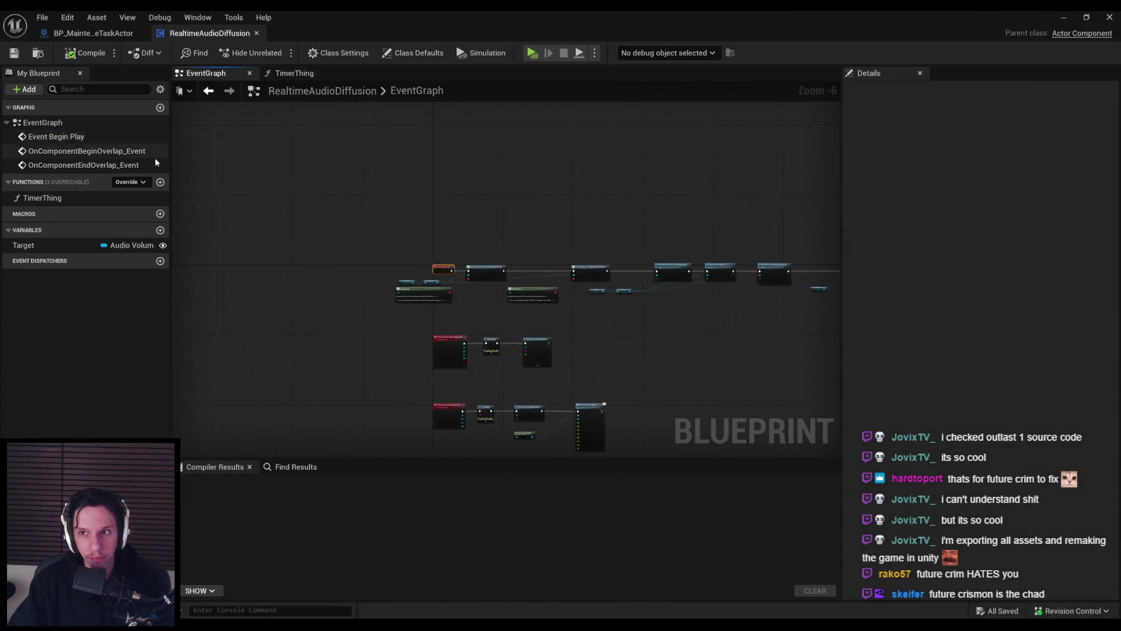
{"action": "scroll", "coordinate": [618, 353], "scroll_direction": "down", "scroll_amount": 1}
{"action": "scroll", "coordinate": [308, 261], "scroll_direction": "down", "scroll_amount": 2}
{"action": "scroll", "coordinate": [310, 261], "scroll_direction": "up", "scroll_amount": 1}
{"action": "left_click_drag", "start_coordinate": [310, 261], "coordinate": [425, 274]}
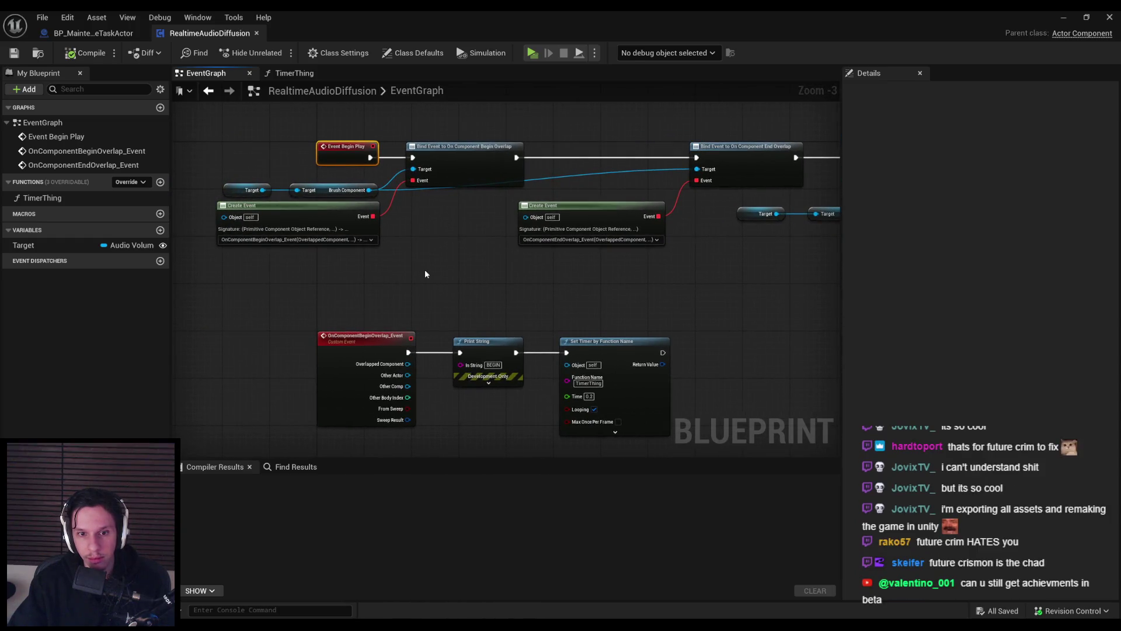
{"action": "left_click", "coordinate": [425, 274]}
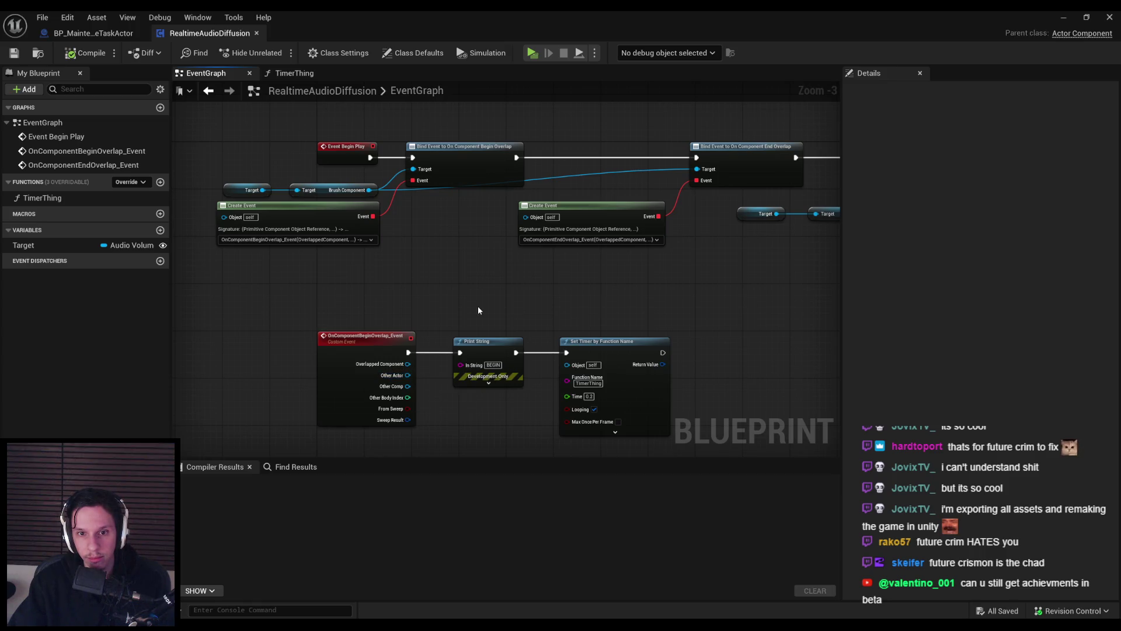
{"action": "left_click_drag", "start_coordinate": [644, 304], "coordinate": [617, 306]}
{"action": "mouse_move", "coordinate": [282, 317]}
{"action": "left_mouse_down"}
{"action": "mouse_move", "coordinate": [274, 272]}
{"action": "mouse_move", "coordinate": [661, 421]}
{"action": "left_mouse_up"}
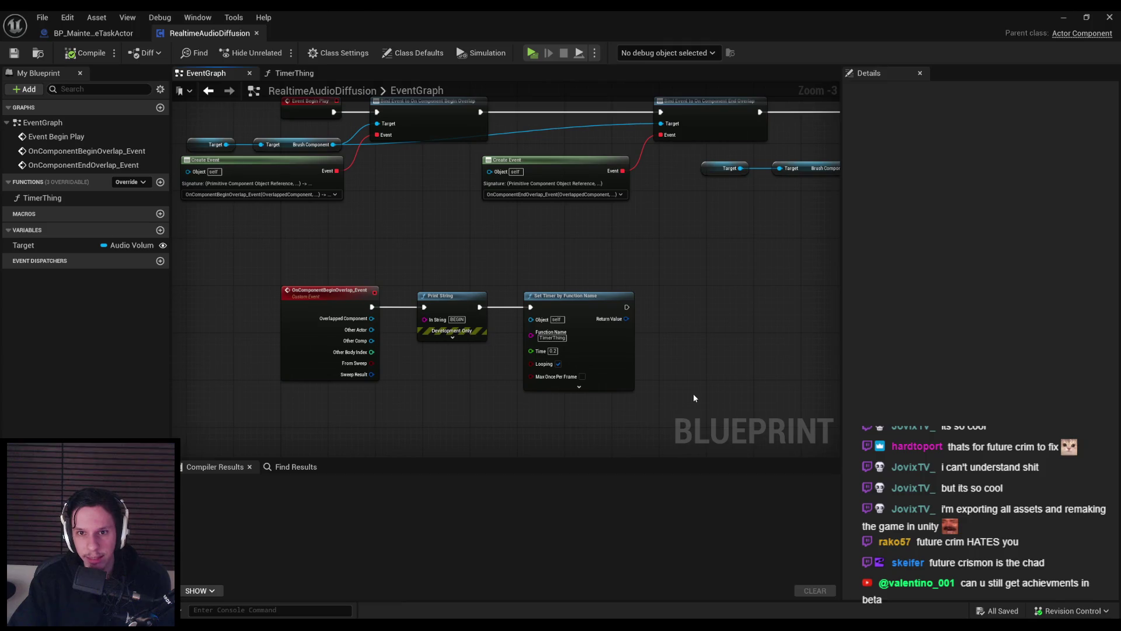
{"action": "scroll", "coordinate": [506, 341], "scroll_direction": "down", "scroll_amount": 1}
{"action": "scroll", "coordinate": [489, 335], "scroll_direction": "up", "scroll_amount": 2}
- Inspect the TimerThing function graph, then go back to the BP_MaintenanceTaskActor blueprint
{"action": "double_click", "coordinate": [40, 199]}
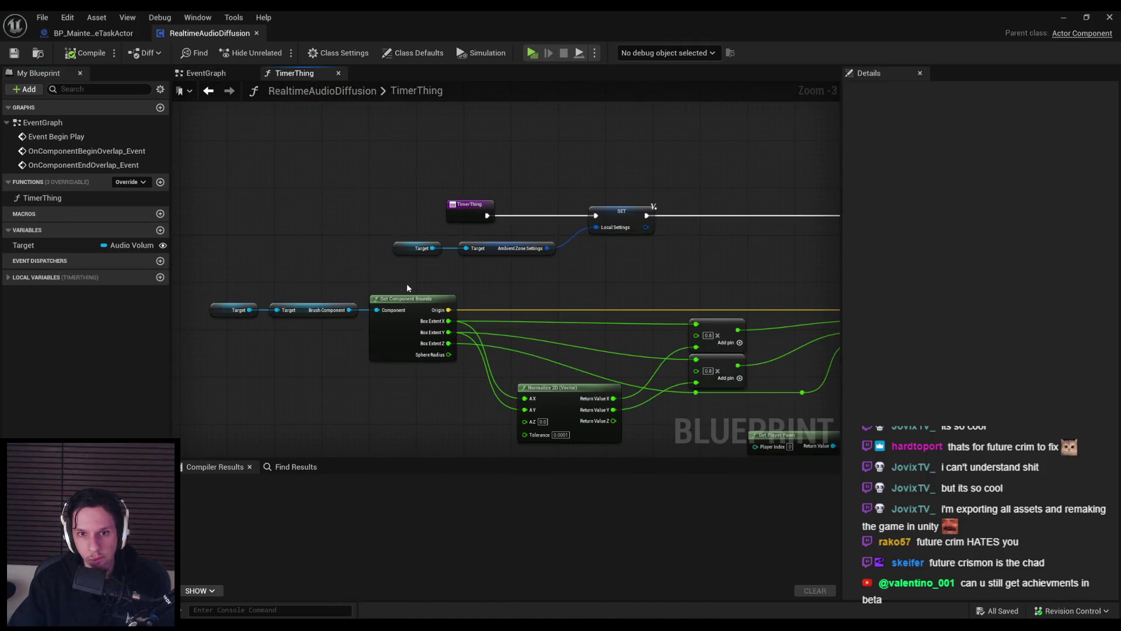
{"action": "scroll", "coordinate": [580, 283], "scroll_direction": "down", "scroll_amount": 1}
{"action": "scroll", "coordinate": [657, 341], "scroll_direction": "up", "scroll_amount": 2}
{"action": "scroll", "coordinate": [657, 340], "scroll_direction": "down", "scroll_amount": 2}
{"action": "scroll", "coordinate": [657, 341], "scroll_direction": "up", "scroll_amount": 2}
{"action": "left_click_drag", "start_coordinate": [657, 340], "coordinate": [553, 269]}
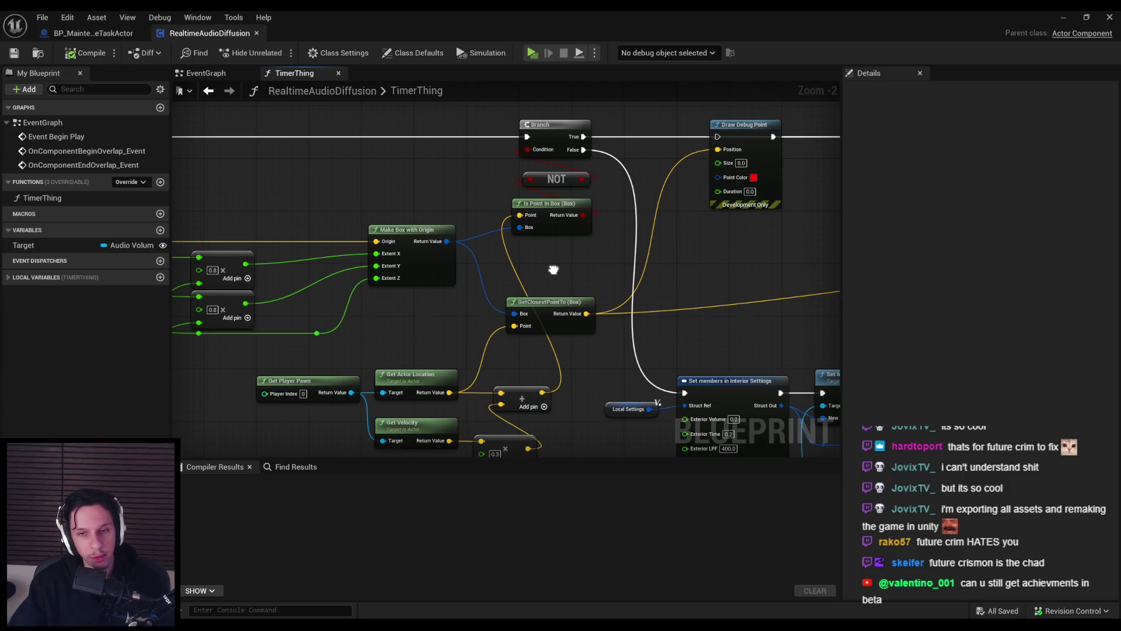
{"action": "scroll", "coordinate": [533, 252], "scroll_direction": "down", "scroll_amount": 2}
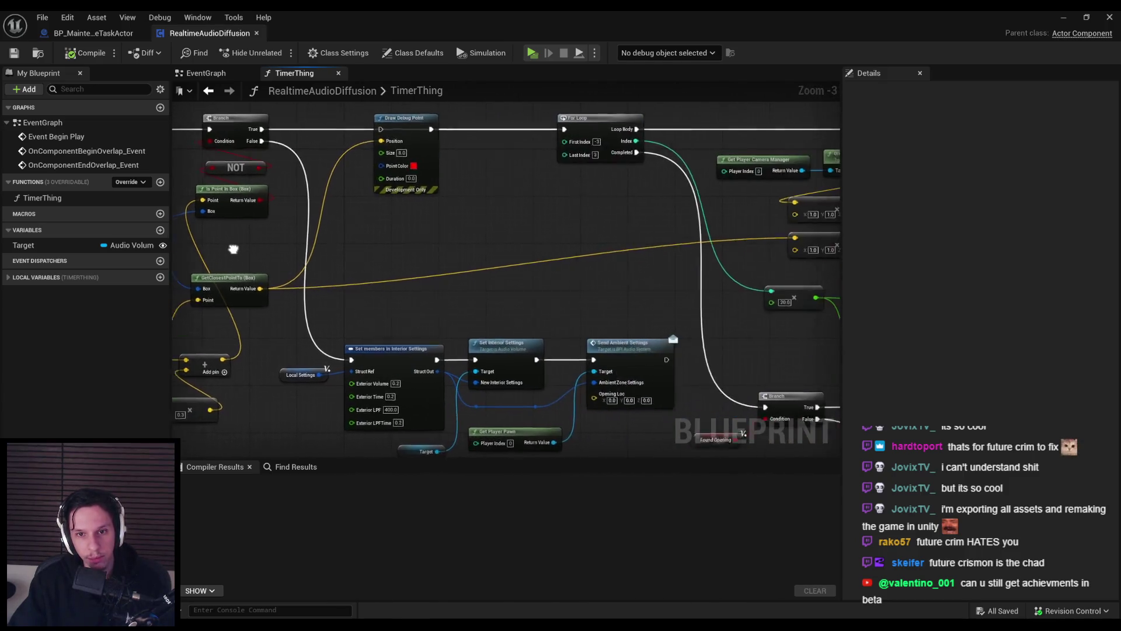
{"action": "scroll", "coordinate": [491, 248], "scroll_direction": "up", "scroll_amount": 1}
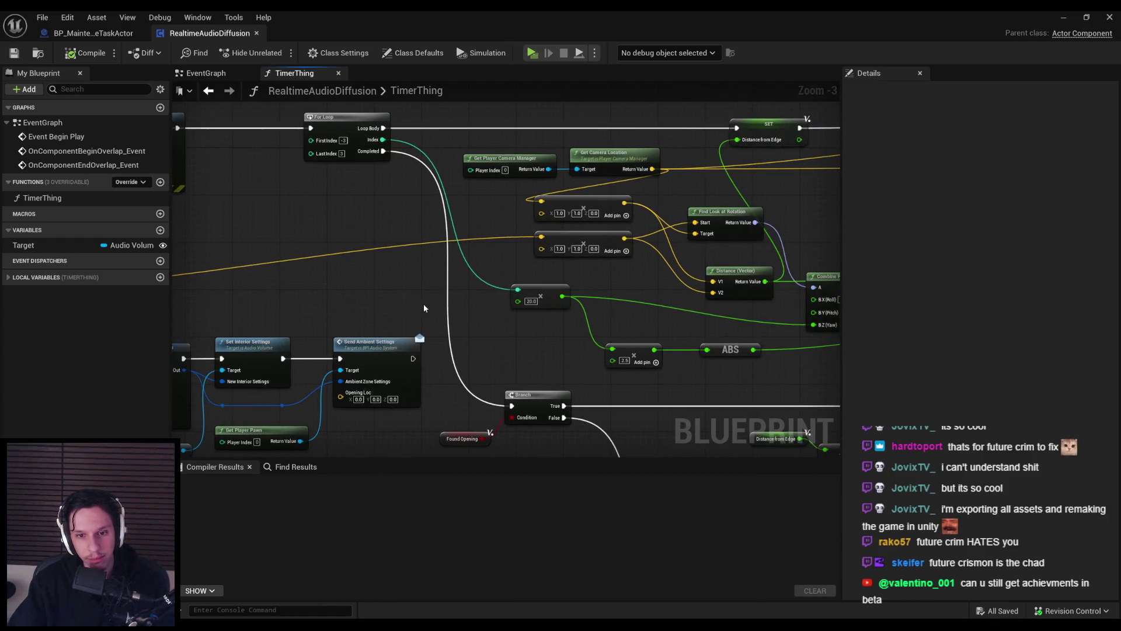
{"action": "left_click", "coordinate": [125, 34]}
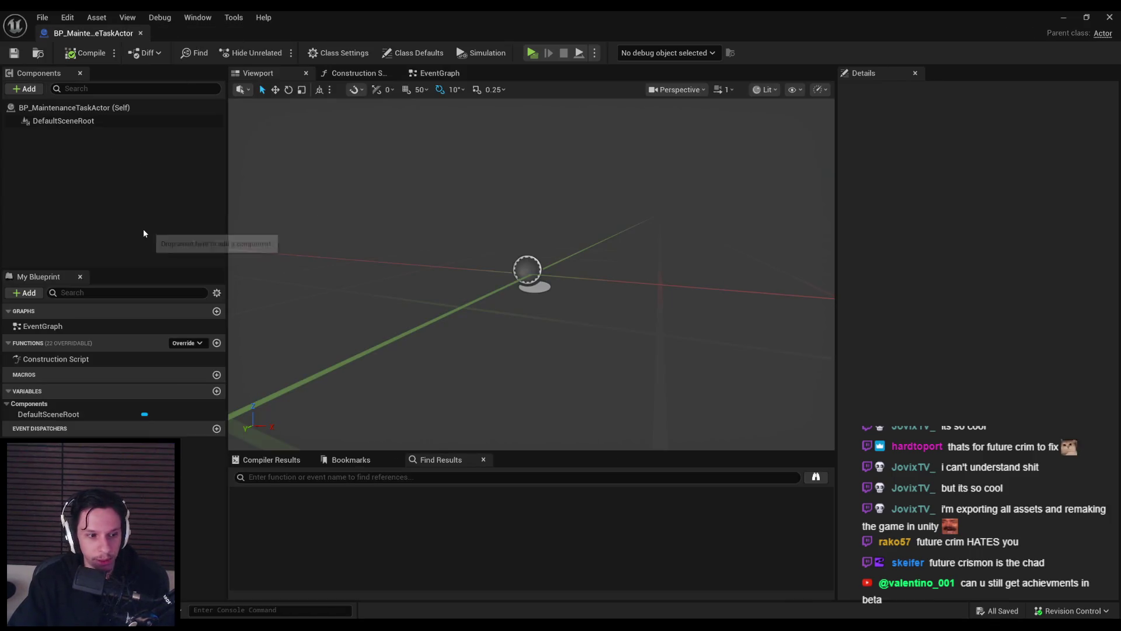
{"action": "key", "text": "alt+Tab"}
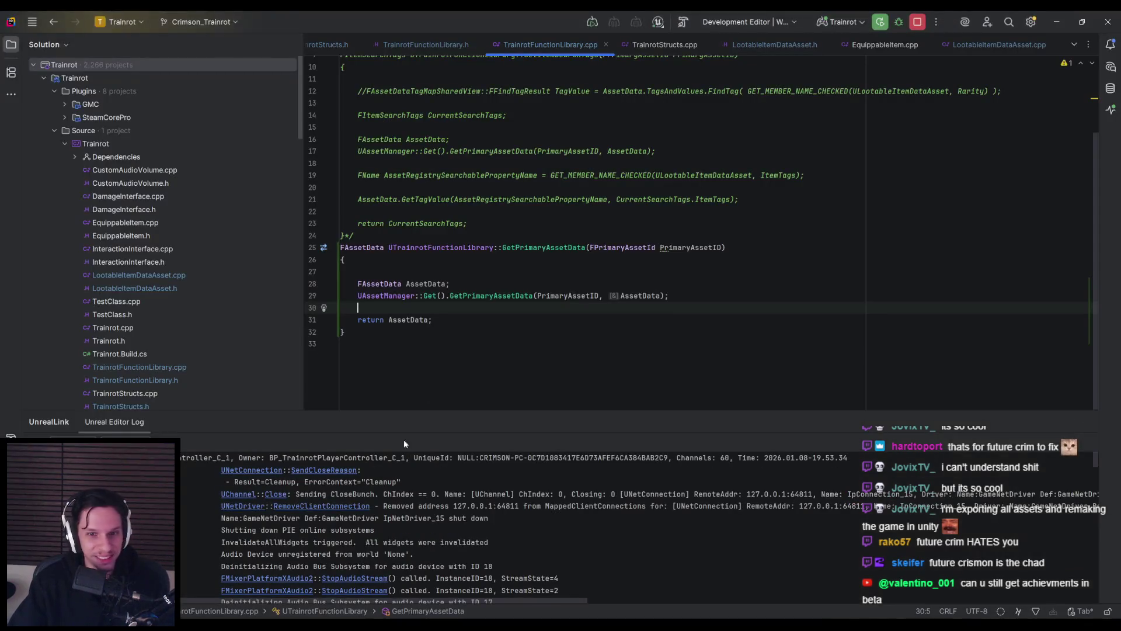
{"action": "key", "text": "alt+Tab"}
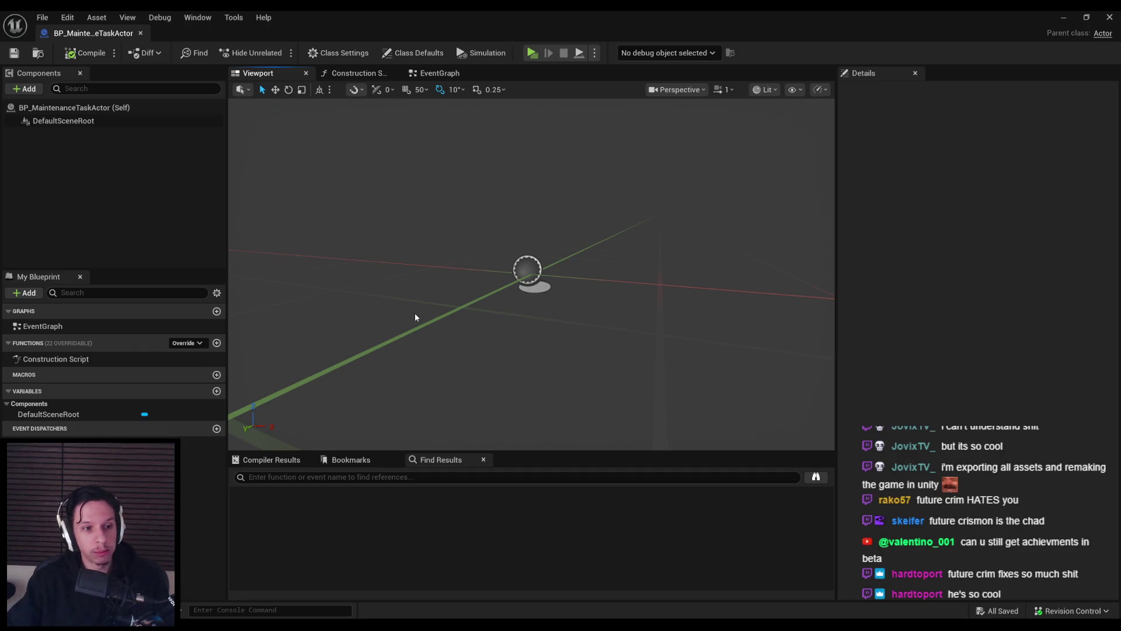
- Close the blueprint and browse Content > 0_Core > Objects into the Maintenance Tasks folder
{"action": "left_click_drag", "start_coordinate": [415, 313], "coordinate": [537, 322]}
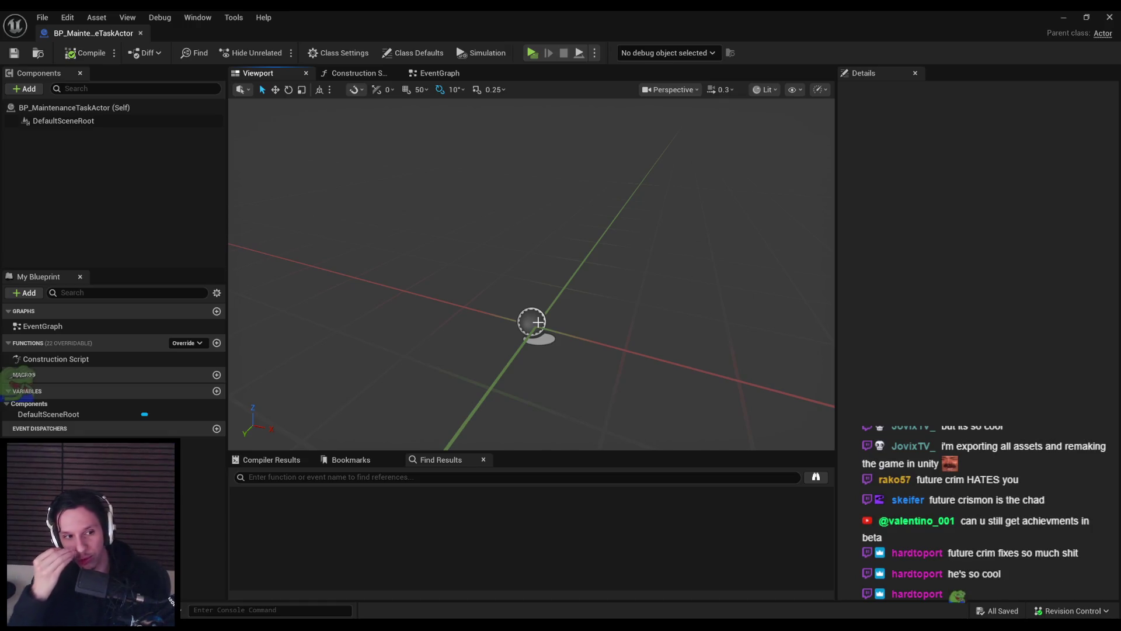
{"action": "left_click", "coordinate": [140, 33]}
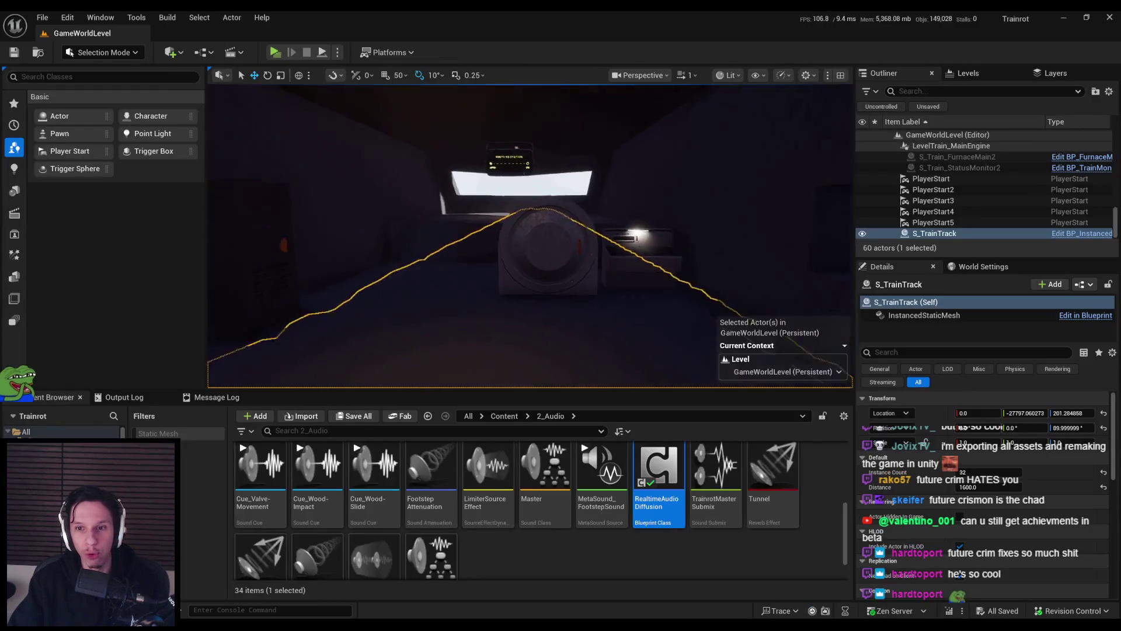
{"action": "left_click", "coordinate": [374, 274]}
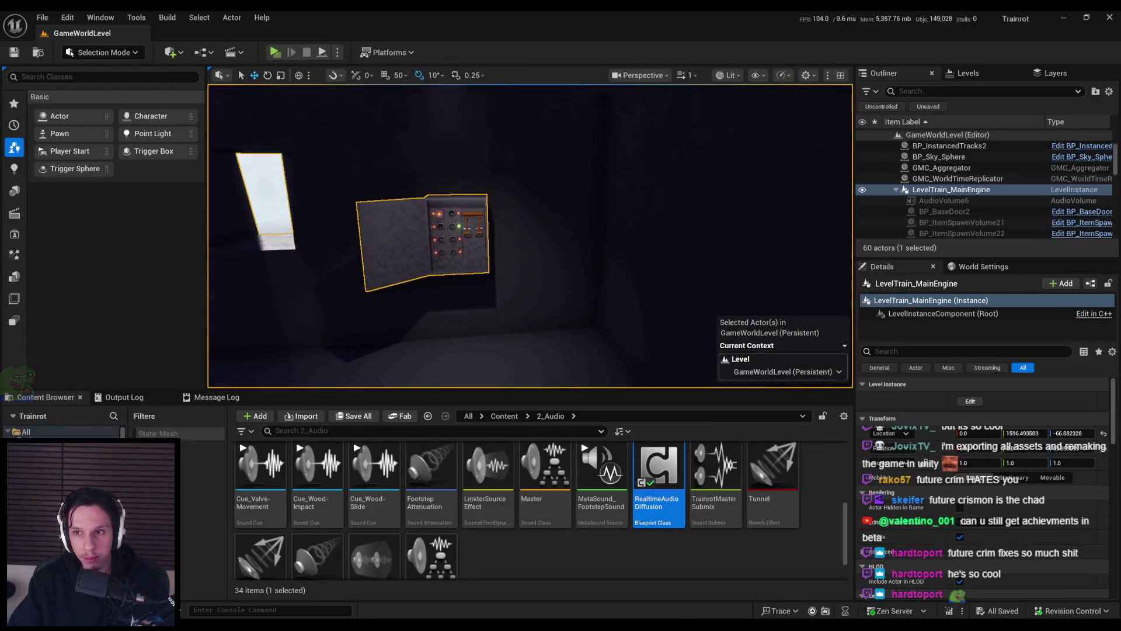
{"action": "scroll", "coordinate": [675, 447], "scroll_direction": "up", "scroll_amount": 5}
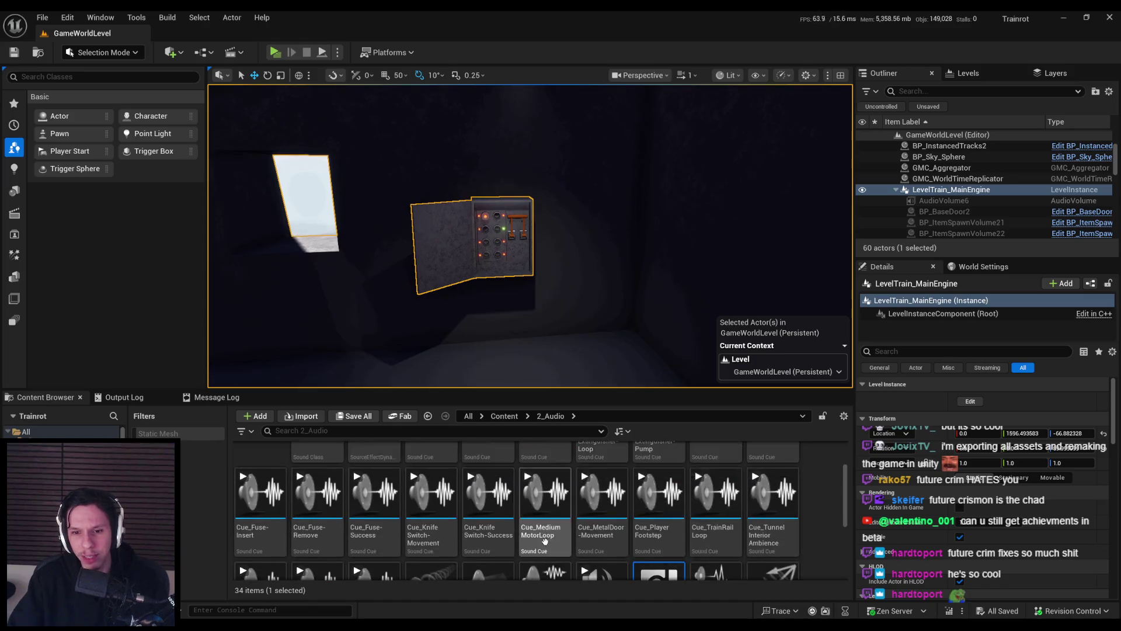
{"action": "left_click", "coordinate": [502, 417]}
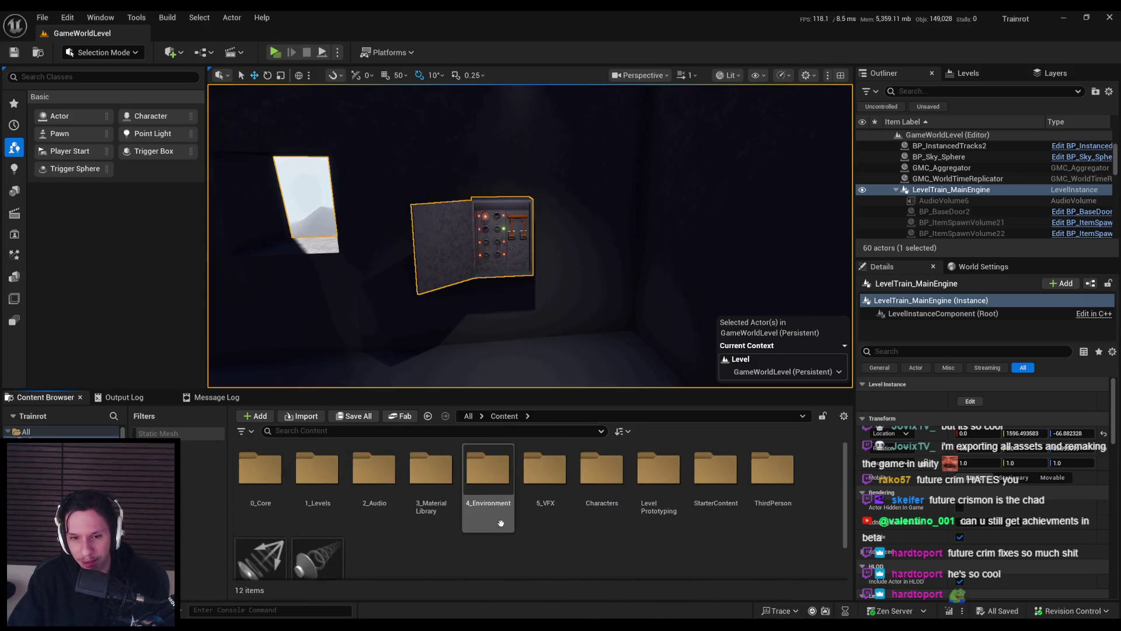
{"action": "double_click", "coordinate": [261, 468]}
{"action": "scroll", "coordinate": [543, 508], "scroll_direction": "down", "scroll_amount": 1}
{"action": "scroll", "coordinate": [519, 499], "scroll_direction": "up", "scroll_amount": 1}
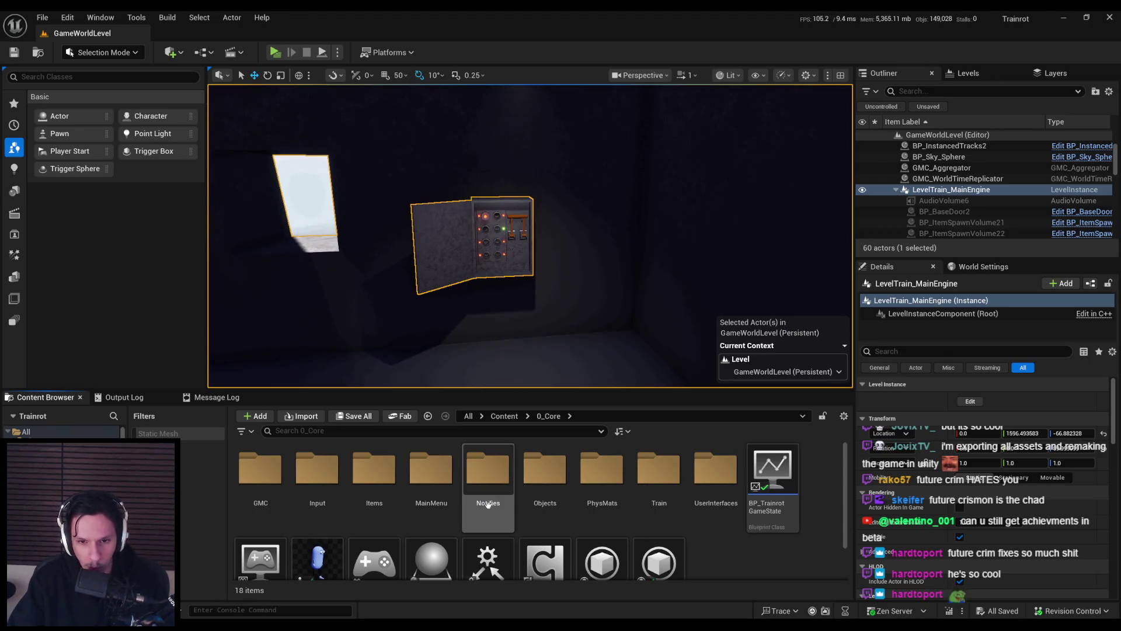
{"action": "double_click", "coordinate": [523, 525]}
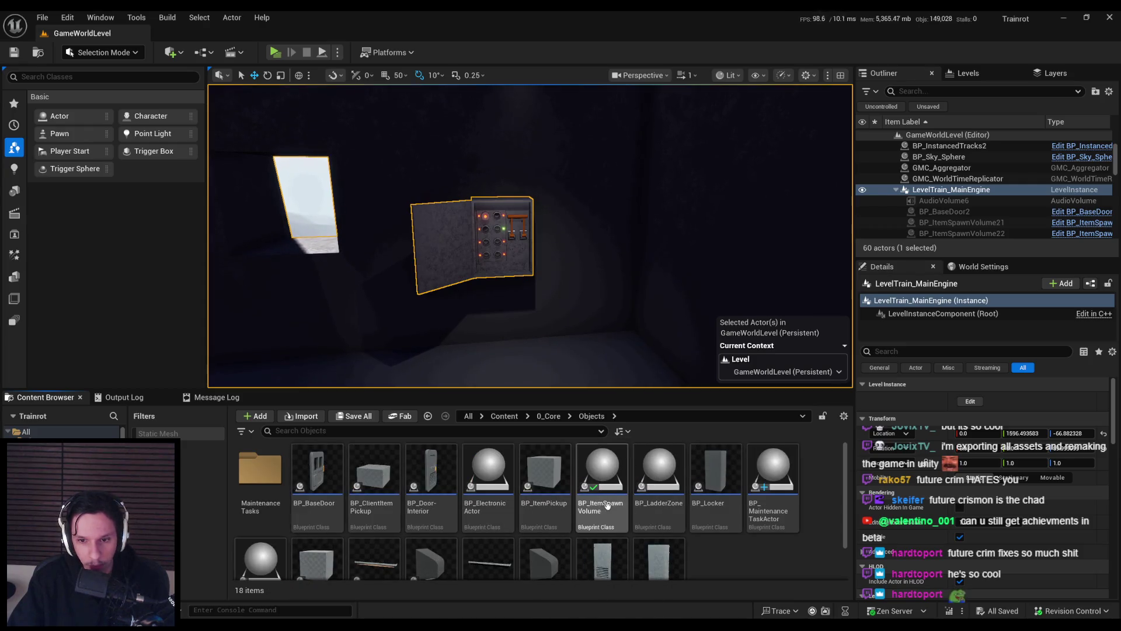
{"action": "double_click", "coordinate": [272, 488]}
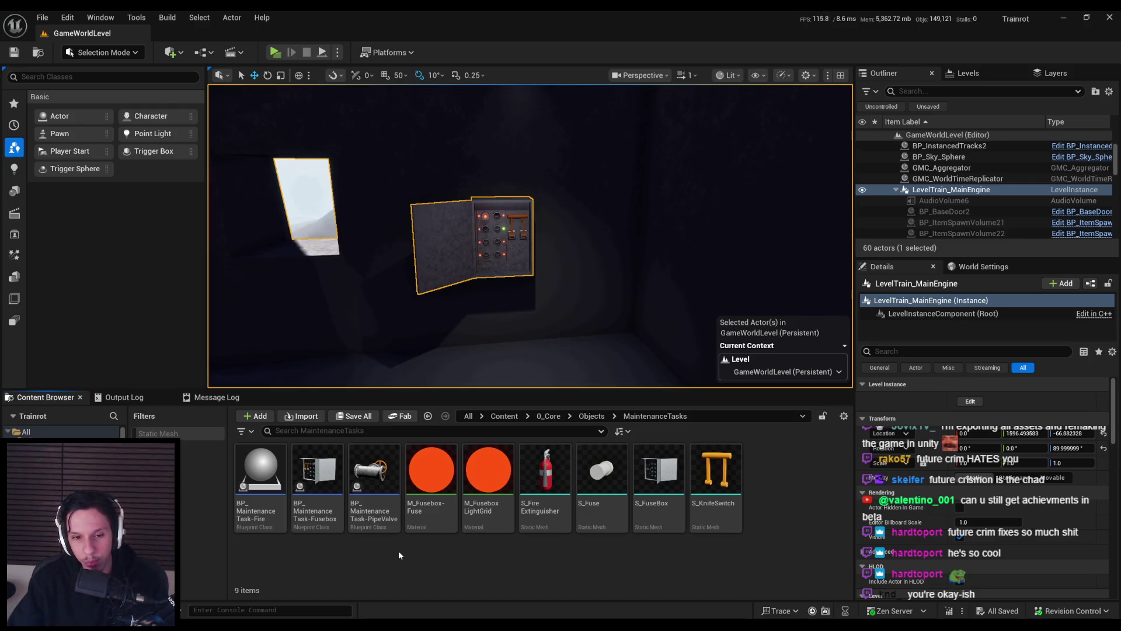
- Move BP_MaintenanceTaskActor from Objects into the Maintenance Tasks folder and open that folder
{"action": "key", "text": "alt+Left"}
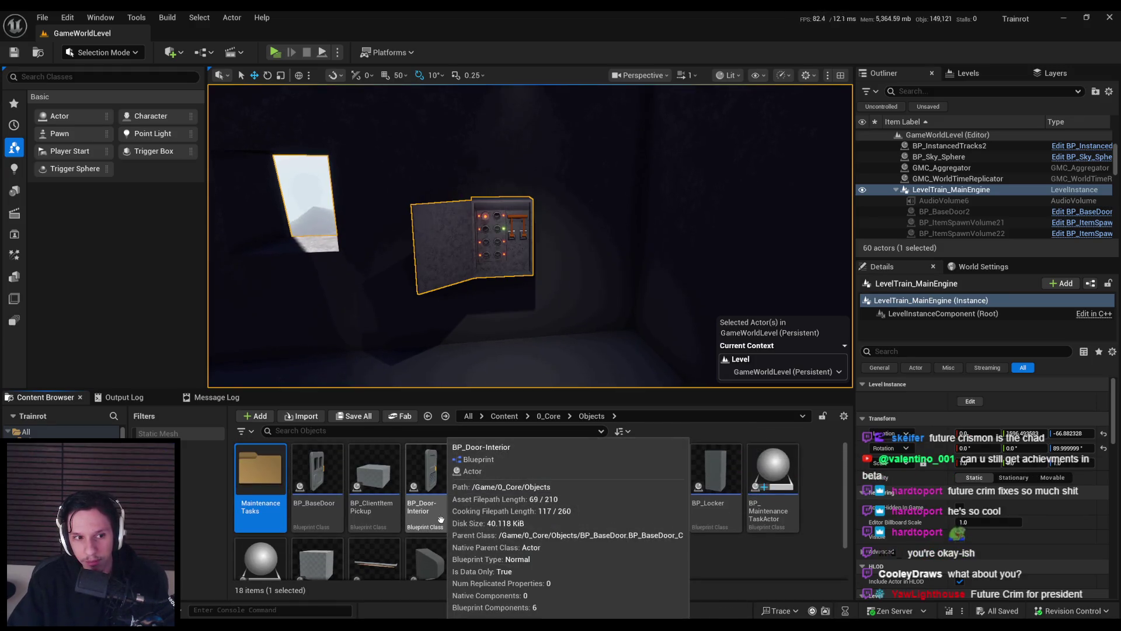
{"action": "left_click_drag", "start_coordinate": [773, 476], "coordinate": [260, 502]}
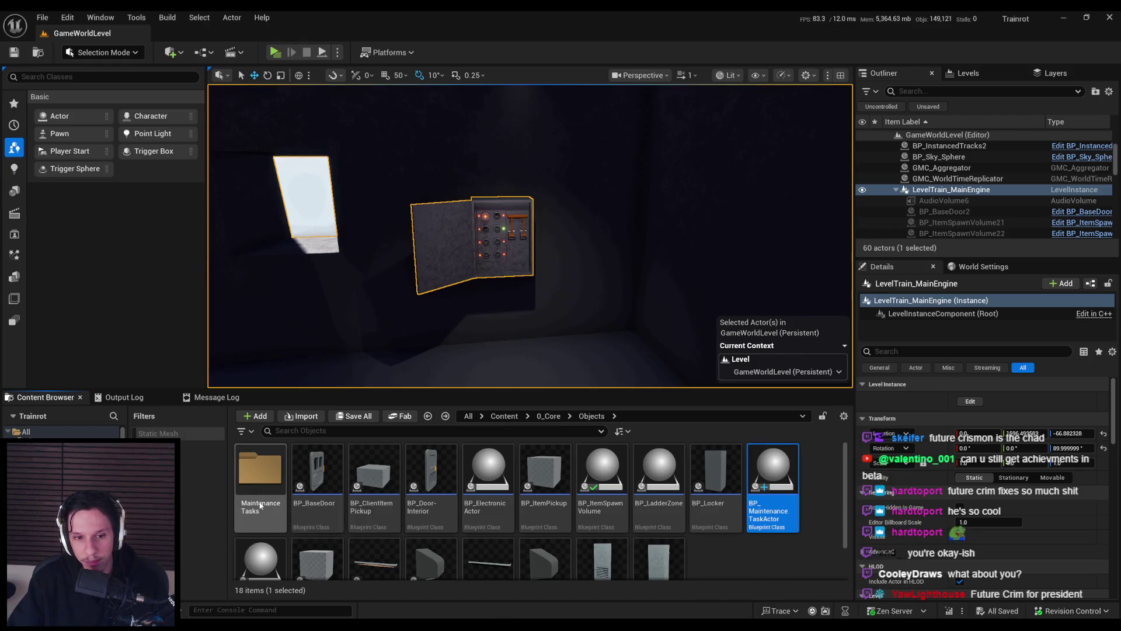
{"action": "left_click", "coordinate": [273, 519]}
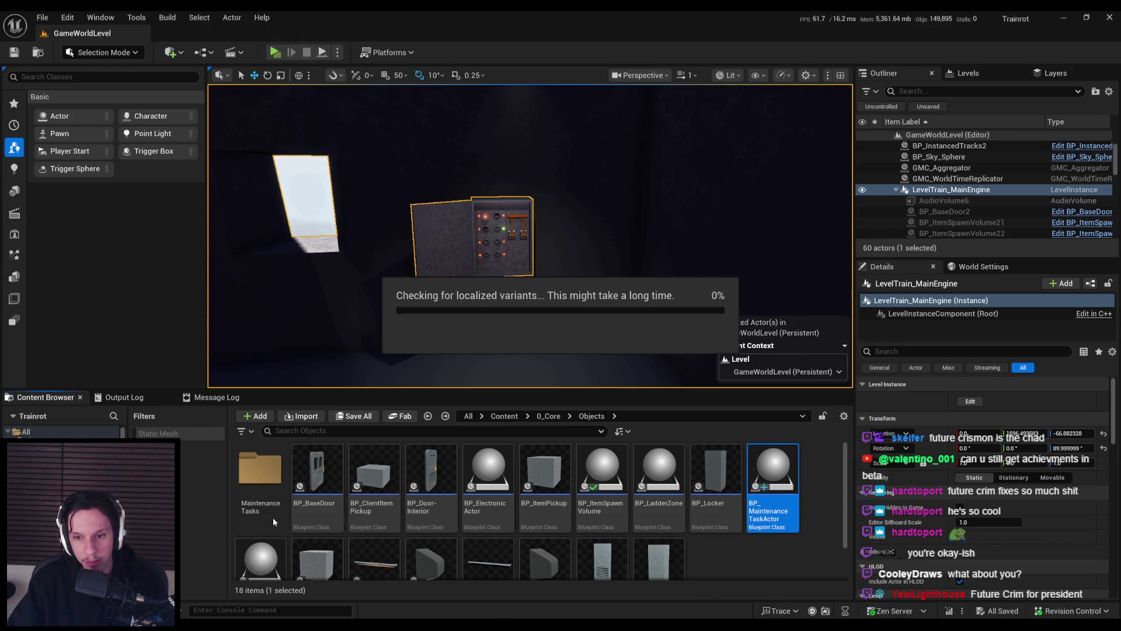
{"action": "double_click", "coordinate": [262, 480]}
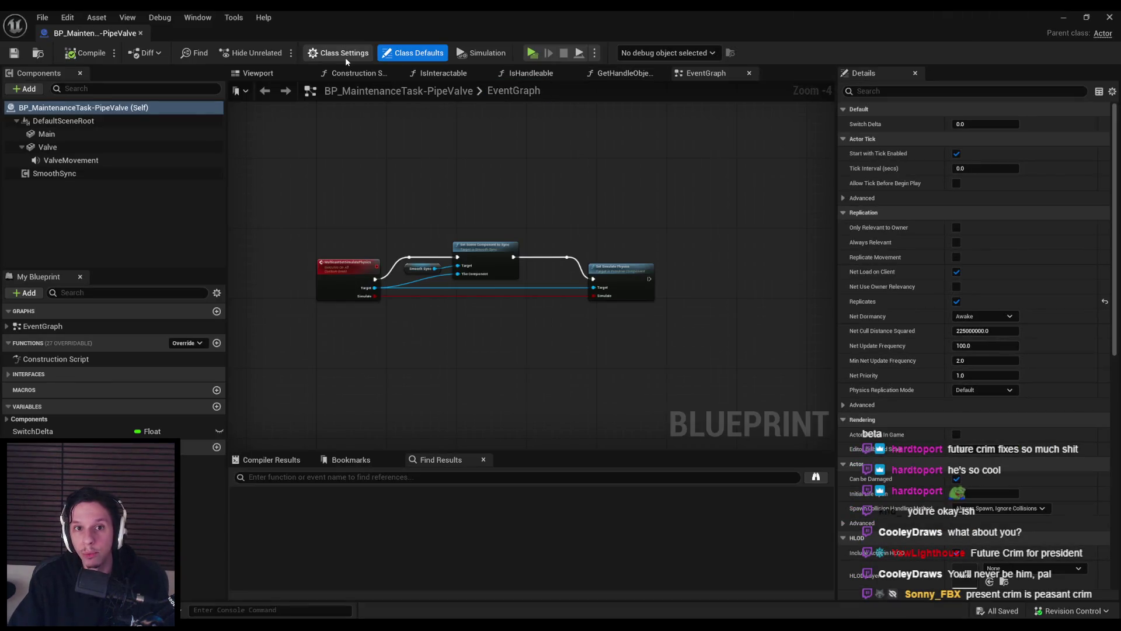
- Reparent the PipeValve blueprint to BP Maintenance Task Actor, then save and check it out
{"action": "left_click", "coordinate": [343, 54]}
{"action": "left_click", "coordinate": [985, 124]}
{"action": "type", "text": "mainten"}
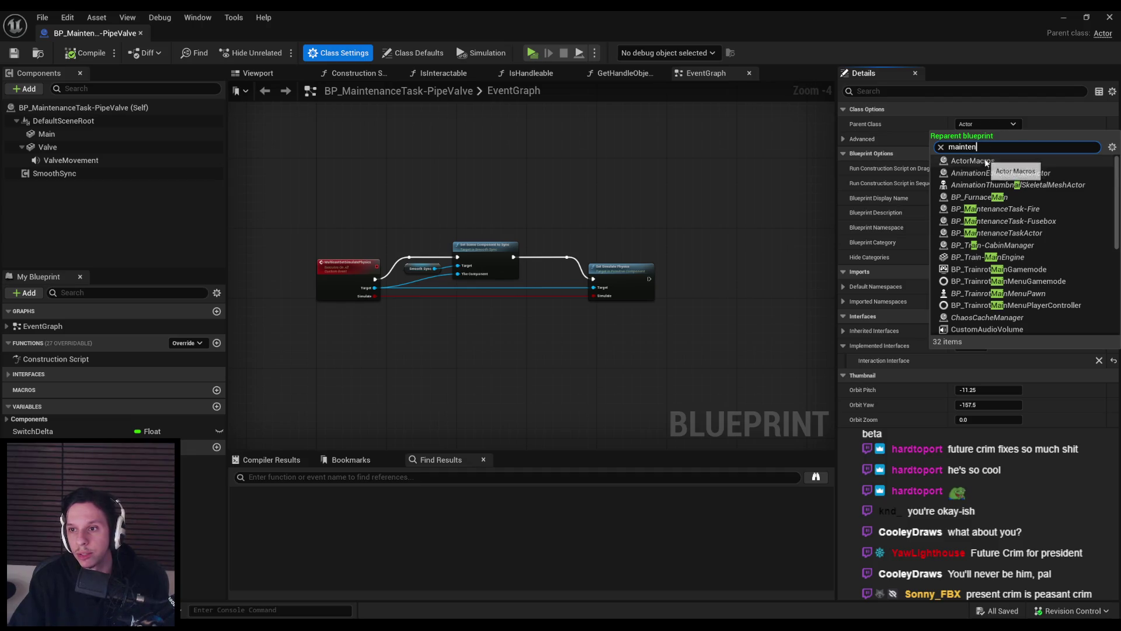
{"action": "left_click", "coordinate": [996, 185]}
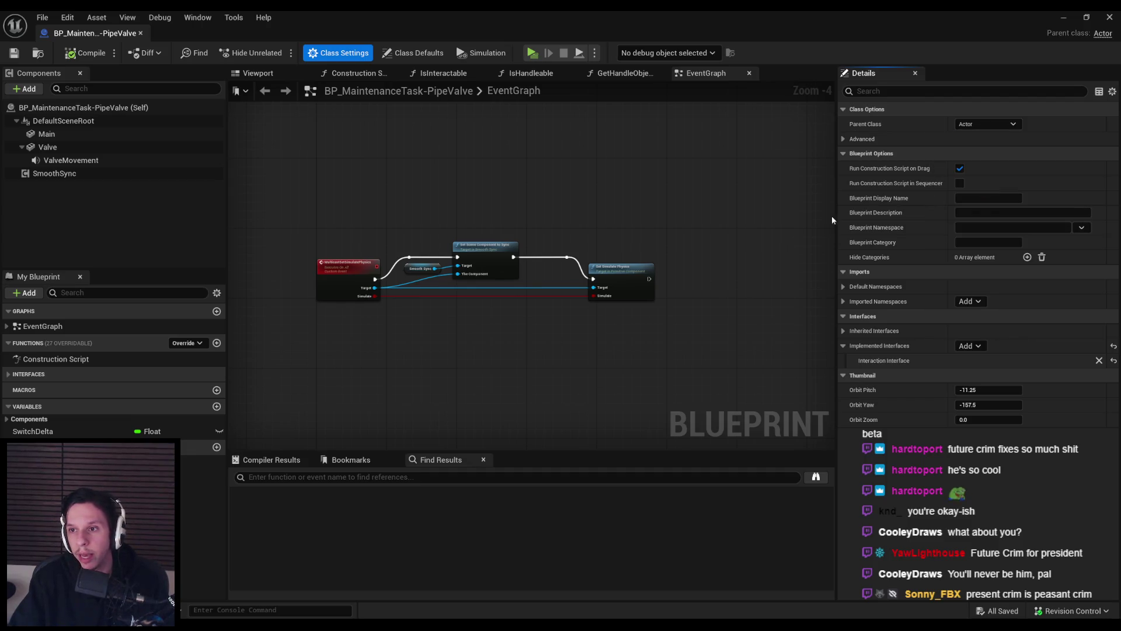
{"action": "left_click", "coordinate": [14, 53]}
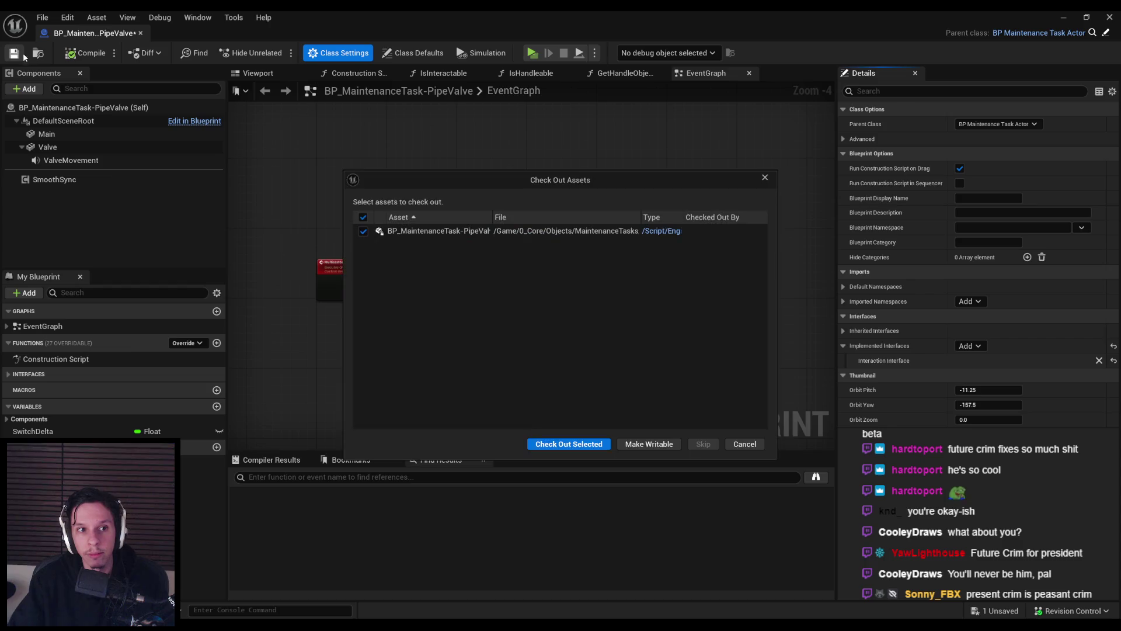
{"action": "left_click", "coordinate": [547, 445]}
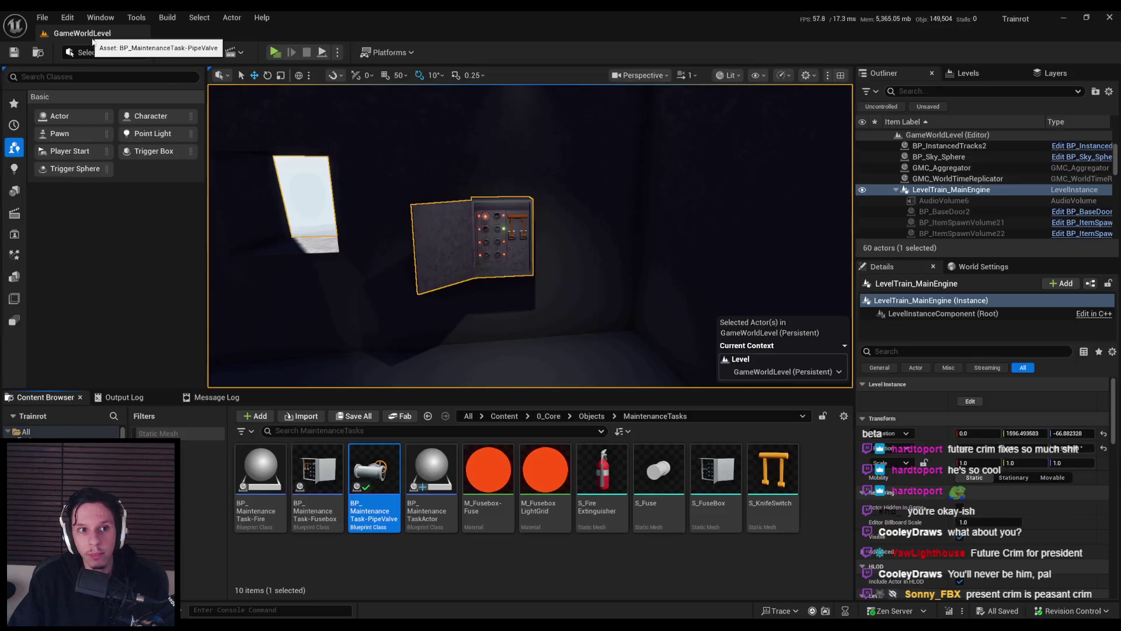
- Reparent the Fusebox blueprint to BP Maintenance Task Actor, then save and check it out
{"action": "double_click", "coordinate": [327, 509]}
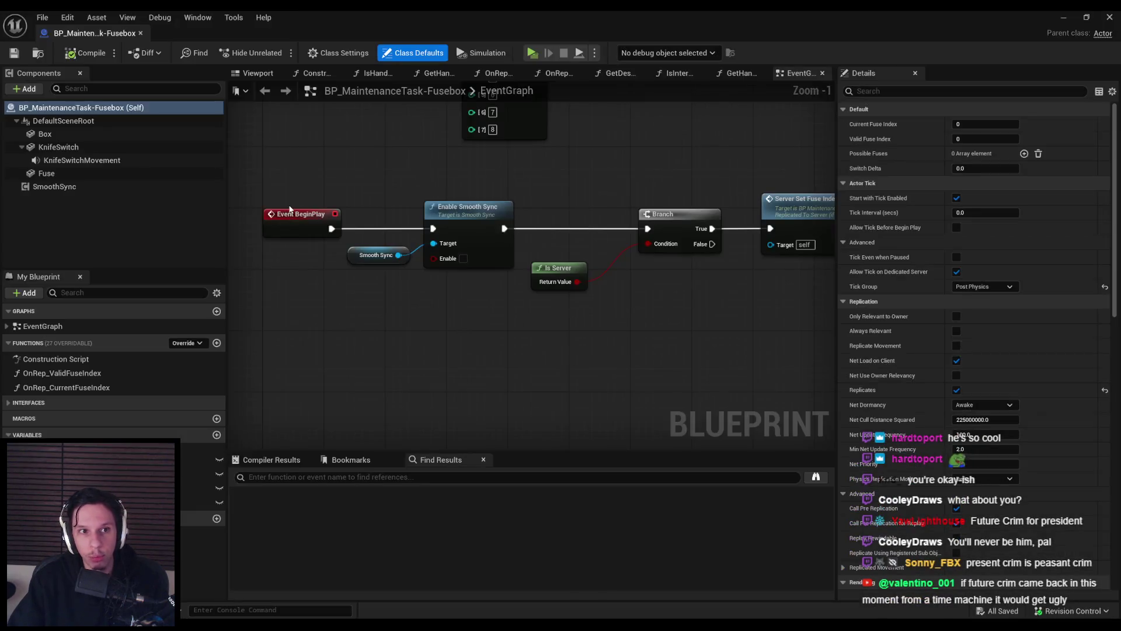
{"action": "left_click", "coordinate": [339, 52]}
{"action": "left_click", "coordinate": [979, 124]}
{"action": "type", "text": "ma"}
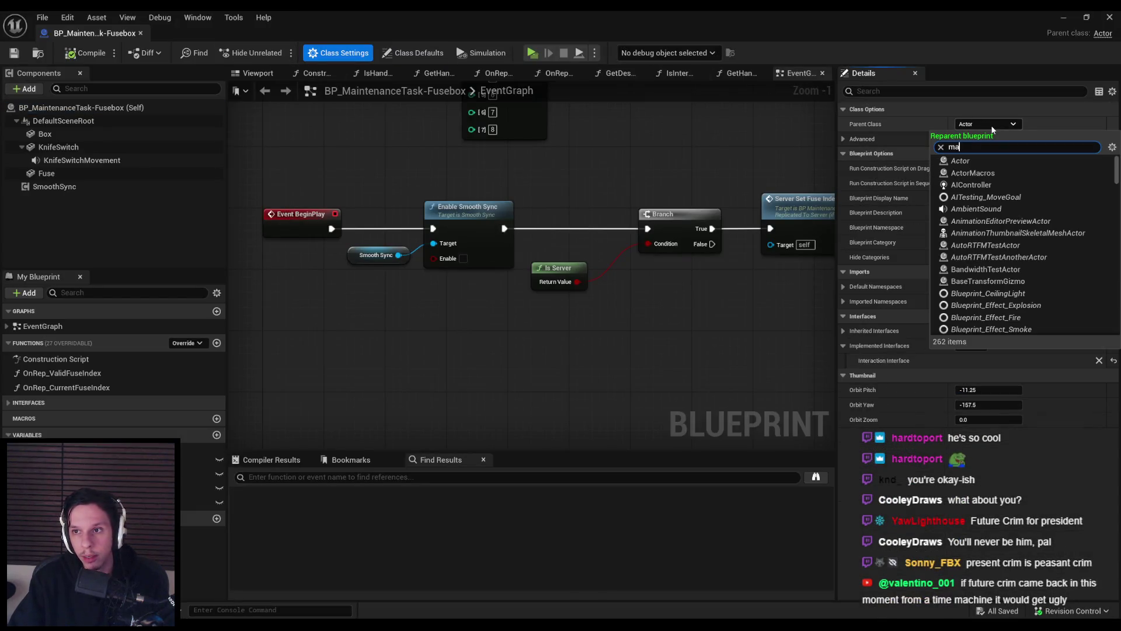
{"action": "type", "text": "inten"}
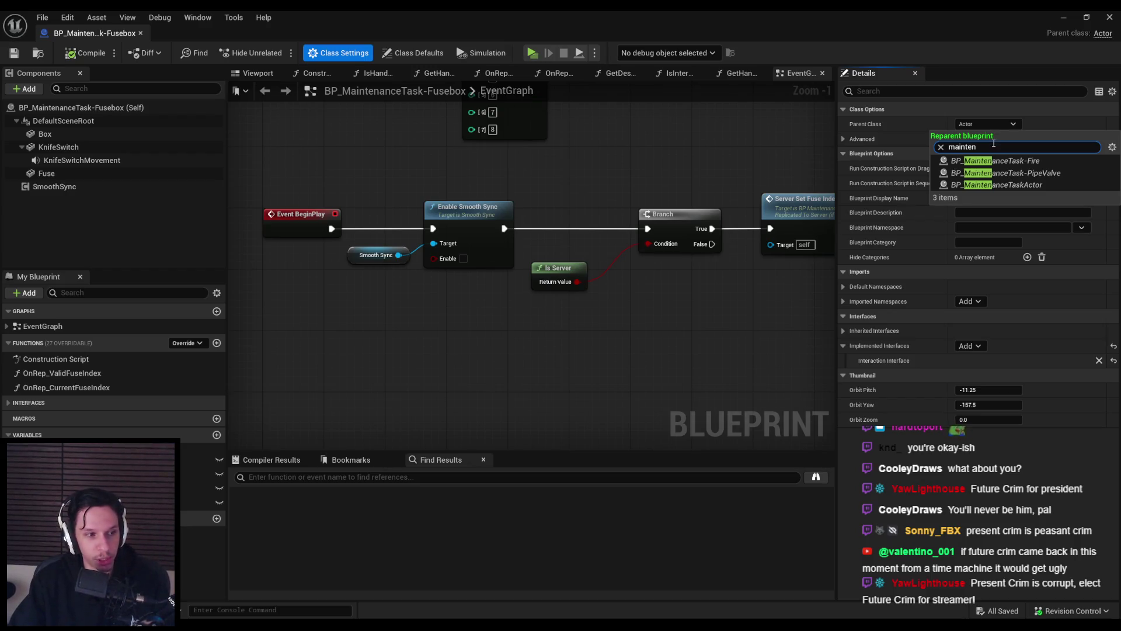
{"action": "left_click", "coordinate": [993, 186]}
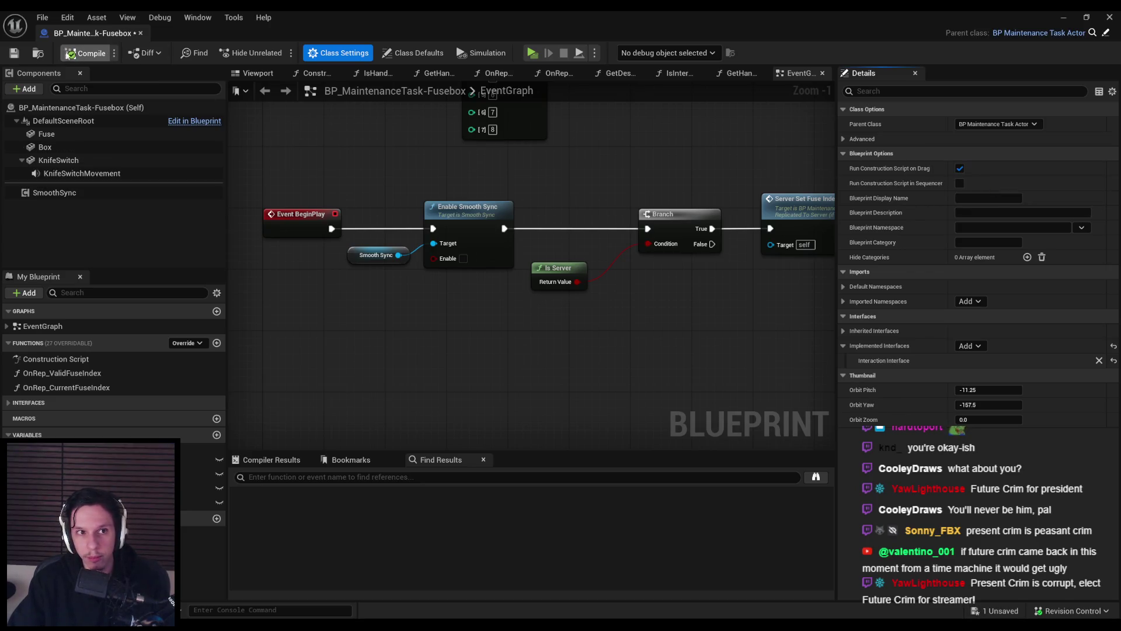
{"action": "key", "text": "ctrl+s"}
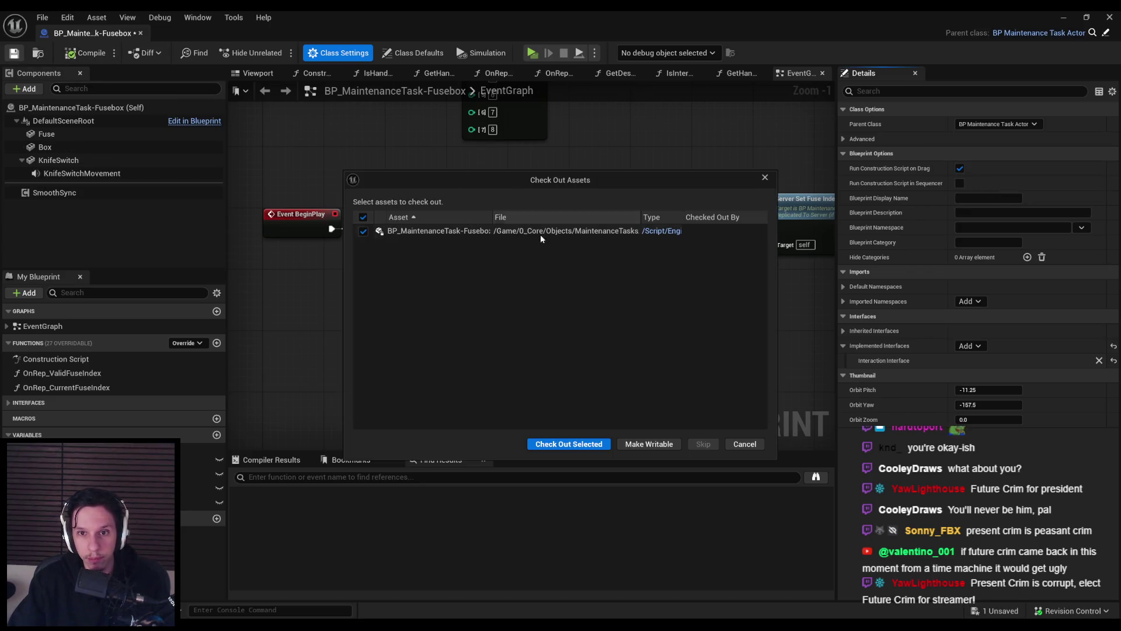
{"action": "left_click", "coordinate": [569, 445]}
- Pan the Fusebox event graph to inspect Possible Fuses, RANDOM, SET, Make Array and Remove nodes
{"action": "scroll", "coordinate": [390, 343], "scroll_direction": "up", "scroll_amount": 3}
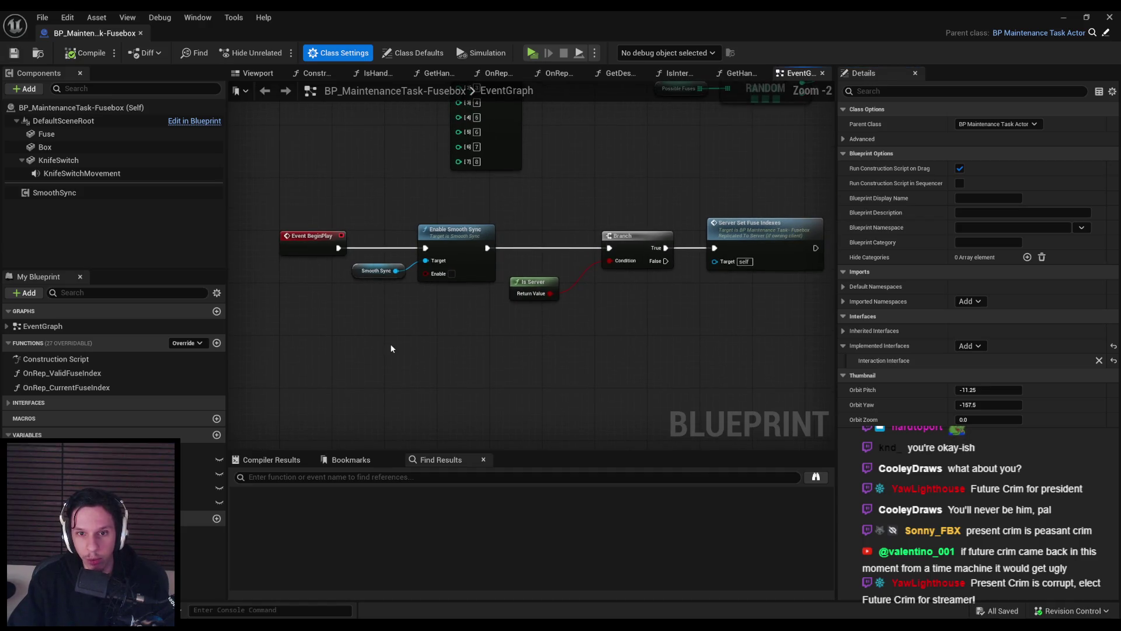
{"action": "left_click_drag", "start_coordinate": [568, 237], "coordinate": [552, 286]}
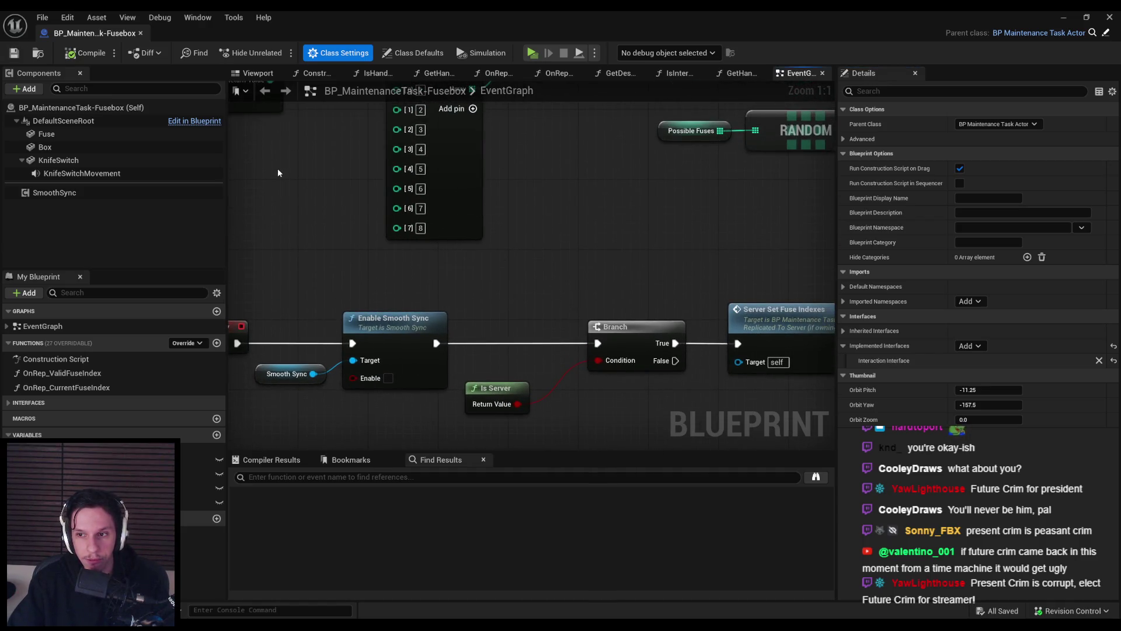
{"action": "left_click_drag", "start_coordinate": [369, 220], "coordinate": [408, 260]}
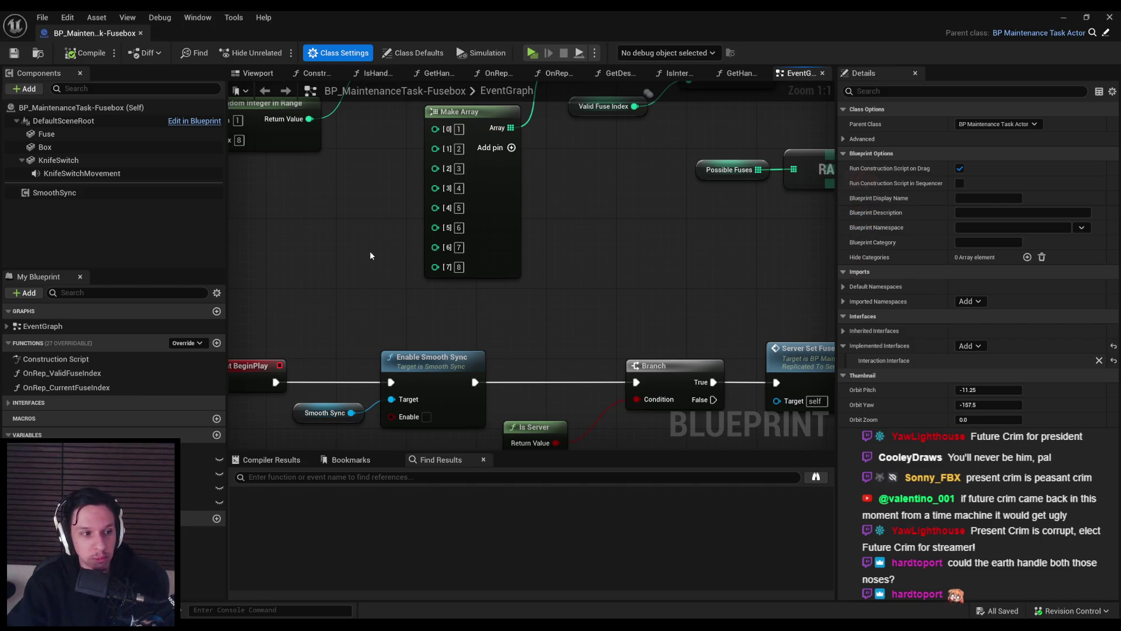
{"action": "scroll", "coordinate": [370, 256], "scroll_direction": "down", "scroll_amount": 2}
{"action": "mouse_move", "coordinate": [370, 255]}
{"action": "left_mouse_down"}
{"action": "mouse_move", "coordinate": [458, 303]}
{"action": "mouse_move", "coordinate": [526, 282]}
{"action": "mouse_move", "coordinate": [519, 274]}
{"action": "mouse_move", "coordinate": [474, 342]}
{"action": "mouse_move", "coordinate": [265, 215]}
{"action": "left_mouse_up"}
{"action": "mouse_move", "coordinate": [416, 229]}
{"action": "left_mouse_down"}
{"action": "mouse_move", "coordinate": [551, 274]}
{"action": "mouse_move", "coordinate": [518, 358]}
{"action": "mouse_move", "coordinate": [278, 284]}
{"action": "mouse_move", "coordinate": [598, 213]}
{"action": "mouse_move", "coordinate": [577, 232]}
{"action": "mouse_move", "coordinate": [415, 271]}
{"action": "mouse_move", "coordinate": [727, 286]}
{"action": "left_mouse_up"}
{"action": "scroll", "coordinate": [415, 271], "scroll_direction": "down", "scroll_amount": 1}
- Frame the main engine train car, enter LevelTrain_MainEngine, and edit BP_Train-CabinManager's blueprint
{"action": "key", "text": "alt+Tab"}
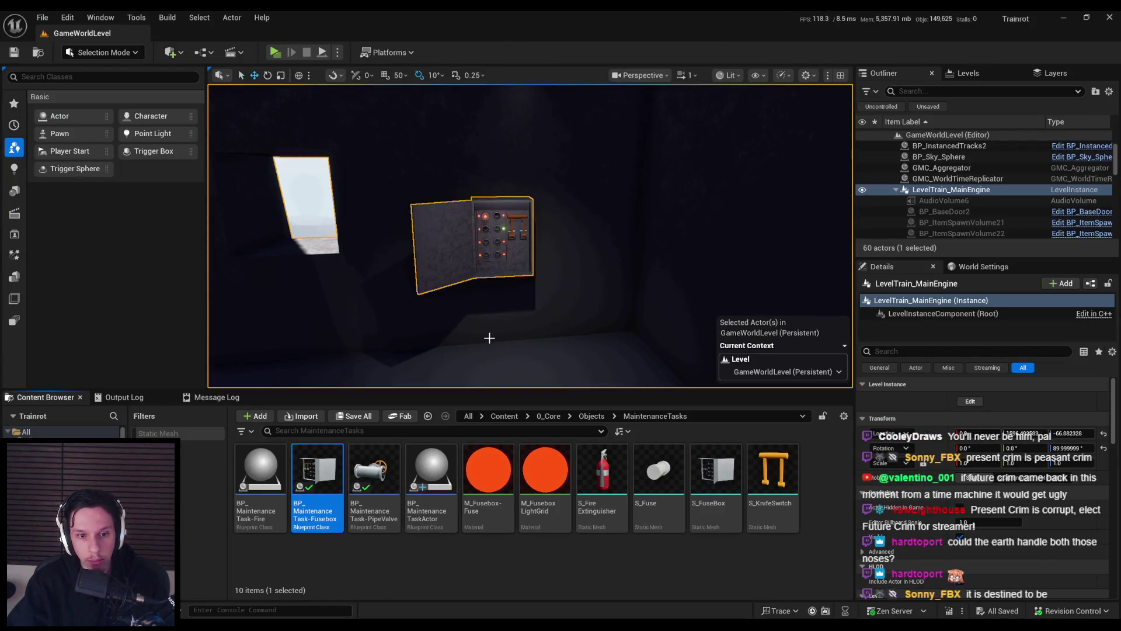
{"action": "left_click_drag", "start_coordinate": [490, 337], "coordinate": [463, 333]}
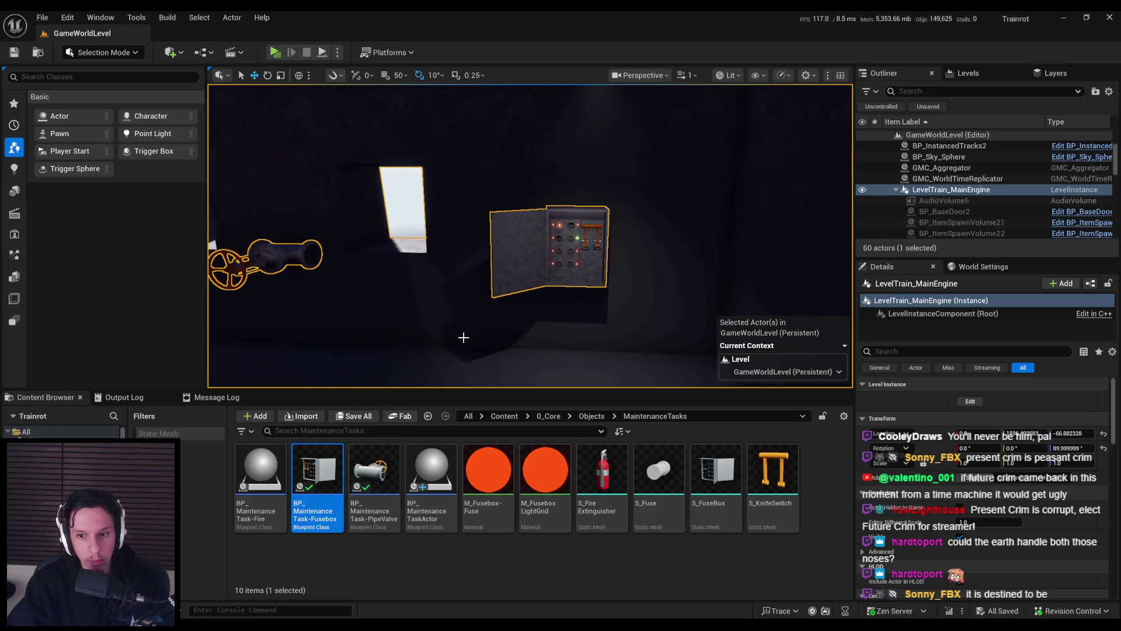
{"action": "mouse_move", "coordinate": [538, 337]}
{"action": "left_mouse_down"}
{"action": "mouse_move", "coordinate": [514, 336]}
{"action": "mouse_move", "coordinate": [654, 337]}
{"action": "mouse_move", "coordinate": [558, 336]}
{"action": "mouse_move", "coordinate": [584, 336]}
{"action": "left_mouse_up"}
{"action": "mouse_move", "coordinate": [510, 247]}
{"action": "left_mouse_down"}
{"action": "mouse_move", "coordinate": [461, 247]}
{"action": "mouse_move", "coordinate": [544, 260]}
{"action": "left_mouse_up"}
{"action": "key", "text": "f"}
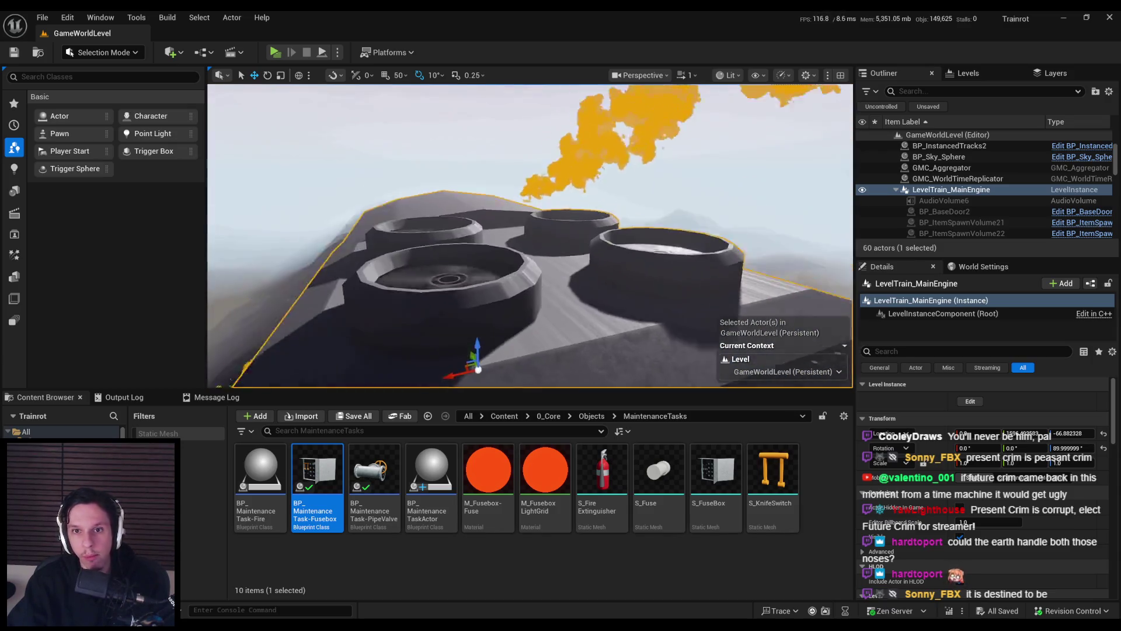
{"action": "double_click", "coordinate": [492, 286]}
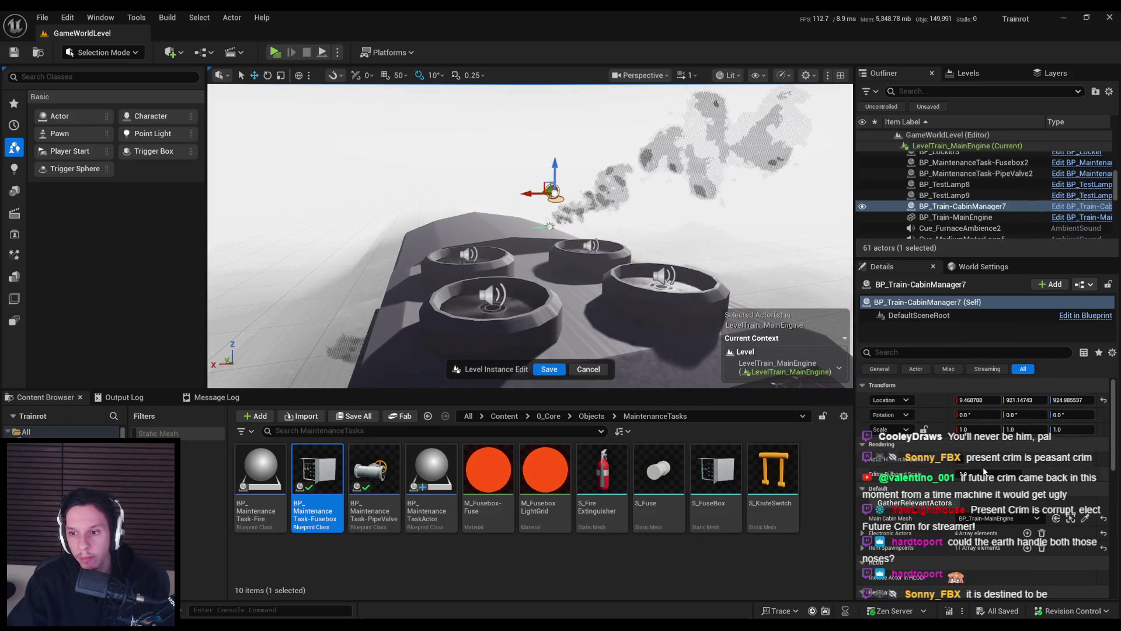
{"action": "left_click", "coordinate": [1071, 310]}
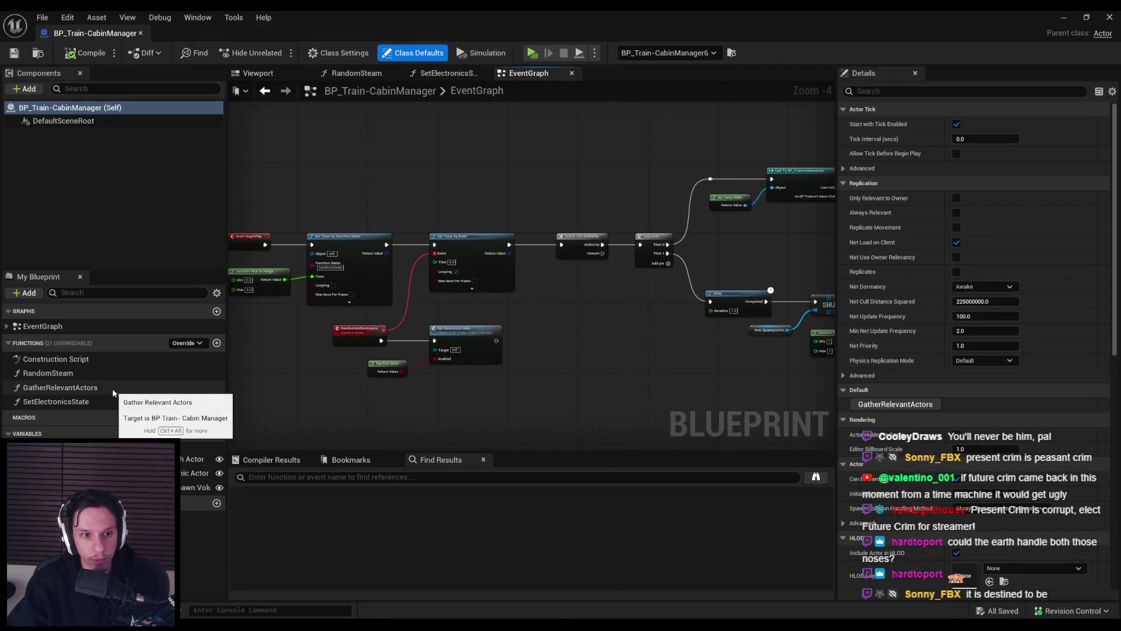
- Add a MaintenanceTasks variable as an array of BP Maintenance Task Actor object references, then compile
{"action": "left_click", "coordinate": [217, 434]}
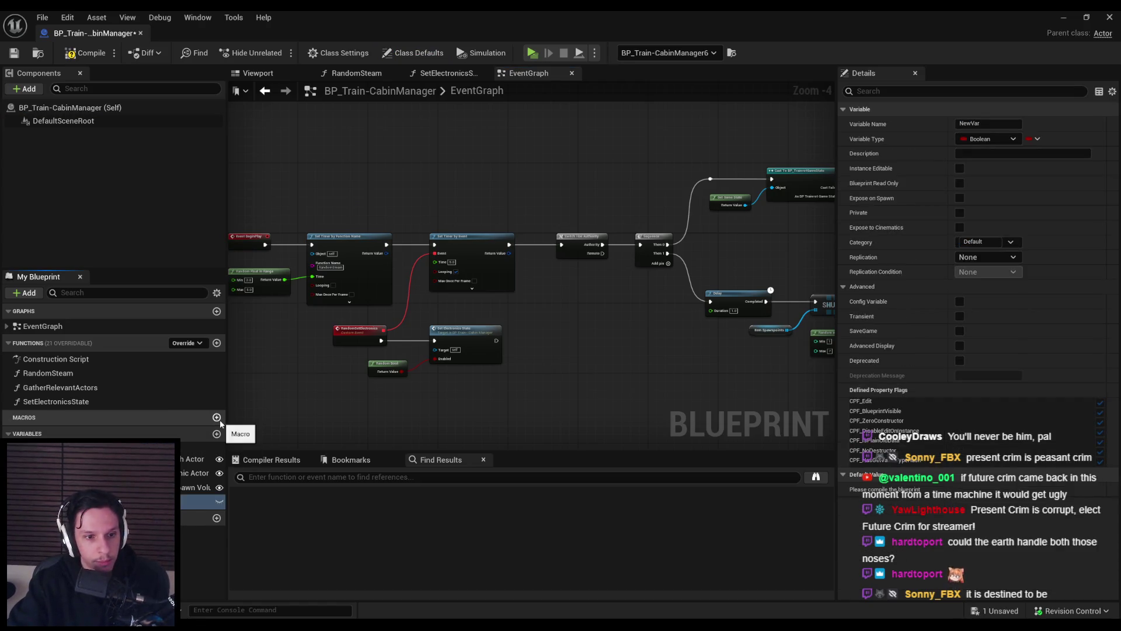
{"action": "key", "text": "Return"}
{"action": "left_click", "coordinate": [219, 501]}
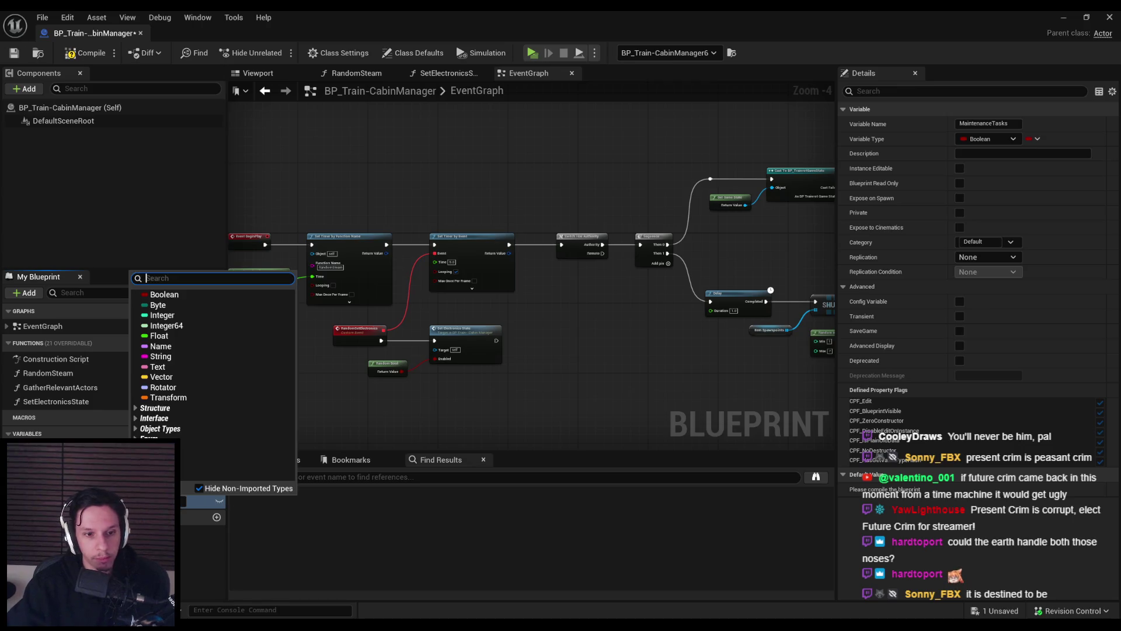
{"action": "type", "text": "ma"}
{"action": "type", "text": "tas"}
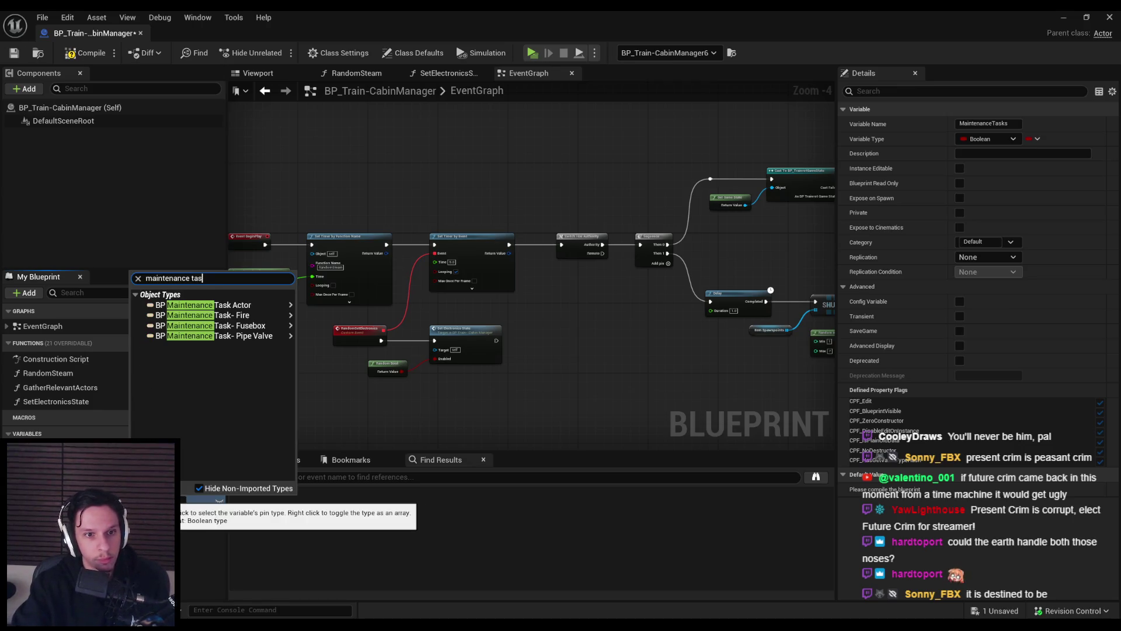
{"action": "mouse_move", "coordinate": [245, 304]}
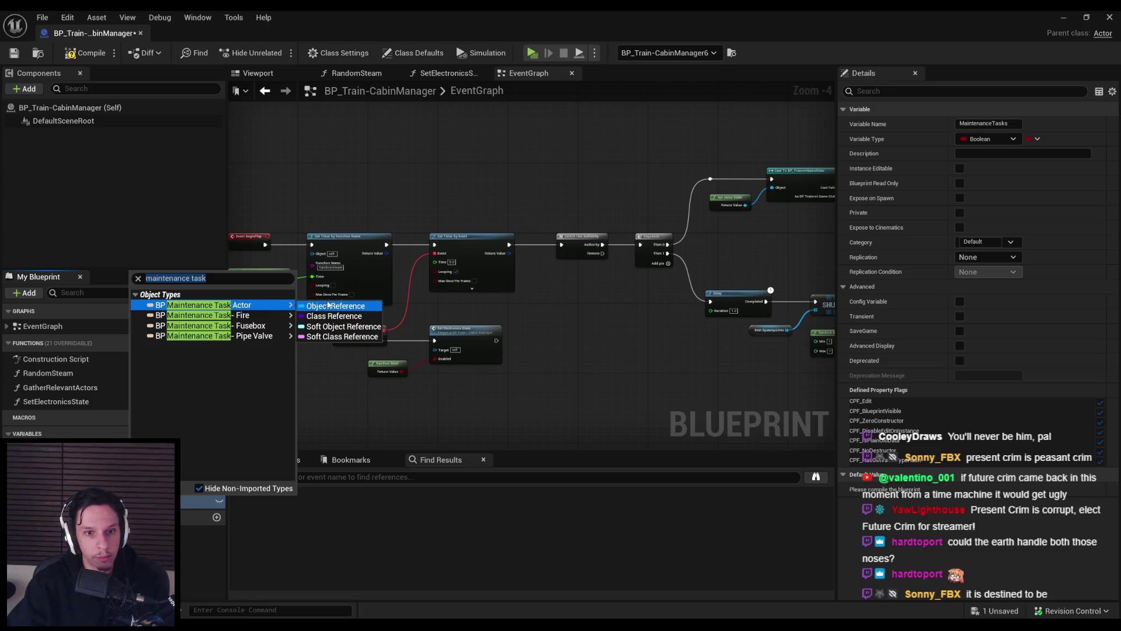
{"action": "left_click", "coordinate": [327, 305]}
{"action": "left_click", "coordinate": [1029, 139]}
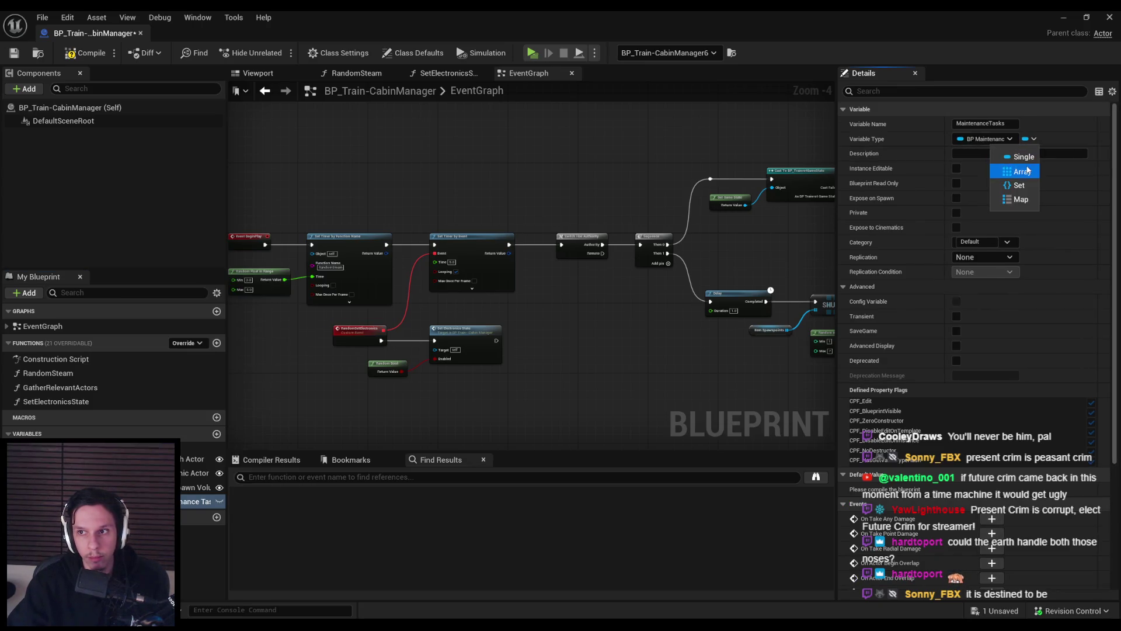
{"action": "left_click", "coordinate": [1016, 166]}
{"action": "left_click", "coordinate": [63, 57]}
{"action": "left_click_drag", "start_coordinate": [629, 294], "coordinate": [583, 243]}
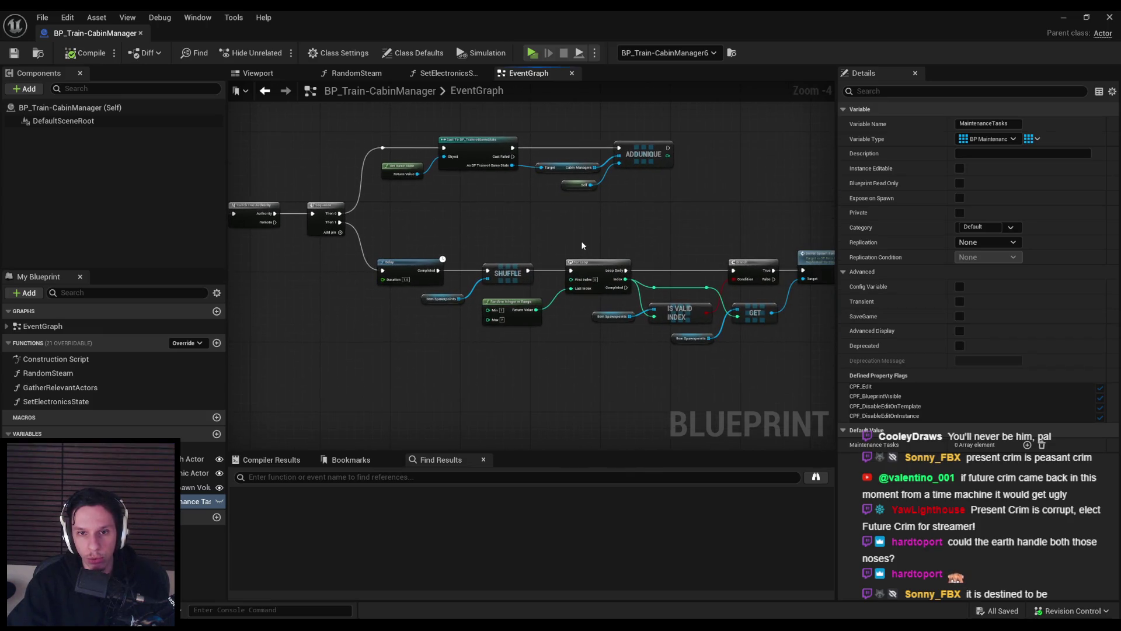
{"action": "mouse_move", "coordinate": [577, 339]}
{"action": "left_mouse_down"}
{"action": "mouse_move", "coordinate": [544, 316]}
{"action": "mouse_move", "coordinate": [499, 333]}
{"action": "mouse_move", "coordinate": [402, 321]}
{"action": "mouse_move", "coordinate": [643, 325]}
{"action": "mouse_move", "coordinate": [720, 314]}
{"action": "left_mouse_up"}
- In GatherRelevantActors, add a third Sequence output, reposition the gathering chains, and save
{"action": "scroll", "coordinate": [720, 314], "scroll_direction": "down", "scroll_amount": 2}
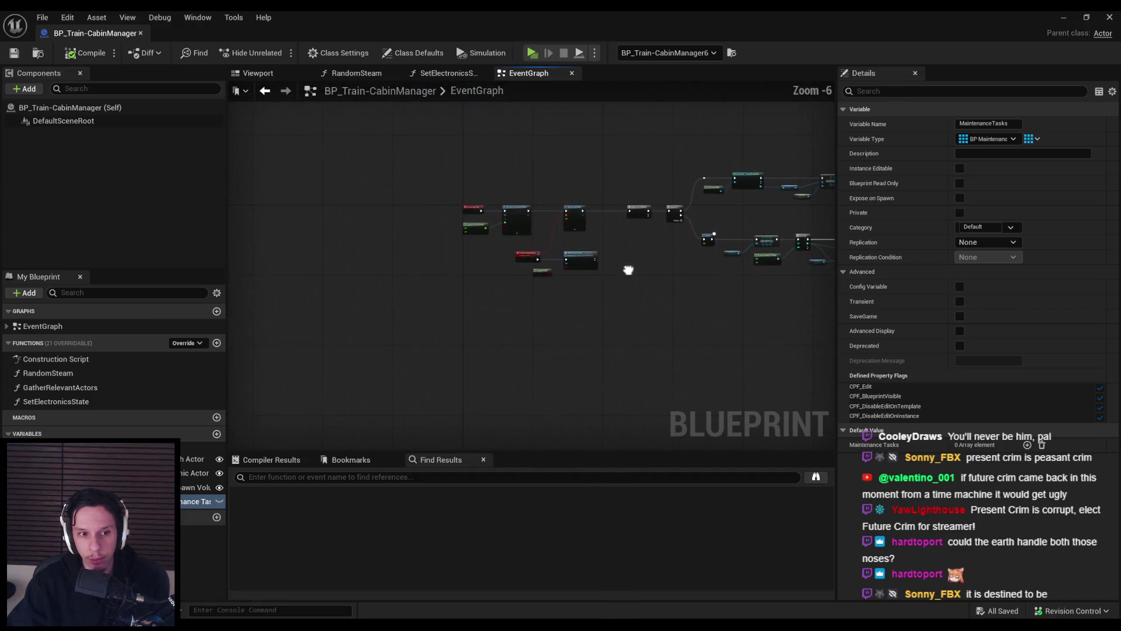
{"action": "left_click_drag", "start_coordinate": [628, 268], "coordinate": [607, 284]}
{"action": "double_click", "coordinate": [58, 387]}
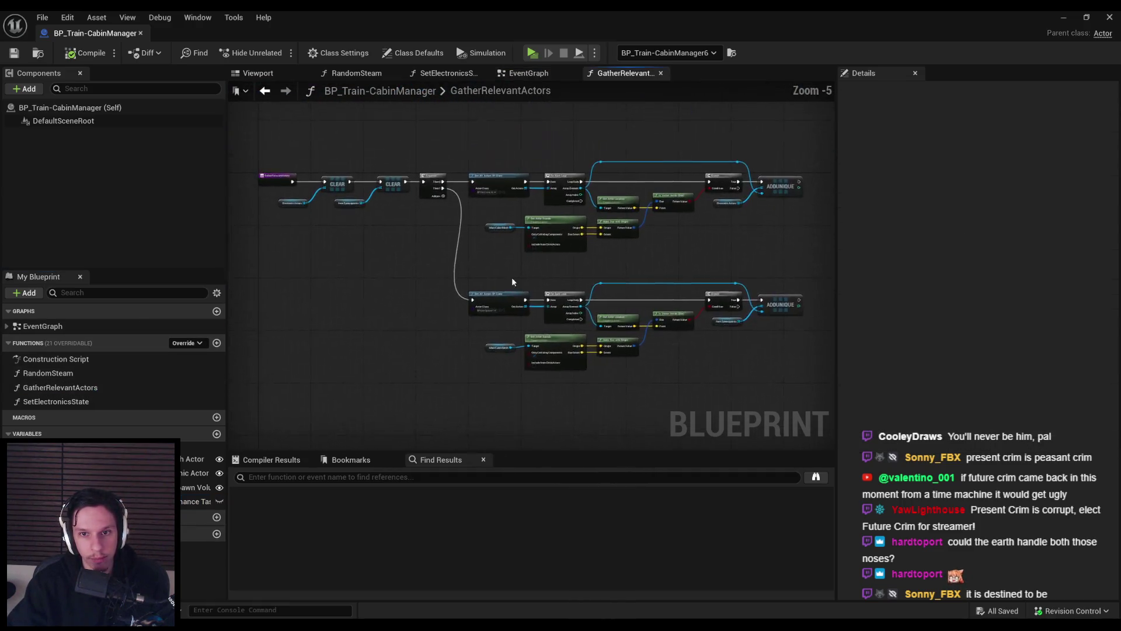
{"action": "scroll", "coordinate": [467, 257], "scroll_direction": "up", "scroll_amount": 2}
{"action": "left_click", "coordinate": [443, 181]}
{"action": "scroll", "coordinate": [444, 183], "scroll_direction": "down", "scroll_amount": 1}
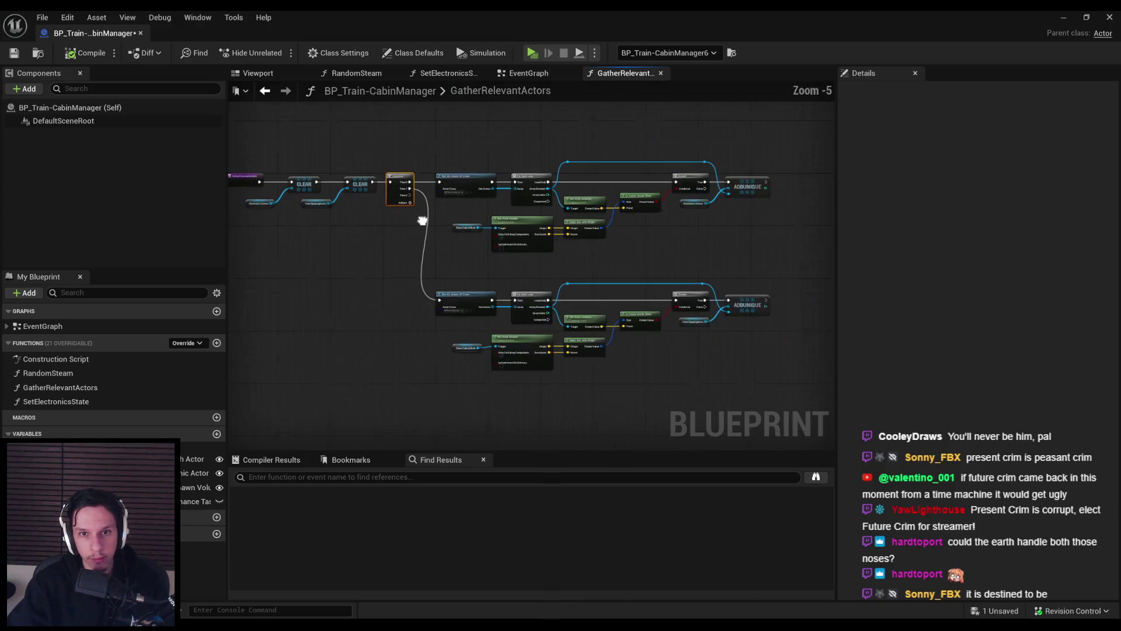
{"action": "left_click_drag", "start_coordinate": [406, 130], "coordinate": [843, 448]}
{"action": "left_click_drag", "start_coordinate": [406, 228], "coordinate": [538, 308]}
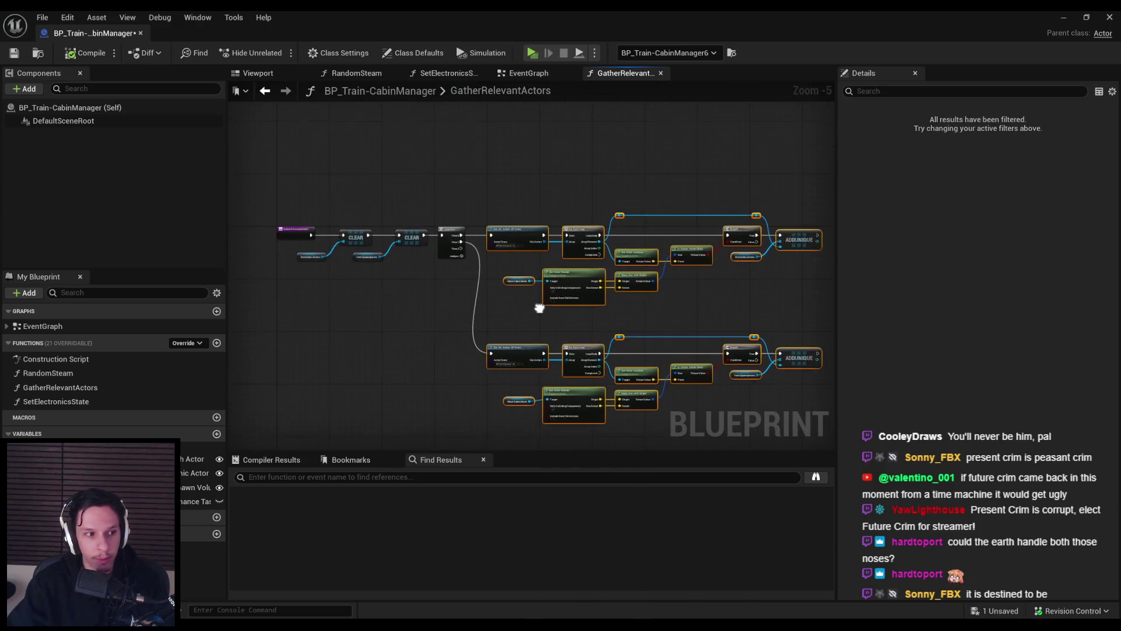
{"action": "left_click_drag", "start_coordinate": [528, 243], "coordinate": [438, 280]}
{"action": "scroll", "coordinate": [437, 284], "scroll_direction": "up", "scroll_amount": 2}
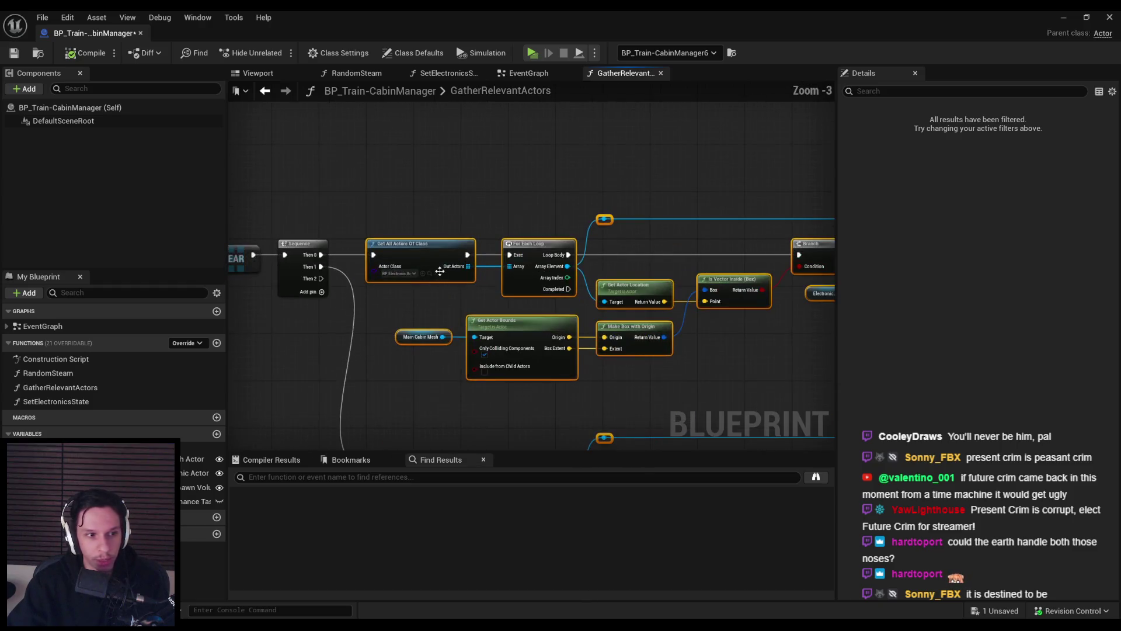
{"action": "mouse_move", "coordinate": [439, 236]}
{"action": "left_mouse_down"}
{"action": "mouse_move", "coordinate": [465, 136]}
{"action": "mouse_move", "coordinate": [477, 149]}
{"action": "left_mouse_up"}
{"action": "left_click", "coordinate": [382, 249]}
{"action": "left_click", "coordinate": [14, 53]}
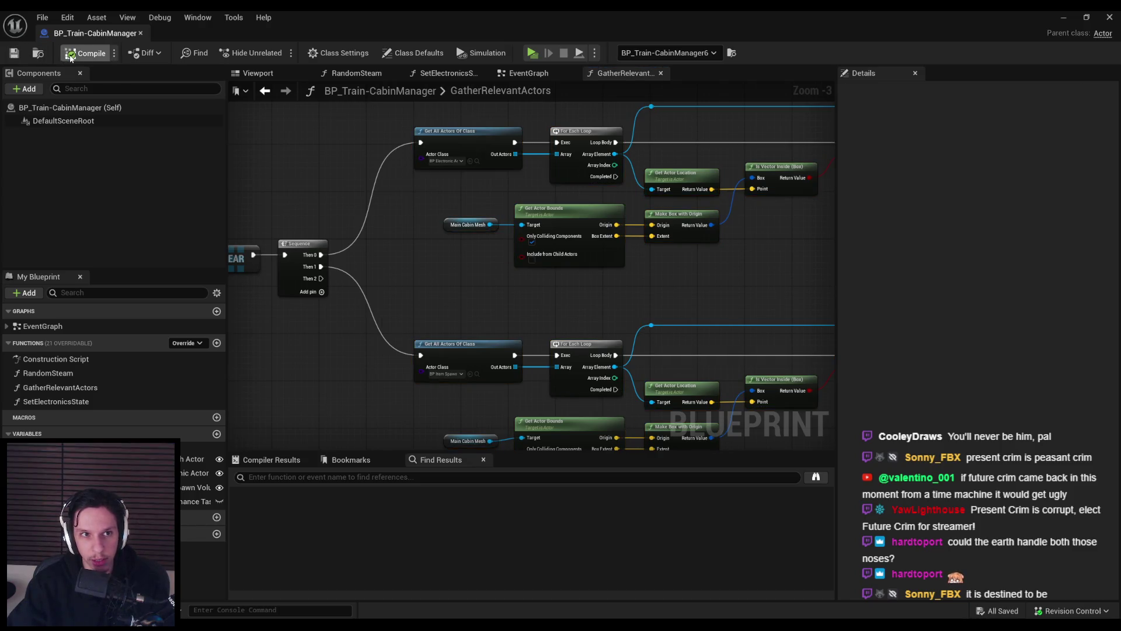
- Duplicate the lower gathering node chain below the existing ones
{"action": "scroll", "coordinate": [414, 274], "scroll_direction": "down", "scroll_amount": 2}
{"action": "scroll", "coordinate": [360, 216], "scroll_direction": "up", "scroll_amount": 2}
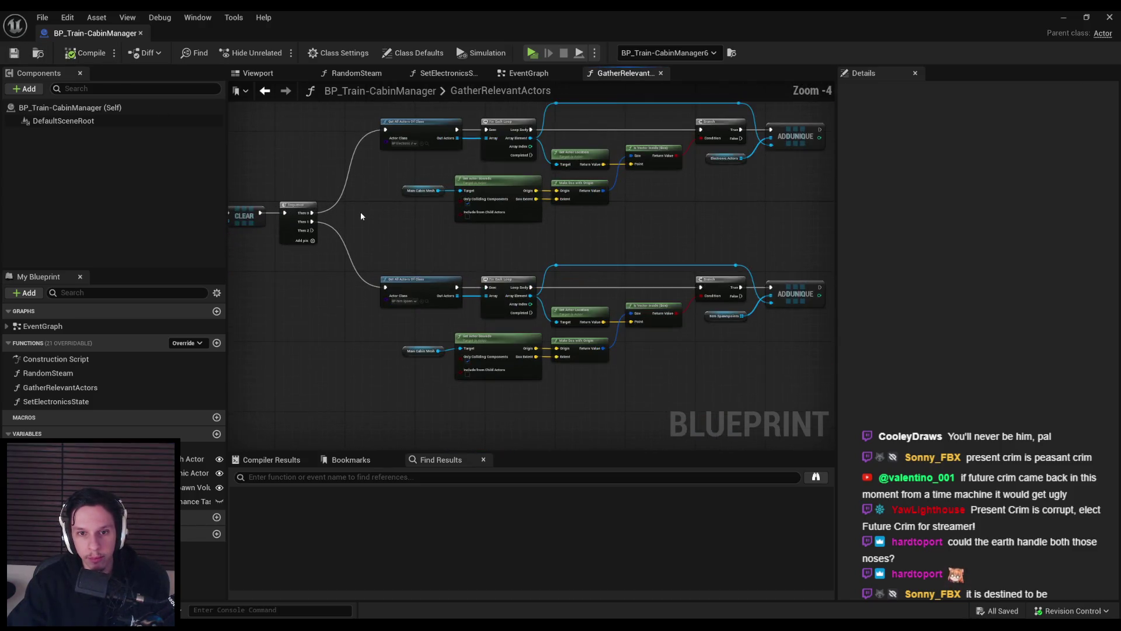
{"action": "scroll", "coordinate": [379, 233], "scroll_direction": "down", "scroll_amount": 2}
{"action": "scroll", "coordinate": [391, 228], "scroll_direction": "up", "scroll_amount": 1}
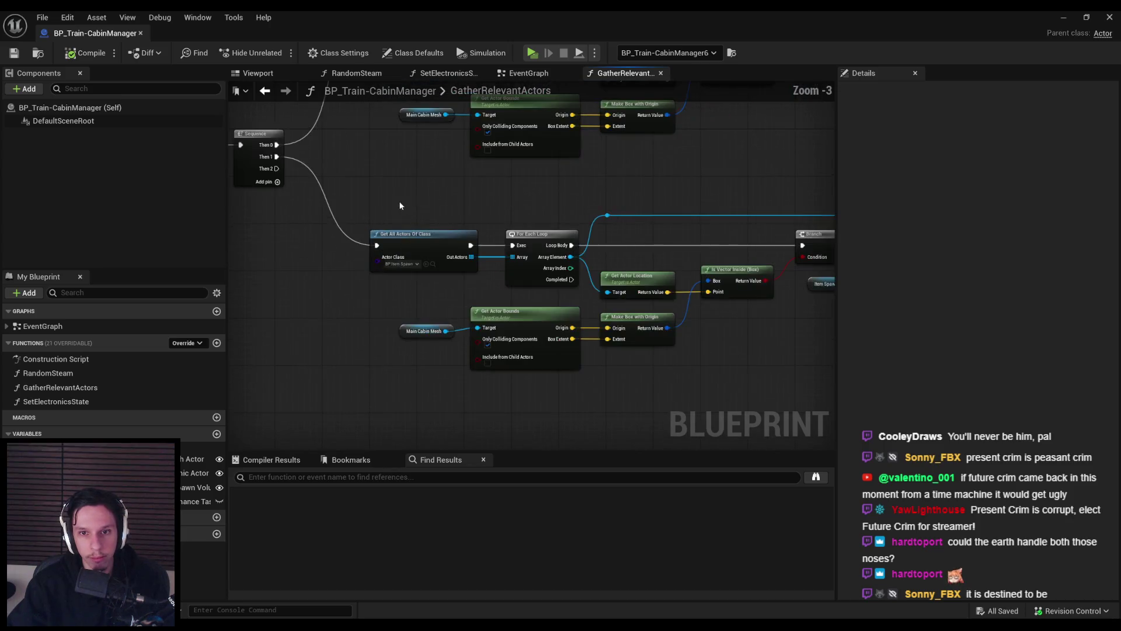
{"action": "mouse_move", "coordinate": [348, 184]}
{"action": "left_mouse_down"}
{"action": "mouse_move", "coordinate": [682, 289]}
{"action": "mouse_move", "coordinate": [723, 357]}
{"action": "mouse_move", "coordinate": [585, 327]}
{"action": "mouse_move", "coordinate": [591, 345]}
{"action": "left_mouse_up"}
{"action": "key", "text": "ctrl+c"}
{"action": "key", "text": "ctrl+v"}
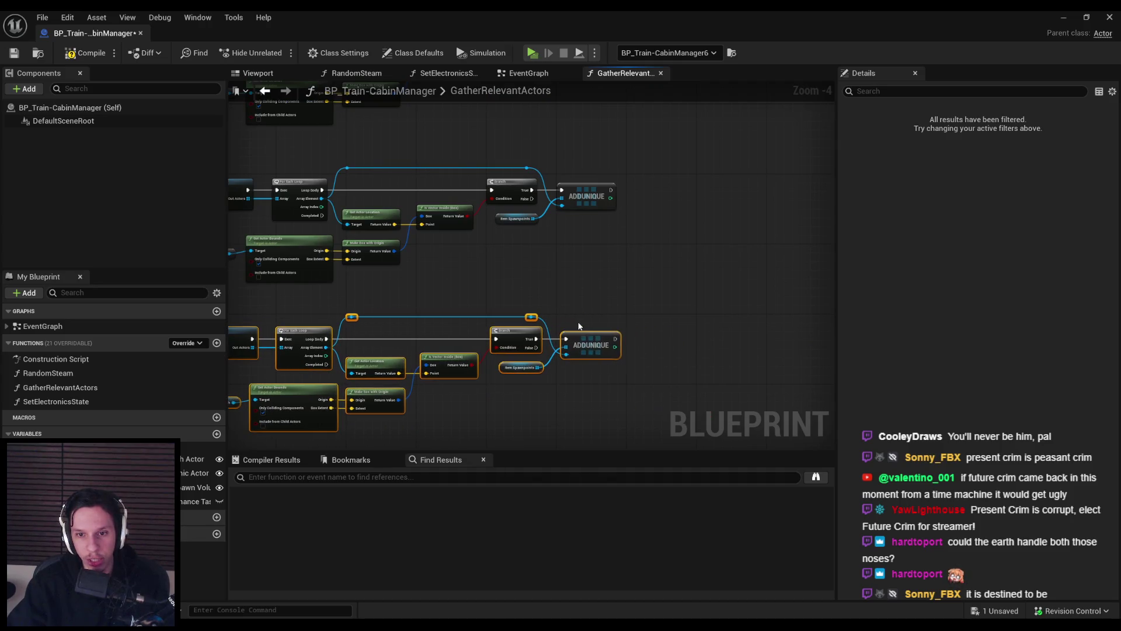
{"action": "left_click", "coordinate": [579, 326]}
{"action": "scroll", "coordinate": [543, 312], "scroll_direction": "up", "scroll_amount": 2}
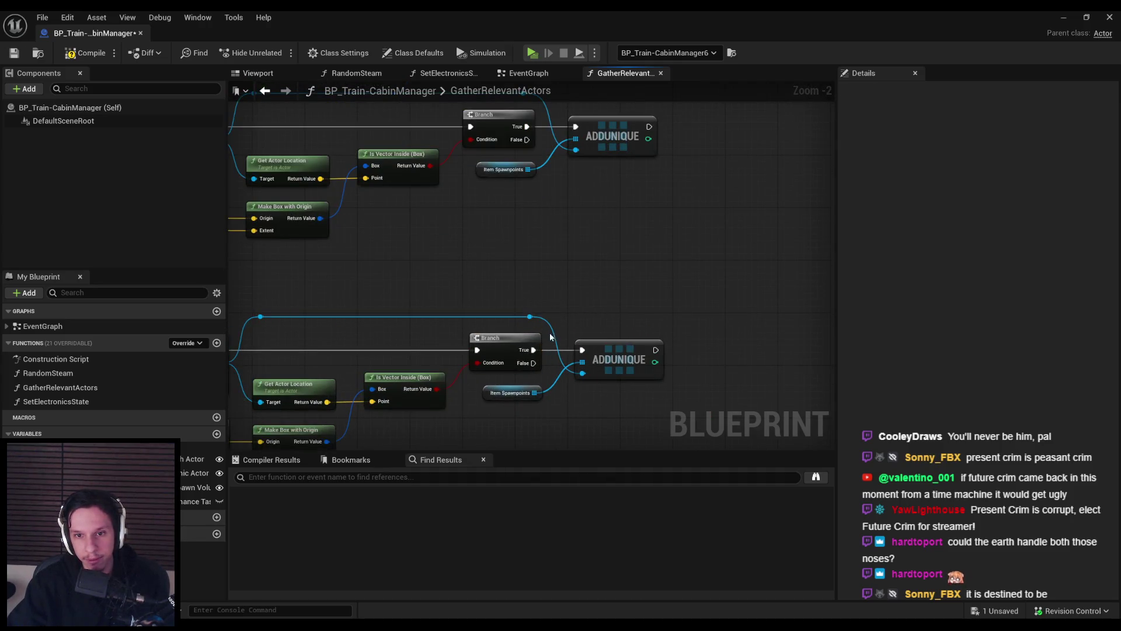
{"action": "left_click_drag", "start_coordinate": [566, 297], "coordinate": [281, 274]}
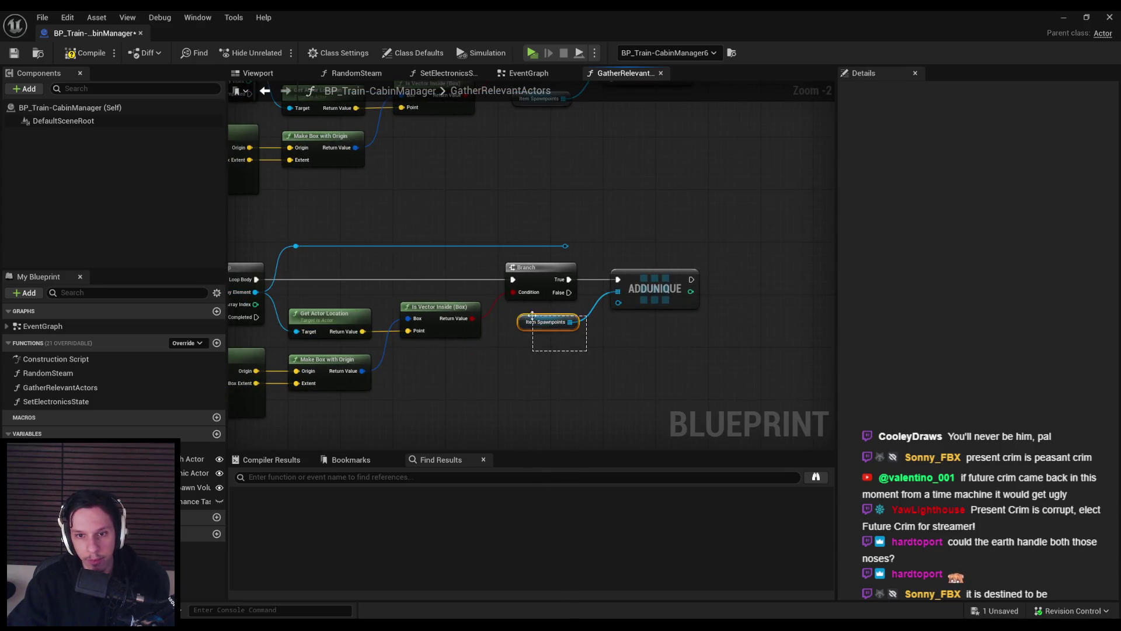
- Swap the duplicate's Item Spawnpoints getter for Maintenance Tasks and delete the leftover reroute wire
{"action": "mouse_move", "coordinate": [196, 501]}
{"action": "left_mouse_down"}
{"action": "mouse_move", "coordinate": [517, 299]}
{"action": "mouse_move", "coordinate": [521, 323]}
{"action": "mouse_move", "coordinate": [618, 291]}
{"action": "left_mouse_up"}
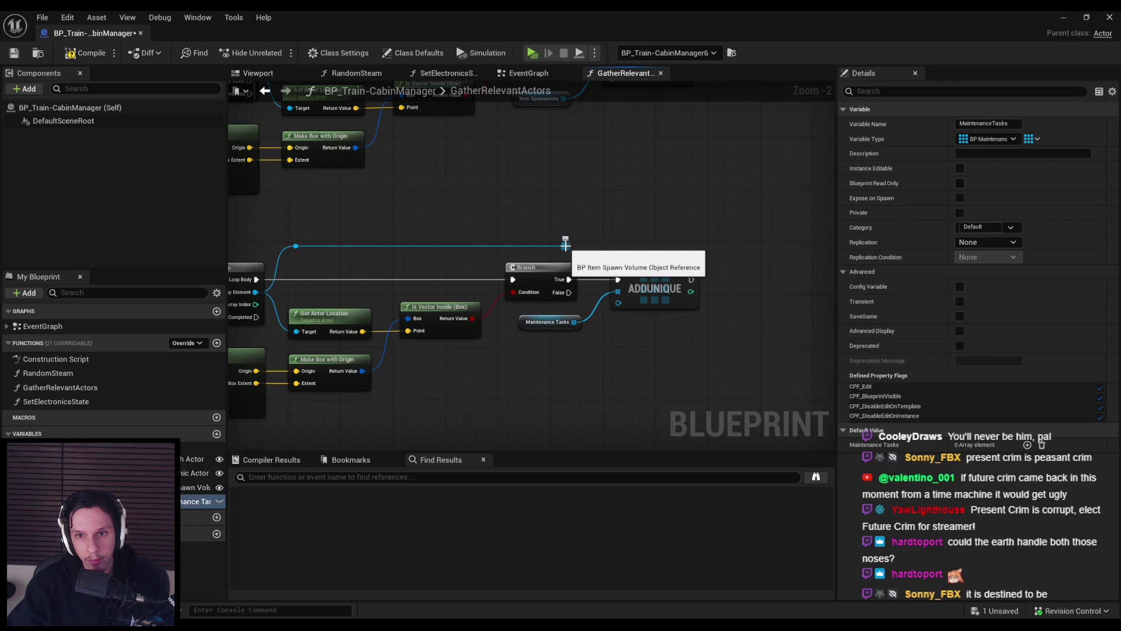
{"action": "right_click", "coordinate": [273, 283]}
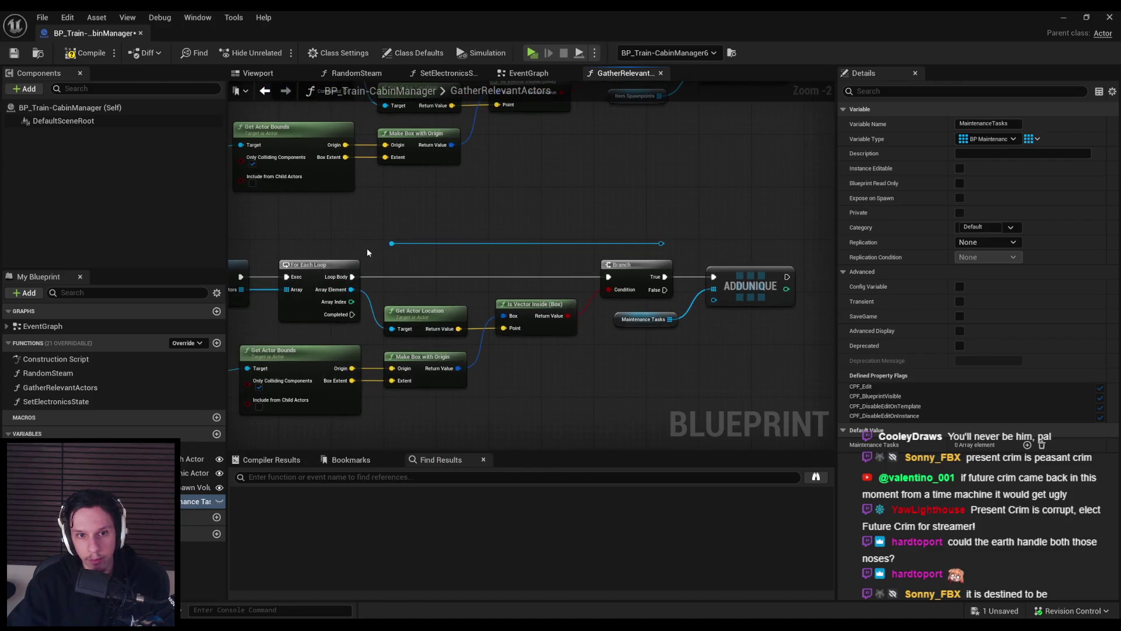
{"action": "left_click_drag", "start_coordinate": [380, 231], "coordinate": [717, 258]}
{"action": "key", "text": "Delete"}
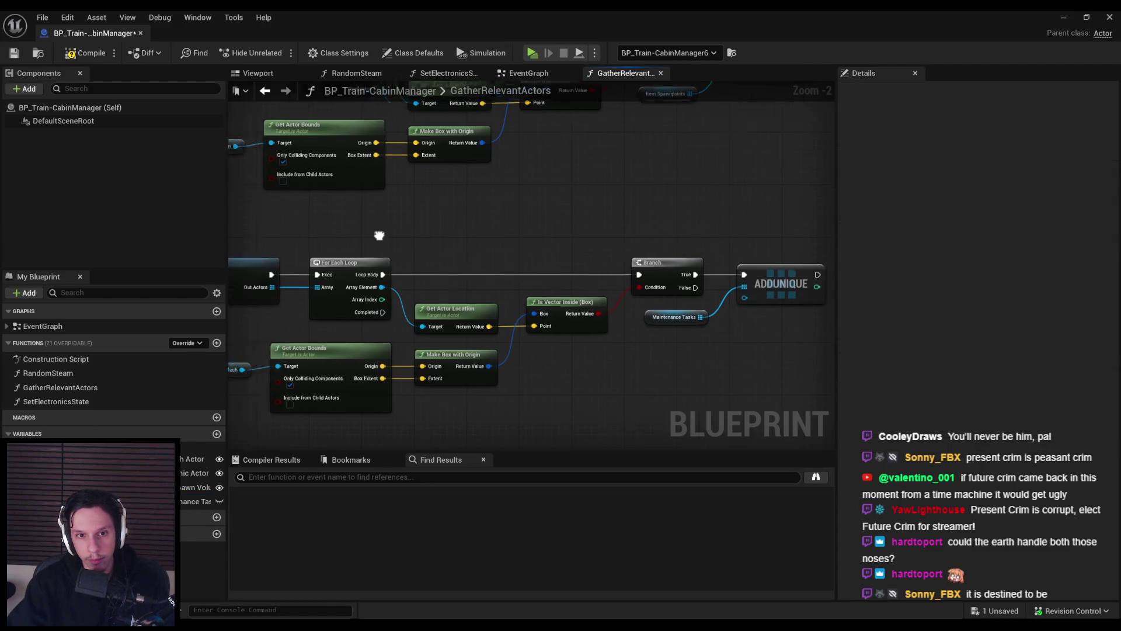
{"action": "left_click", "coordinate": [385, 296]}
{"action": "type", "text": "mainten"}
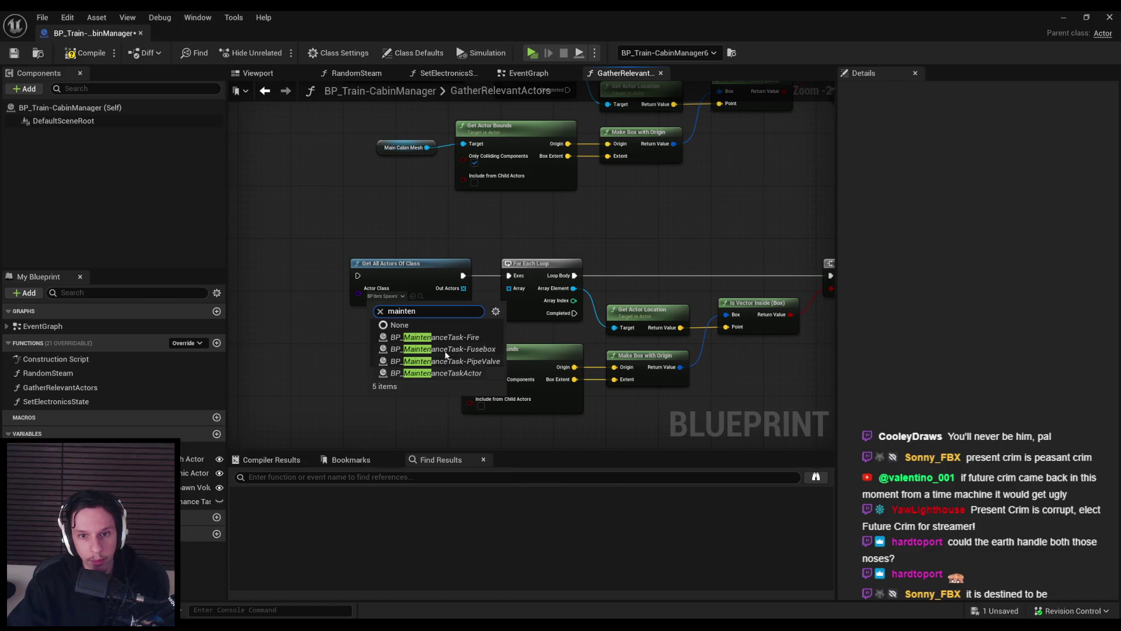
- Set Get All Actors Of Class to BP_MaintenanceTaskActor, wire its loop into Get Actor Location and ADDUNIQUE, and compile
{"action": "left_click", "coordinate": [448, 374]}
{"action": "left_click", "coordinate": [464, 288], "text": "alt"}
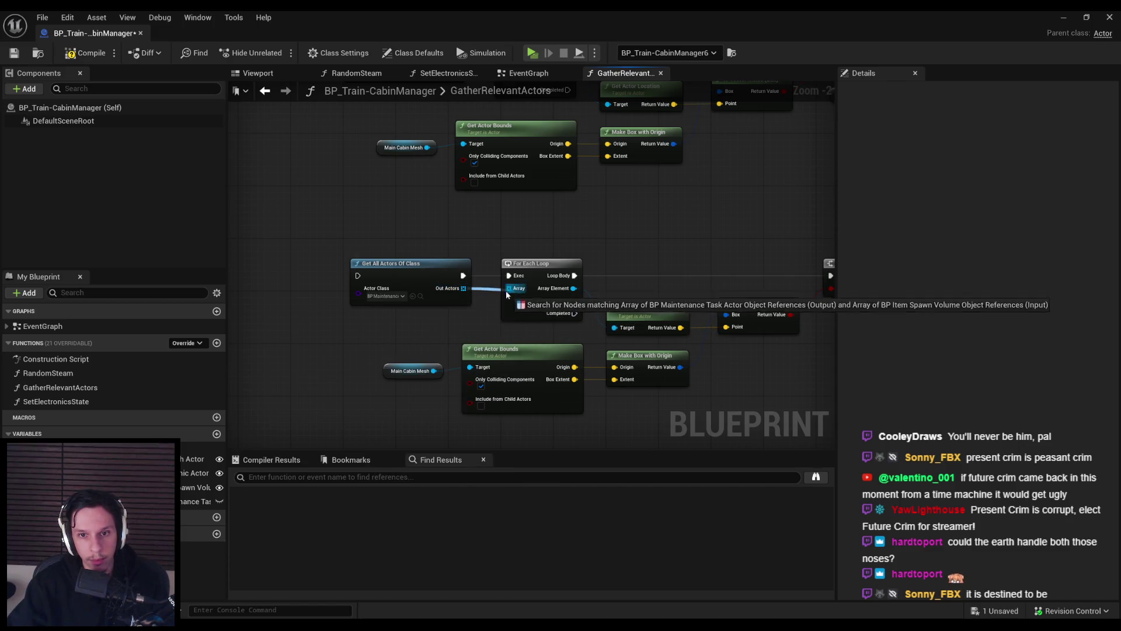
{"action": "left_click_drag", "start_coordinate": [464, 288], "coordinate": [509, 289]}
{"action": "left_click_drag", "start_coordinate": [573, 288], "coordinate": [615, 329]}
{"action": "left_click_drag", "start_coordinate": [687, 290], "coordinate": [367, 283]}
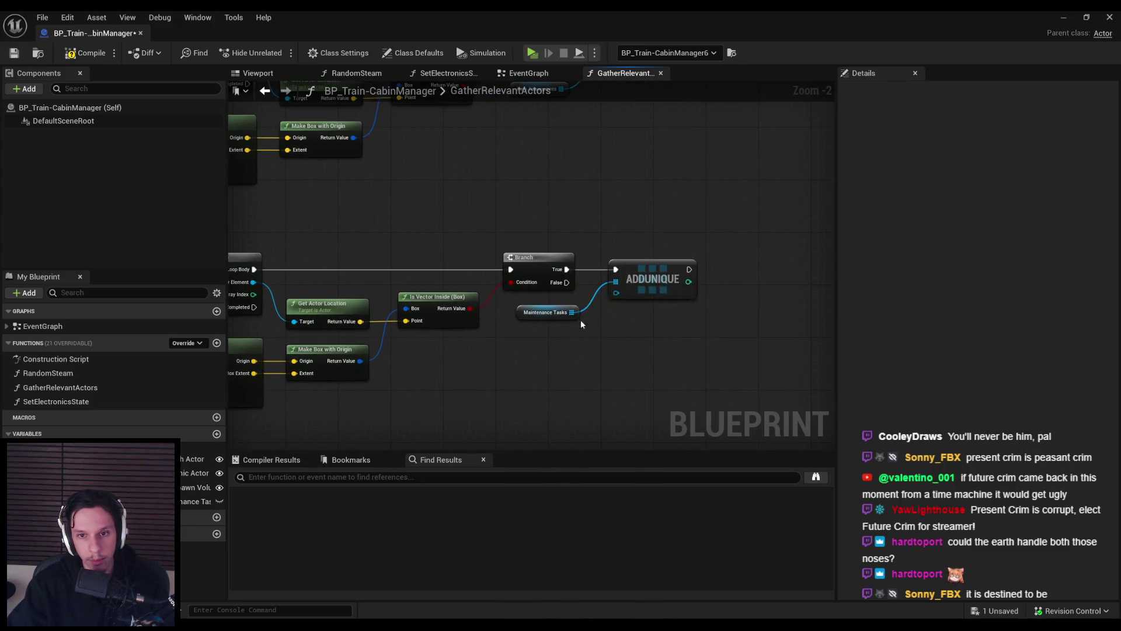
{"action": "mouse_move", "coordinate": [616, 293]}
{"action": "left_mouse_down"}
{"action": "mouse_move", "coordinate": [253, 282]}
{"action": "mouse_move", "coordinate": [296, 263]}
{"action": "mouse_move", "coordinate": [298, 246]}
{"action": "left_mouse_up"}
{"action": "double_click", "coordinate": [287, 276]}
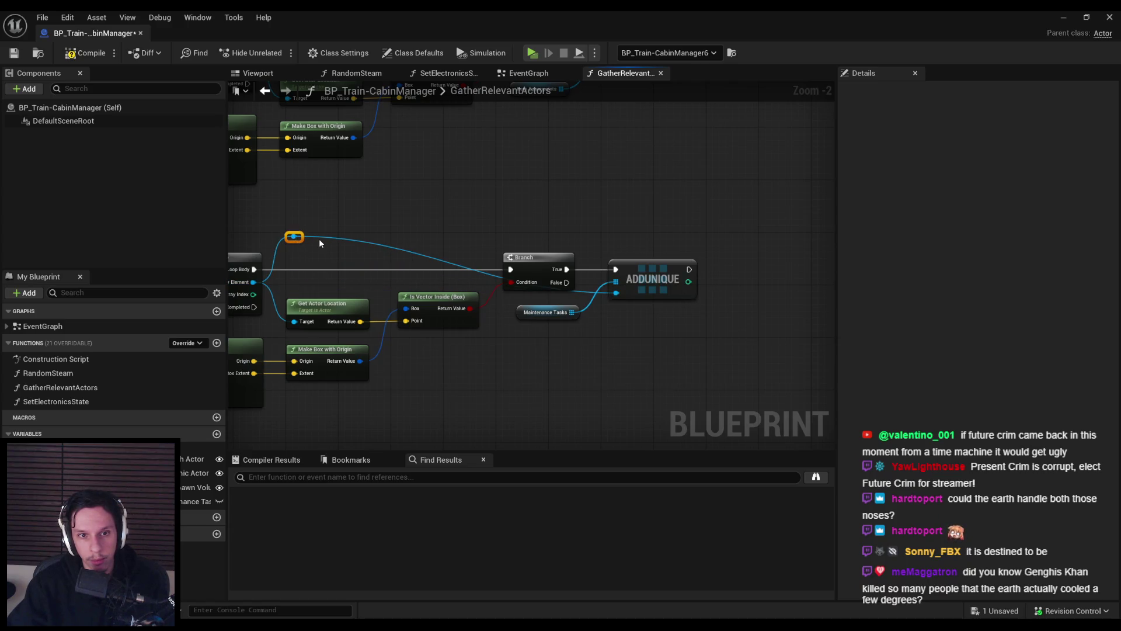
{"action": "left_click_drag", "start_coordinate": [503, 247], "coordinate": [569, 239]}
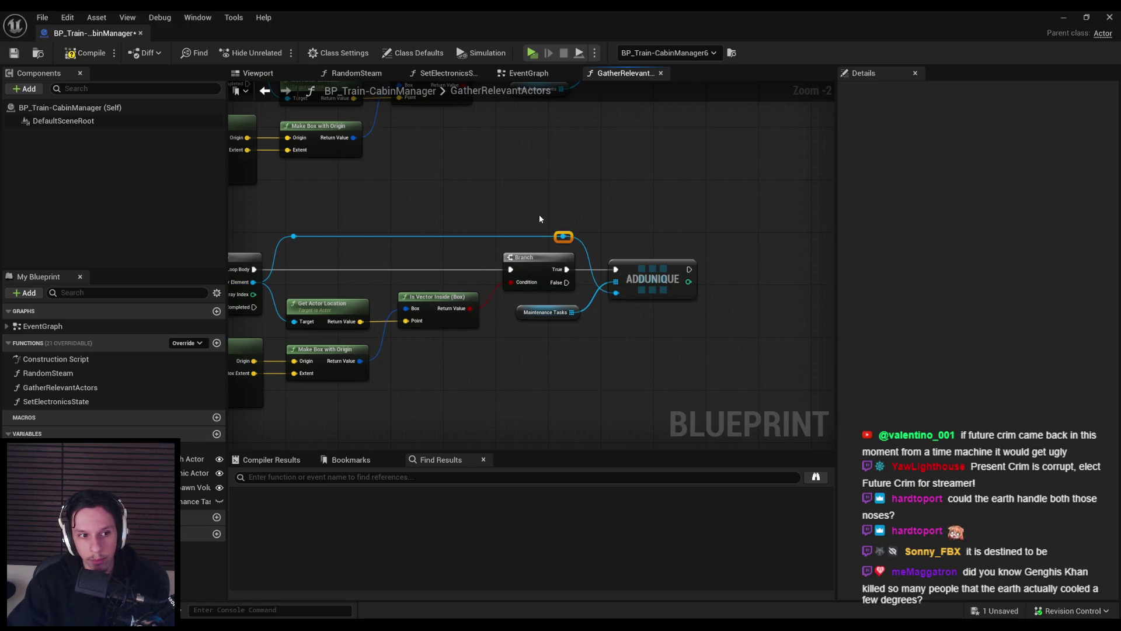
{"action": "left_click_drag", "start_coordinate": [448, 219], "coordinate": [613, 230]}
{"action": "left_click_drag", "start_coordinate": [385, 251], "coordinate": [532, 254]}
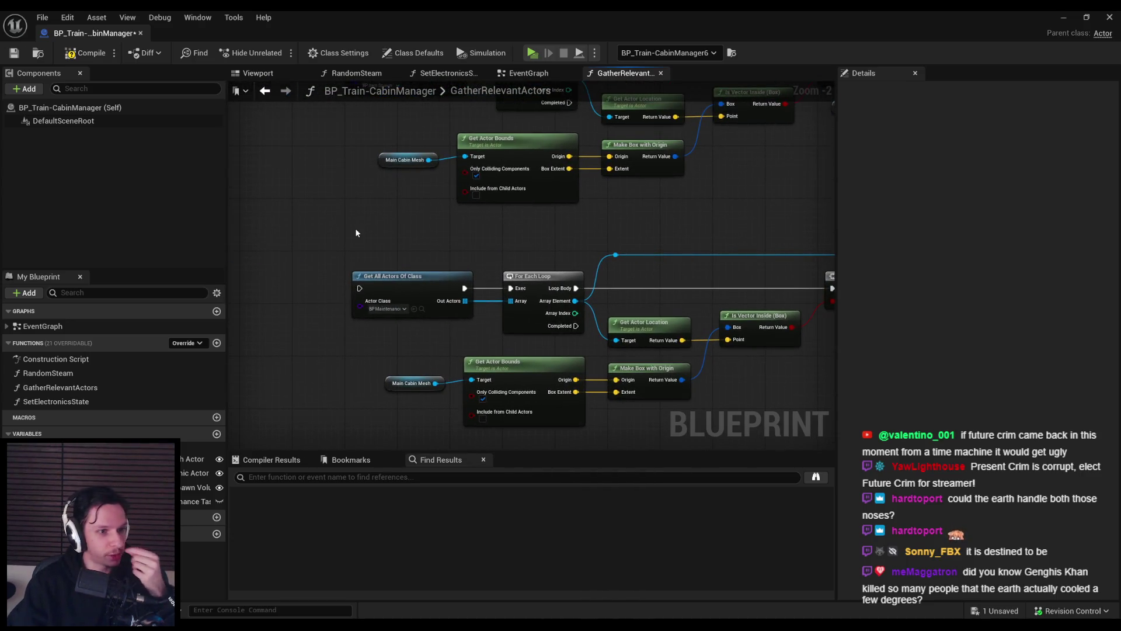
{"action": "left_click", "coordinate": [83, 57]}
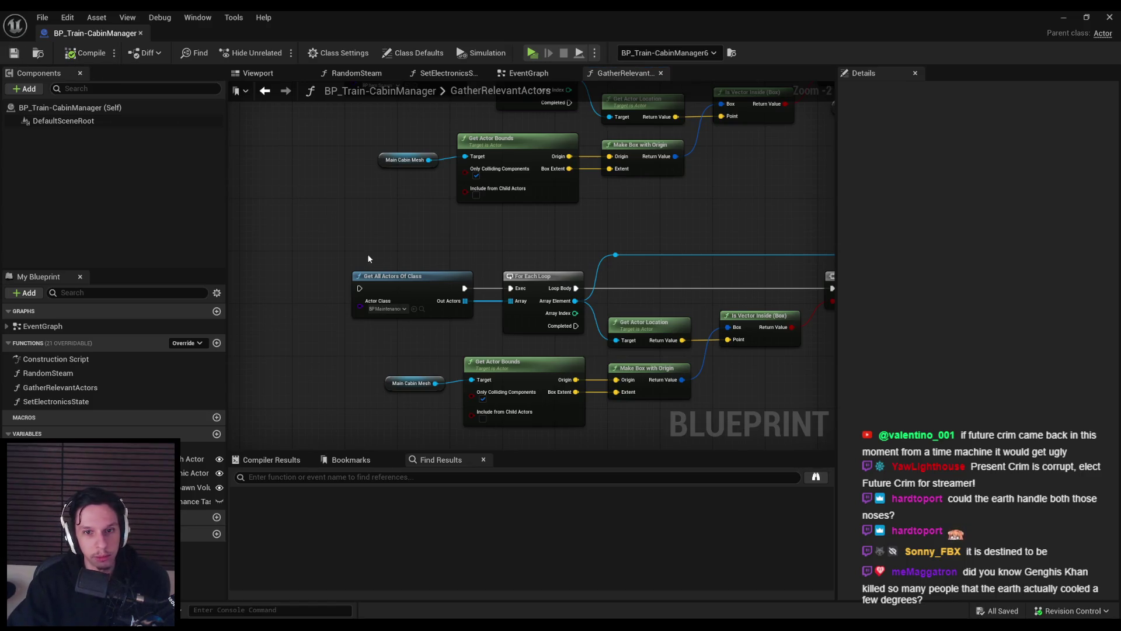
- Nudge the three node rows together, line up the Get All Actors Of Class nodes, compile and save
{"action": "scroll", "coordinate": [367, 253], "scroll_direction": "down", "scroll_amount": 2}
{"action": "mouse_move", "coordinate": [446, 330]}
{"action": "left_mouse_down"}
{"action": "mouse_move", "coordinate": [408, 362]}
{"action": "mouse_move", "coordinate": [362, 333]}
{"action": "mouse_move", "coordinate": [355, 376]}
{"action": "mouse_move", "coordinate": [365, 172]}
{"action": "mouse_move", "coordinate": [343, 166]}
{"action": "mouse_move", "coordinate": [648, 414]}
{"action": "left_mouse_up"}
{"action": "scroll", "coordinate": [356, 233], "scroll_direction": "down", "scroll_amount": 2}
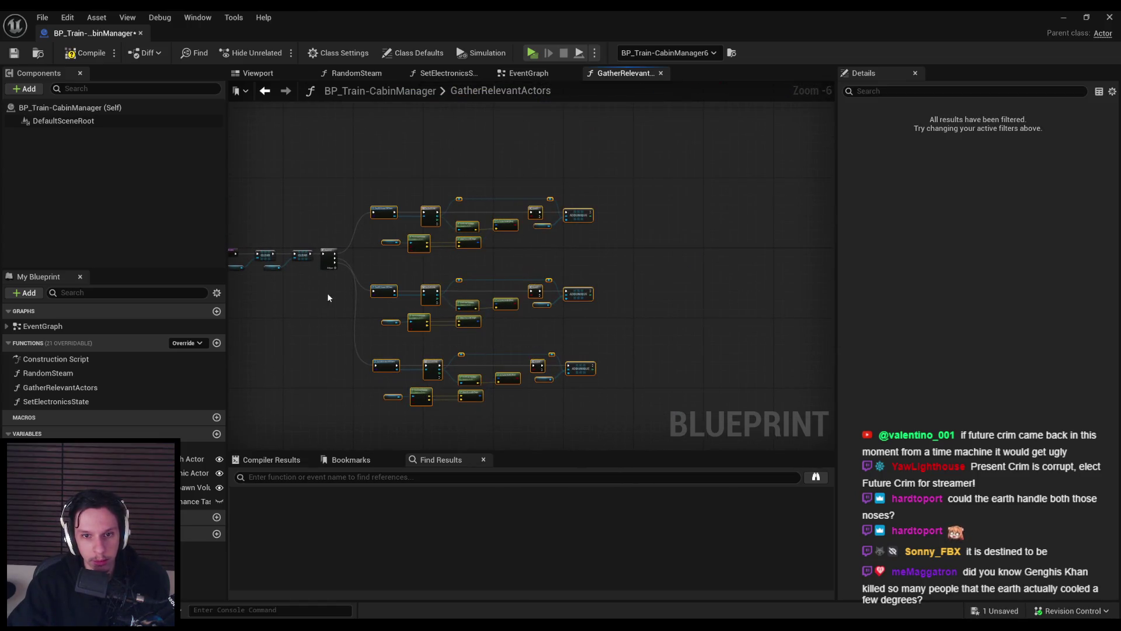
{"action": "scroll", "coordinate": [327, 293], "scroll_direction": "up", "scroll_amount": 3}
{"action": "scroll", "coordinate": [474, 245], "scroll_direction": "down", "scroll_amount": 2}
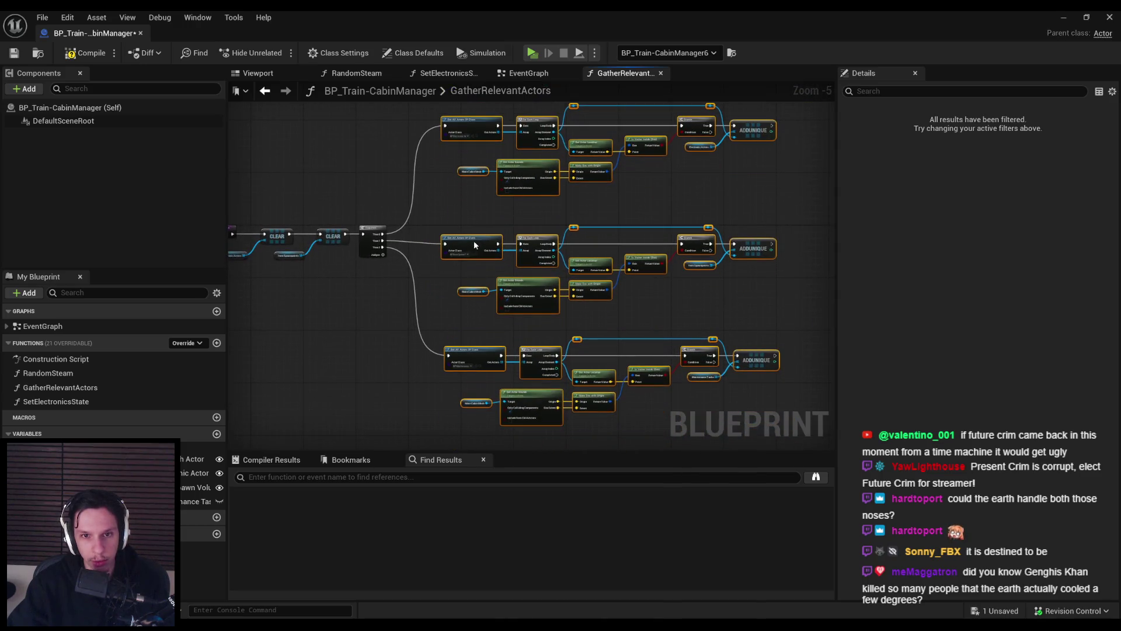
{"action": "left_click_drag", "start_coordinate": [474, 240], "coordinate": [474, 237]}
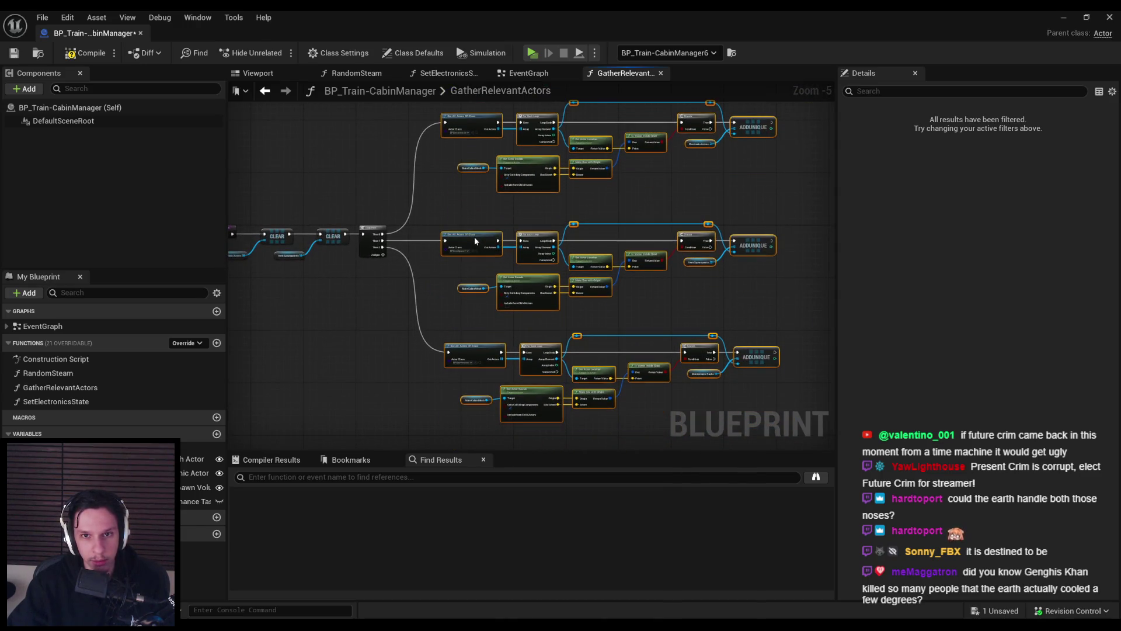
{"action": "left_click", "coordinate": [428, 308]}
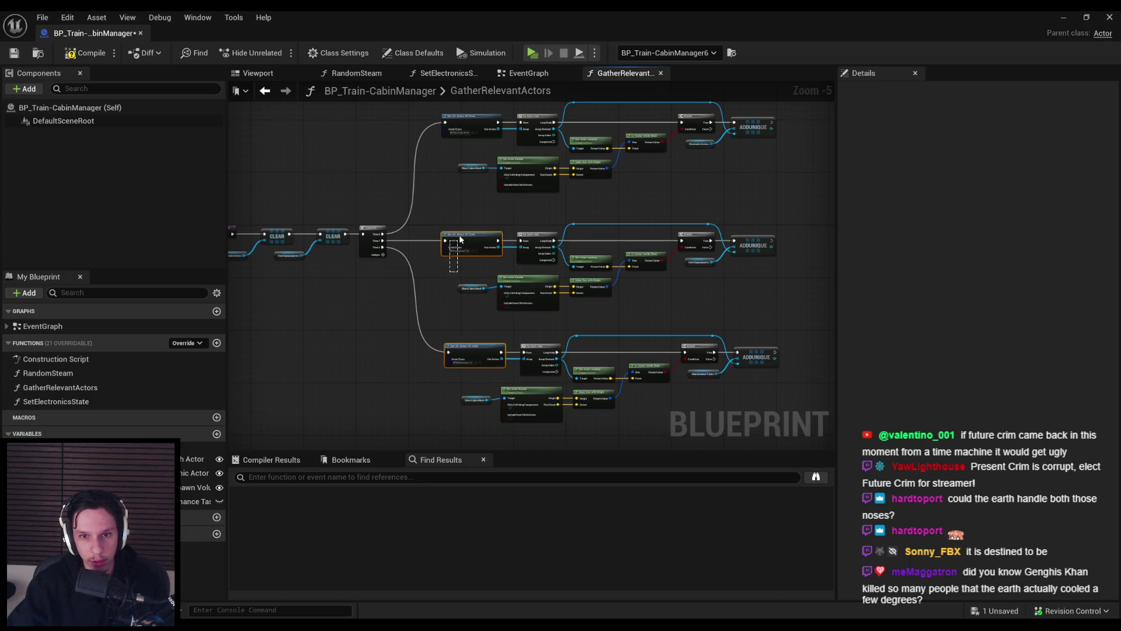
{"action": "key", "text": "shift+a"}
{"action": "left_click", "coordinate": [71, 54]}
{"action": "left_click", "coordinate": [14, 52]}
- Left-align both For Each Loop nodes and the location and box nodes of both rows
{"action": "scroll", "coordinate": [493, 331], "scroll_direction": "up", "scroll_amount": 2}
{"action": "scroll", "coordinate": [494, 331], "scroll_direction": "up", "scroll_amount": 1}
{"action": "left_click", "coordinate": [552, 344]}
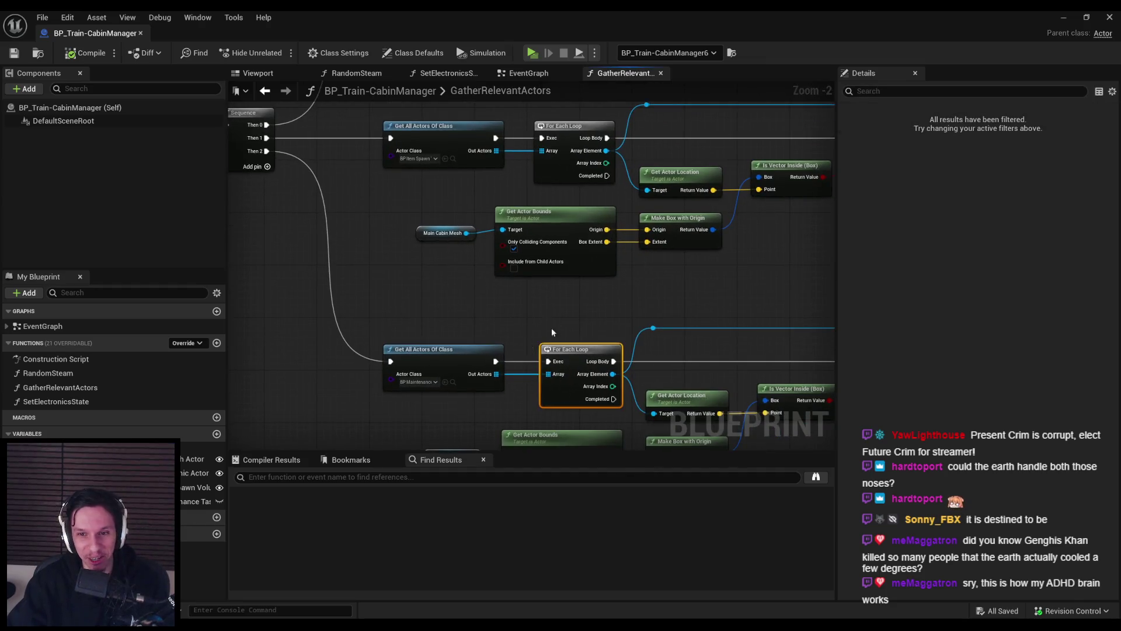
{"action": "left_click", "coordinate": [555, 221], "text": "ctrl"}
{"action": "key", "text": "shift+a"}
{"action": "scroll", "coordinate": [589, 285], "scroll_direction": "down", "scroll_amount": 1}
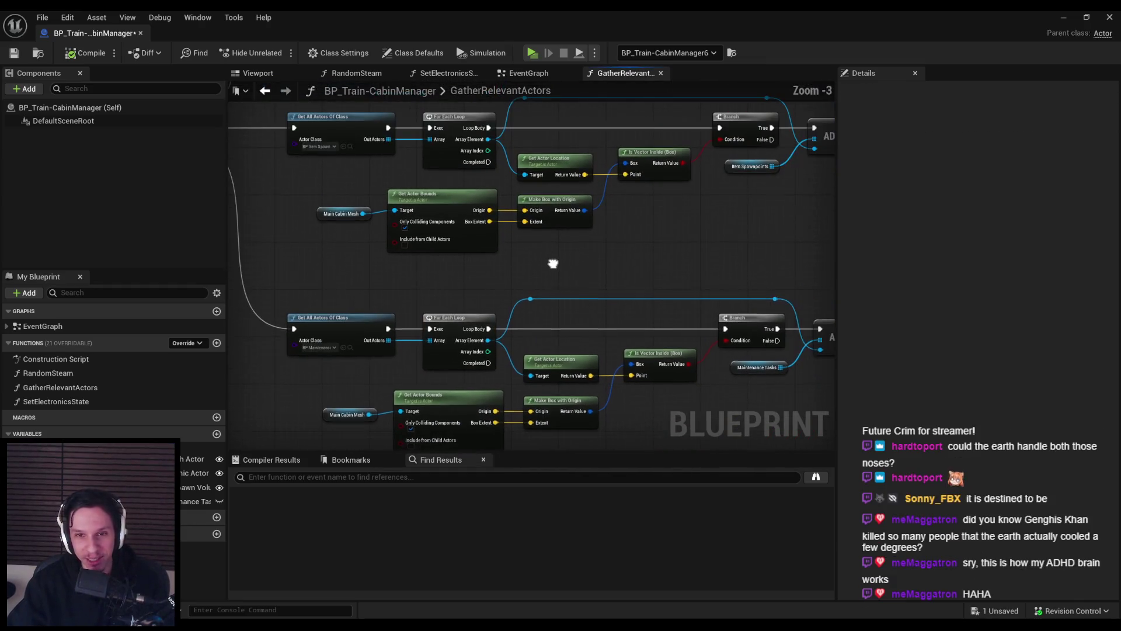
{"action": "left_click_drag", "start_coordinate": [565, 437], "coordinate": [509, 150]}
{"action": "key", "text": "shift+a"}
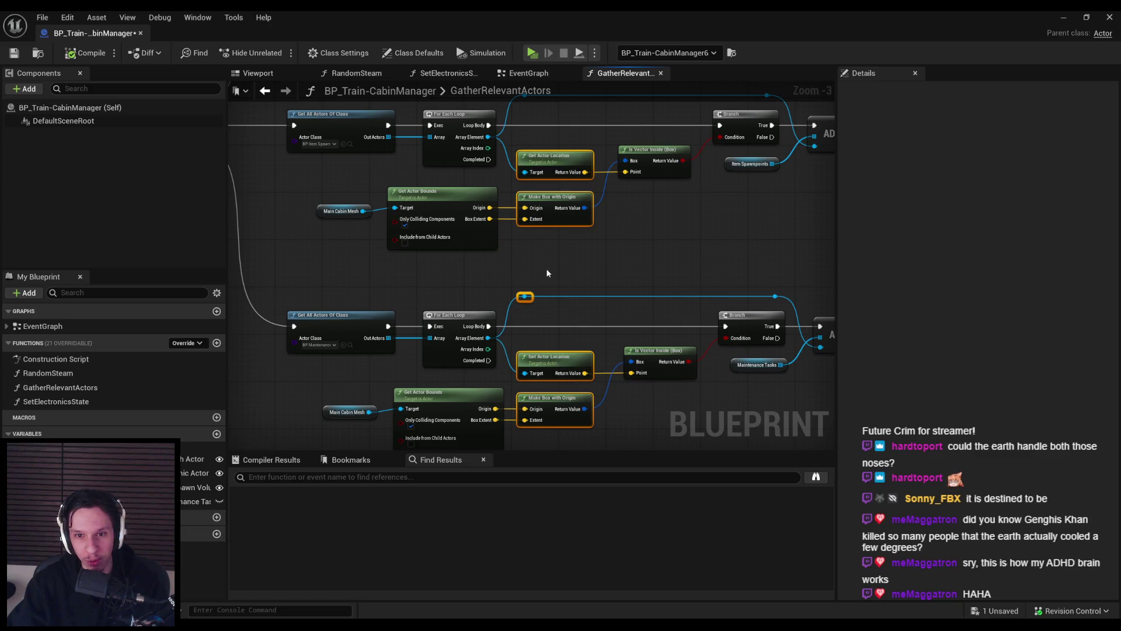
{"action": "scroll", "coordinate": [545, 268], "scroll_direction": "down", "scroll_amount": 1}
- Align the Branch nodes, array getters and both ADDUNIQUE nodes, then save
{"action": "left_click", "coordinate": [477, 229]}
{"action": "scroll", "coordinate": [477, 230], "scroll_direction": "up", "scroll_amount": 1}
{"action": "left_click_drag", "start_coordinate": [508, 394], "coordinate": [507, 135]}
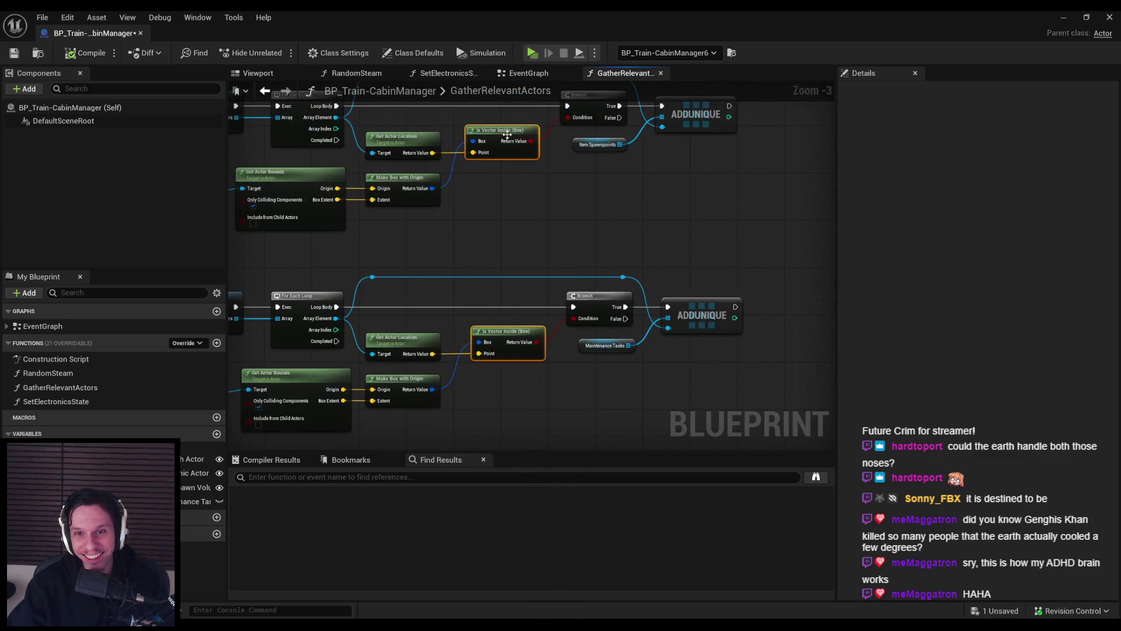
{"action": "left_click_drag", "start_coordinate": [571, 416], "coordinate": [515, 112]}
{"action": "key", "text": "shift+d"}
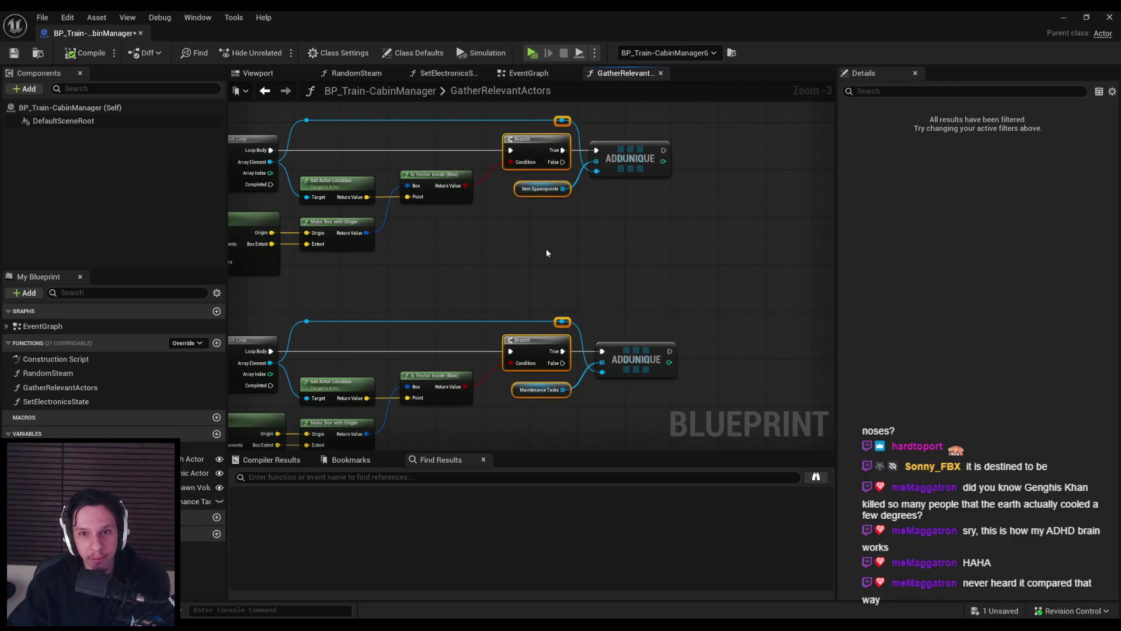
{"action": "left_click_drag", "start_coordinate": [638, 393], "coordinate": [619, 163]}
{"action": "key", "text": "shift+d"}
{"action": "left_click", "coordinate": [559, 278]}
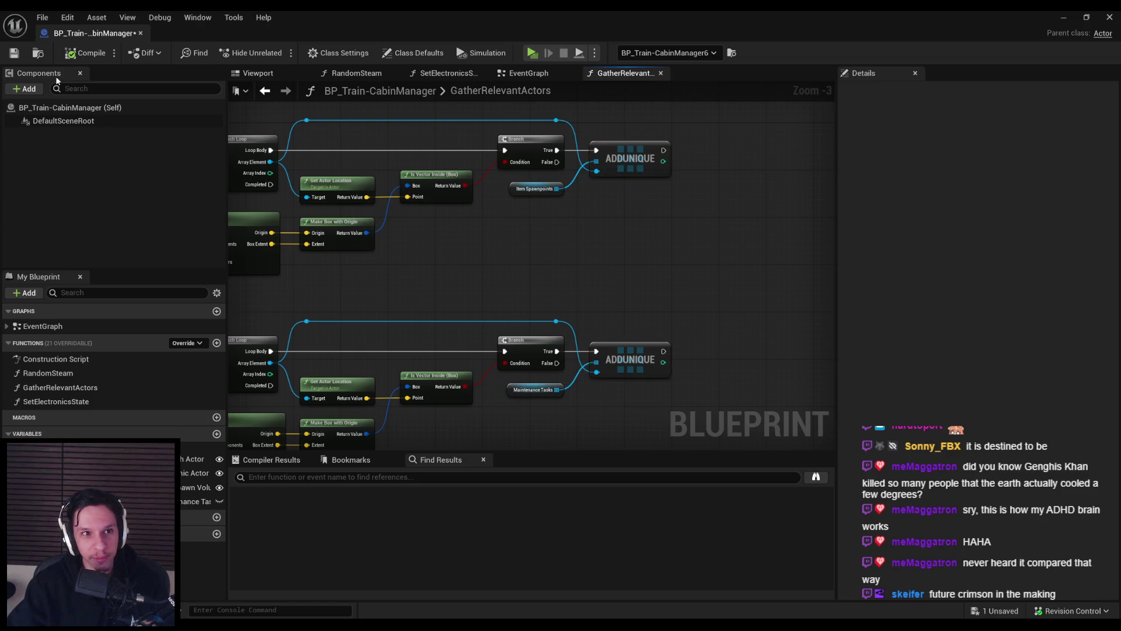
{"action": "left_click", "coordinate": [12, 56]}
- Reposition the Main Cabin Mesh and Get Actor Bounds nodes and save
{"action": "scroll", "coordinate": [636, 306], "scroll_direction": "down", "scroll_amount": 4}
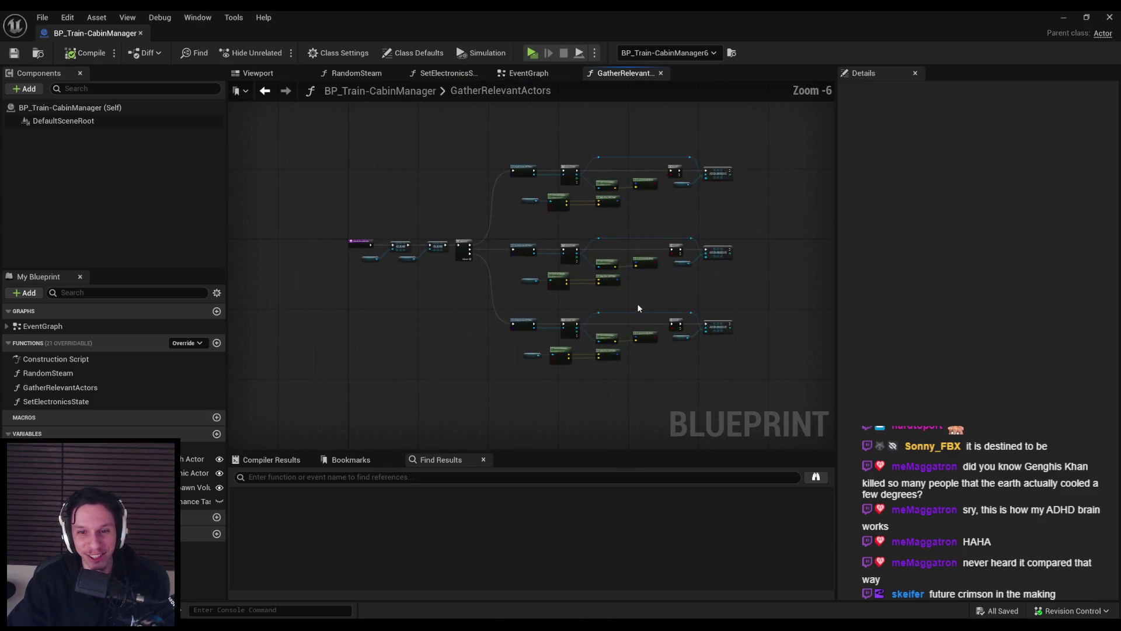
{"action": "scroll", "coordinate": [548, 297], "scroll_direction": "up", "scroll_amount": 5}
{"action": "left_click_drag", "start_coordinate": [478, 272], "coordinate": [614, 344]}
{"action": "left_click_drag", "start_coordinate": [692, 269], "coordinate": [709, 329]}
{"action": "left_click", "coordinate": [710, 330]}
{"action": "scroll", "coordinate": [584, 303], "scroll_direction": "down", "scroll_amount": 2}
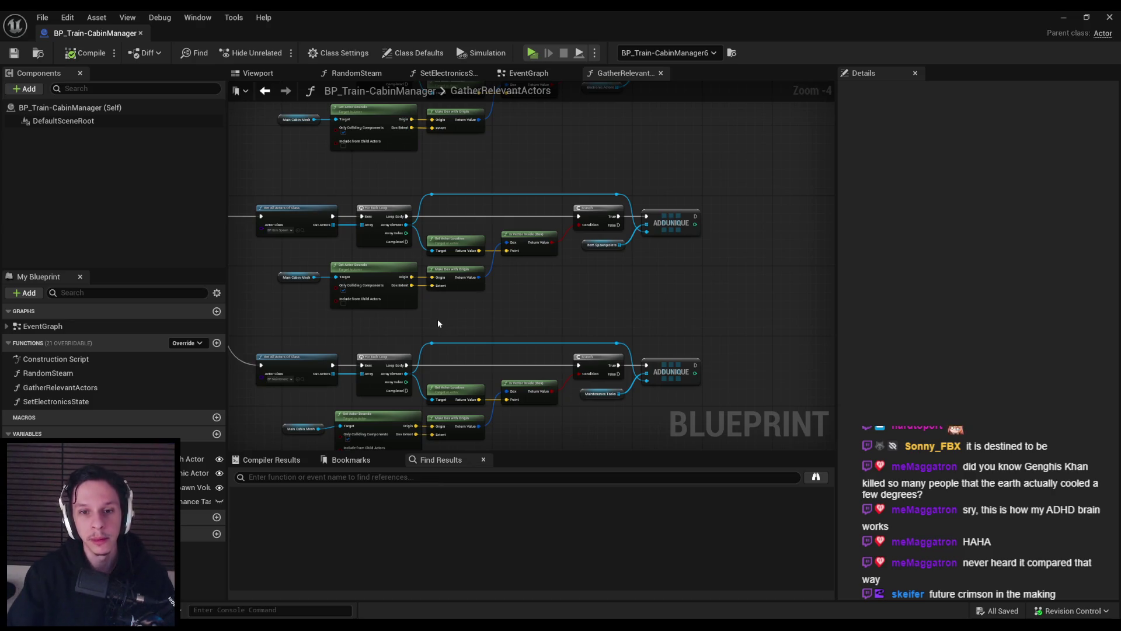
- Review the tidied node rows, then minimize the Blueprint editor to return to the level
{"action": "scroll", "coordinate": [438, 323], "scroll_direction": "up", "scroll_amount": 2}
{"action": "scroll", "coordinate": [467, 305], "scroll_direction": "down", "scroll_amount": 1}
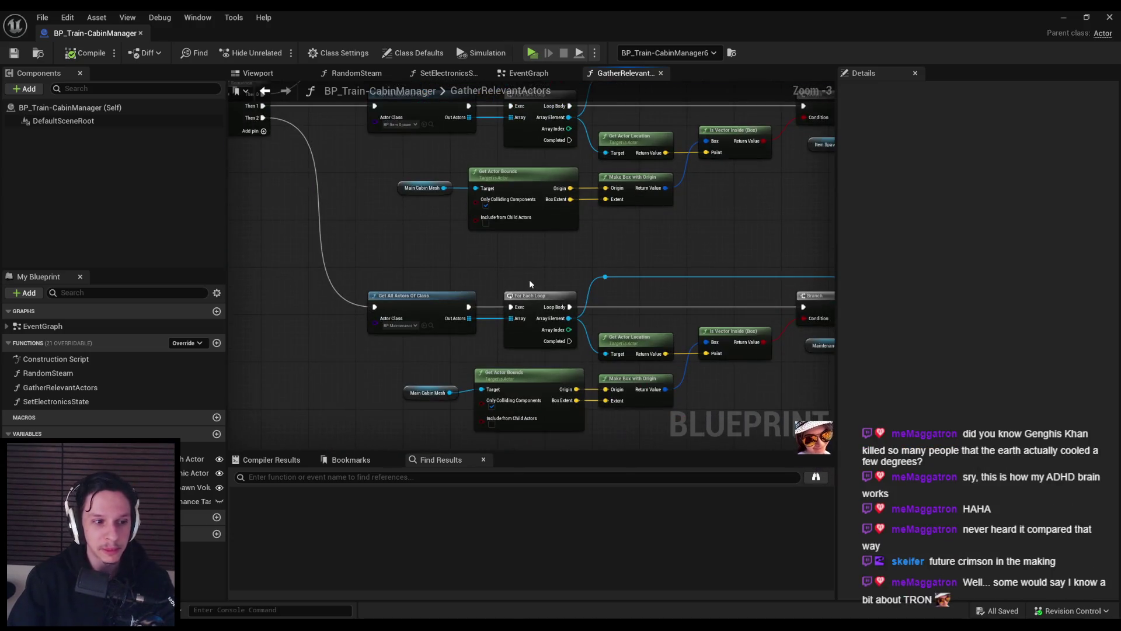
{"action": "mouse_move", "coordinate": [465, 283]}
{"action": "left_mouse_down"}
{"action": "mouse_move", "coordinate": [458, 271]}
{"action": "mouse_move", "coordinate": [451, 310]}
{"action": "mouse_move", "coordinate": [498, 303]}
{"action": "mouse_move", "coordinate": [371, 329]}
{"action": "left_mouse_up"}
{"action": "scroll", "coordinate": [425, 313], "scroll_direction": "down", "scroll_amount": 2}
{"action": "scroll", "coordinate": [506, 318], "scroll_direction": "up", "scroll_amount": 2}
{"action": "mouse_move", "coordinate": [505, 318]}
{"action": "left_mouse_down"}
{"action": "mouse_move", "coordinate": [450, 242]}
{"action": "mouse_move", "coordinate": [536, 250]}
{"action": "mouse_move", "coordinate": [523, 232]}
{"action": "left_mouse_up"}
{"action": "scroll", "coordinate": [456, 261], "scroll_direction": "up", "scroll_amount": 1}
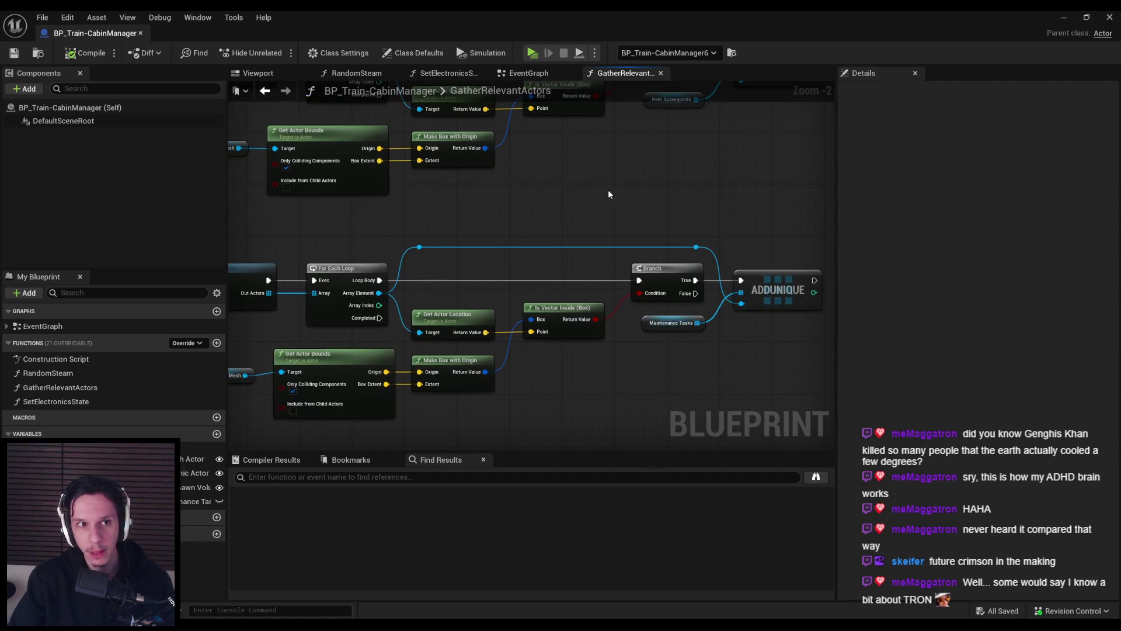
{"action": "left_click", "coordinate": [1065, 18]}
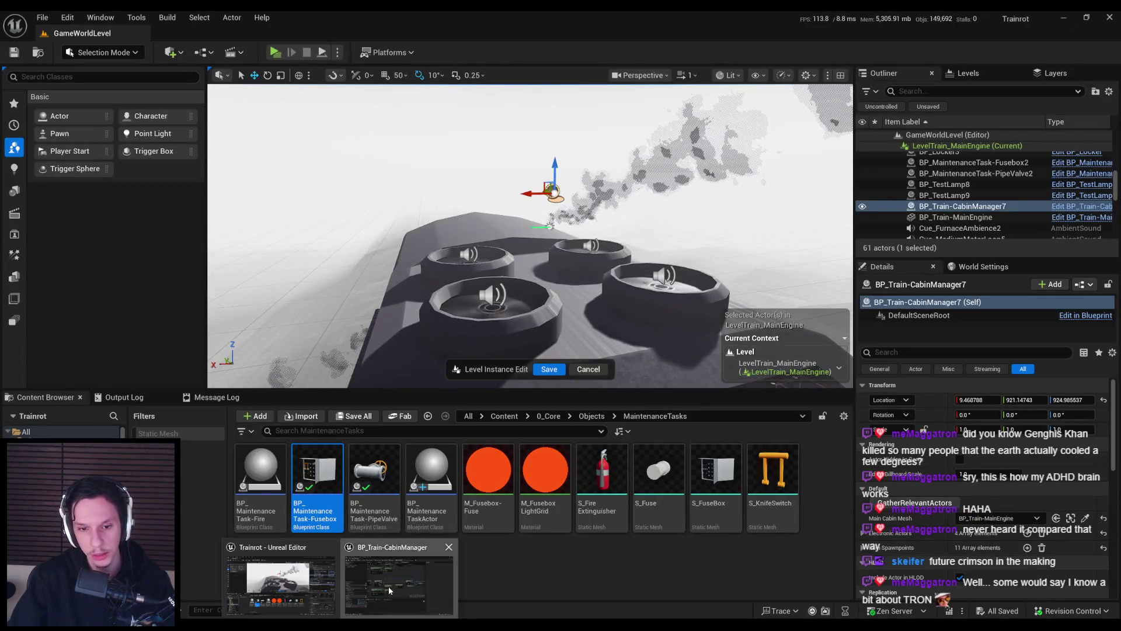
- Make the MaintenanceTasks variable instance editable in the CabinManager blueprint and return to the level
{"action": "left_click", "coordinate": [292, 578]}
{"action": "left_click", "coordinate": [219, 502]}
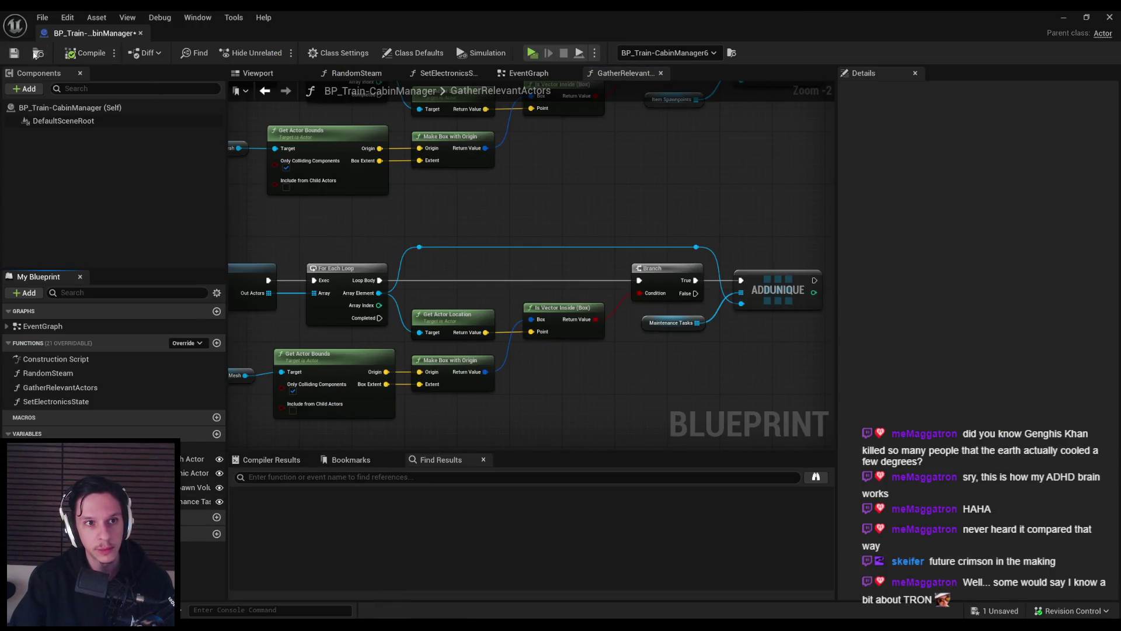
{"action": "left_click", "coordinate": [1064, 20]}
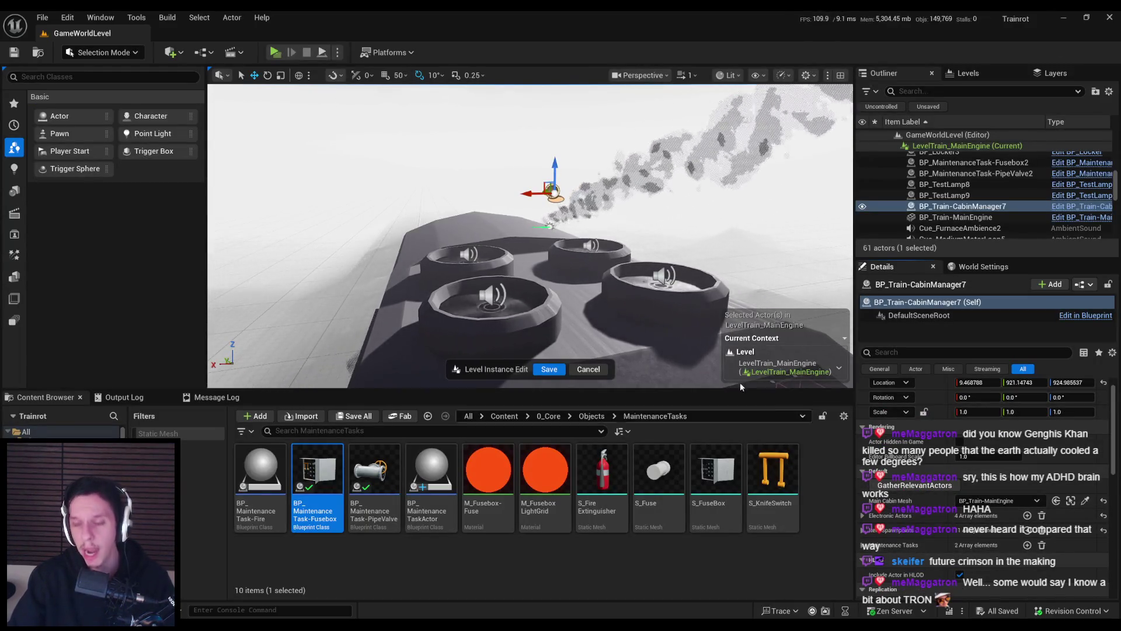
- Exit and re-enter editing of the main engine level instance, framing it in view
{"action": "left_click", "coordinate": [540, 351]}
{"action": "left_click", "coordinate": [543, 369]}
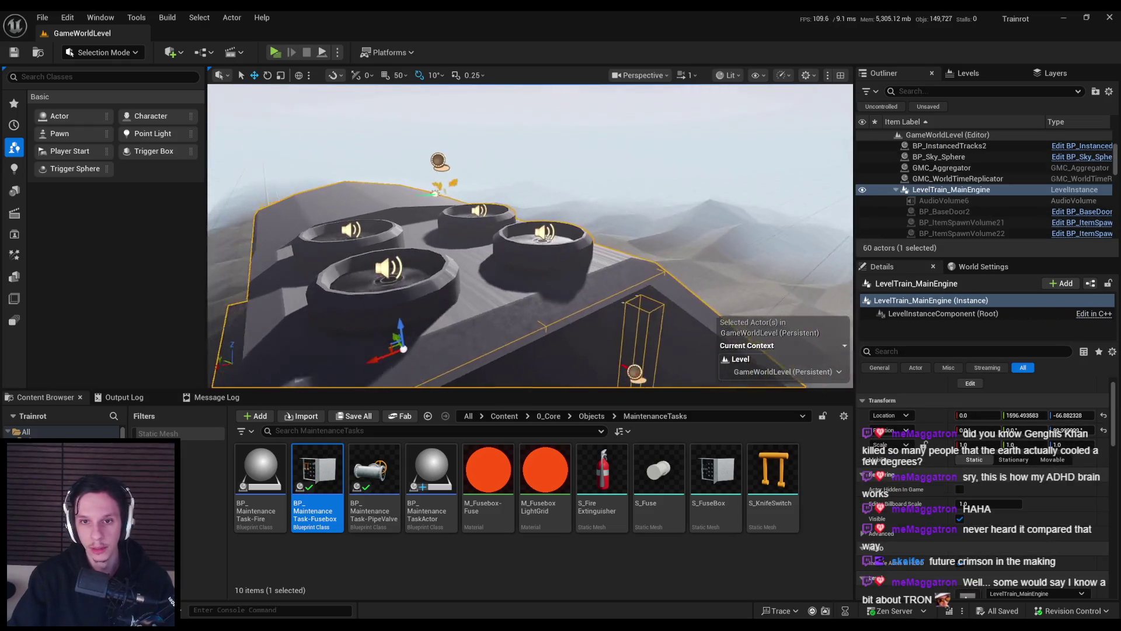
{"action": "scroll", "coordinate": [533, 310], "scroll_direction": "up", "scroll_amount": 10}
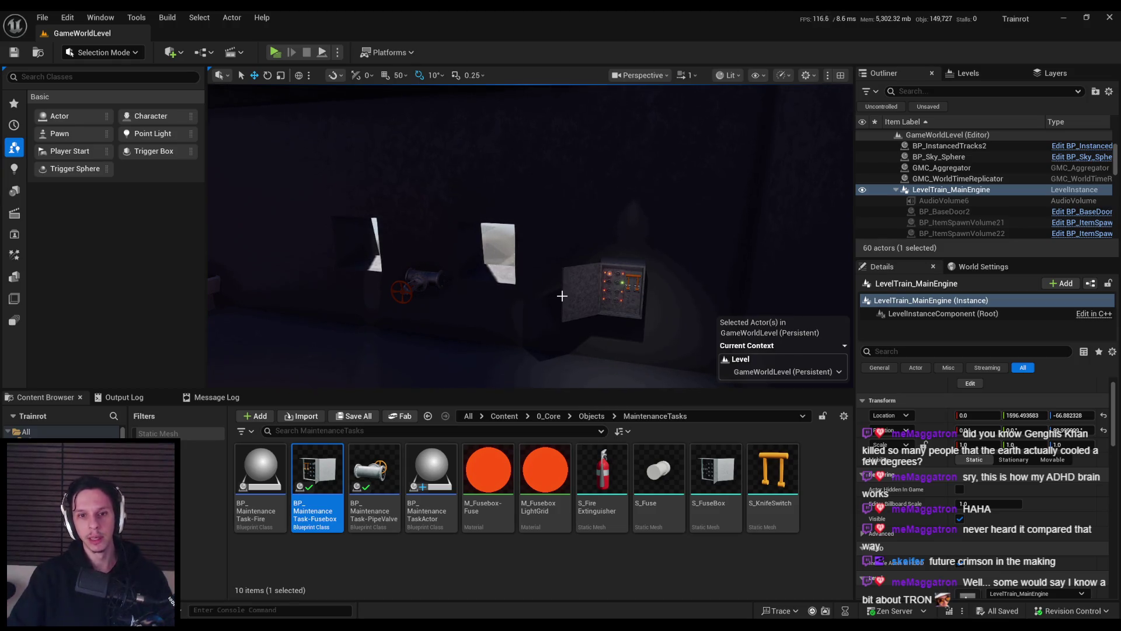
{"action": "key", "text": "f"}
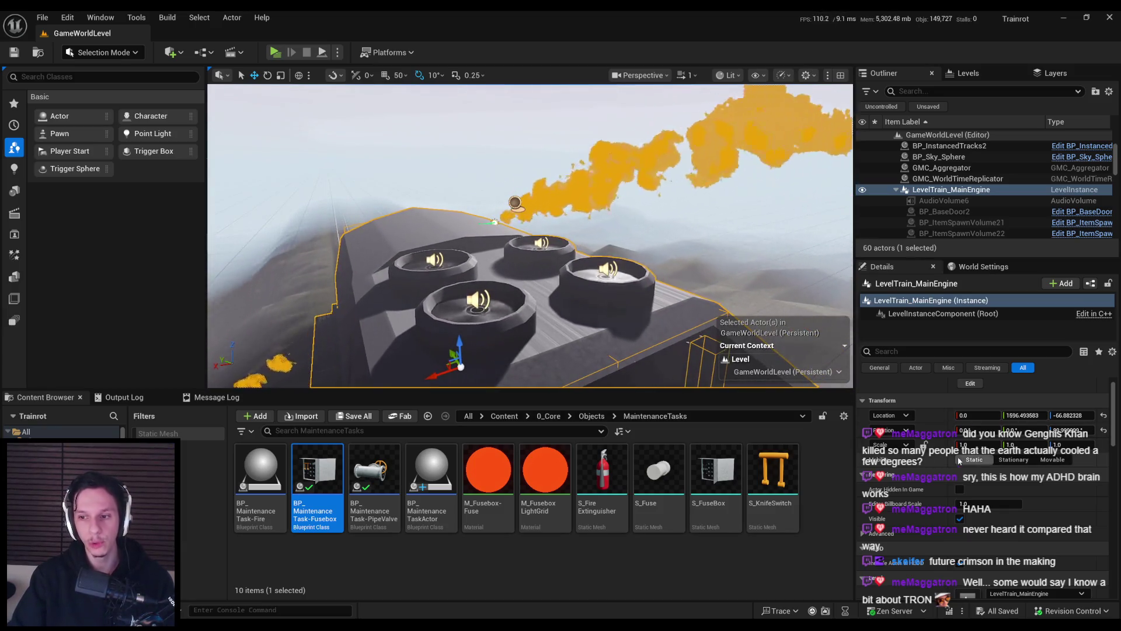
{"action": "left_click", "coordinate": [971, 384]}
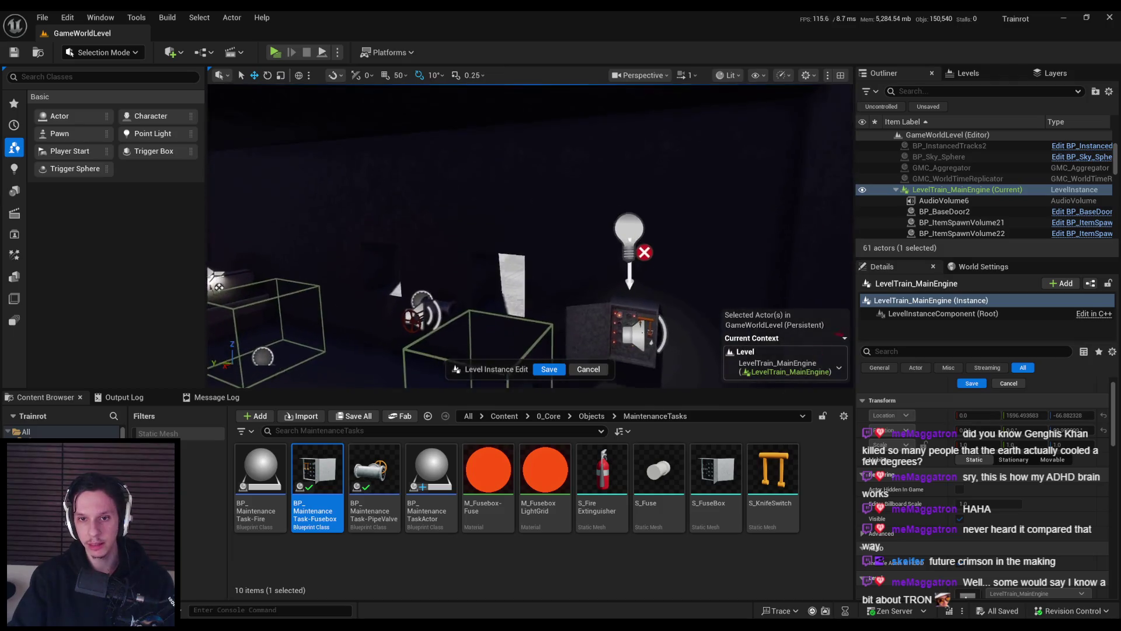
- Select the cabin manager in the train car and inspect its Electronic Actors array entries
{"action": "left_click", "coordinate": [637, 315]}
{"action": "left_click_drag", "start_coordinate": [603, 288], "coordinate": [661, 281]}
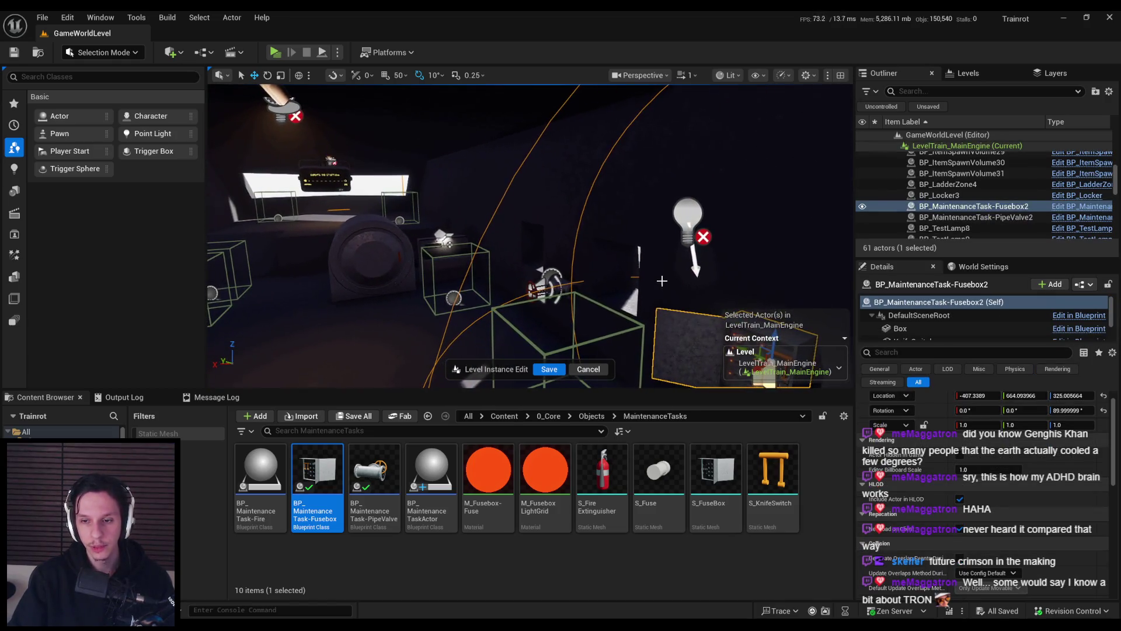
{"action": "left_click_drag", "start_coordinate": [713, 341], "coordinate": [593, 253]}
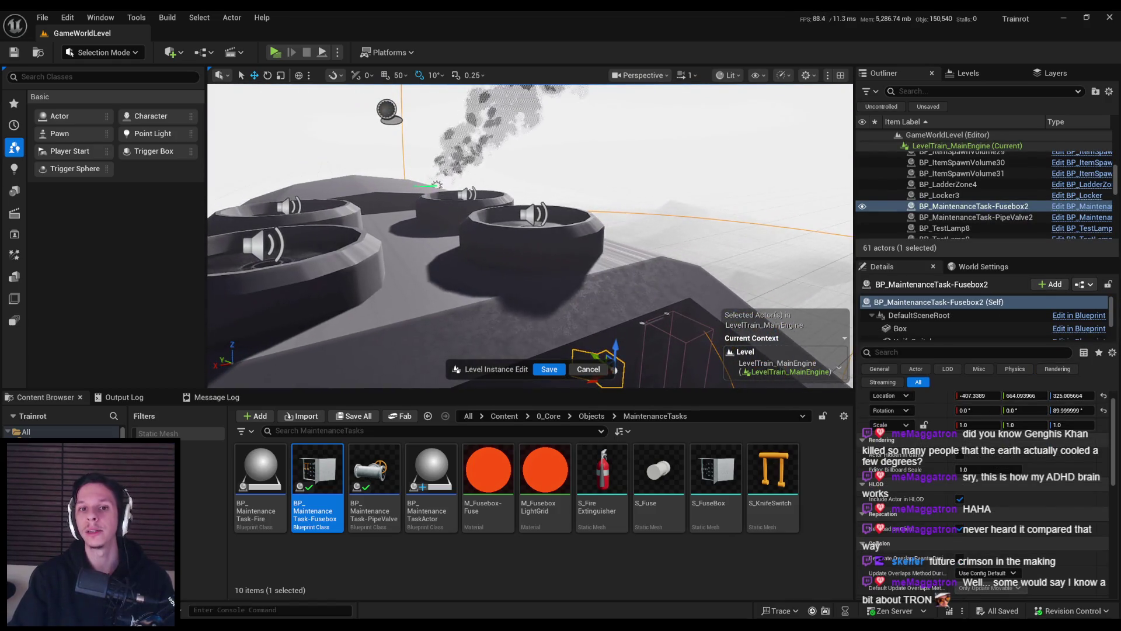
{"action": "left_click", "coordinate": [593, 253]}
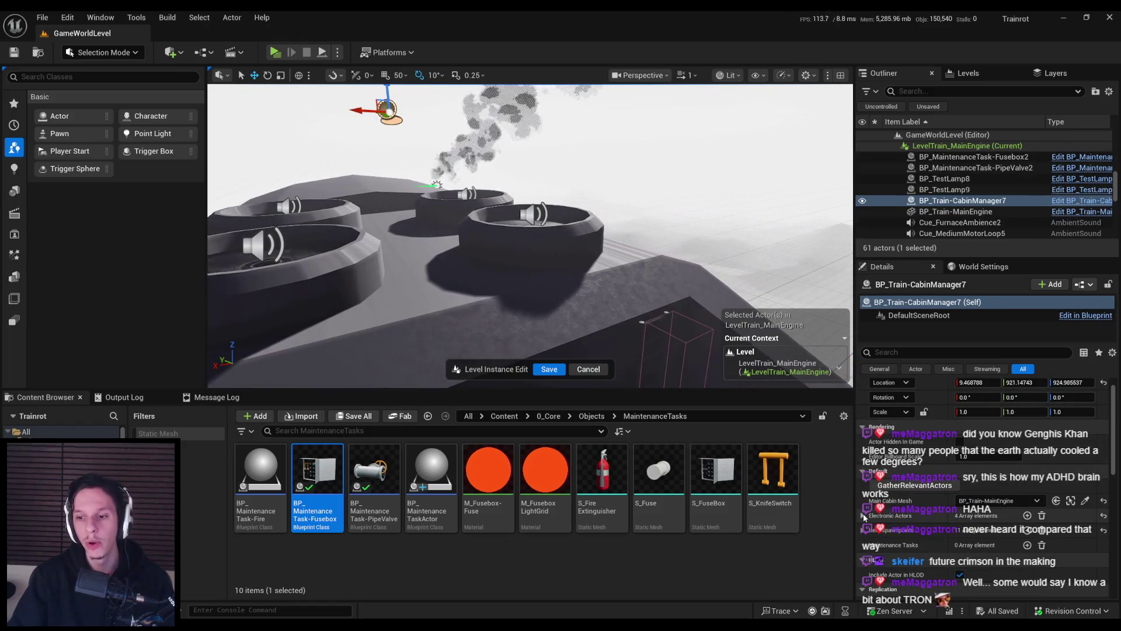
{"action": "left_click", "coordinate": [863, 515]}
{"action": "scroll", "coordinate": [878, 523], "scroll_direction": "down", "scroll_amount": 2}
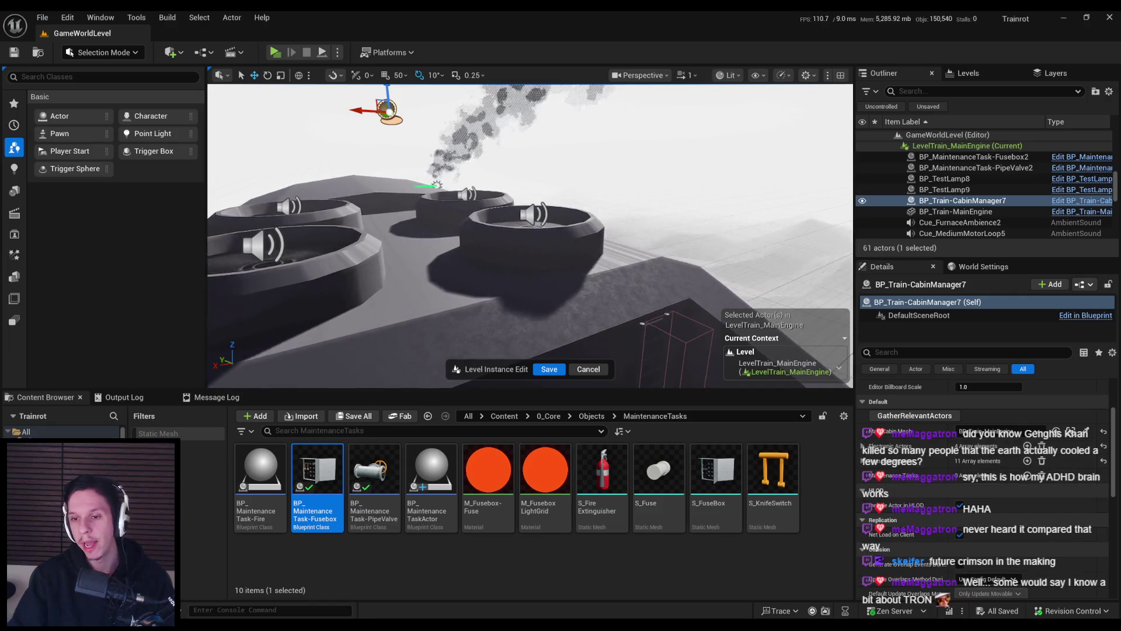
{"action": "left_click", "coordinate": [863, 446]}
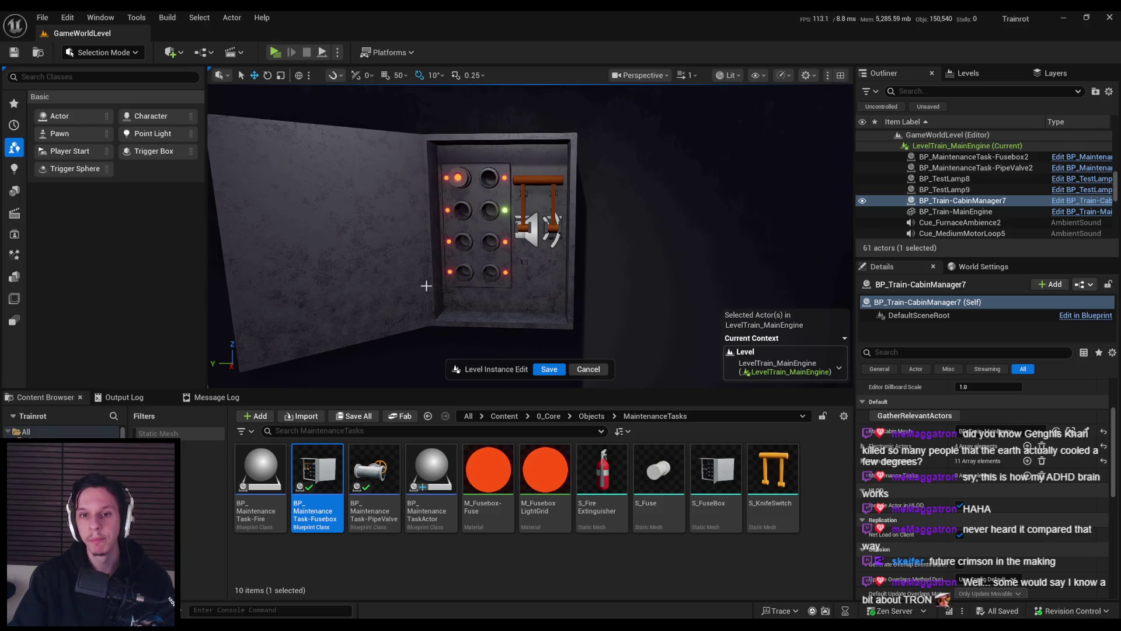
- Fly the view to the fusebox and save the train level instance edits
{"action": "scroll", "coordinate": [465, 288], "scroll_direction": "down", "scroll_amount": 5}
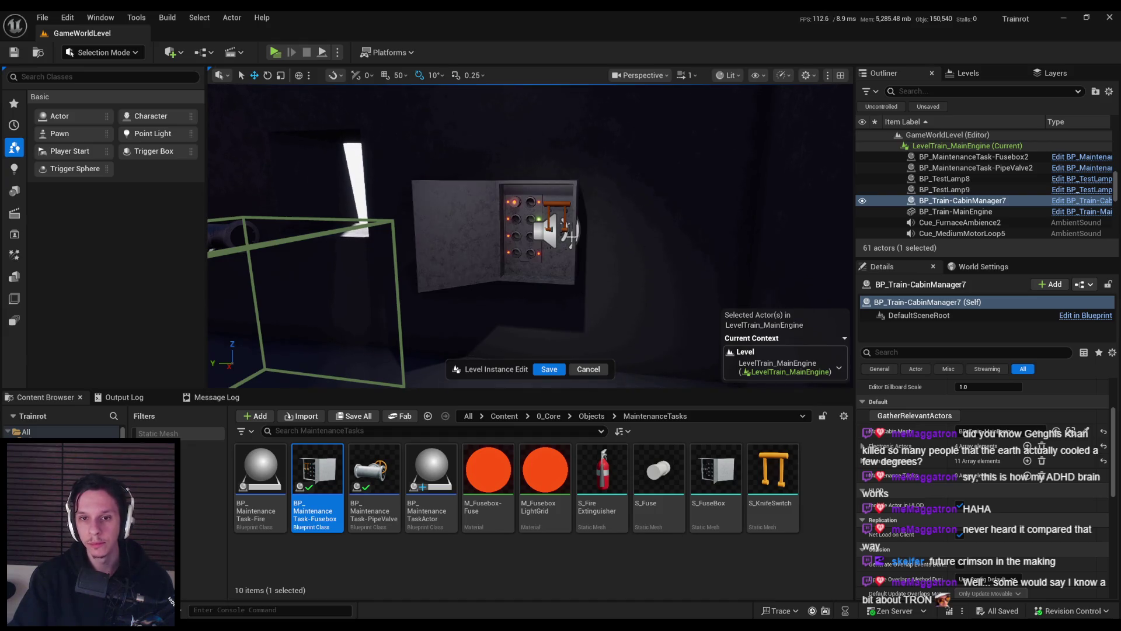
{"action": "scroll", "coordinate": [510, 288], "scroll_direction": "down", "scroll_amount": 6}
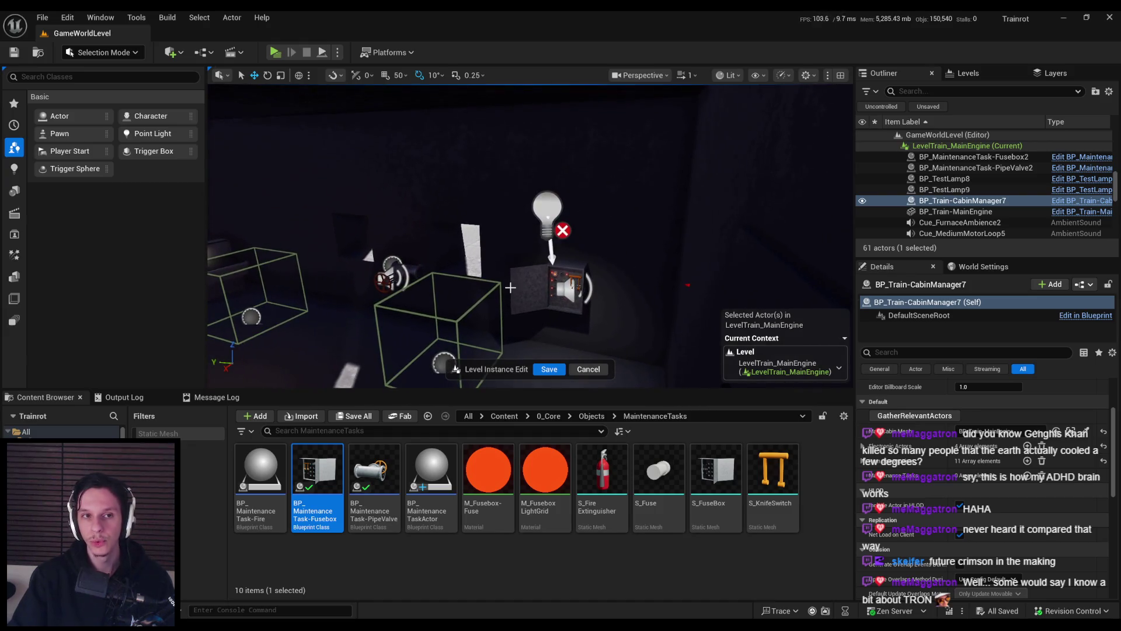
{"action": "mouse_move", "coordinate": [510, 288]}
{"action": "left_mouse_down"}
{"action": "mouse_move", "coordinate": [517, 296]}
{"action": "mouse_move", "coordinate": [520, 274]}
{"action": "left_mouse_up"}
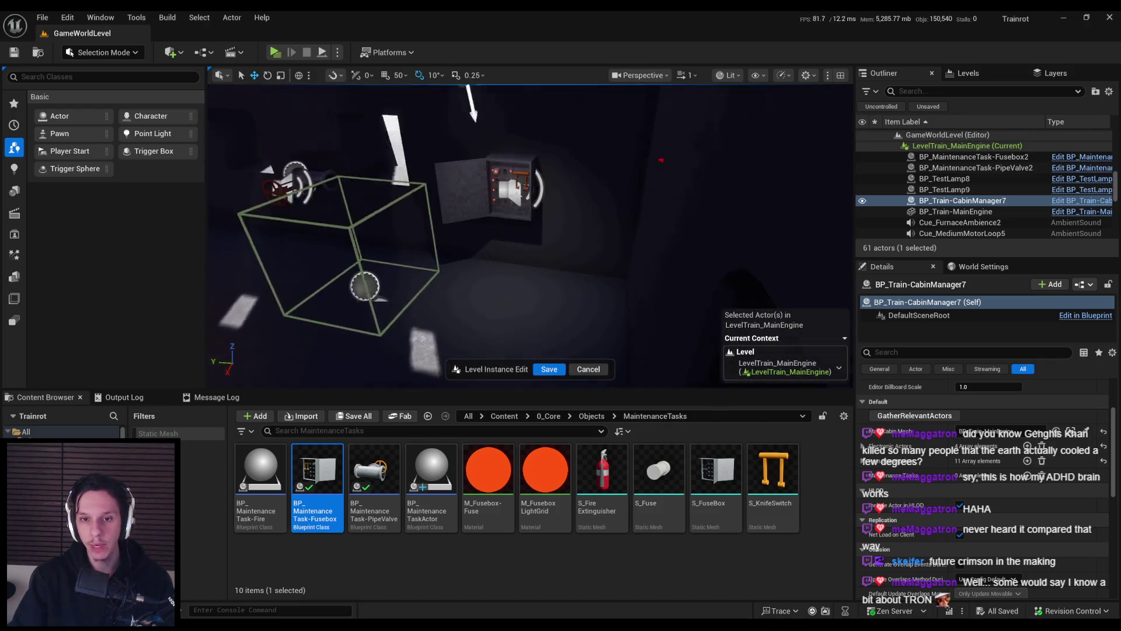
{"action": "left_click", "coordinate": [549, 369]}
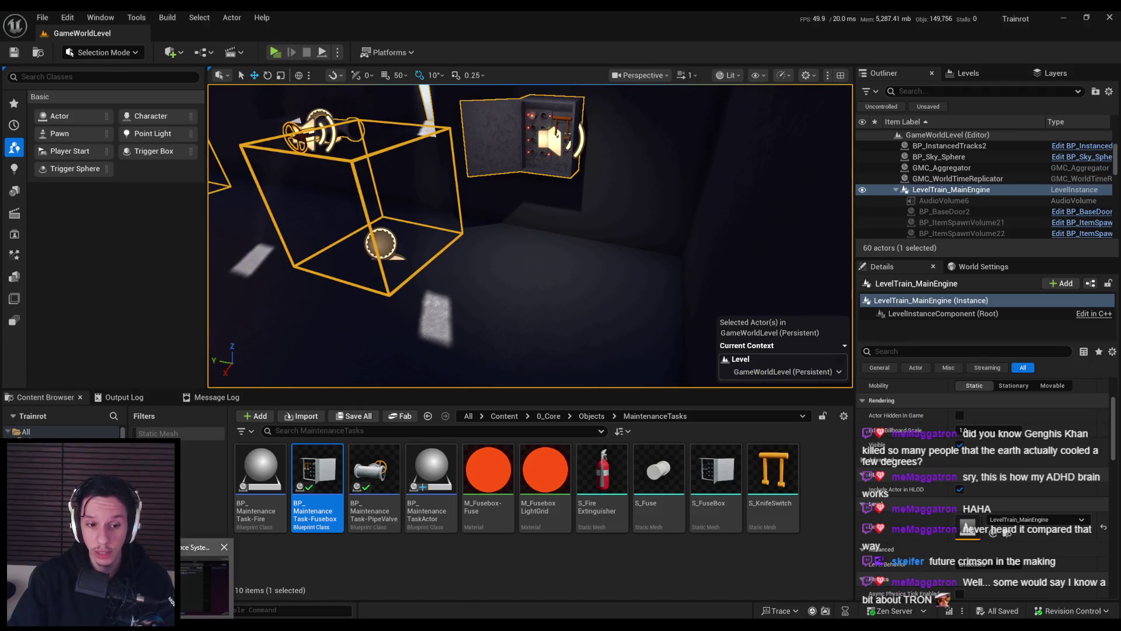
- Tick 'Populate array of maintenance tasks' on the Trello card, completing the list, then return to Unreal
{"action": "key", "text": "alt+Tab"}
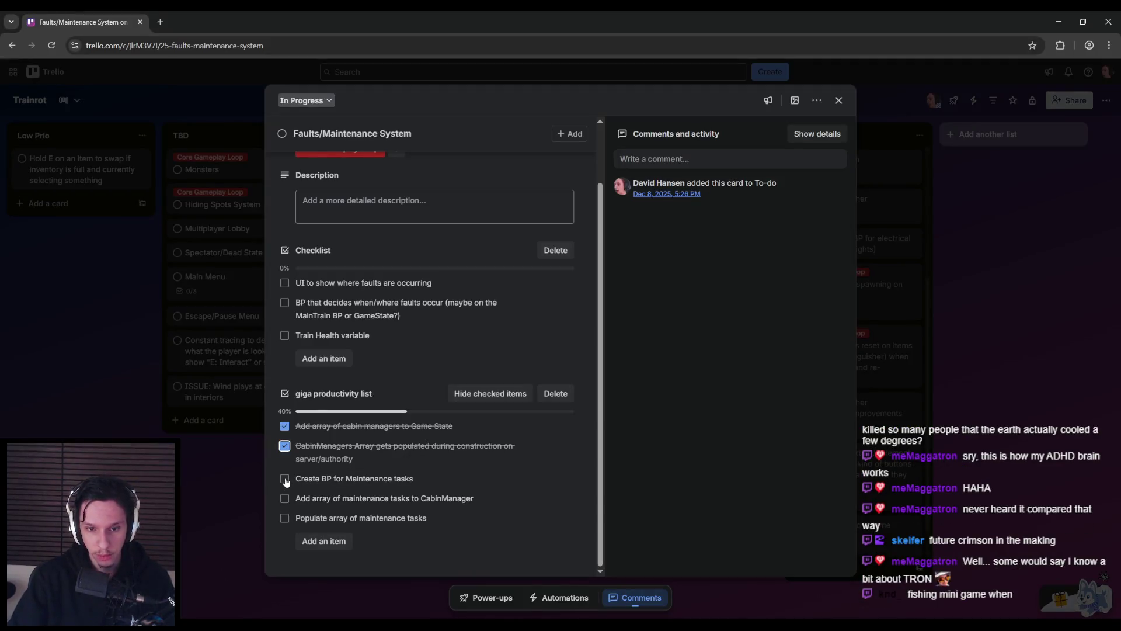
{"action": "left_click", "coordinate": [284, 519]}
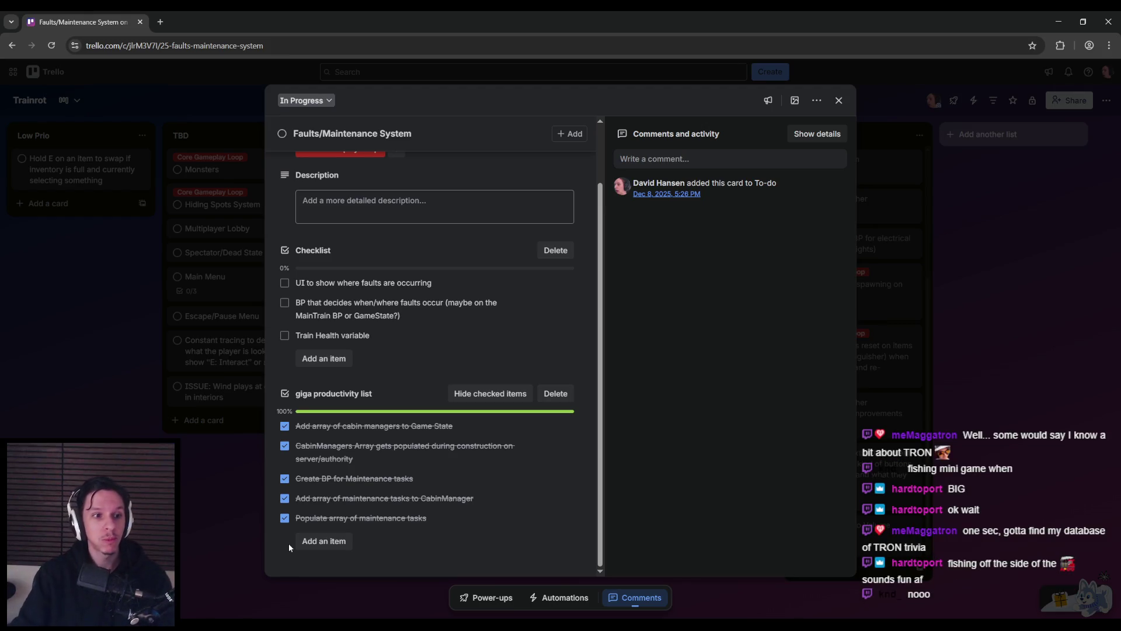
{"action": "mouse_move", "coordinate": [338, 622]}
{"action": "left_click", "coordinate": [281, 575]}
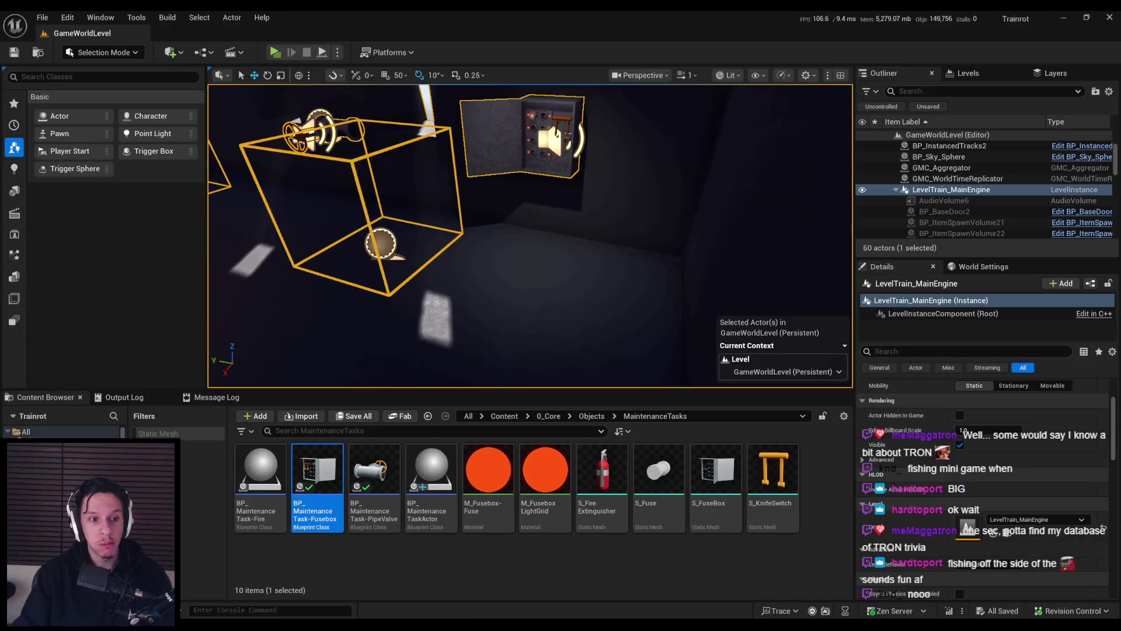
- Focus the train, start a playtest in F11 fullscreen, and grab the grey block
{"action": "key", "text": "f"}
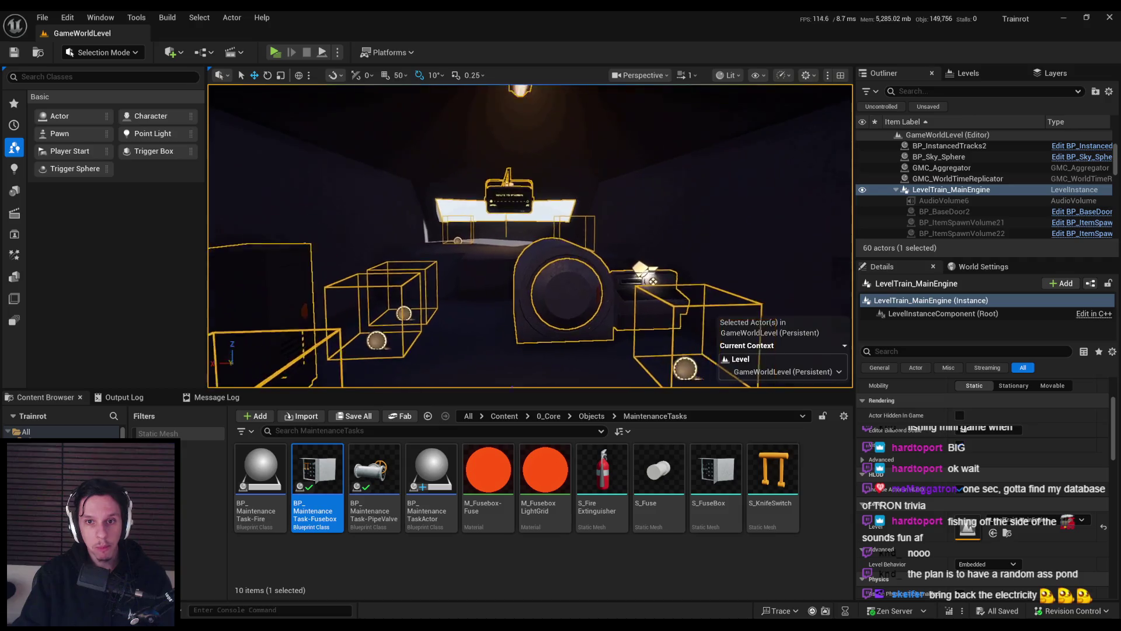
{"action": "left_click", "coordinate": [337, 52]}
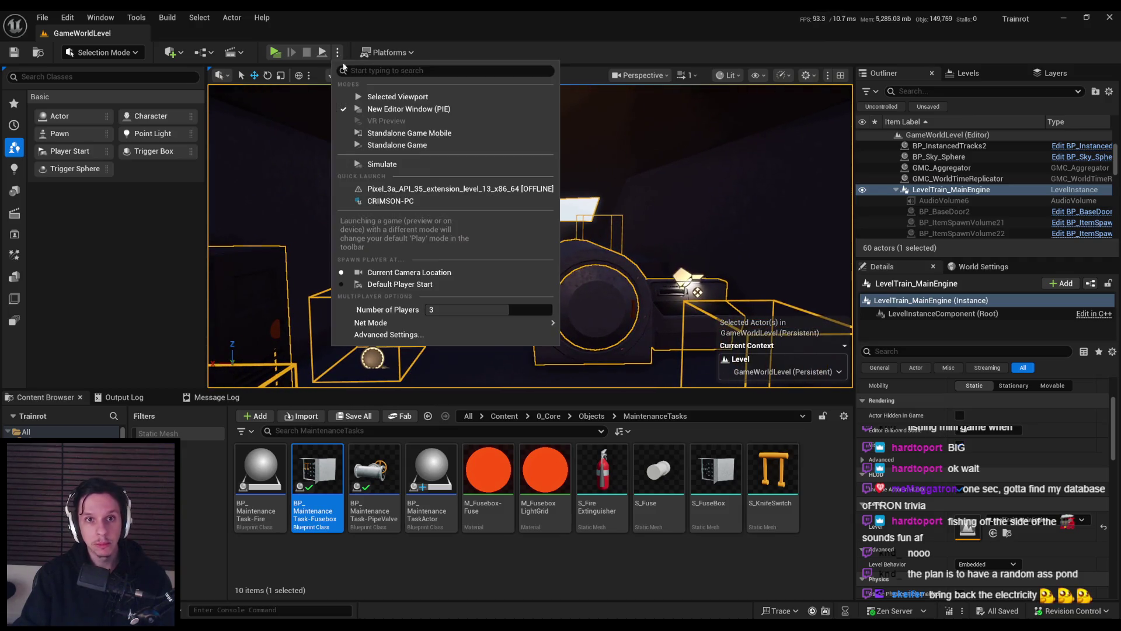
{"action": "left_click", "coordinate": [362, 96]}
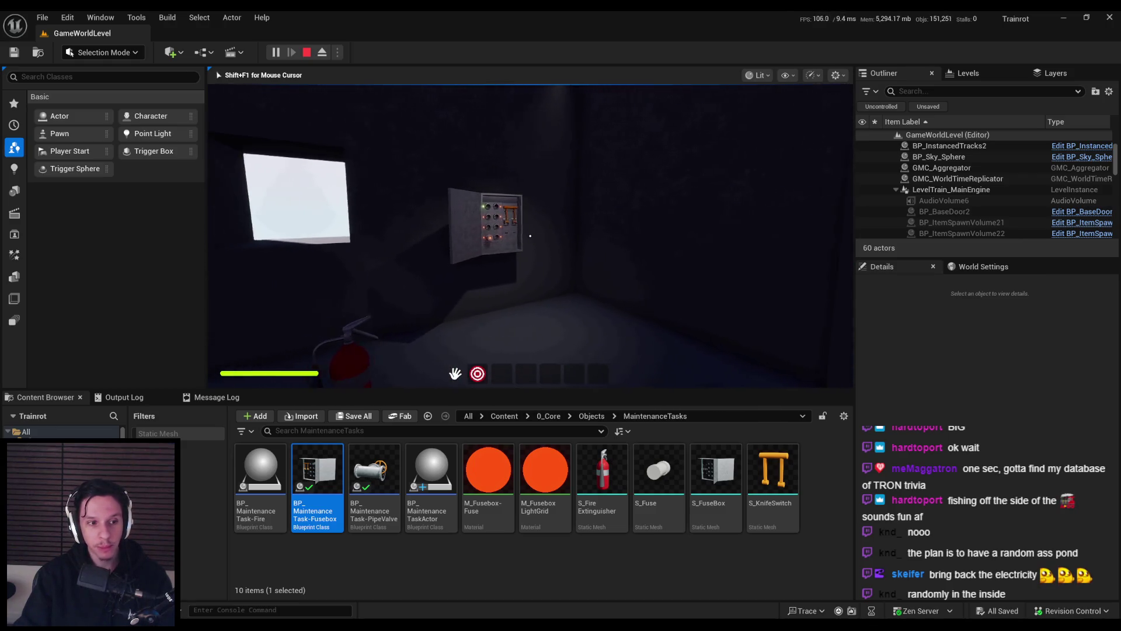
{"action": "key", "text": "F11"}
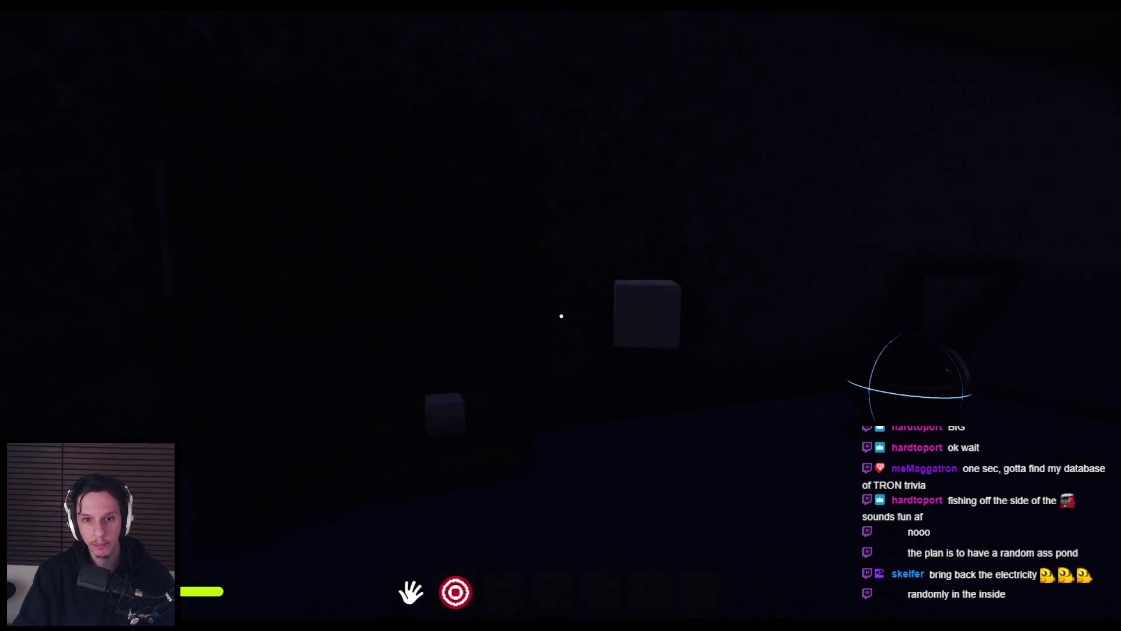
{"action": "left_click", "coordinate": [560, 337]}
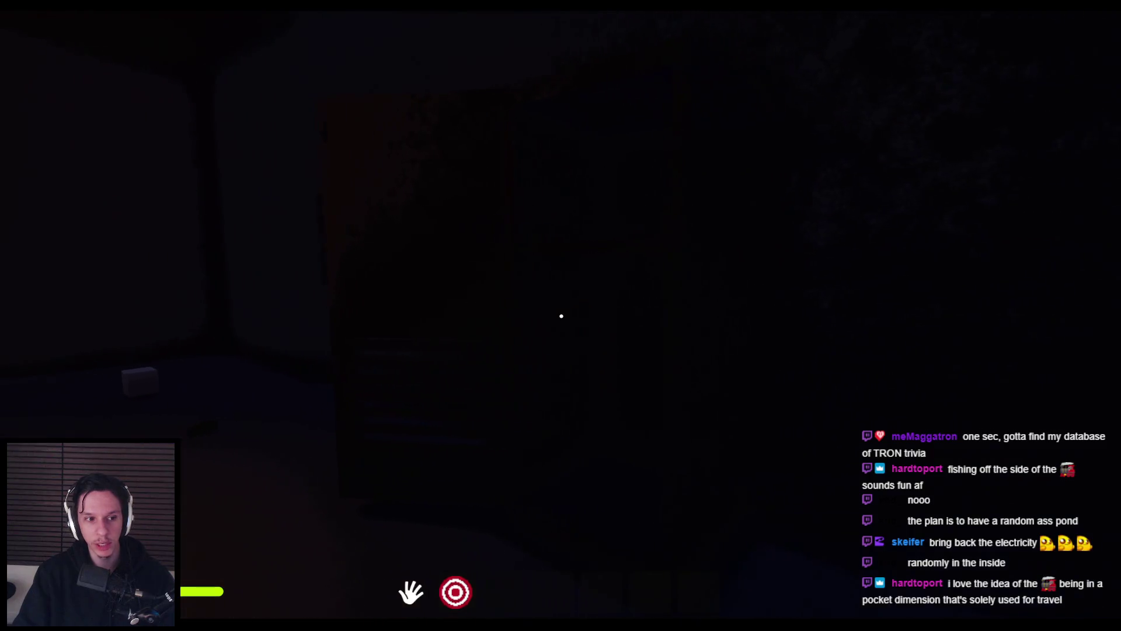
- Set the fire extinguisher on the window sill and pick up the front white cube
{"action": "left_click", "coordinate": [560, 315]}
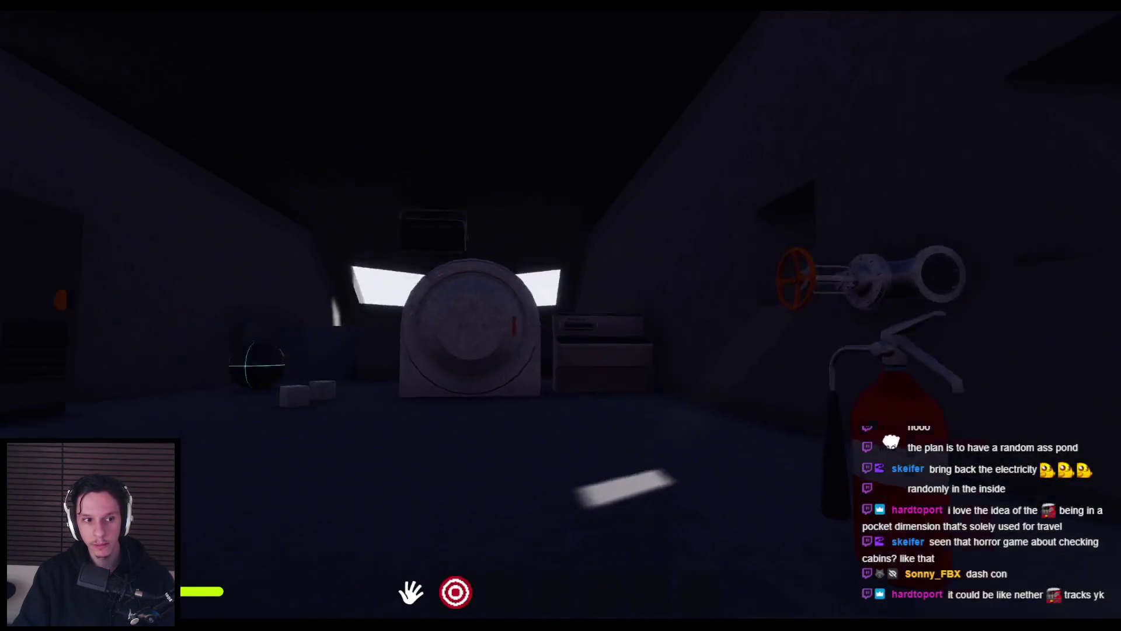
{"action": "mouse_move", "coordinate": [891, 442]}
{"action": "left_mouse_down"}
{"action": "mouse_move", "coordinate": [438, 458]}
{"action": "mouse_move", "coordinate": [315, 409]}
{"action": "mouse_move", "coordinate": [561, 316]}
{"action": "left_mouse_up"}
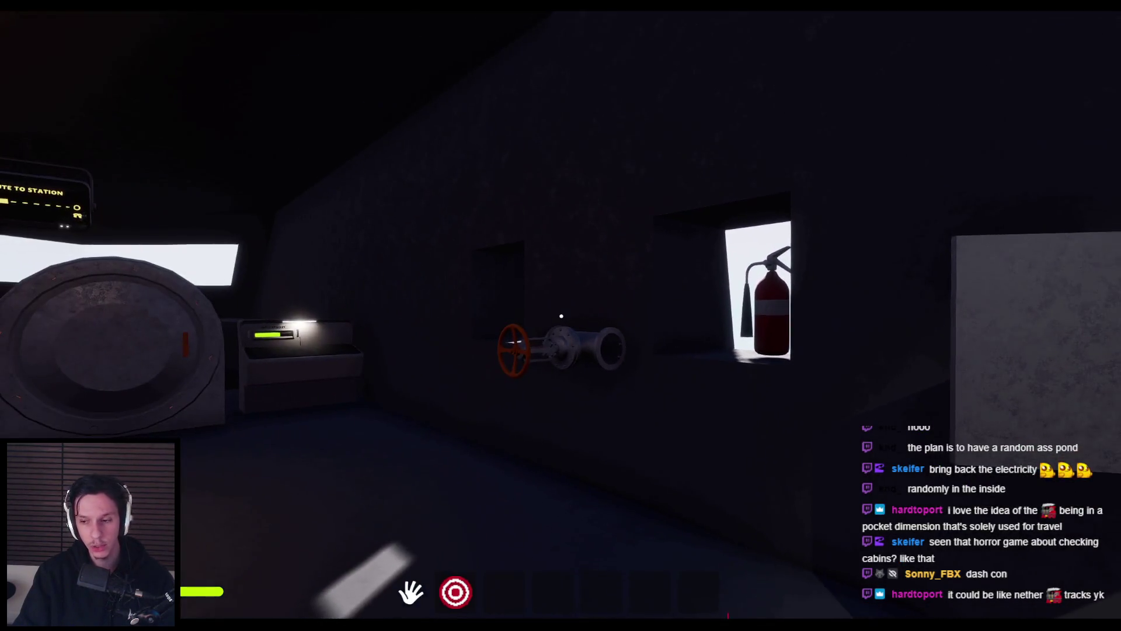
{"action": "key", "text": "shift+w"}
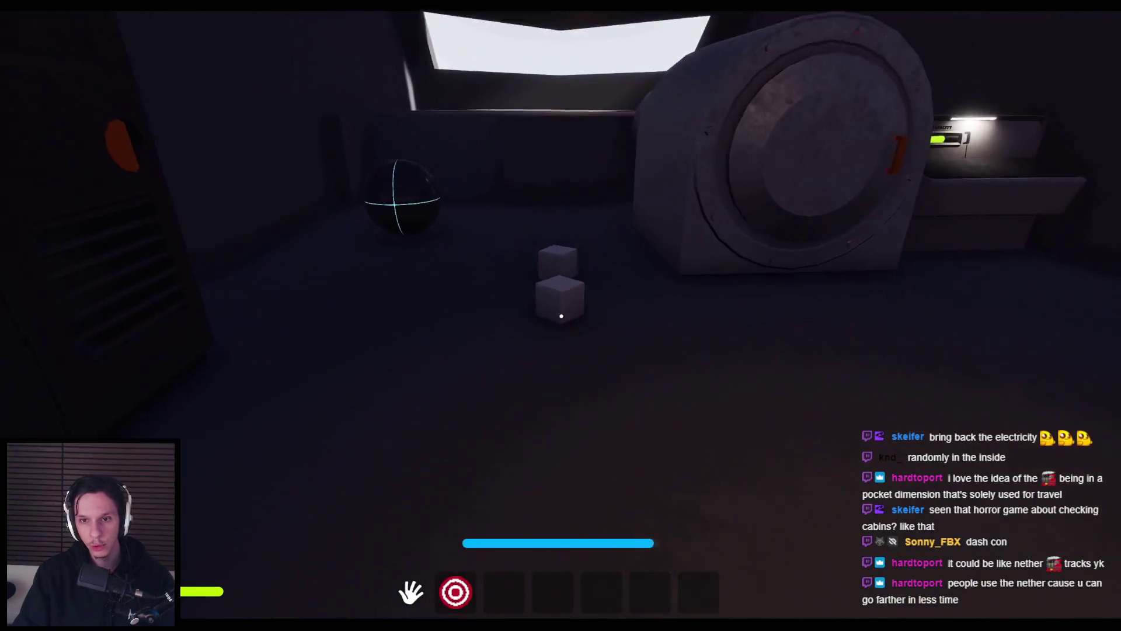
{"action": "mouse_move", "coordinate": [561, 316]}
{"action": "left_mouse_down"}
{"action": "mouse_move", "coordinate": [560, 328]}
{"action": "mouse_move", "coordinate": [561, 318]}
{"action": "left_mouse_up"}
- Jump over the large pipe and walk into the cabin with the round hatch
{"action": "key", "text": "w"}
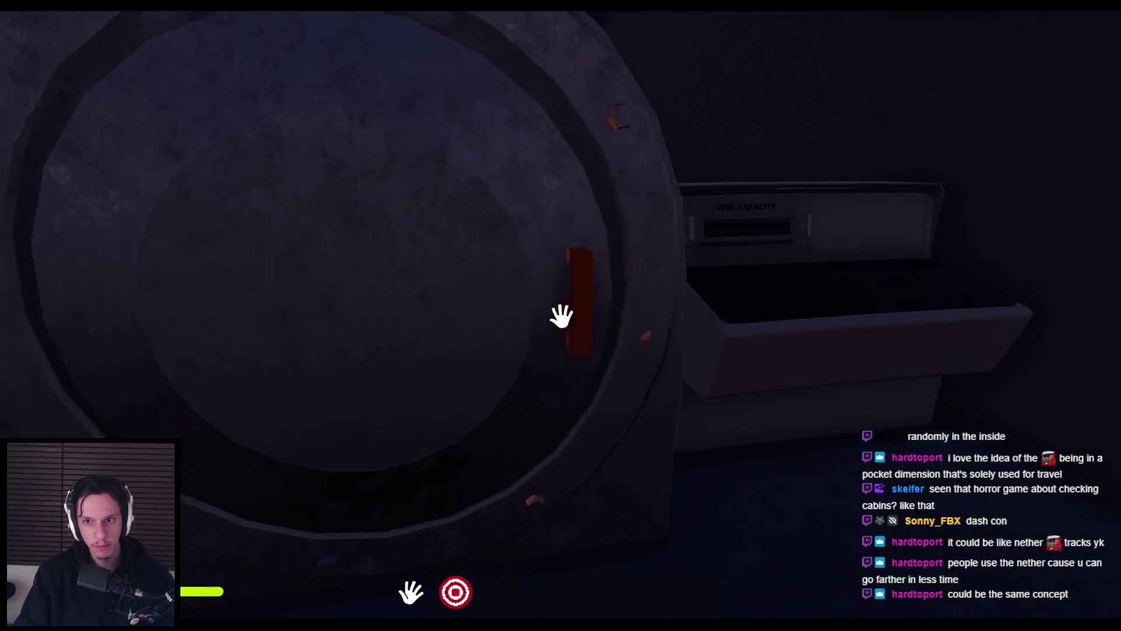
{"action": "key", "text": "space"}
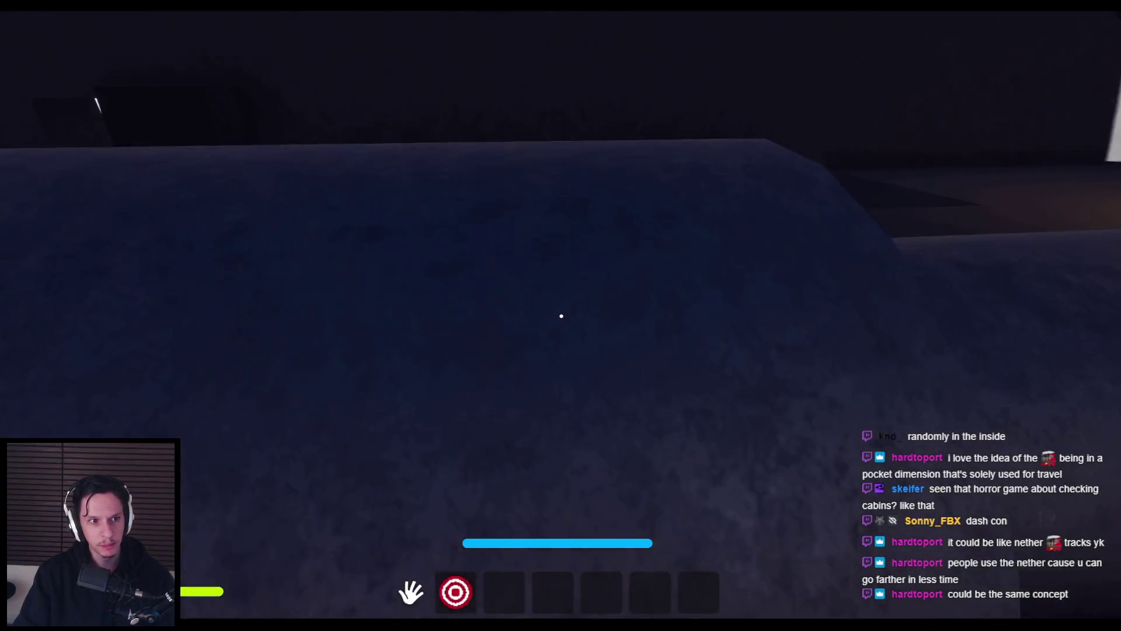
{"action": "key", "text": "a"}
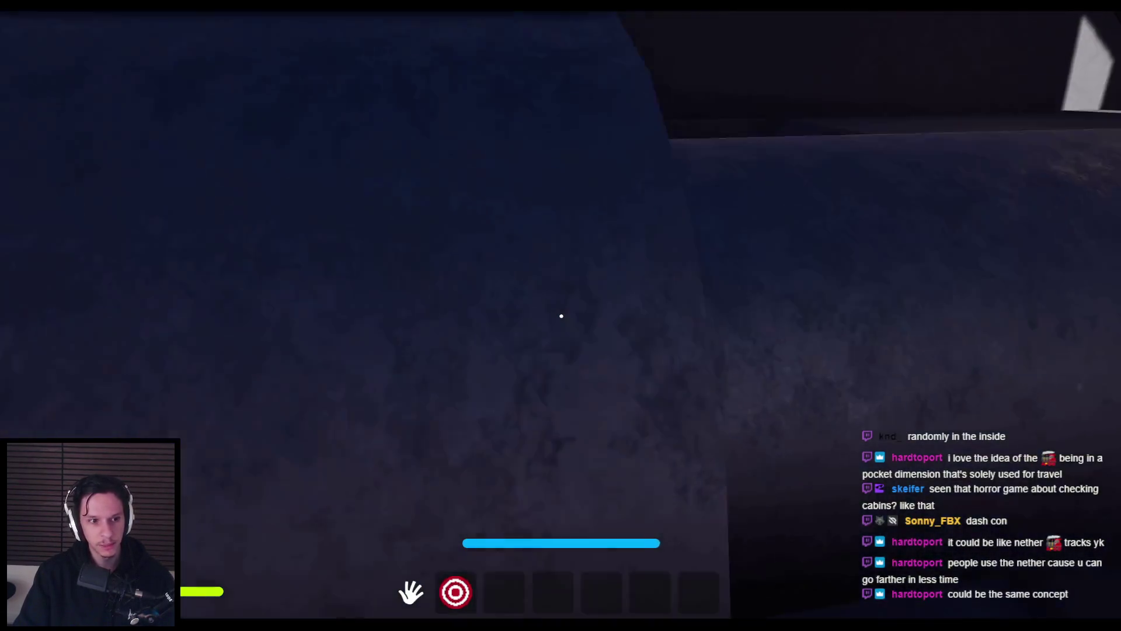
{"action": "key", "text": "w"}
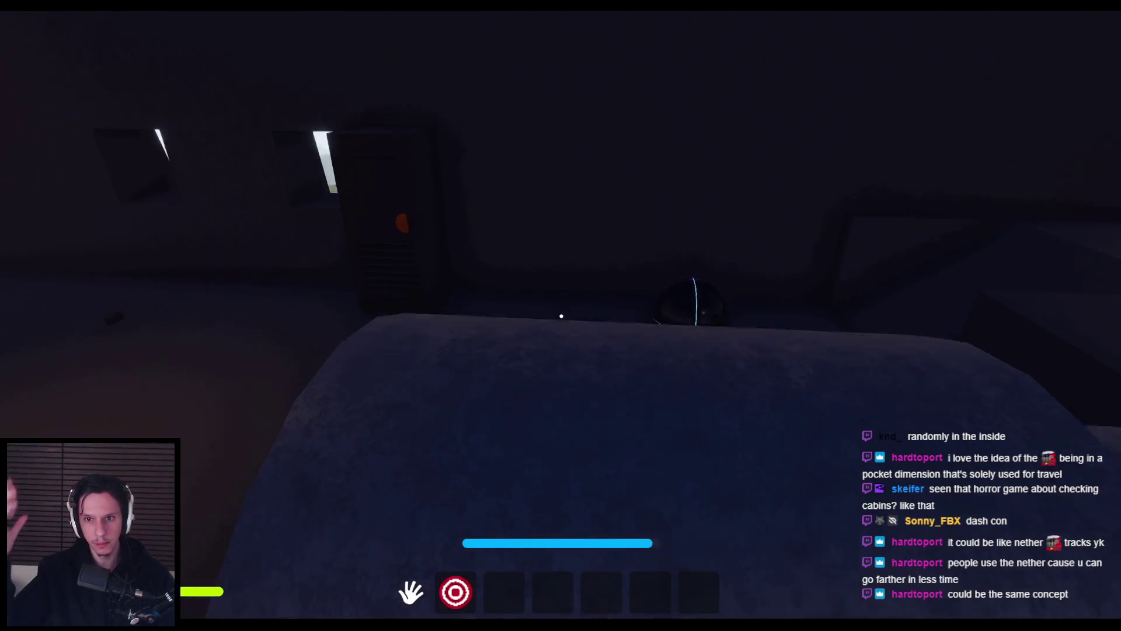
{"action": "key", "text": "w"}
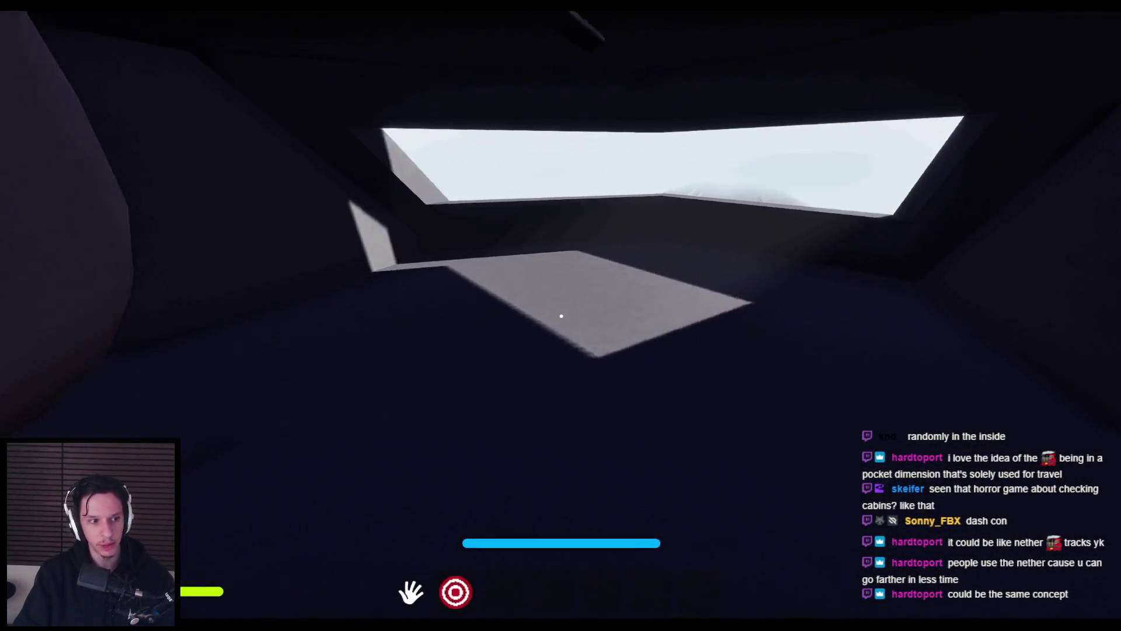
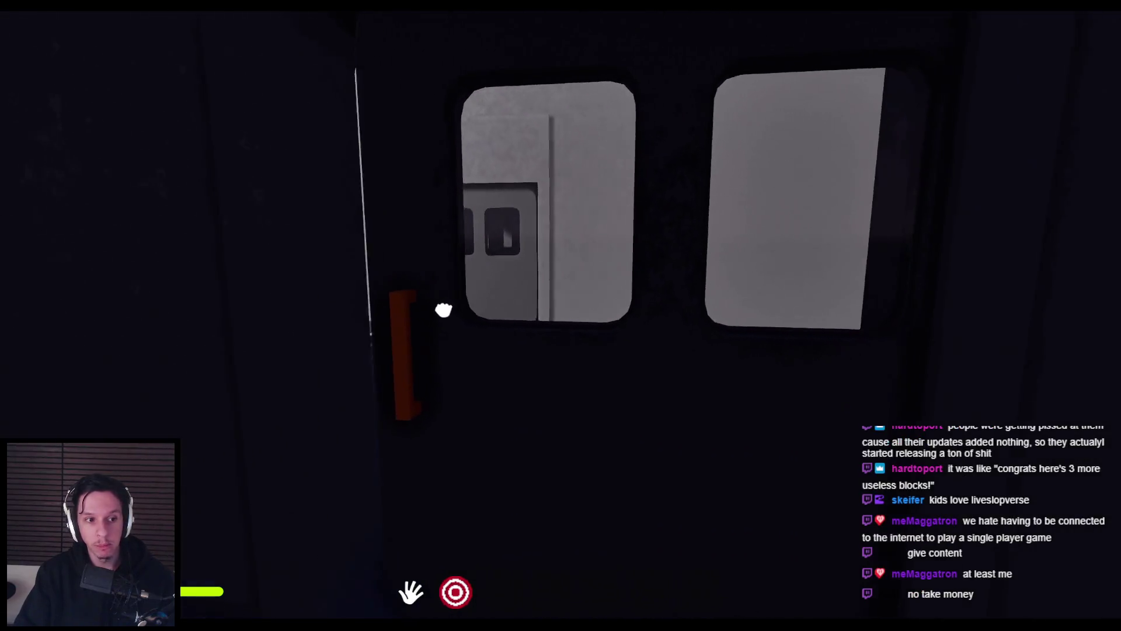
- Swing the cabin's rear door open and shut several times to confirm it works
{"action": "left_click", "coordinate": [738, 324]}
{"action": "left_click", "coordinate": [457, 317]}
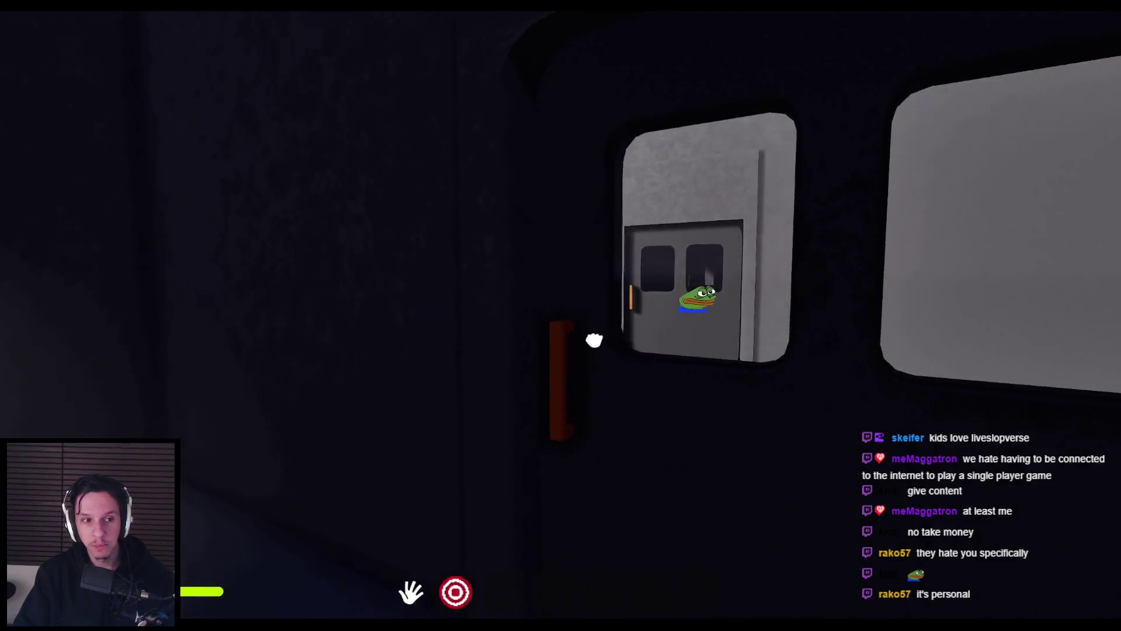
{"action": "left_click", "coordinate": [461, 317]}
{"action": "left_click", "coordinate": [461, 317]}
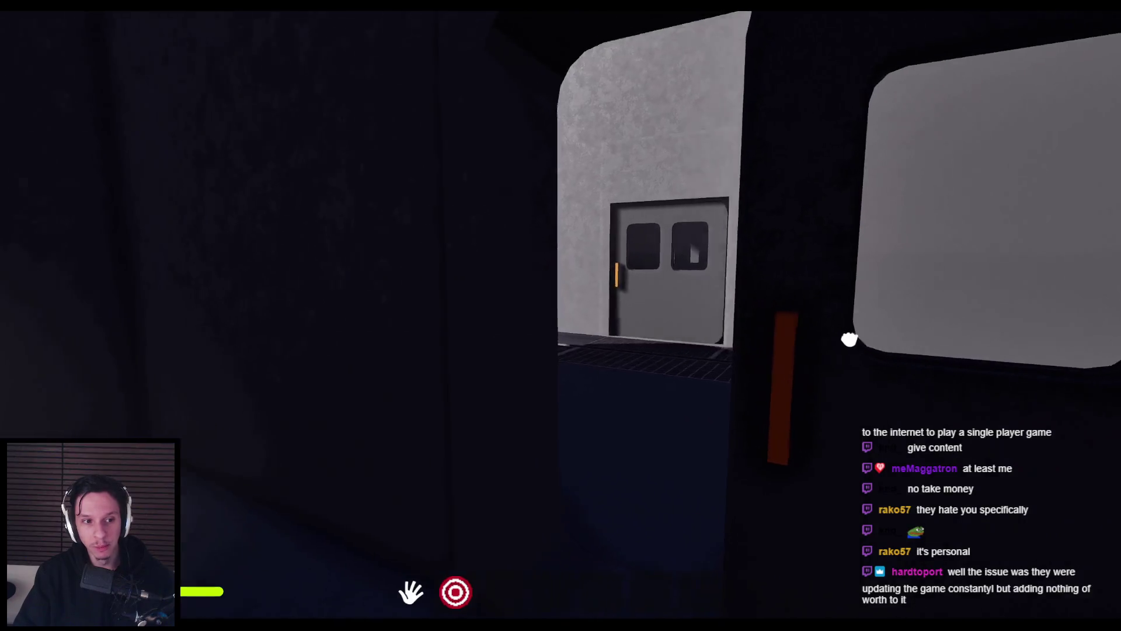
{"action": "left_click", "coordinate": [850, 339]}
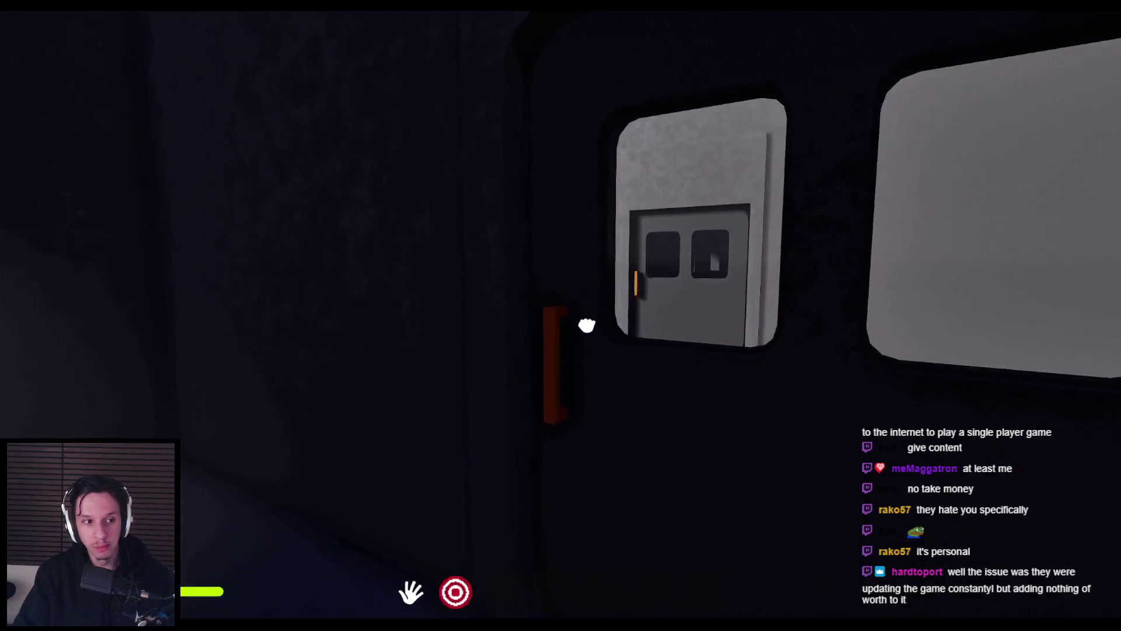
{"action": "left_click", "coordinate": [512, 323]}
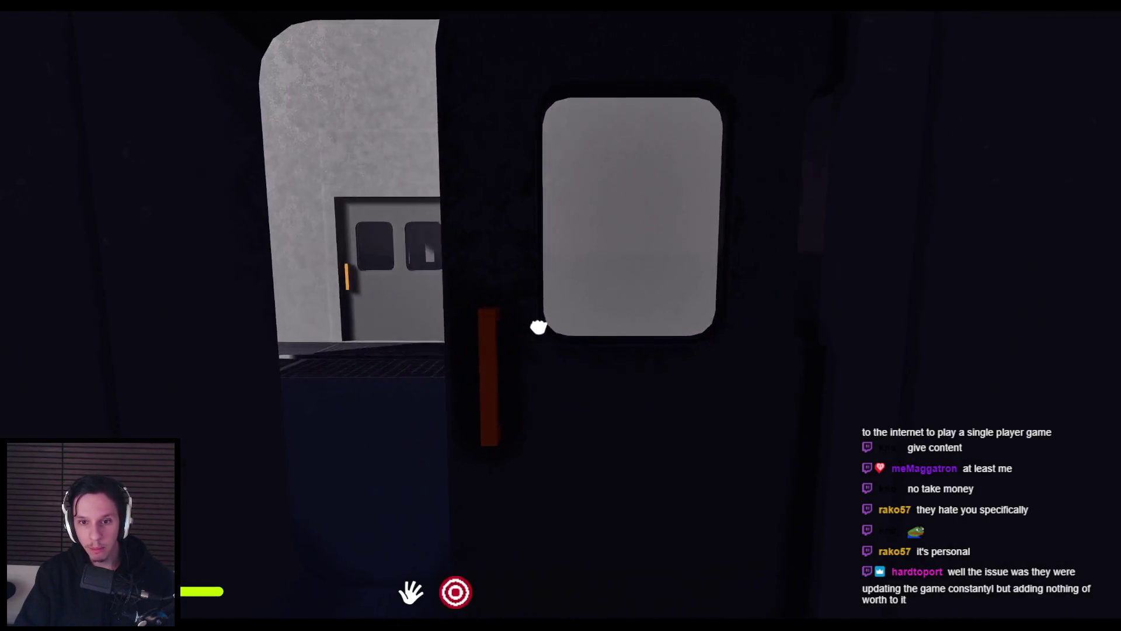
{"action": "left_click", "coordinate": [740, 333]}
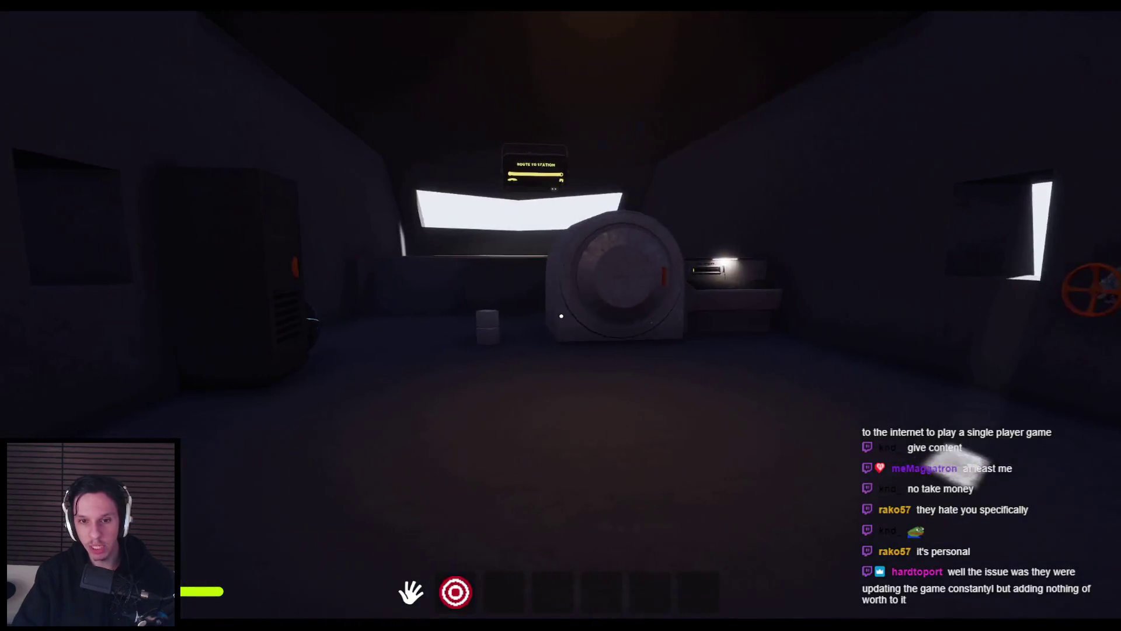
- Sprint to the furnace, climb onto its cylinder and walk on to the stacked white cubes
{"action": "key", "text": "space"}
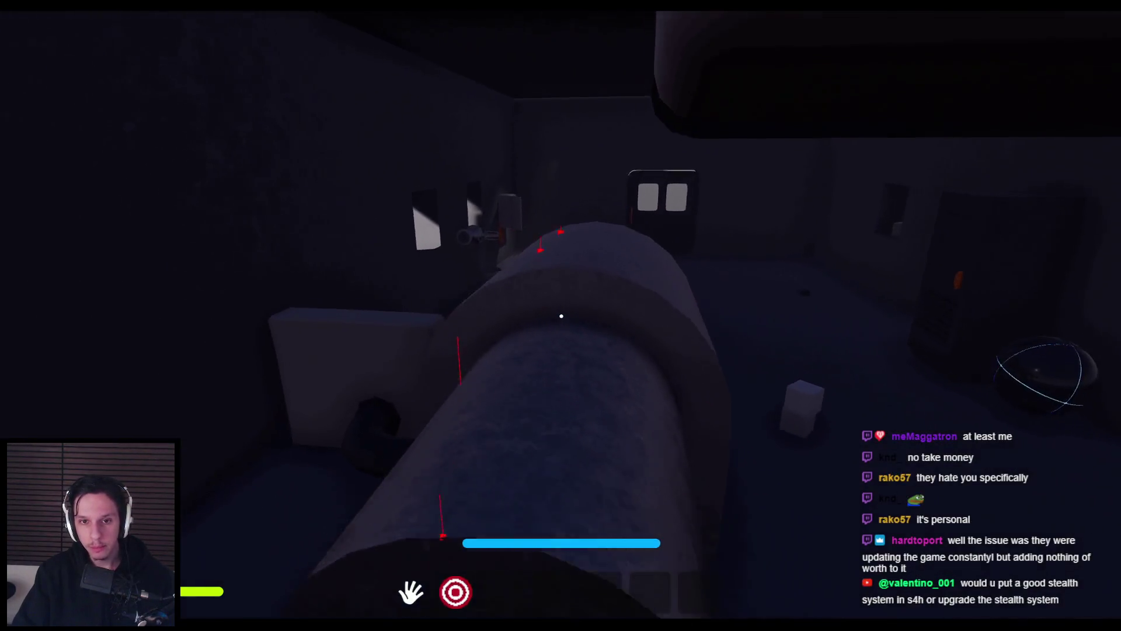
{"action": "key", "text": "s"}
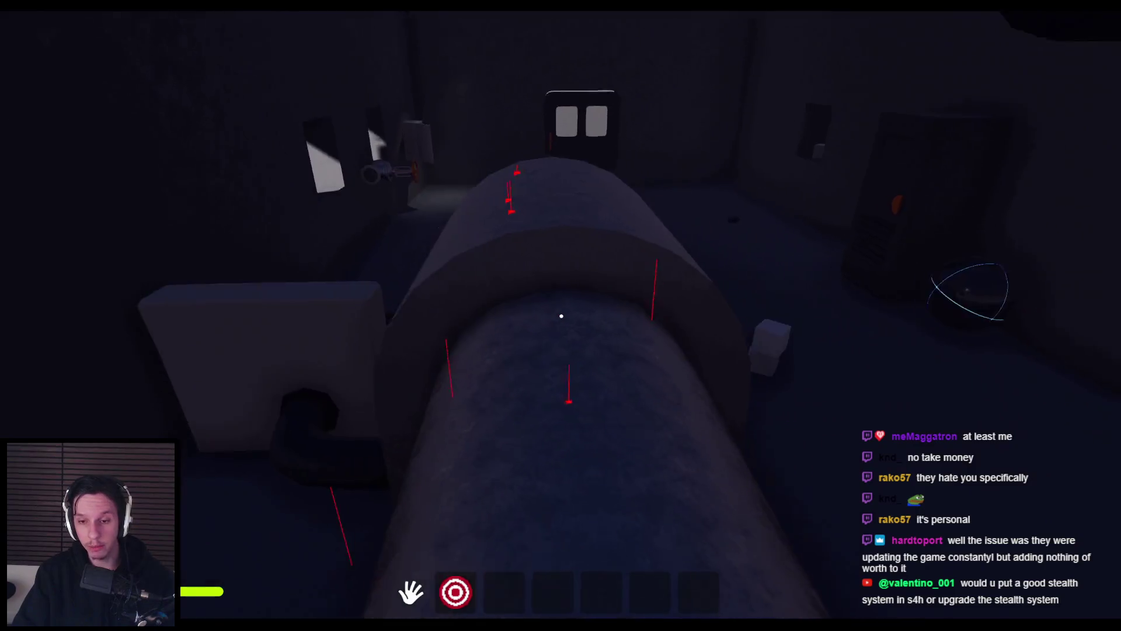
{"action": "key", "text": "w"}
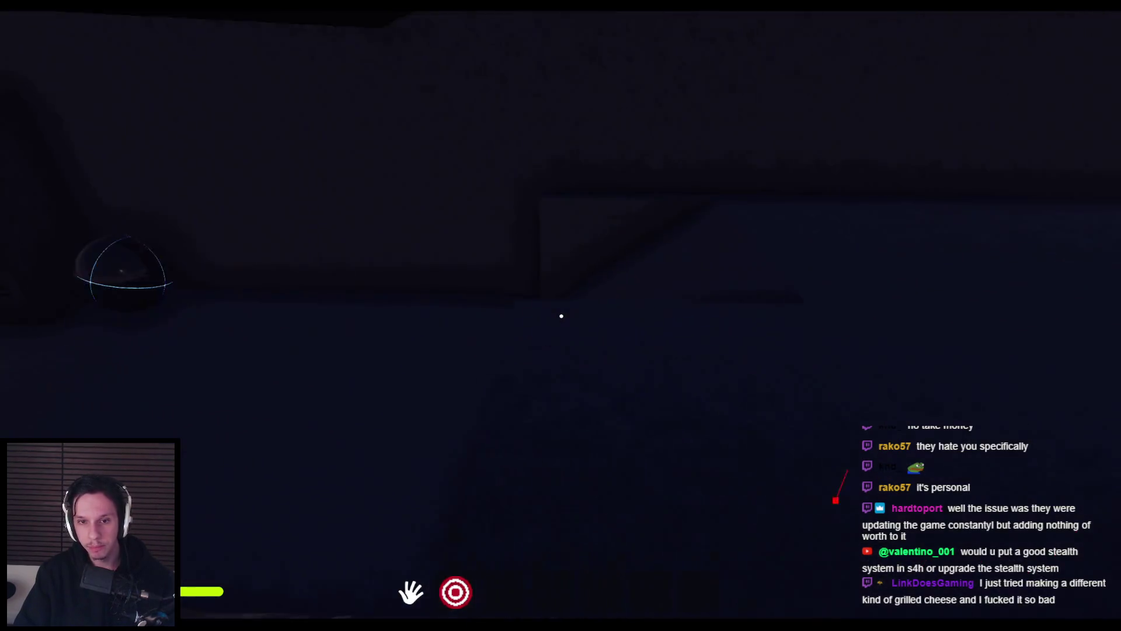
{"action": "key", "text": "w"}
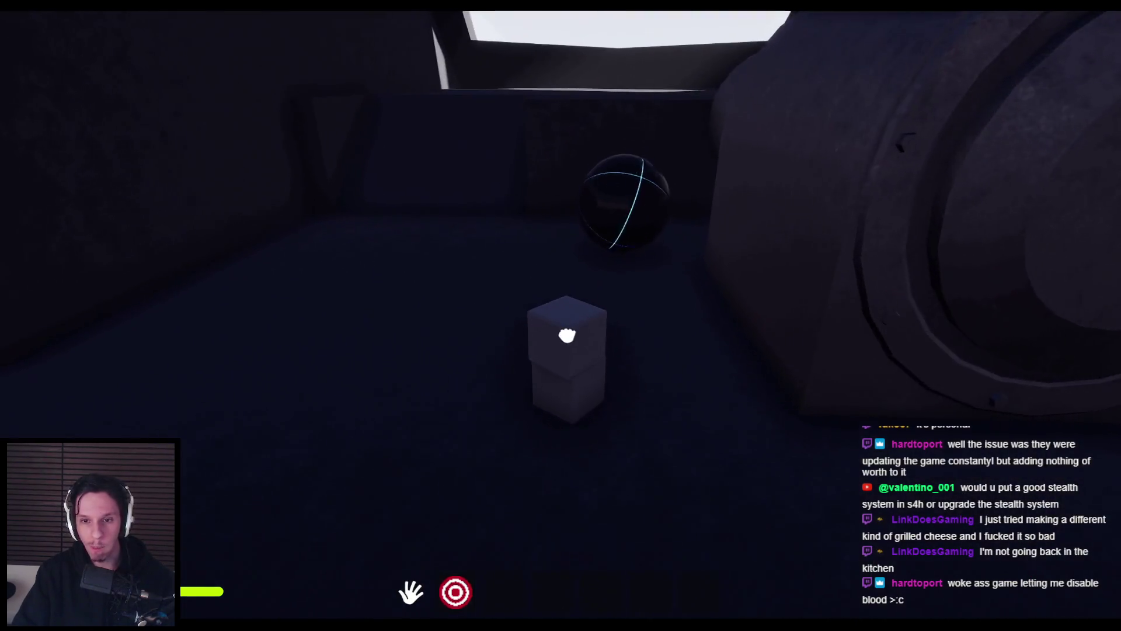
- Walk around the stacked cubes to the furnace's round end and try its door
{"action": "key", "text": "a"}
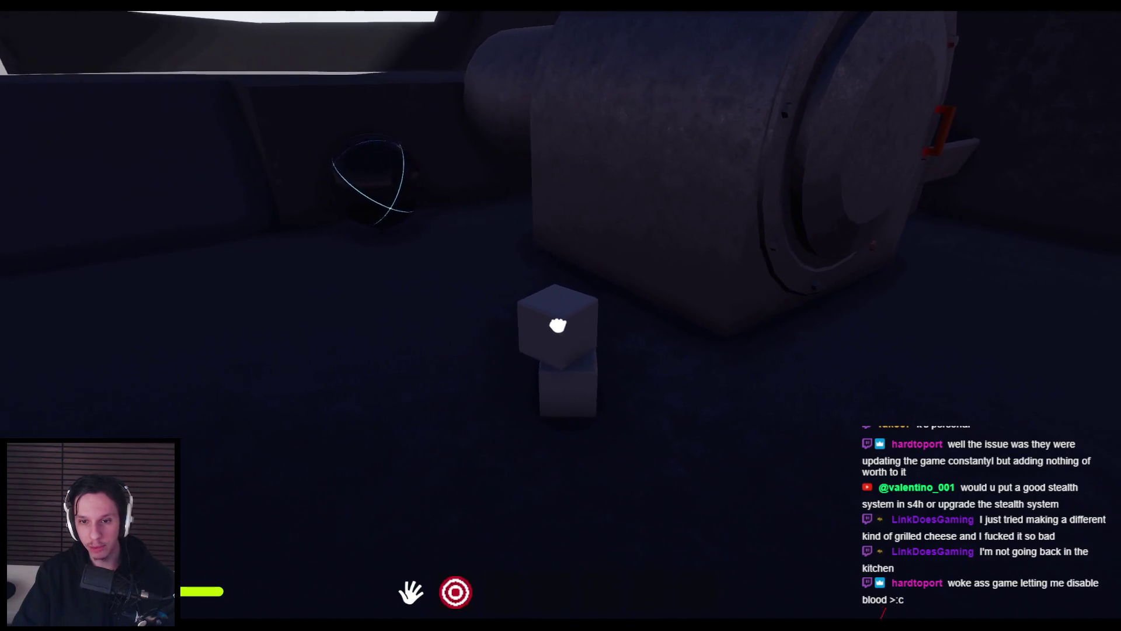
{"action": "key", "text": "d"}
{"action": "key", "text": "w"}
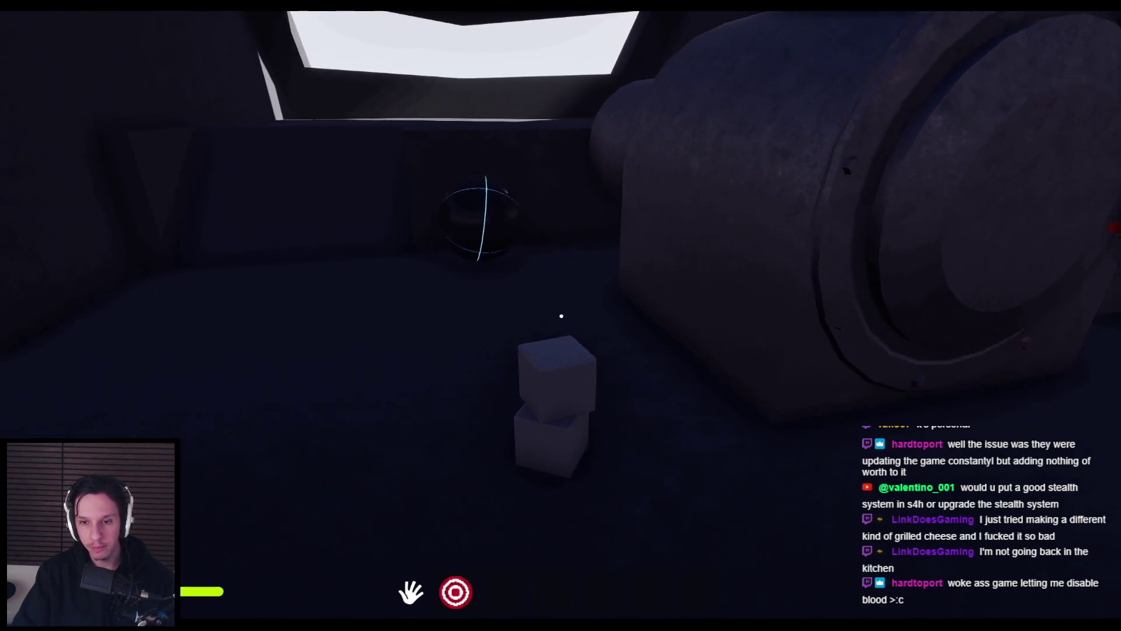
{"action": "left_click", "coordinate": [561, 316]}
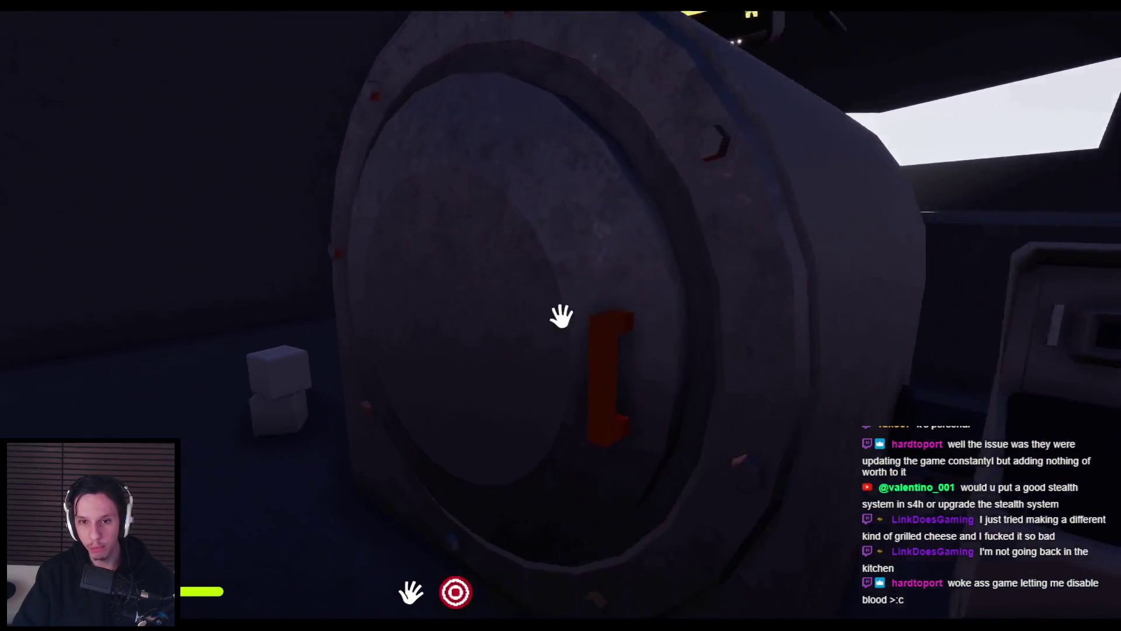
{"action": "key", "text": "w"}
{"action": "key", "text": "w"}
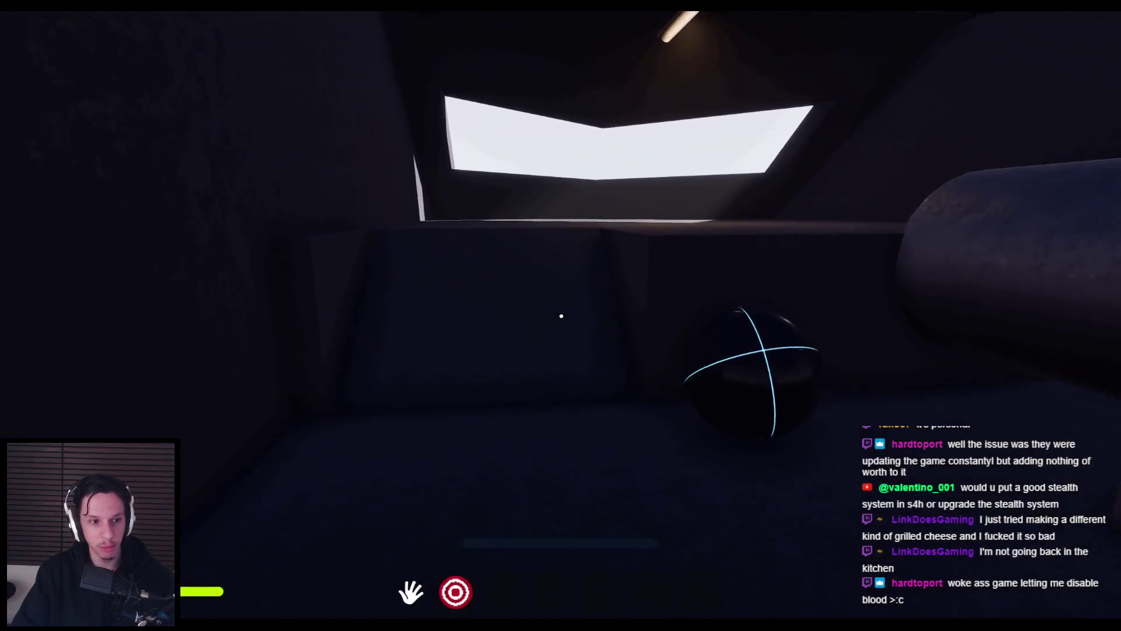
{"action": "key", "text": "w"}
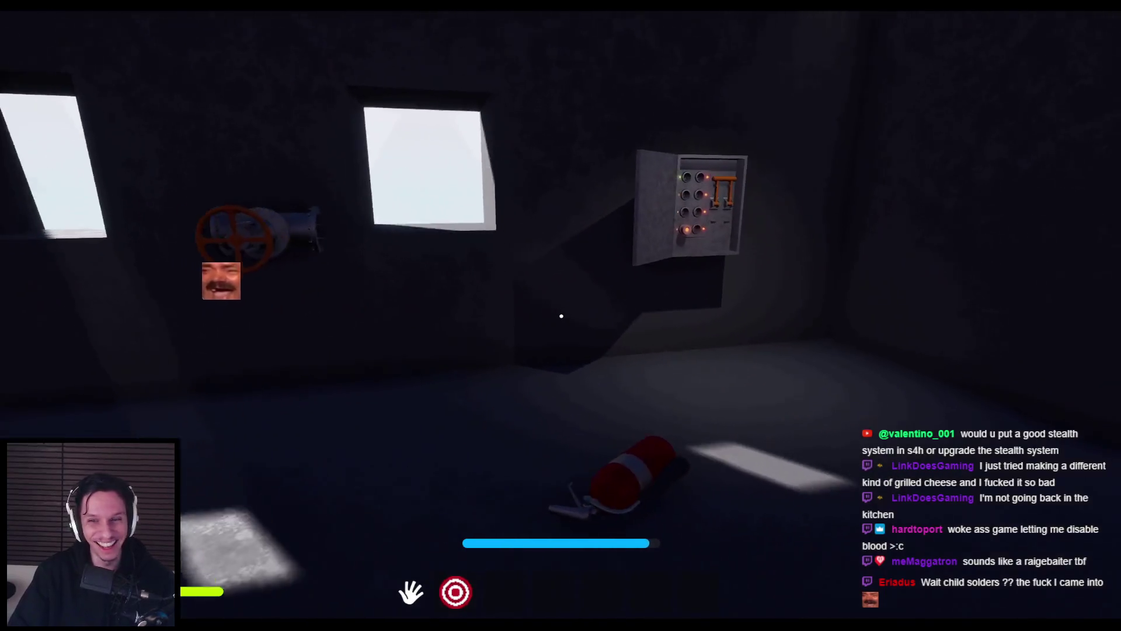
- Pick up the fire extinguisher and carry it over to the locker
{"action": "left_click", "coordinate": [561, 316]}
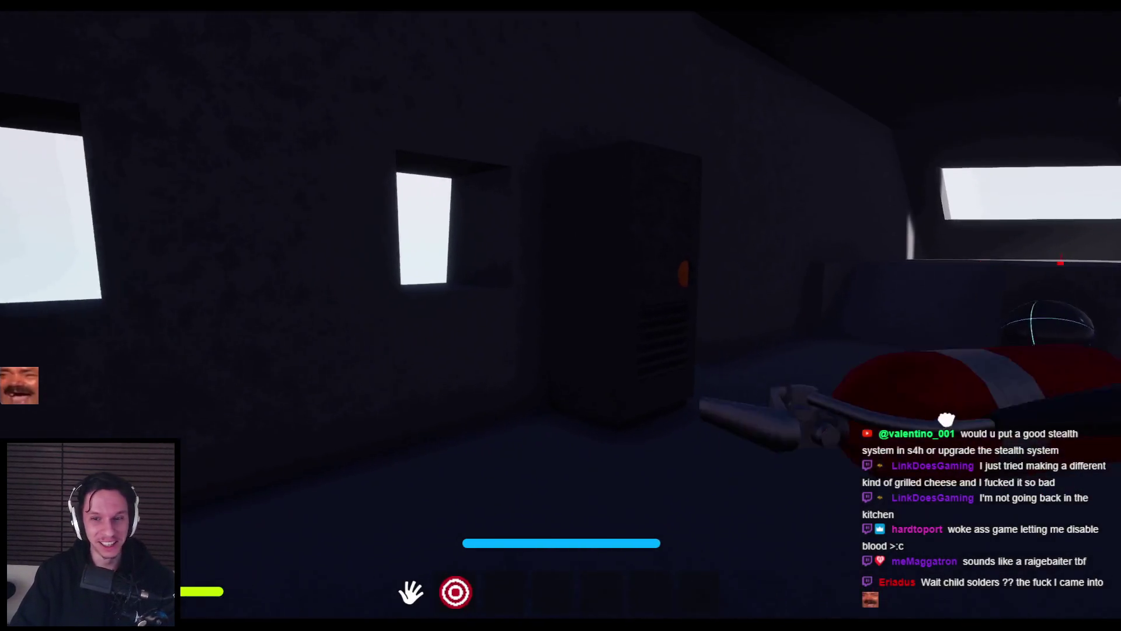
{"action": "left_click", "coordinate": [561, 315]}
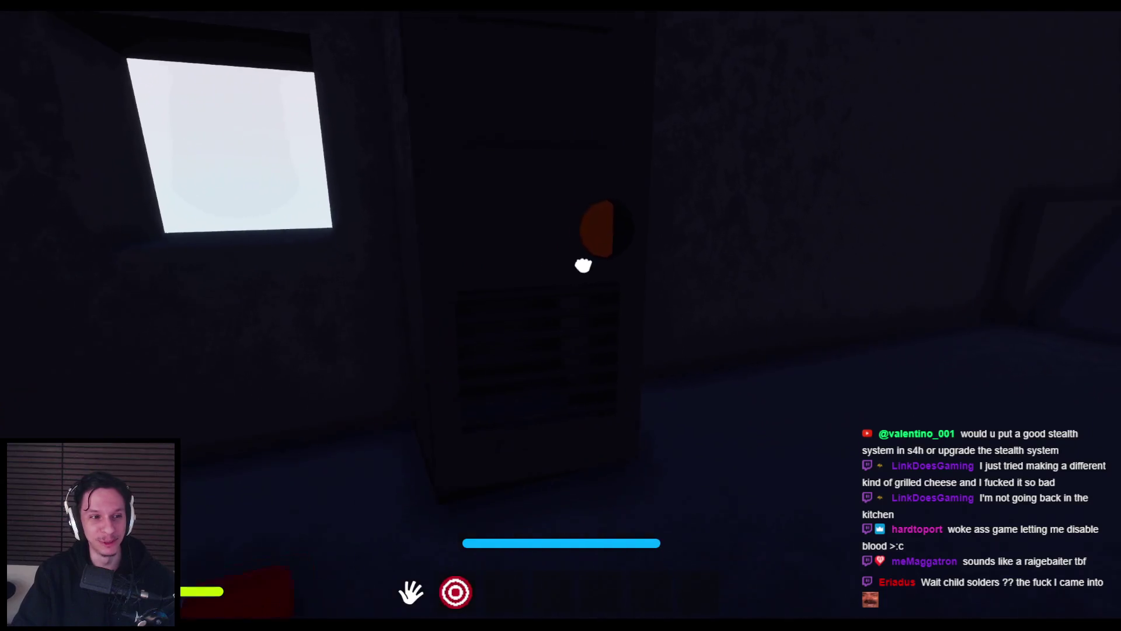
{"action": "mouse_move", "coordinate": [565, 295]}
{"action": "left_mouse_down"}
{"action": "mouse_move", "coordinate": [432, 252]}
{"action": "mouse_move", "coordinate": [480, 383]}
{"action": "mouse_move", "coordinate": [538, 430]}
{"action": "mouse_move", "coordinate": [577, 434]}
{"action": "left_mouse_up"}
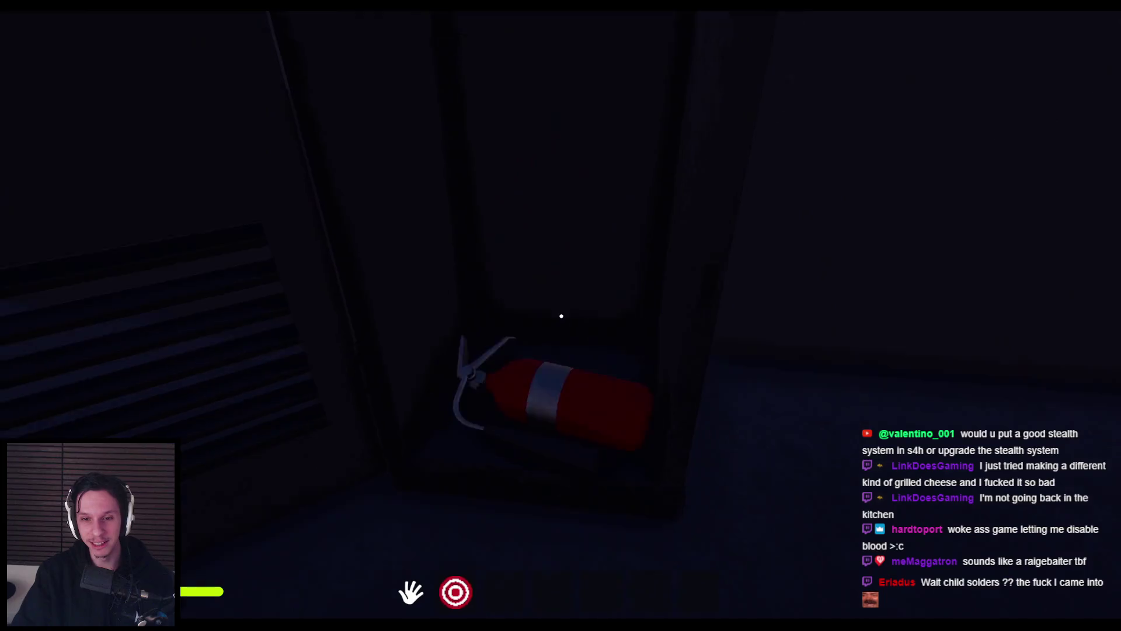
{"action": "left_click_drag", "start_coordinate": [561, 315], "coordinate": [550, 444]}
{"action": "mouse_move", "coordinate": [684, 393]}
{"action": "left_mouse_down"}
{"action": "mouse_move", "coordinate": [561, 315]}
{"action": "mouse_move", "coordinate": [566, 383]}
{"action": "left_mouse_up"}
{"action": "left_click_drag", "start_coordinate": [514, 464], "coordinate": [693, 326]}
{"action": "left_click_drag", "start_coordinate": [689, 222], "coordinate": [838, 341]}
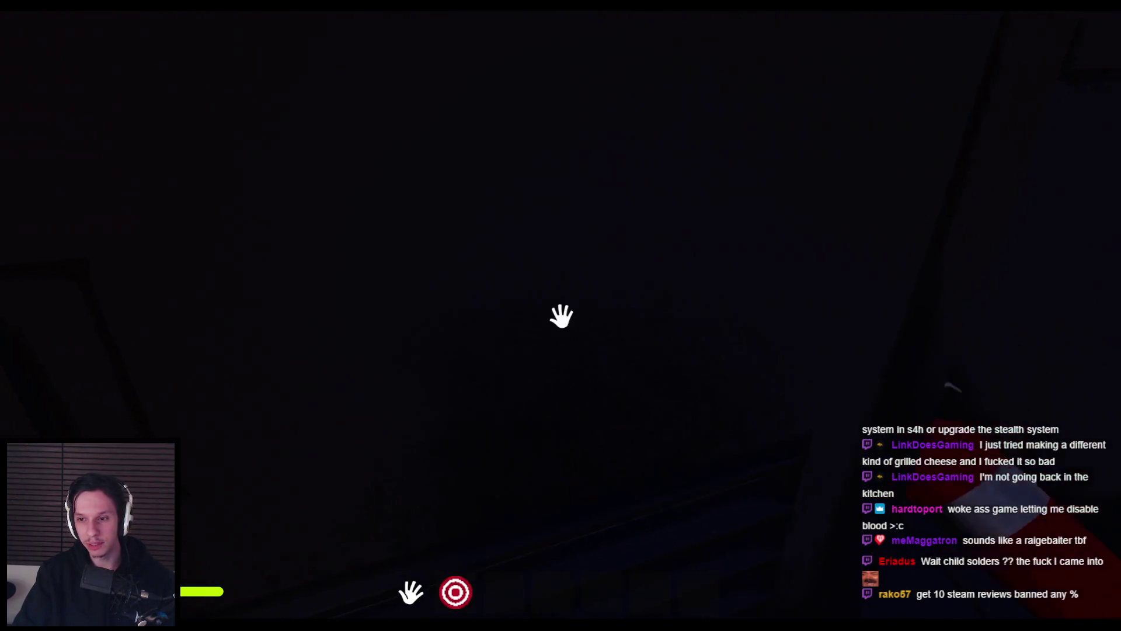
- Lower the extinguisher into the locker and swing the locker door shut over it
{"action": "left_click_drag", "start_coordinate": [561, 316], "coordinate": [553, 463]}
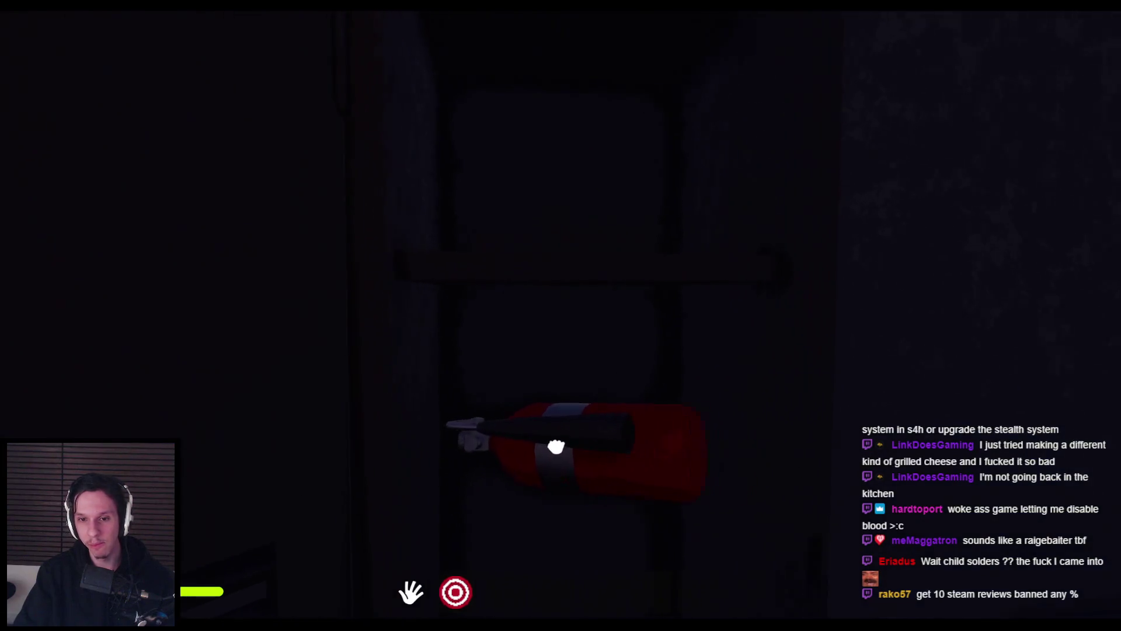
{"action": "key", "text": "s"}
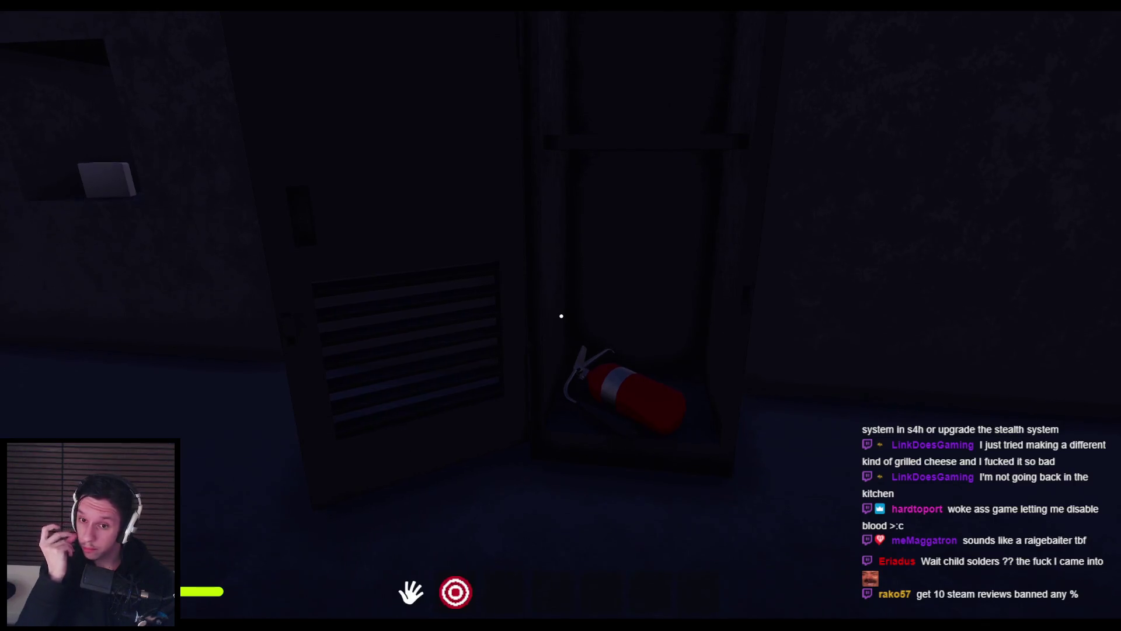
{"action": "left_click_drag", "start_coordinate": [563, 313], "coordinate": [403, 279]}
{"action": "key", "text": "s"}
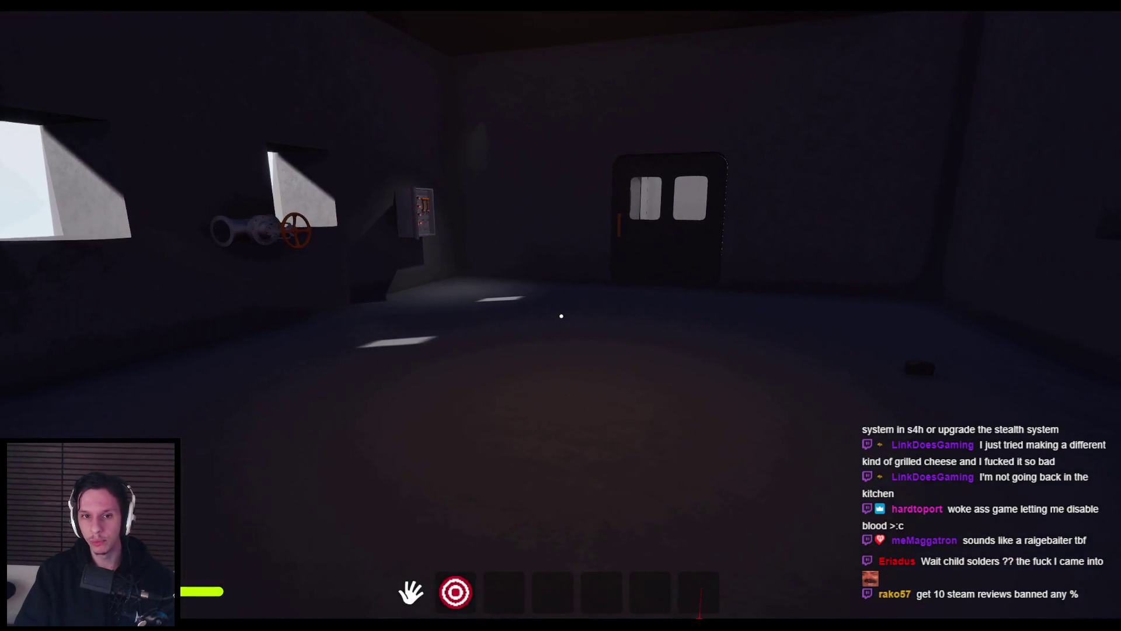
- Toggle the flashlight off and on, approach the furnace hatch, then eject to the editor with F8
{"action": "key", "text": "f"}
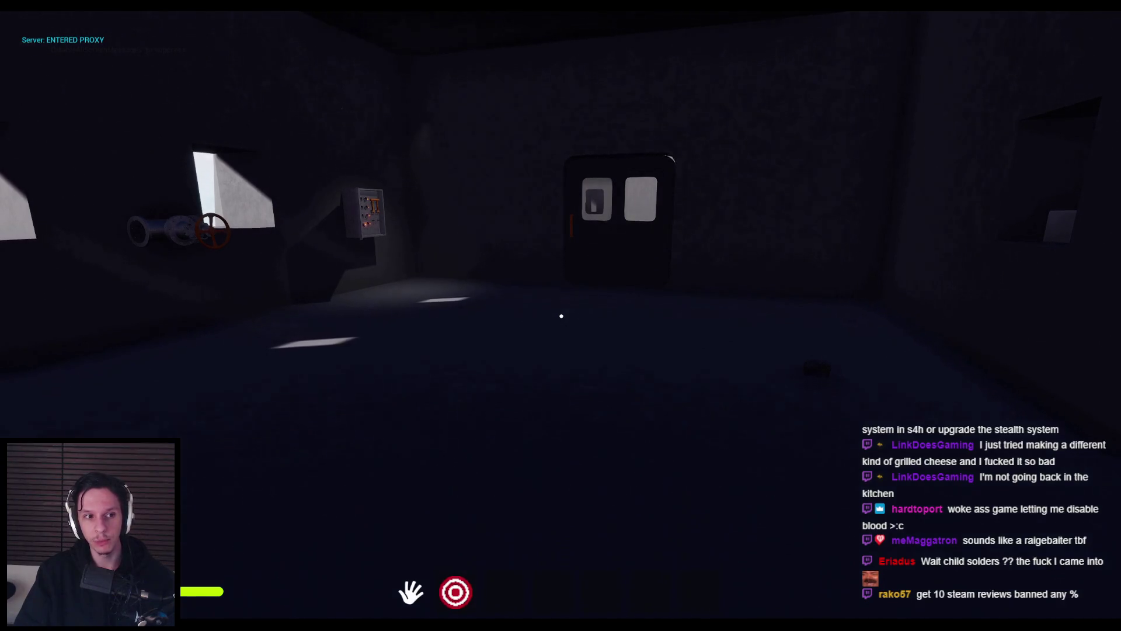
{"action": "key", "text": "f"}
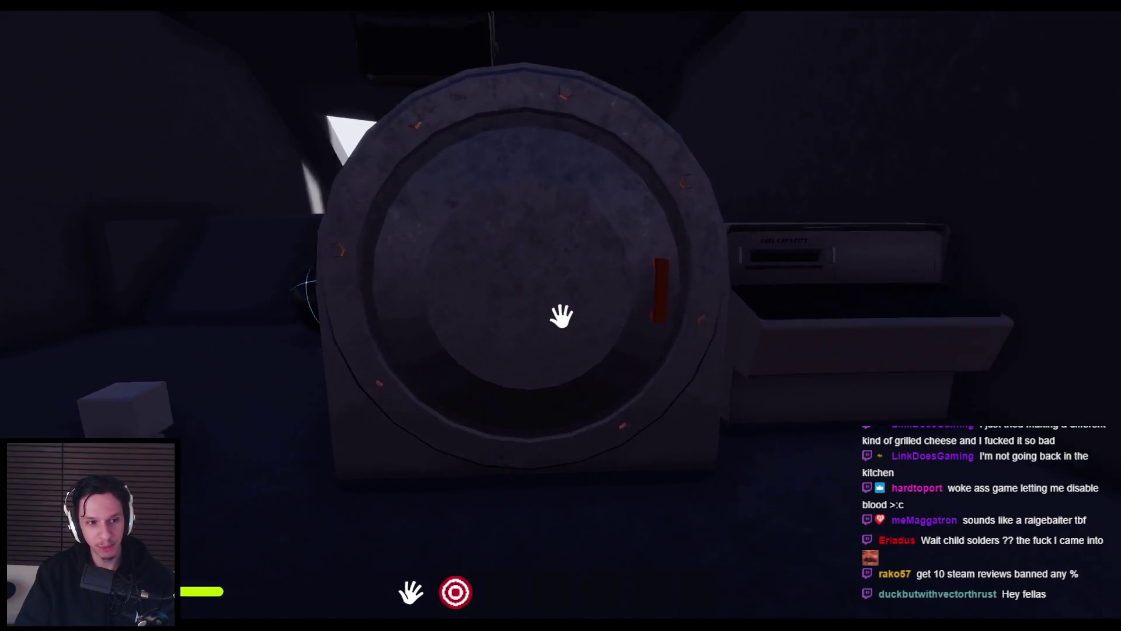
{"action": "left_click", "coordinate": [561, 316]}
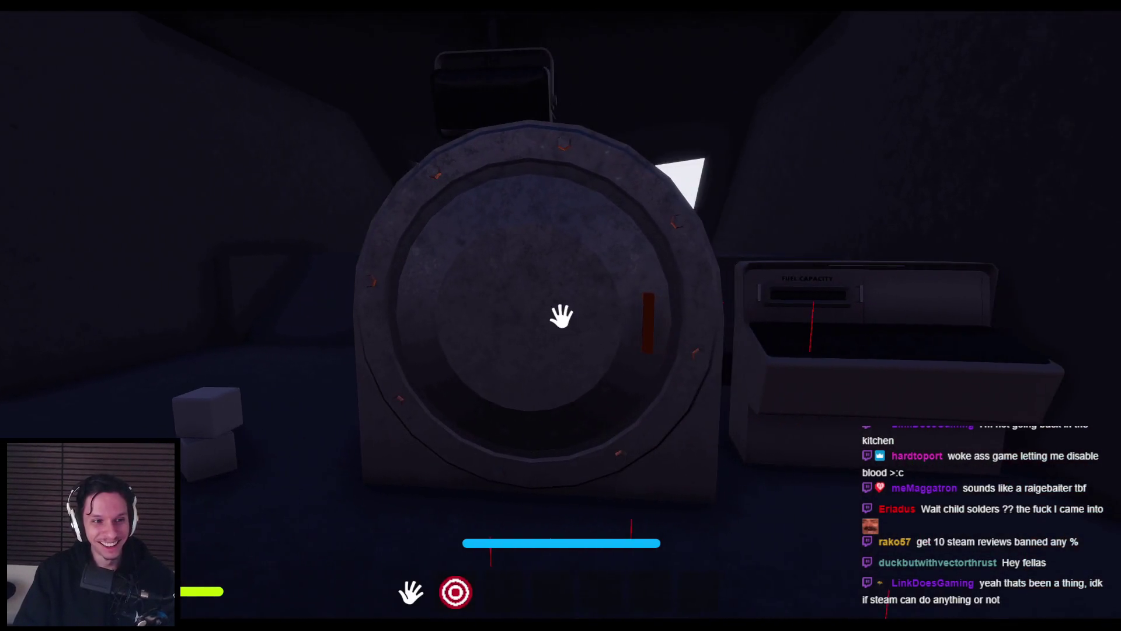
{"action": "key", "text": "F8"}
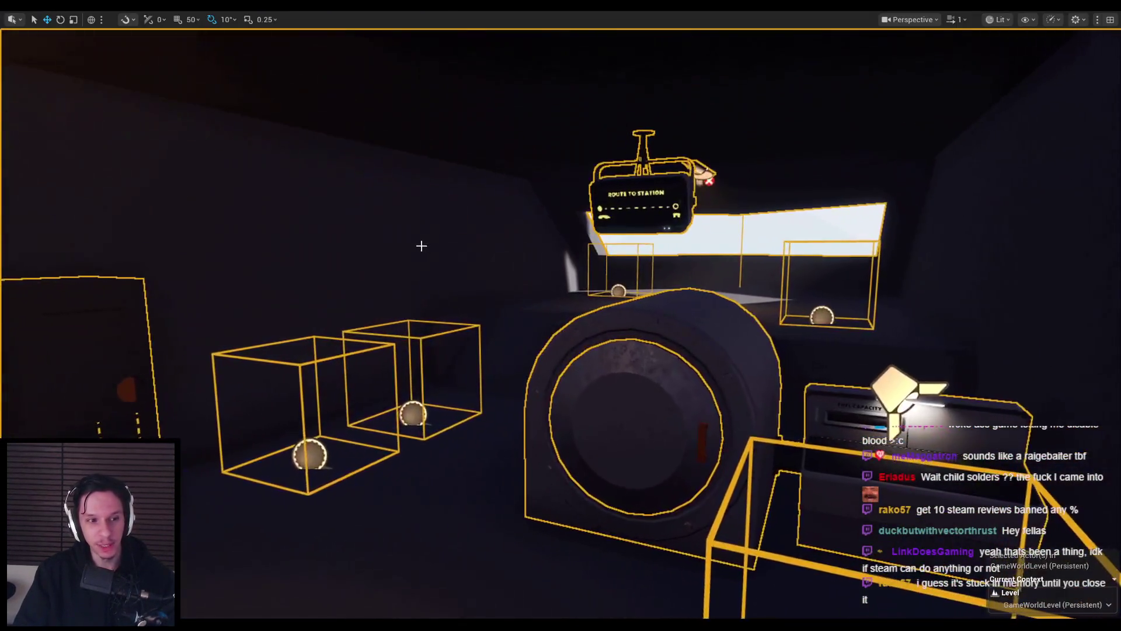
{"action": "left_click", "coordinate": [563, 308]}
- Fly the editor camera toward the Route to Station sign, then start a new playtest with Alt+P
{"action": "left_click_drag", "start_coordinate": [492, 306], "coordinate": [491, 306]}
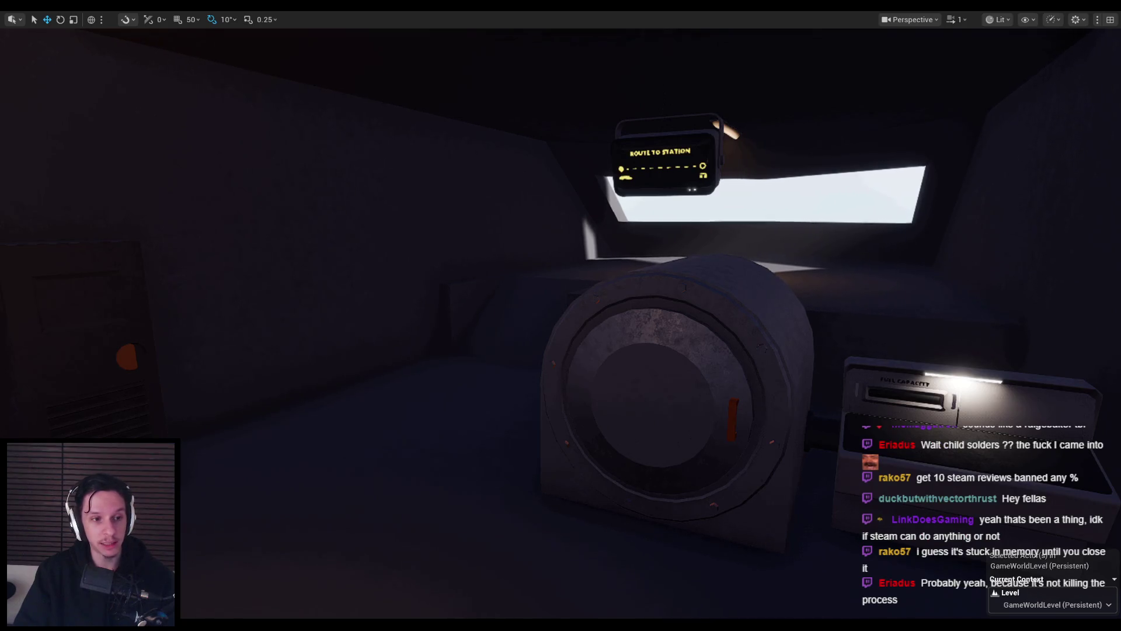
{"action": "left_click_drag", "start_coordinate": [608, 313], "coordinate": [609, 315]}
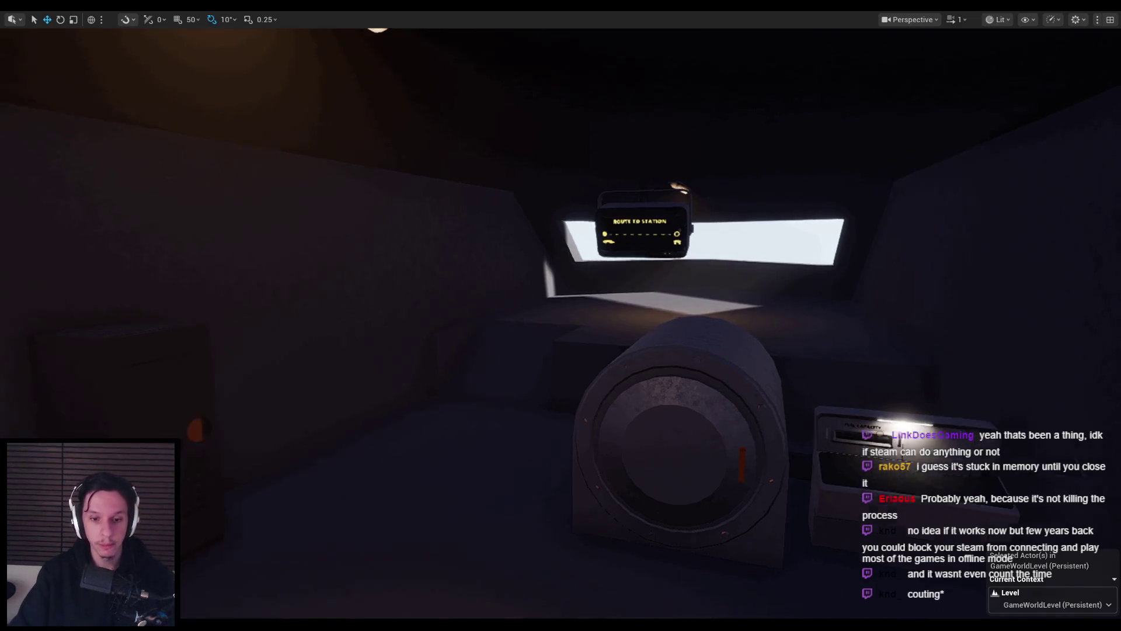
{"action": "left_click_drag", "start_coordinate": [608, 314], "coordinate": [556, 231]}
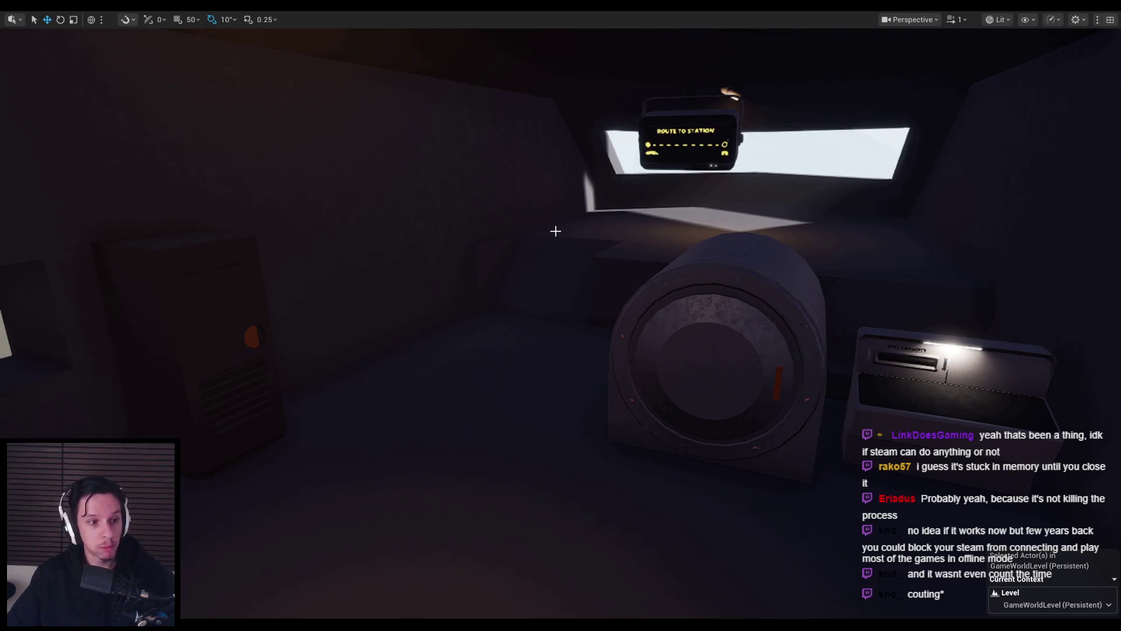
{"action": "mouse_move", "coordinate": [588, 204]}
{"action": "left_mouse_down"}
{"action": "mouse_move", "coordinate": [584, 193]}
{"action": "mouse_move", "coordinate": [589, 228]}
{"action": "mouse_move", "coordinate": [619, 216]}
{"action": "mouse_move", "coordinate": [578, 228]}
{"action": "mouse_move", "coordinate": [689, 288]}
{"action": "left_mouse_up"}
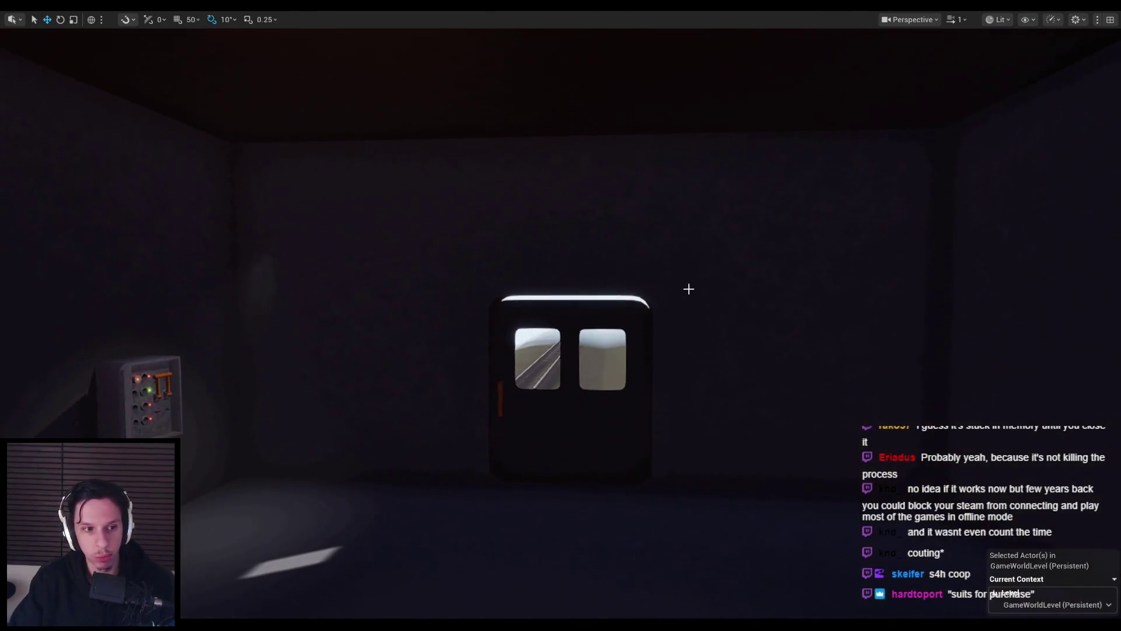
{"action": "key", "text": "alt+p"}
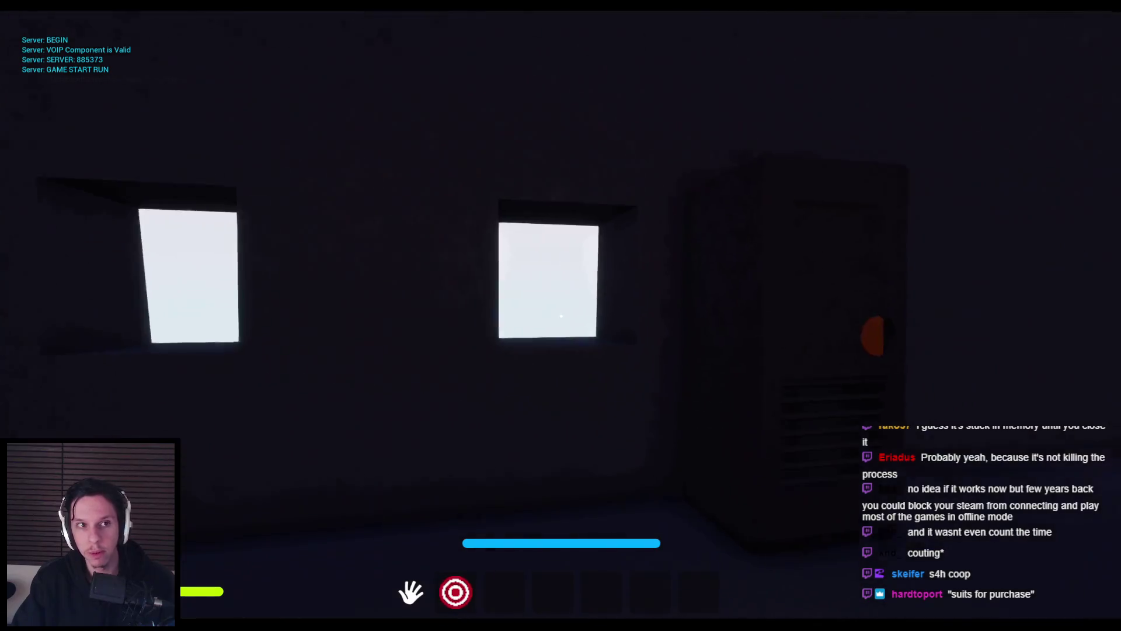
- Open the door ahead and look around the cabin until facing the closed furnace hatch
{"action": "left_click", "coordinate": [561, 316]}
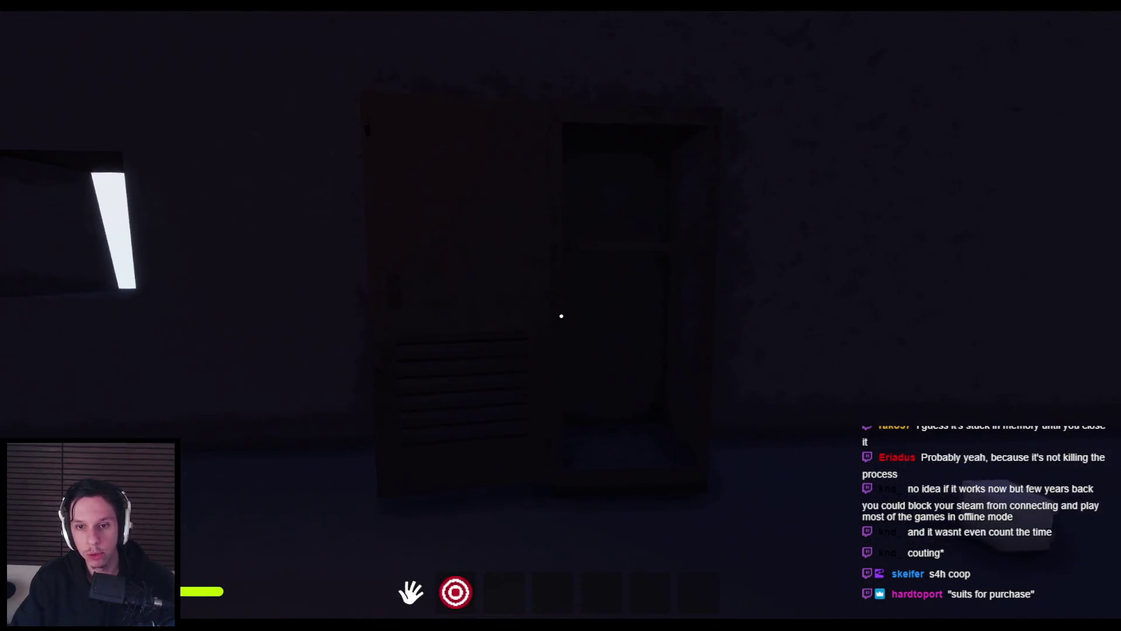
{"action": "key", "text": "d"}
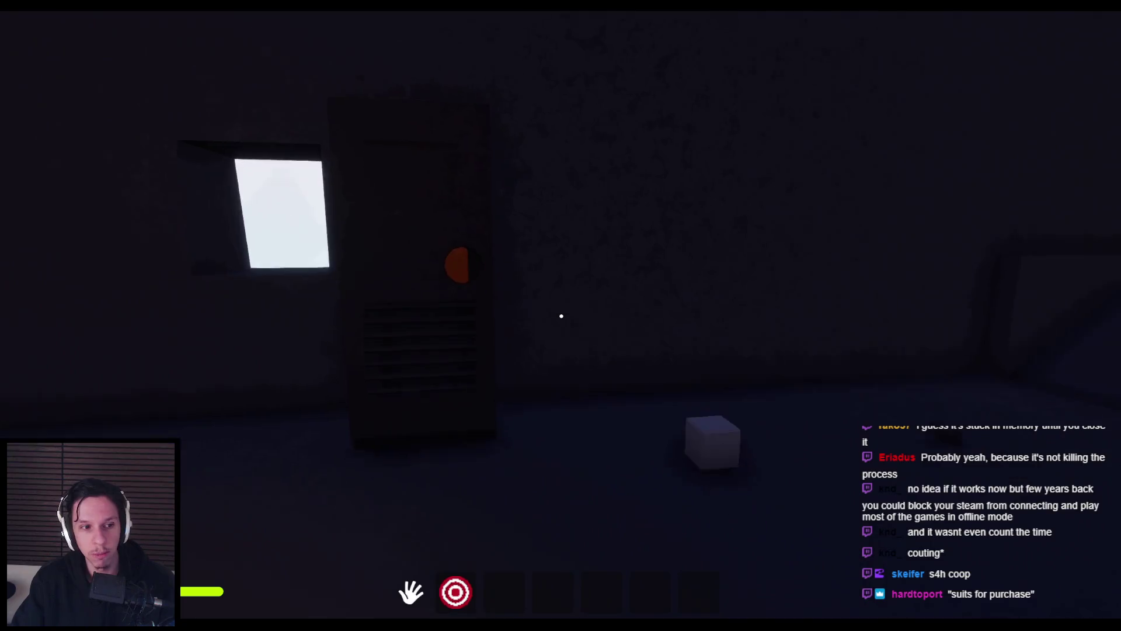
{"action": "mouse_move", "coordinate": [561, 316]}
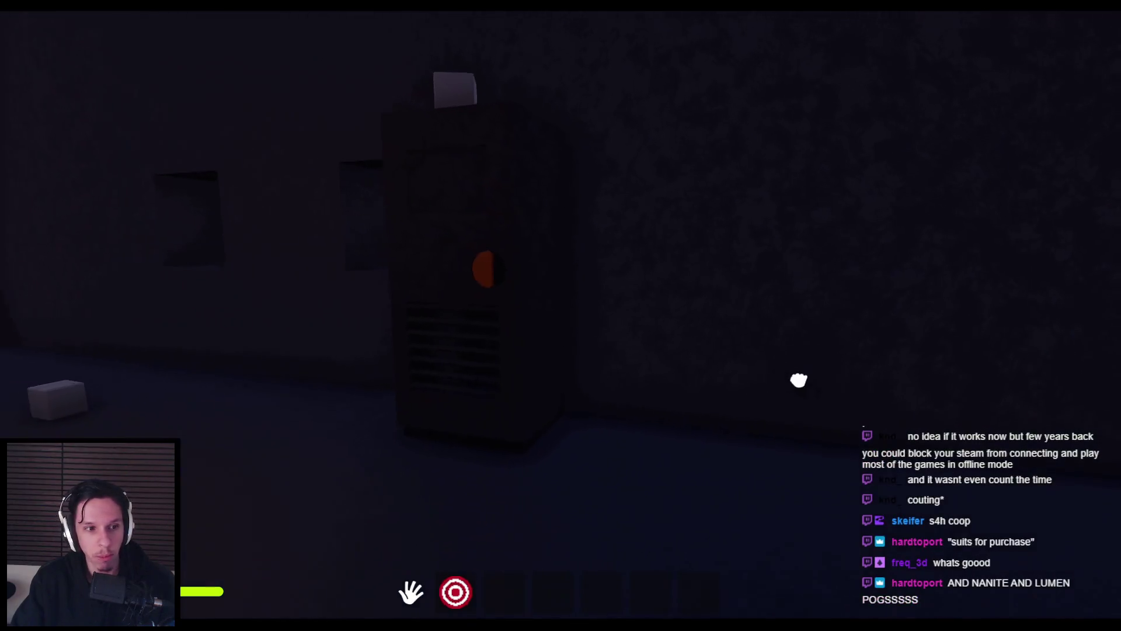
{"action": "mouse_move", "coordinate": [635, 377]}
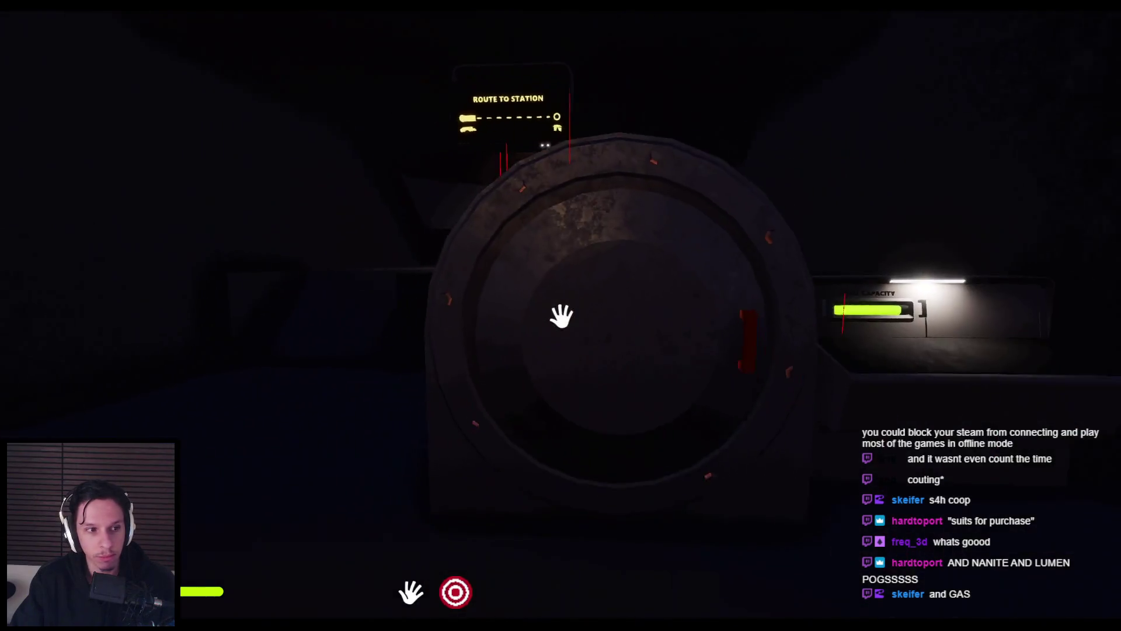
- Open the furnace hatch to view the glowing fire, then step back from it
{"action": "left_click", "coordinate": [564, 309]}
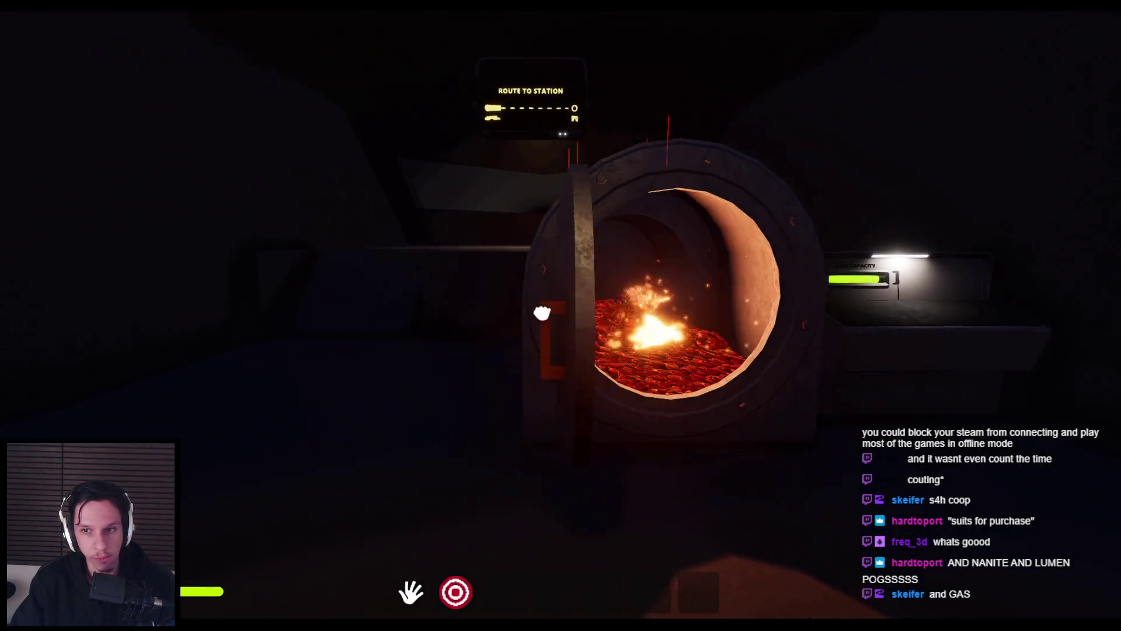
{"action": "left_click", "coordinate": [565, 309]}
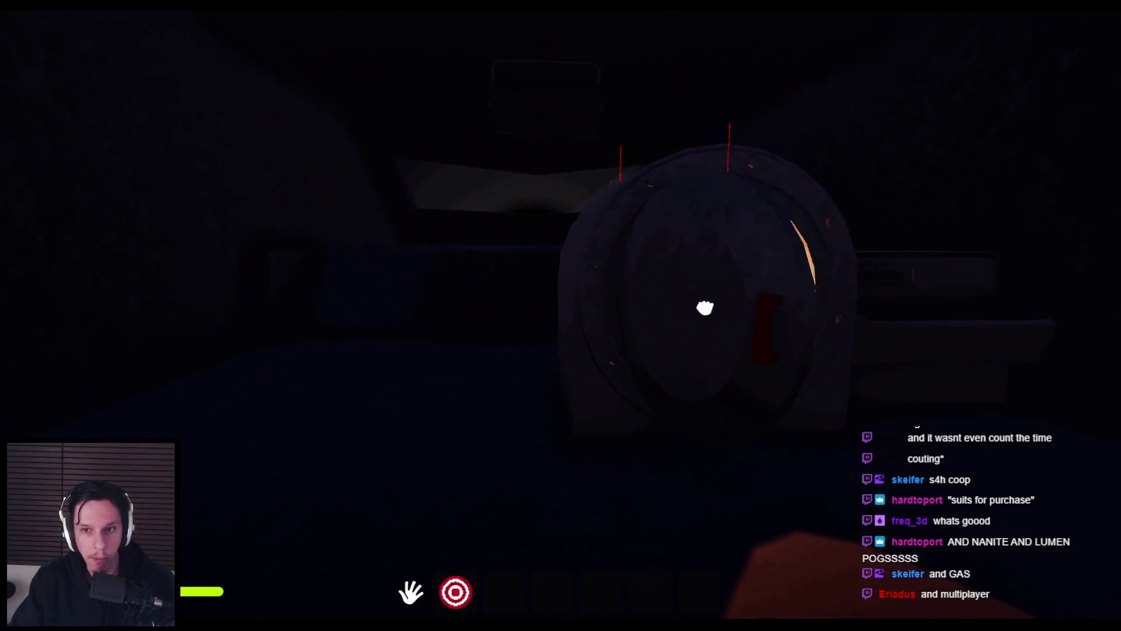
{"action": "left_click", "coordinate": [705, 308]}
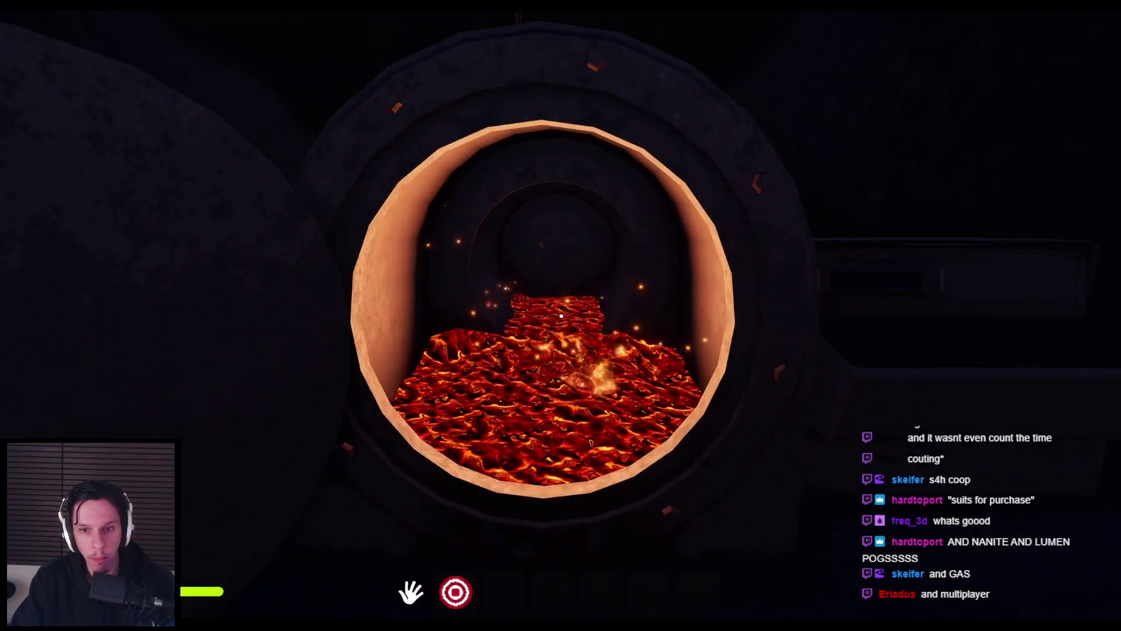
{"action": "key", "text": "s"}
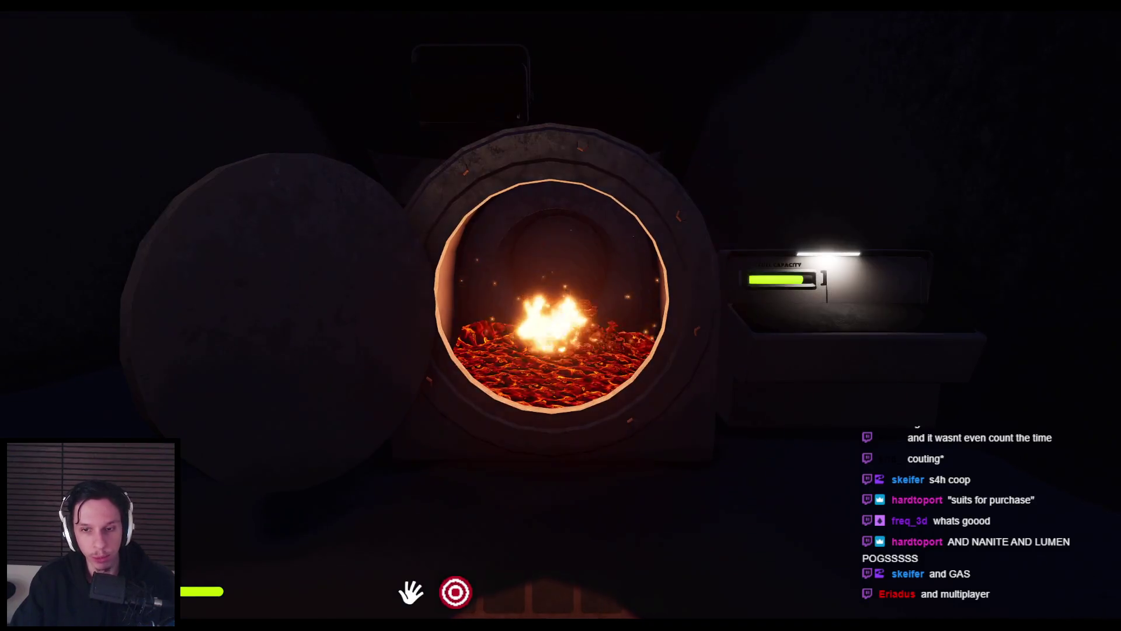
{"action": "key", "text": "s"}
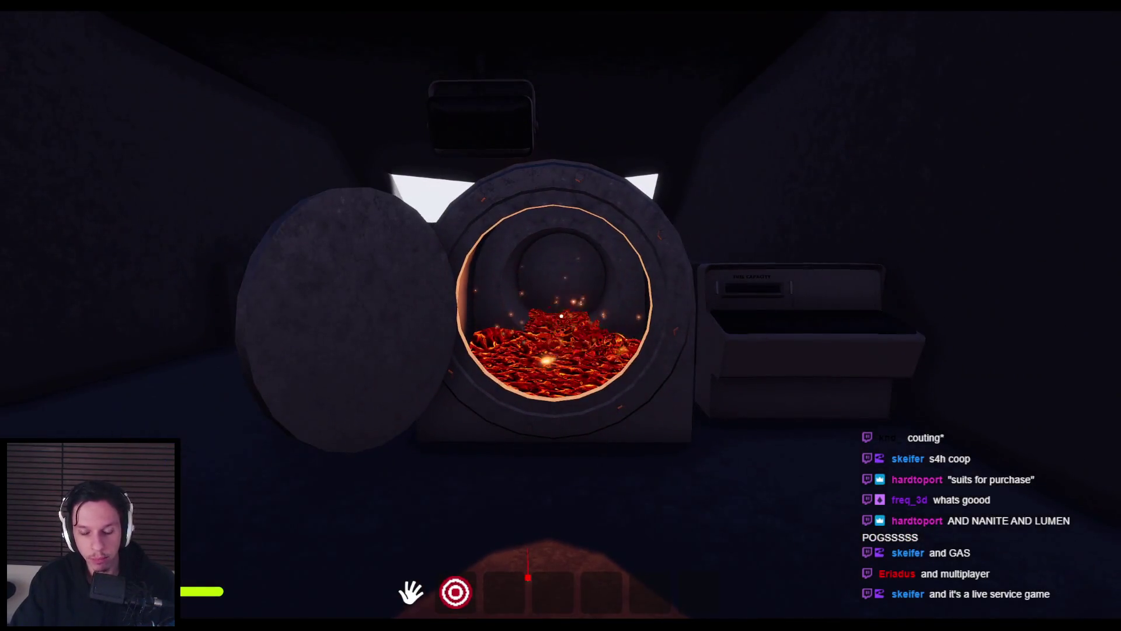
- Drag the furnace hatch shut and move around it by the capacity gauge and vent
{"action": "key", "text": "w"}
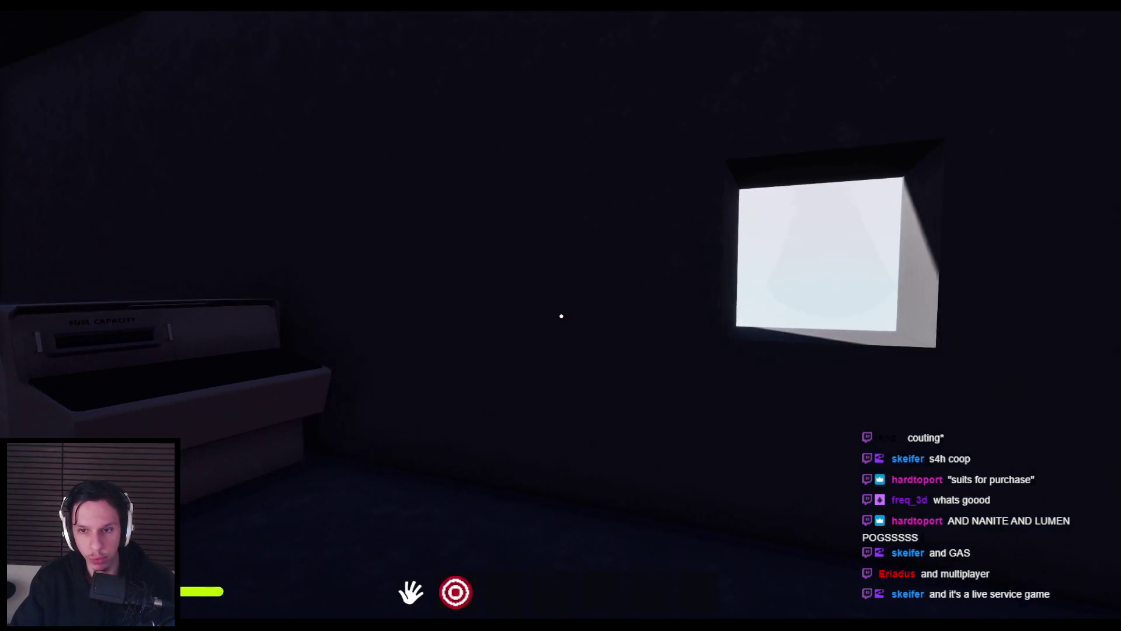
{"action": "left_click_drag", "start_coordinate": [560, 316], "coordinate": [452, 315]}
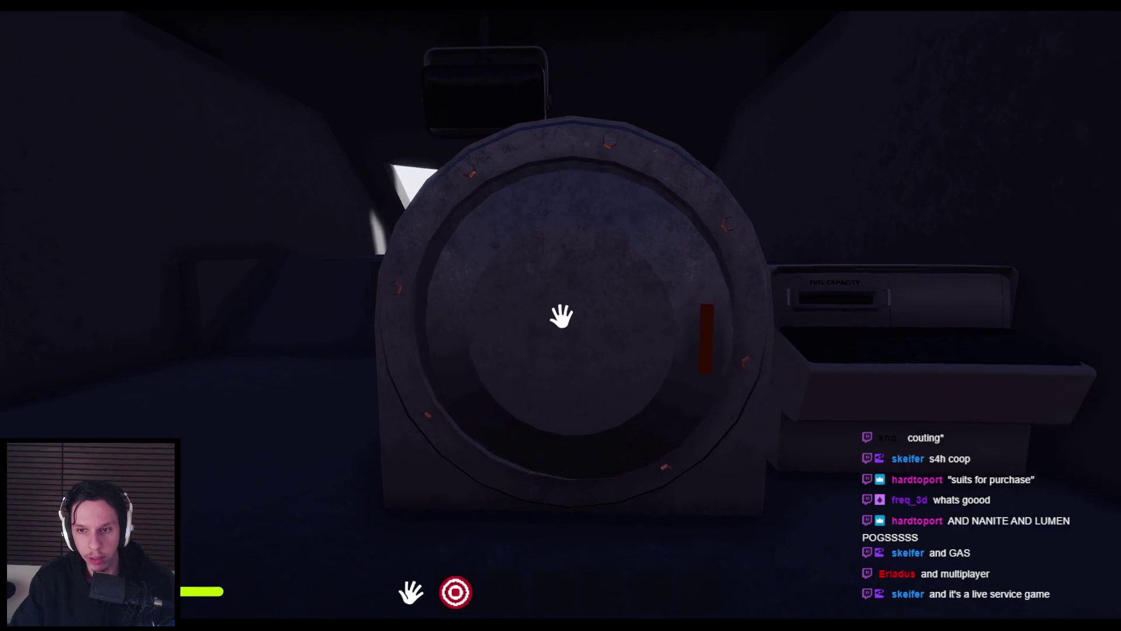
{"action": "left_click_drag", "start_coordinate": [561, 316], "coordinate": [601, 300]}
{"action": "mouse_move", "coordinate": [449, 310]}
{"action": "left_mouse_down"}
{"action": "mouse_move", "coordinate": [85, 361]}
{"action": "mouse_move", "coordinate": [560, 315]}
{"action": "left_mouse_up"}
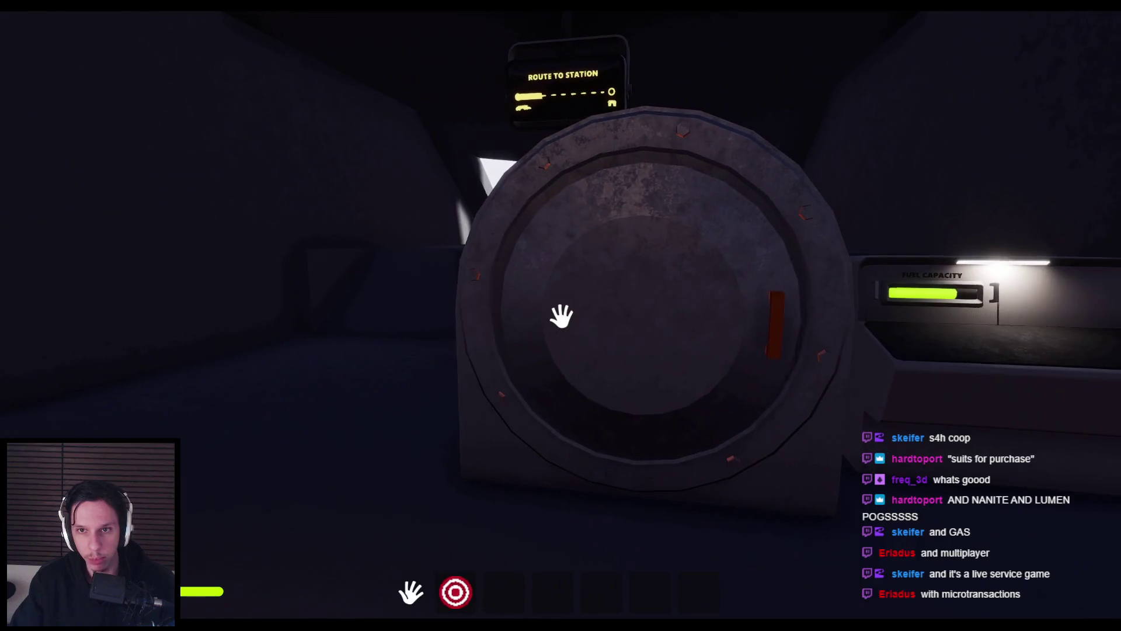
{"action": "key", "text": "w"}
{"action": "key", "text": "s"}
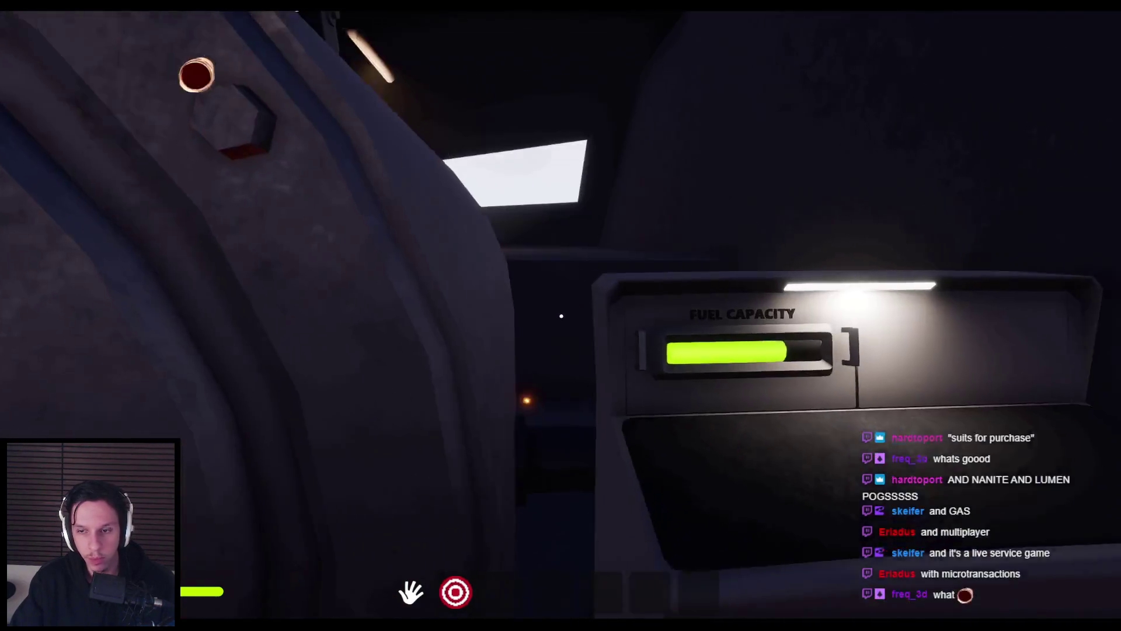
{"action": "key", "text": "w"}
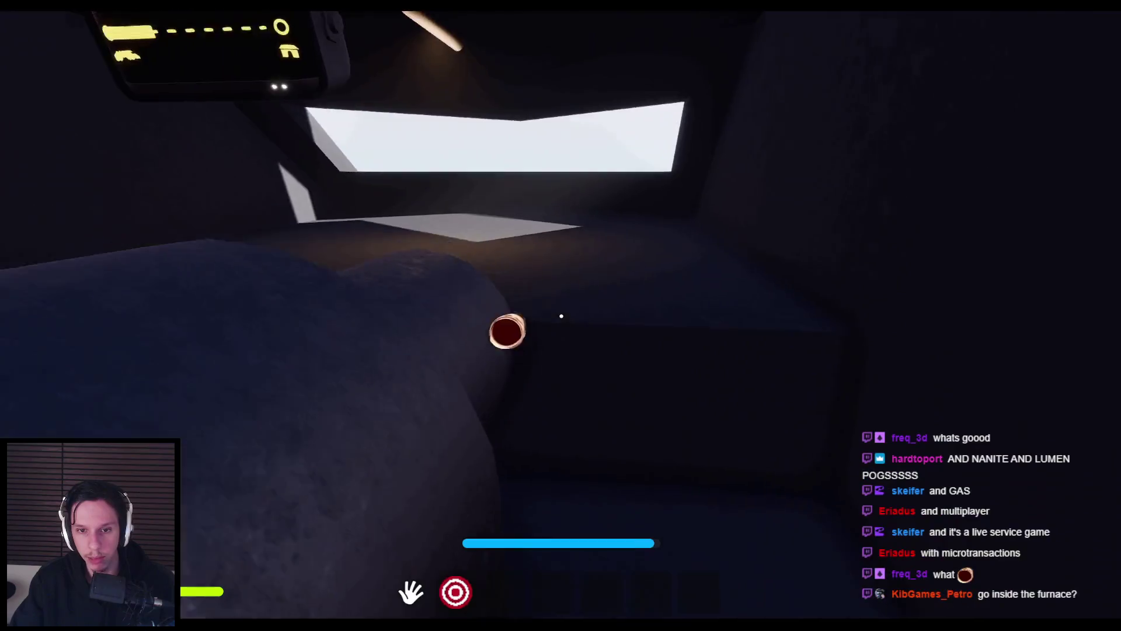
{"action": "key", "text": "s"}
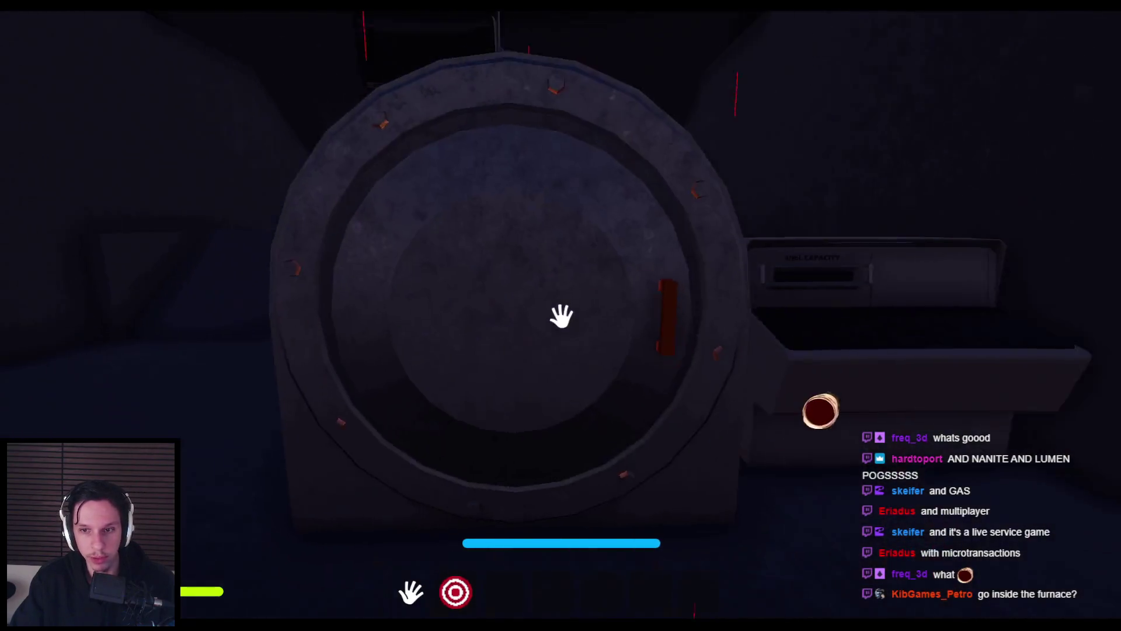
- Open the hatch with E, walk into the burning furnace, then eject with F8 to view the character
{"action": "key", "text": "e"}
{"action": "key", "text": "w"}
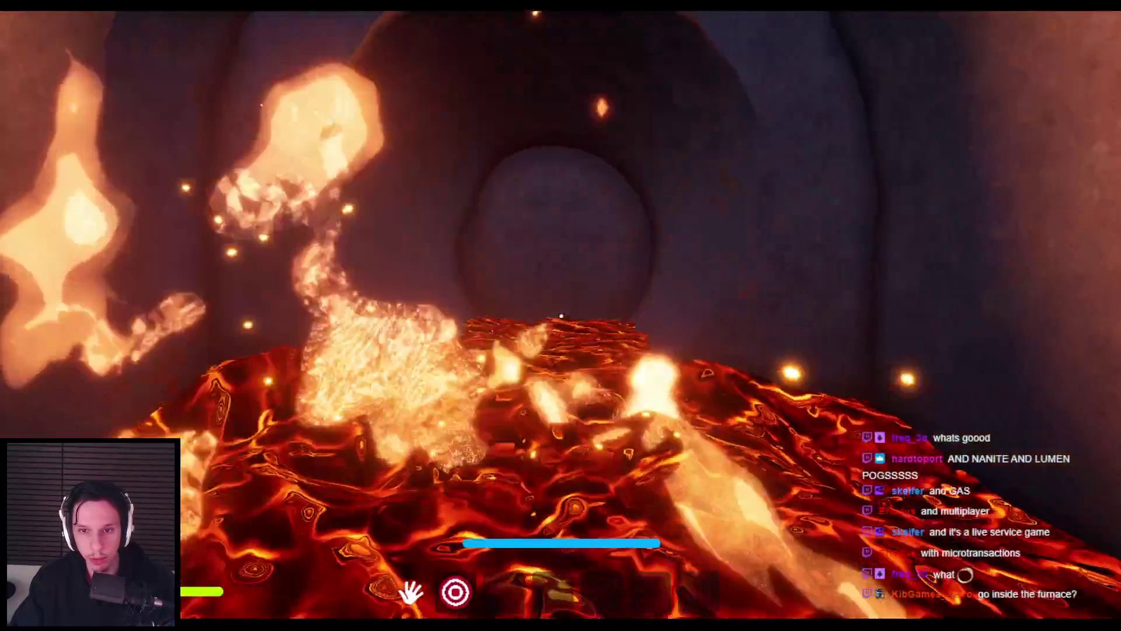
{"action": "key", "text": "s"}
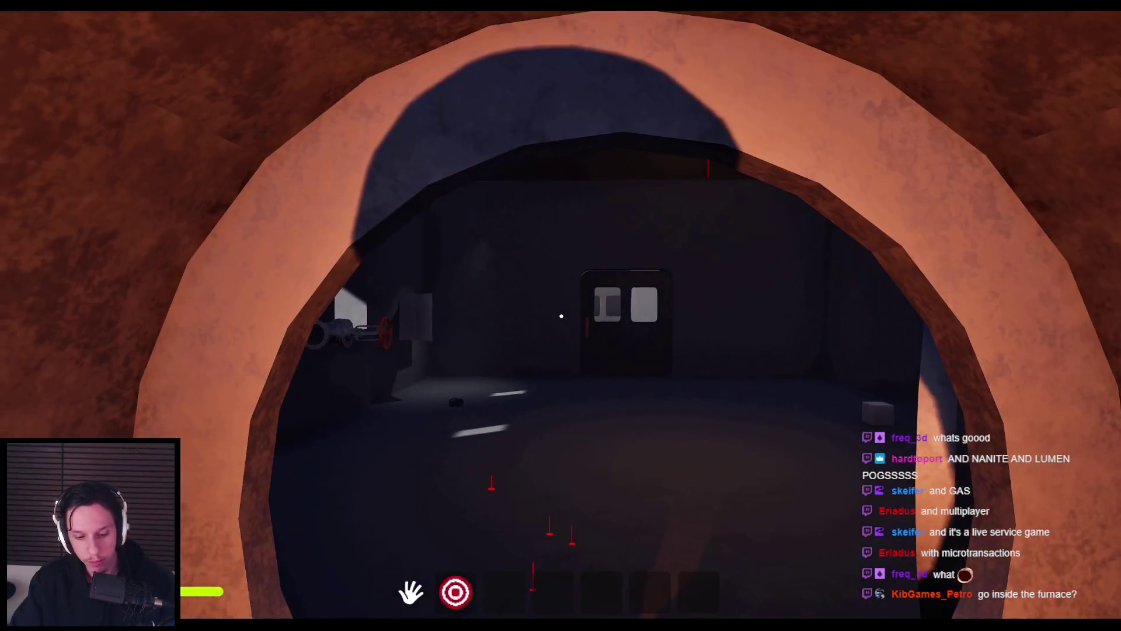
{"action": "key", "text": "F8"}
{"action": "scroll", "coordinate": [828, 210], "scroll_direction": "down", "scroll_amount": 1}
{"action": "key", "text": "s"}
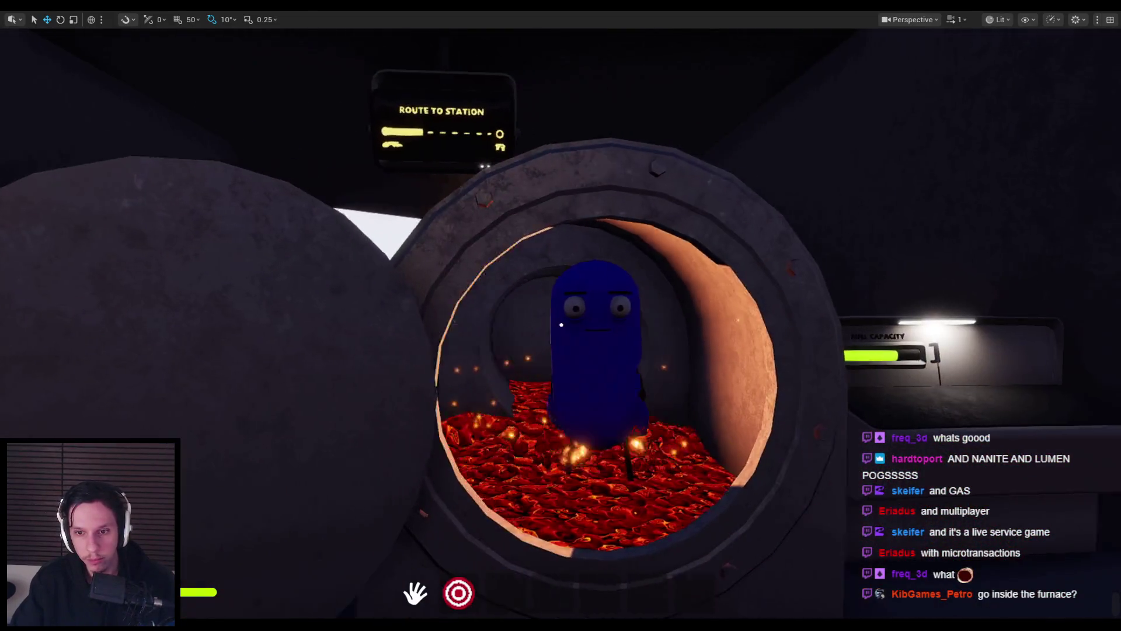
- Fly the editor camera to the character's face in the furnace, then repossess the player with F8
{"action": "key", "text": "w"}
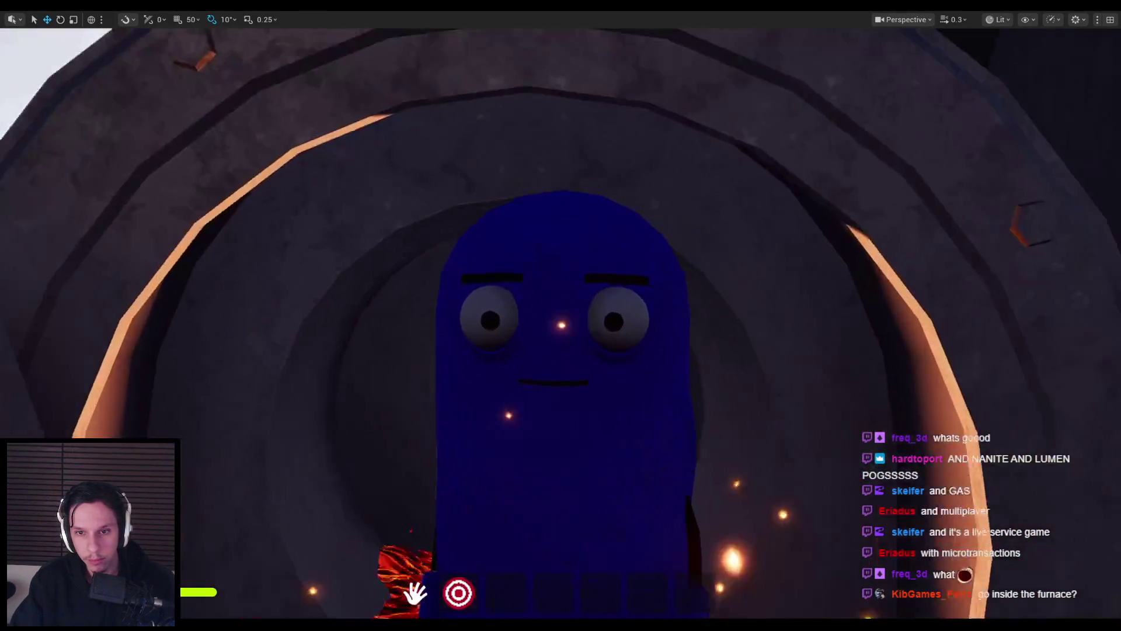
{"action": "scroll", "coordinate": [561, 324], "scroll_direction": "down", "scroll_amount": 5}
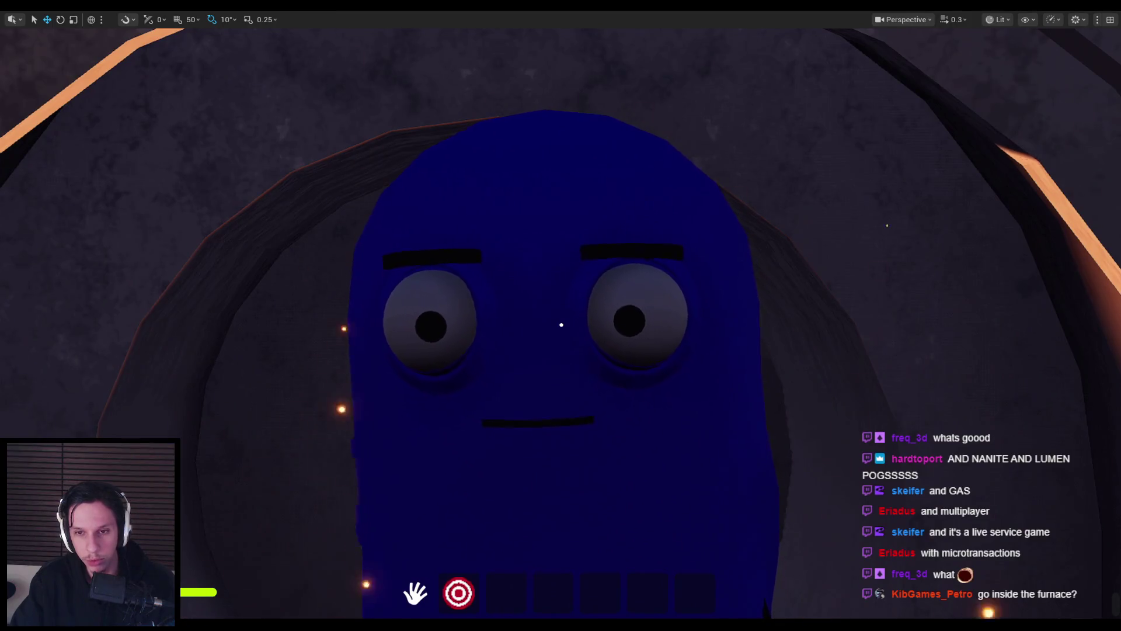
{"action": "key", "text": "s"}
{"action": "key", "text": "F8"}
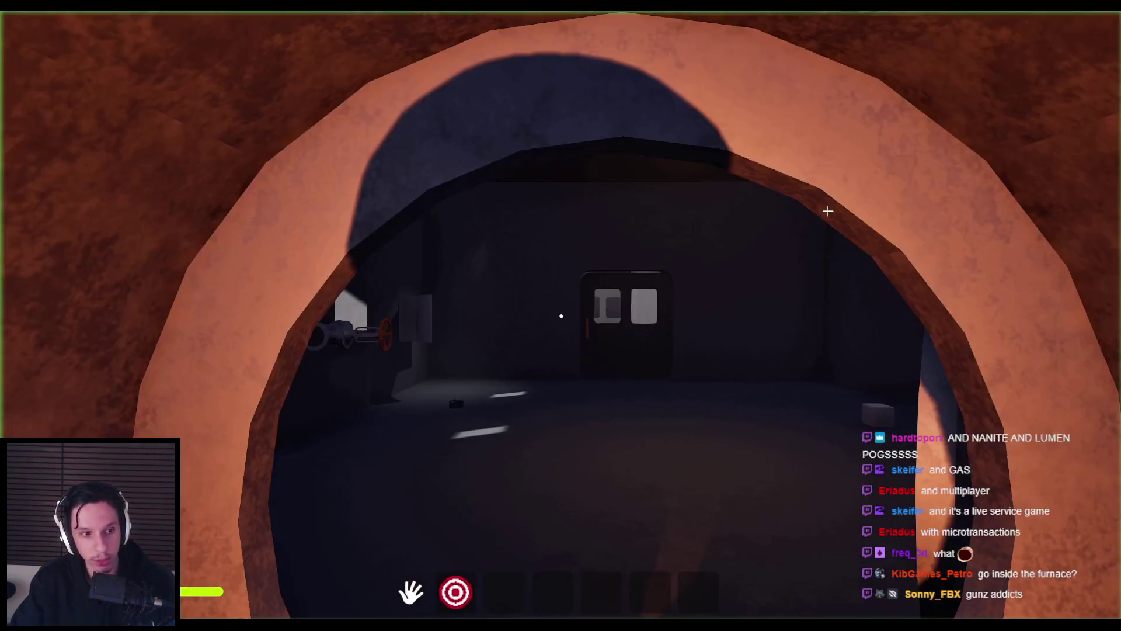
- Step out of the furnace, close its door, and walk past the window to the double door
{"action": "key", "text": "w"}
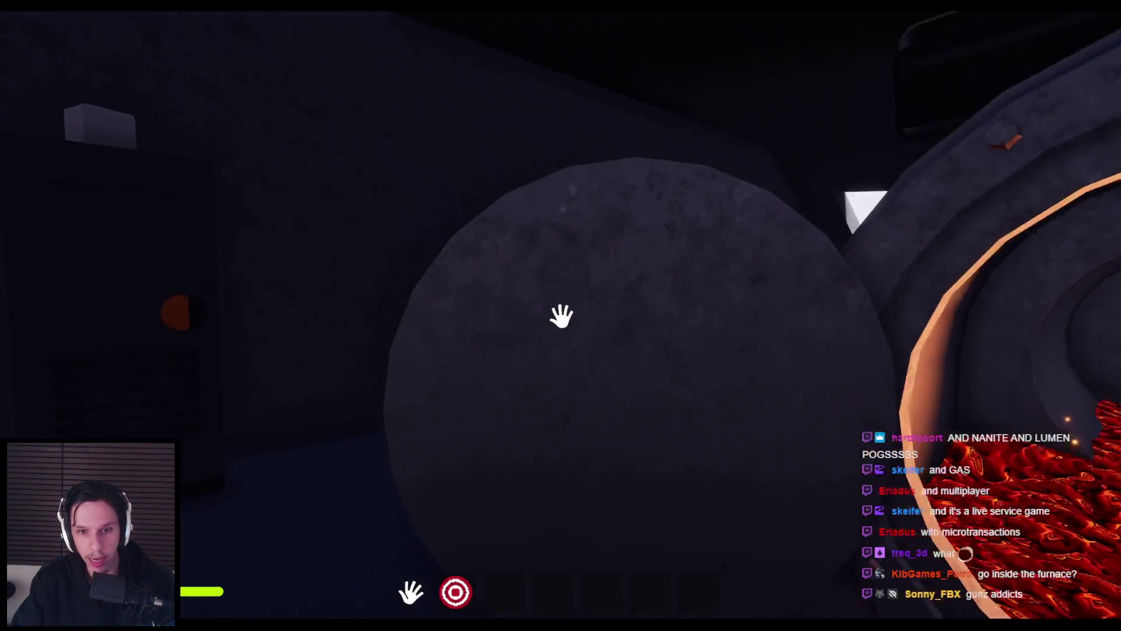
{"action": "key", "text": "s"}
{"action": "left_click", "coordinate": [560, 315]}
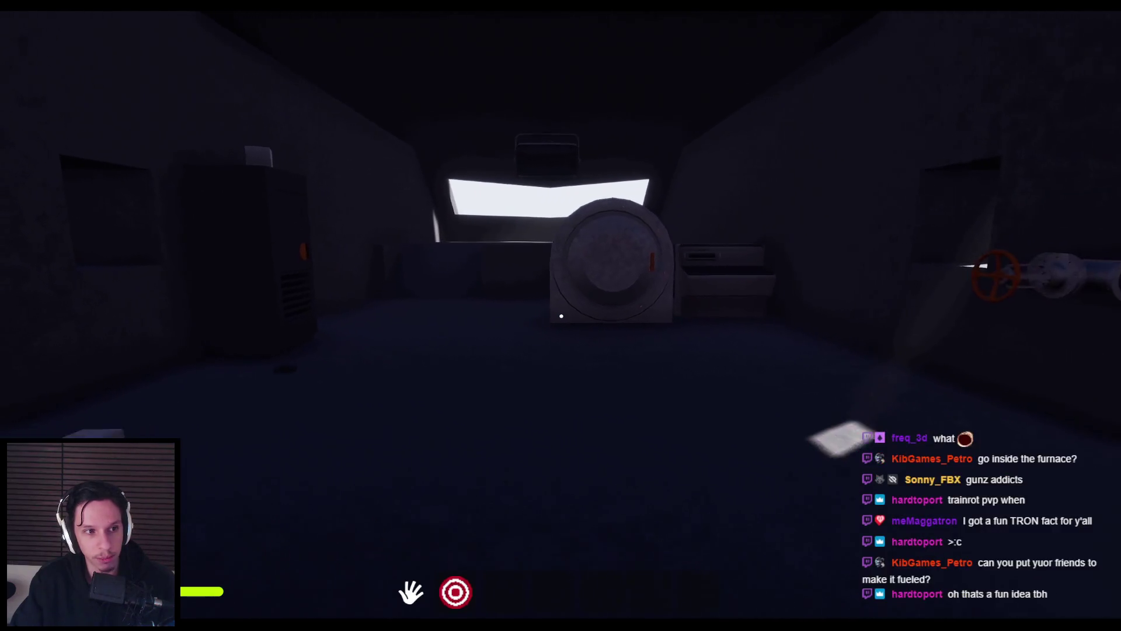
{"action": "key", "text": "w"}
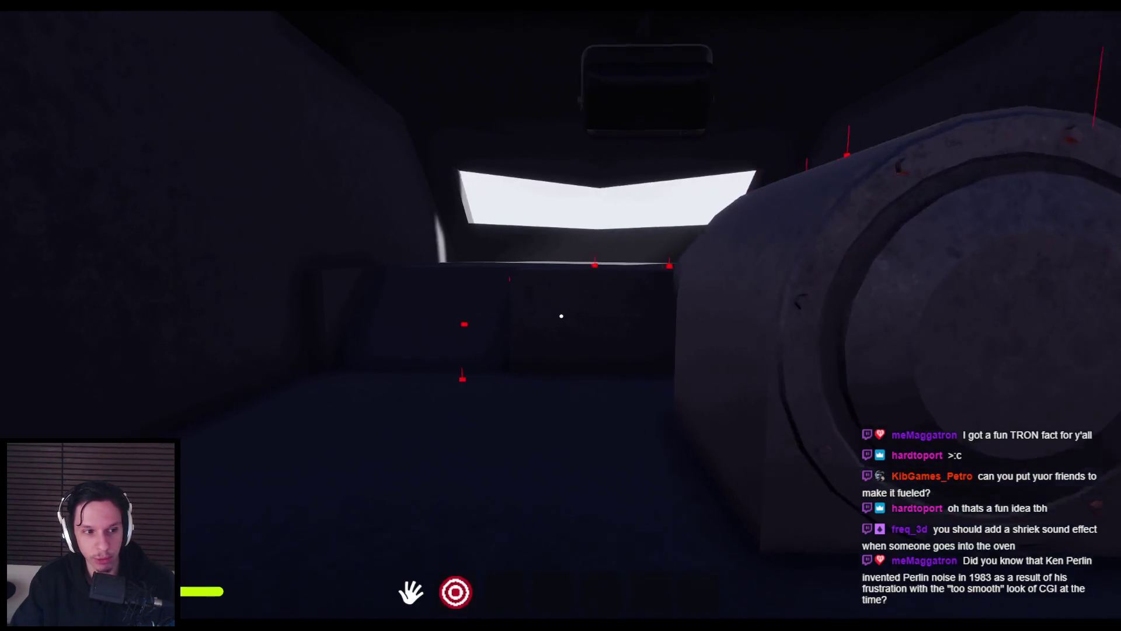
{"action": "key", "text": "w"}
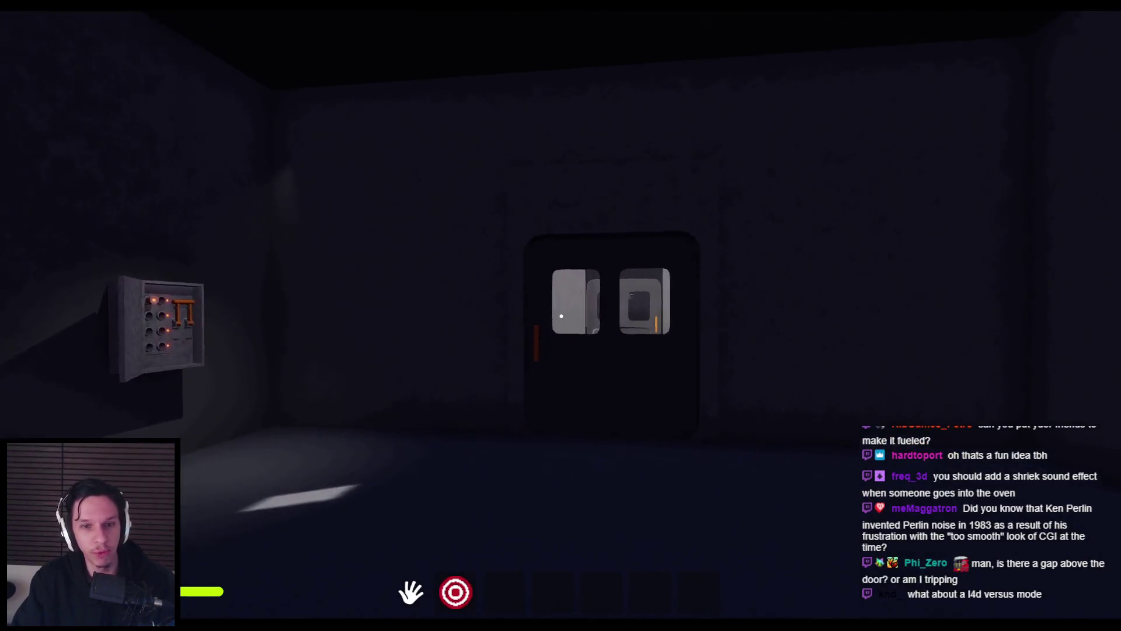
{"action": "key", "text": "w"}
{"action": "key", "text": "s"}
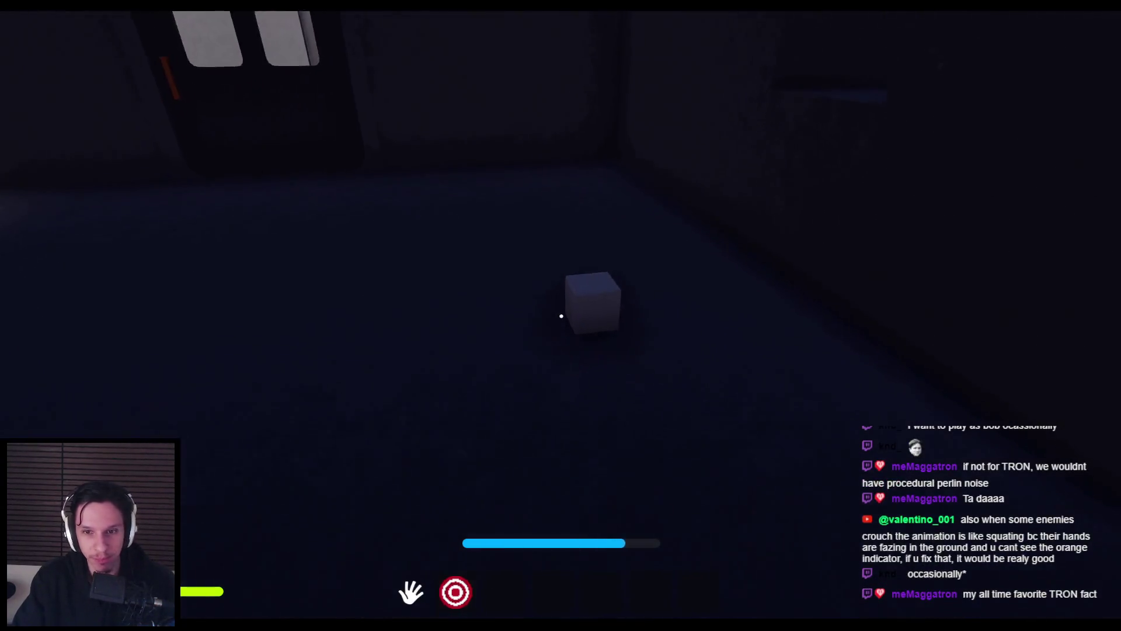
- Carry the small white cube to the windowed door, pull it open and walk through
{"action": "left_click", "coordinate": [561, 315]}
{"action": "key", "text": "w"}
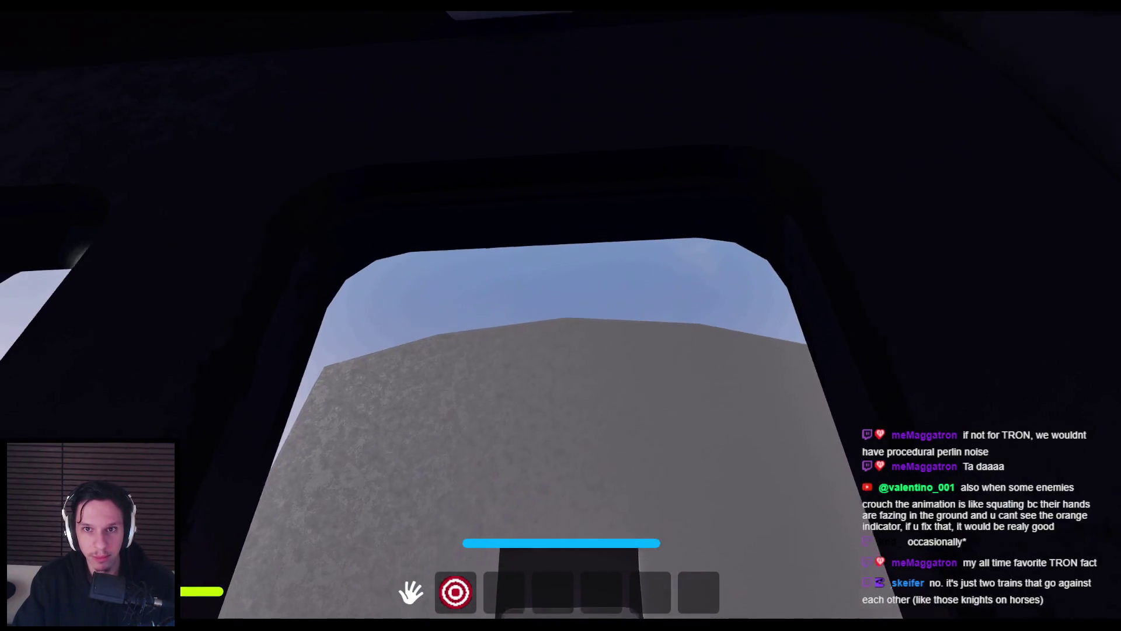
{"action": "left_click", "coordinate": [560, 315]}
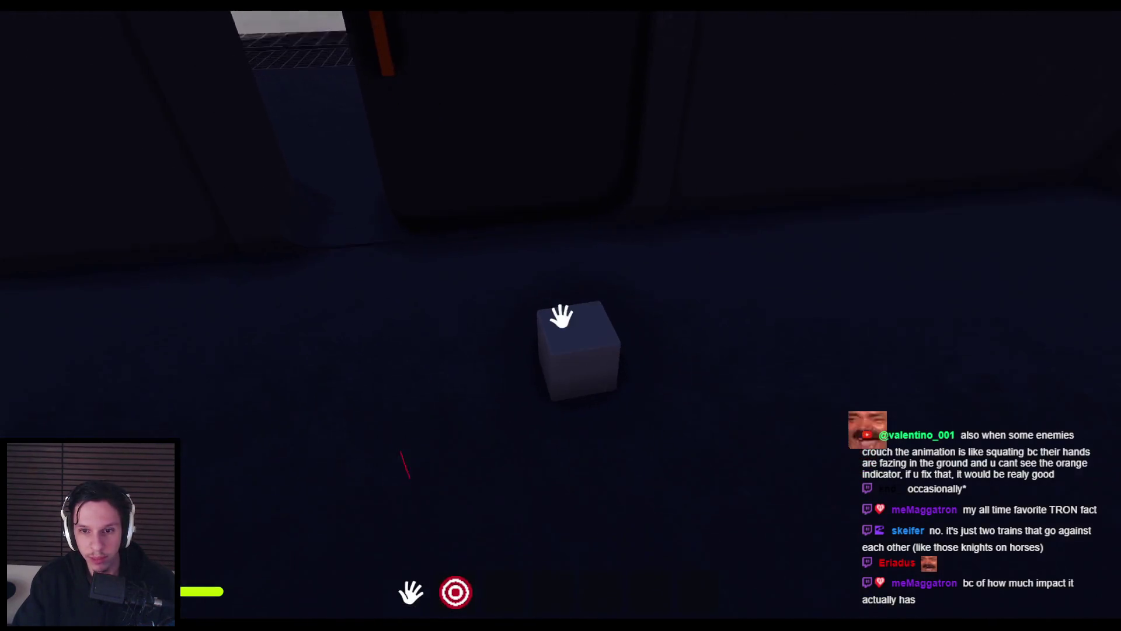
{"action": "mouse_move", "coordinate": [568, 318]}
{"action": "left_mouse_down"}
{"action": "mouse_move", "coordinate": [671, 380]}
{"action": "mouse_move", "coordinate": [626, 324]}
{"action": "left_mouse_up"}
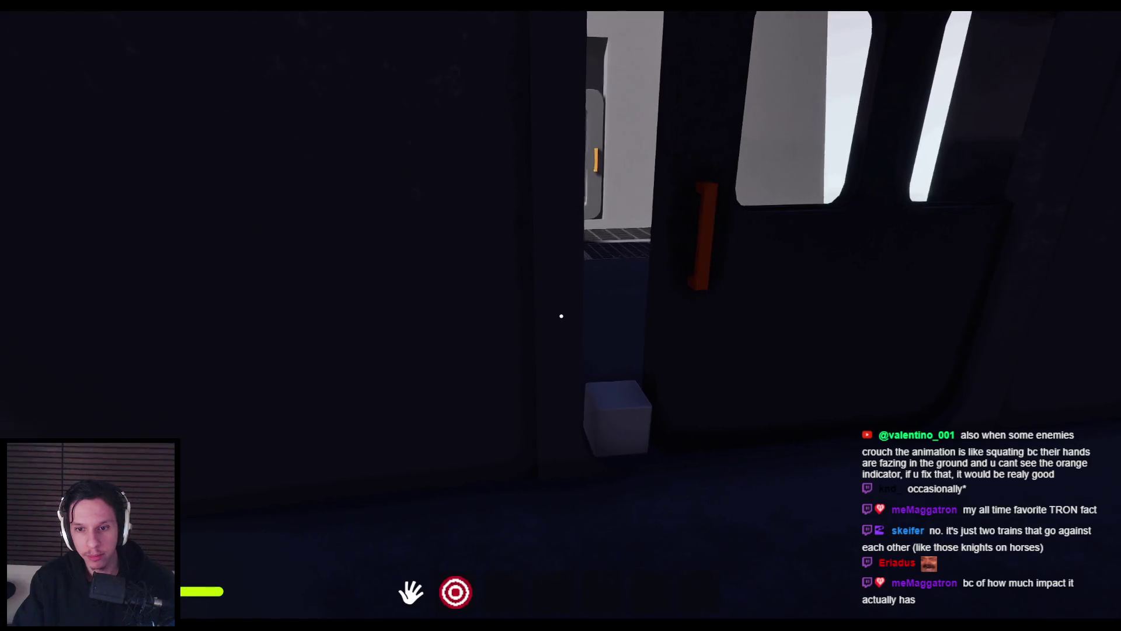
{"action": "mouse_move", "coordinate": [564, 319]}
{"action": "left_mouse_down"}
{"action": "mouse_move", "coordinate": [710, 315]}
{"action": "mouse_move", "coordinate": [561, 316]}
{"action": "left_mouse_up"}
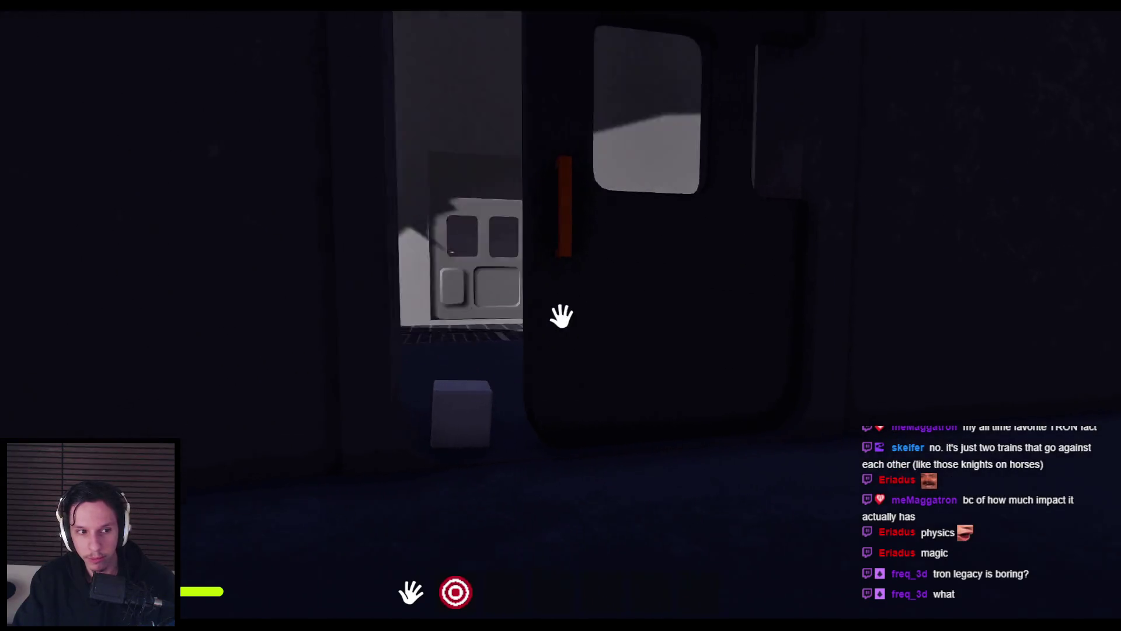
{"action": "key", "text": "shift"}
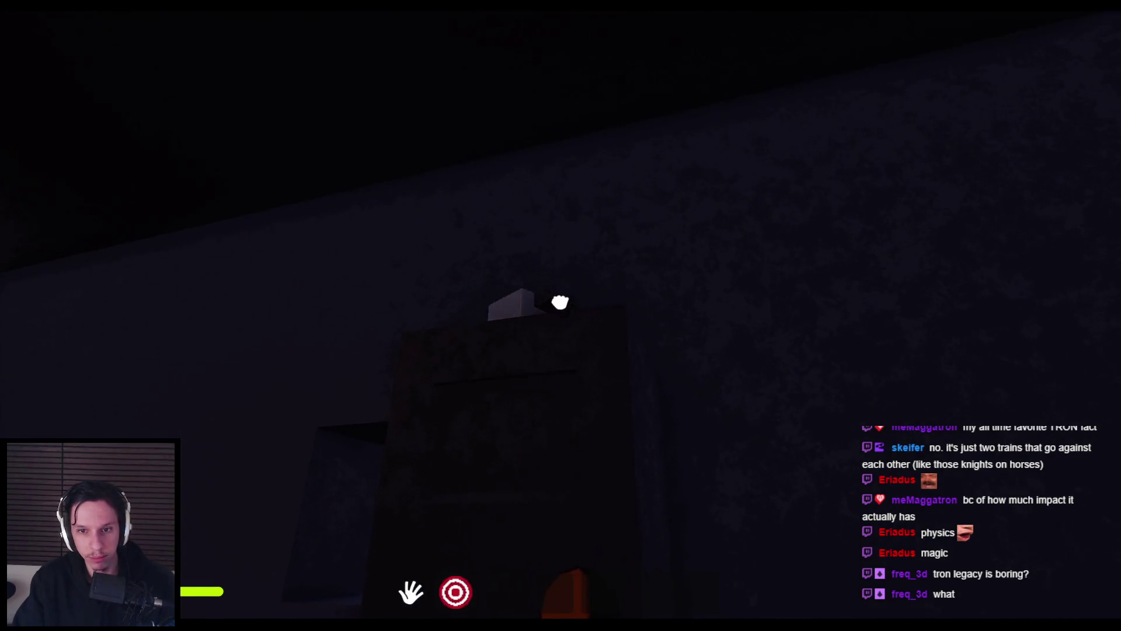
- Turn to face the room, walk up to the train door, and slide it open to the right
{"action": "left_click", "coordinate": [562, 315]}
{"action": "key", "text": "w"}
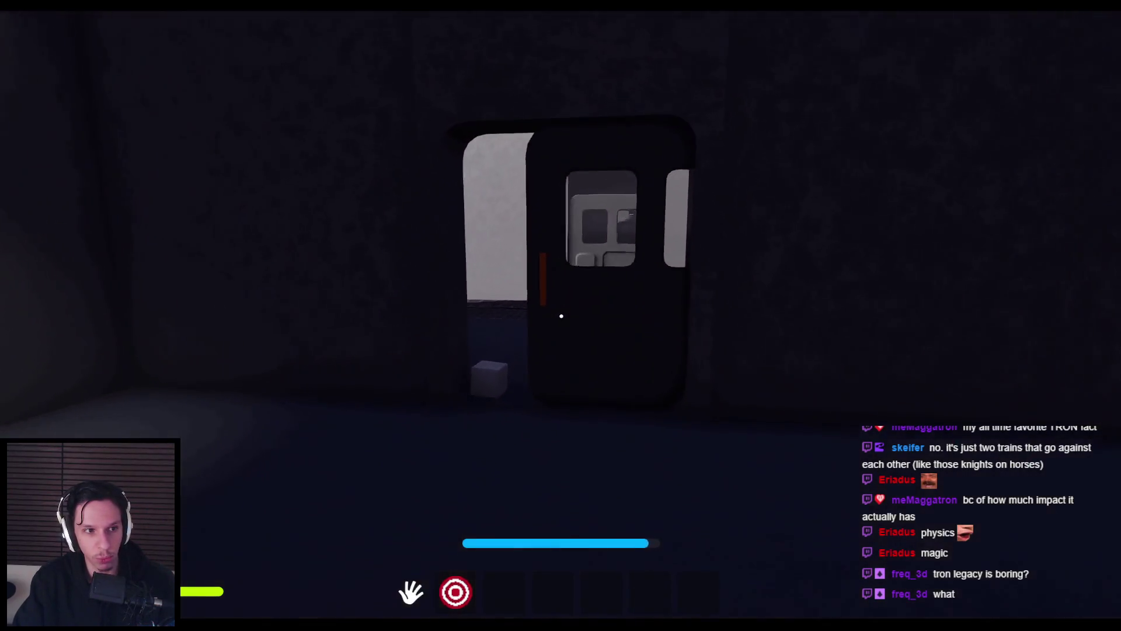
{"action": "key", "text": "s"}
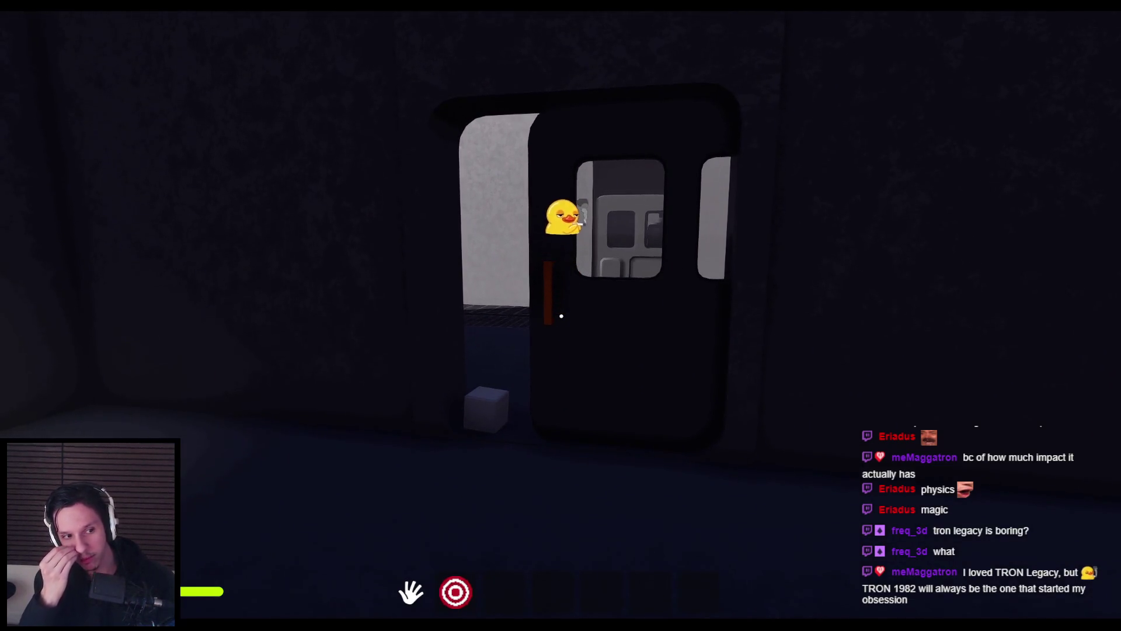
{"action": "key", "text": "w"}
{"action": "mouse_move", "coordinate": [561, 316]}
{"action": "left_mouse_down"}
{"action": "mouse_move", "coordinate": [445, 317]}
{"action": "mouse_move", "coordinate": [880, 341]}
{"action": "mouse_move", "coordinate": [561, 315]}
{"action": "mouse_move", "coordinate": [783, 326]}
{"action": "mouse_move", "coordinate": [130, 350]}
{"action": "mouse_move", "coordinate": [560, 315]}
{"action": "left_mouse_up"}
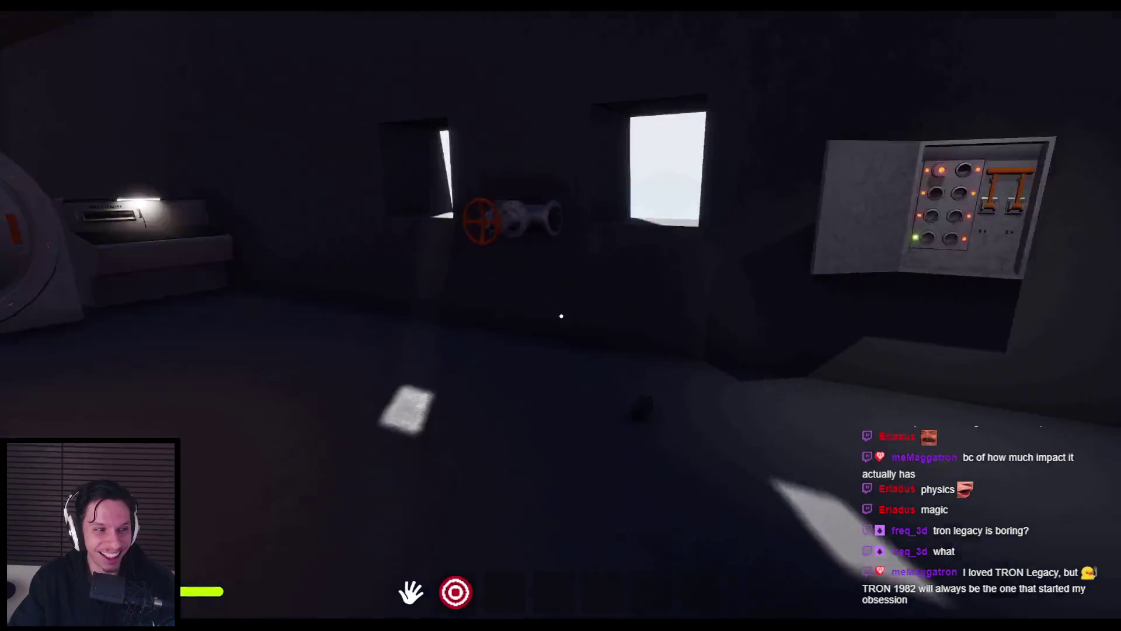
- Walk past the furnace, window and cylinder, through the doorway up to the grey door
{"action": "key", "text": "w"}
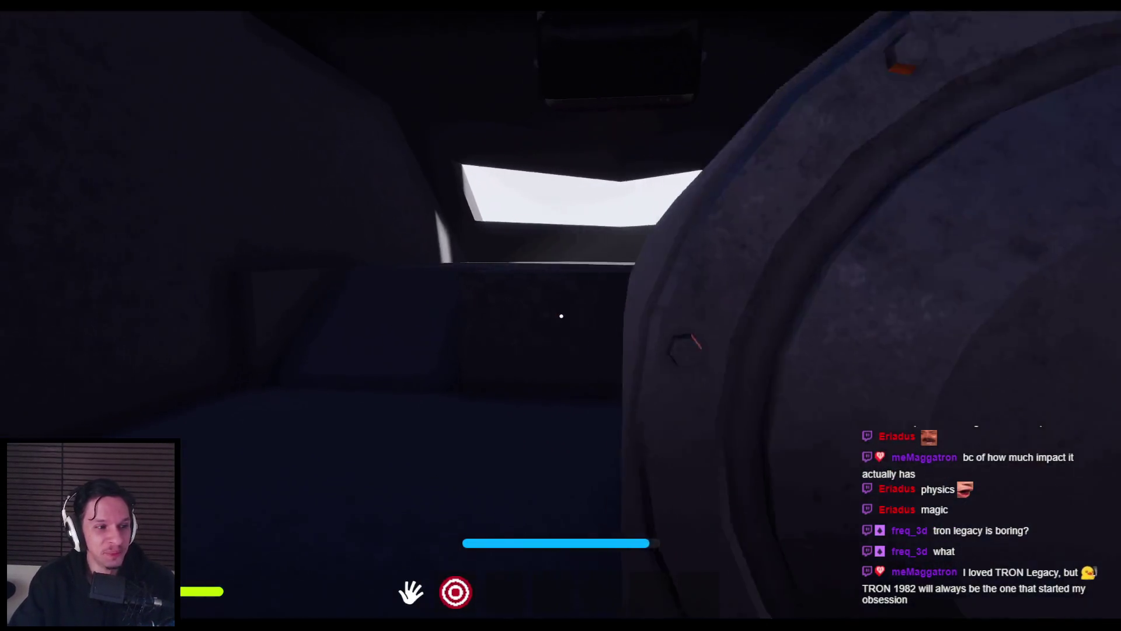
{"action": "key", "text": "w"}
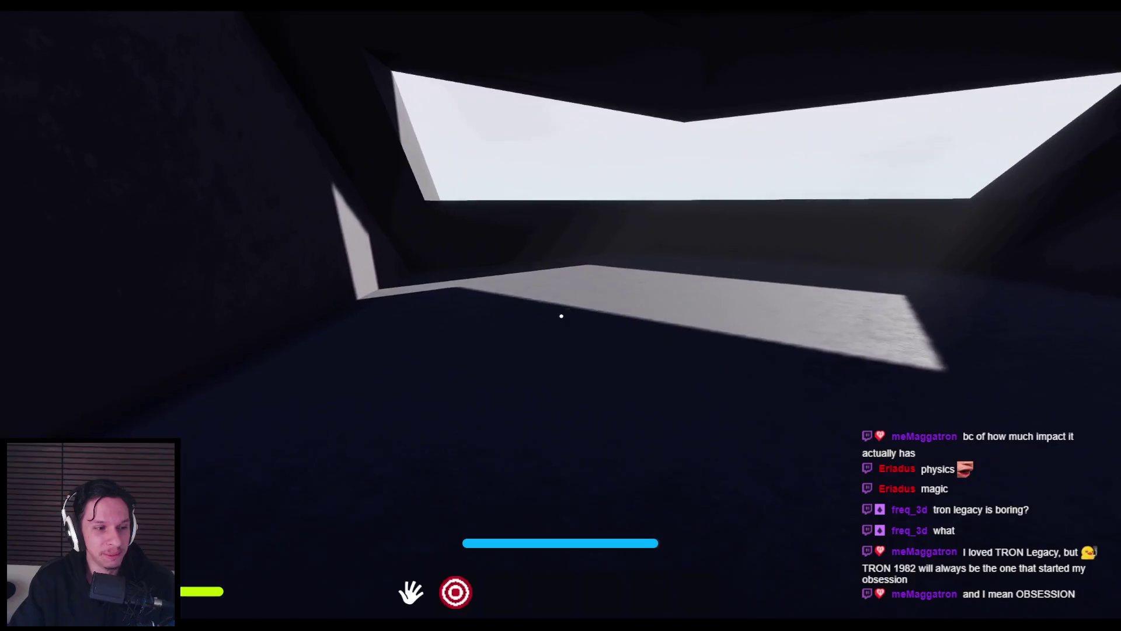
{"action": "key", "text": "w"}
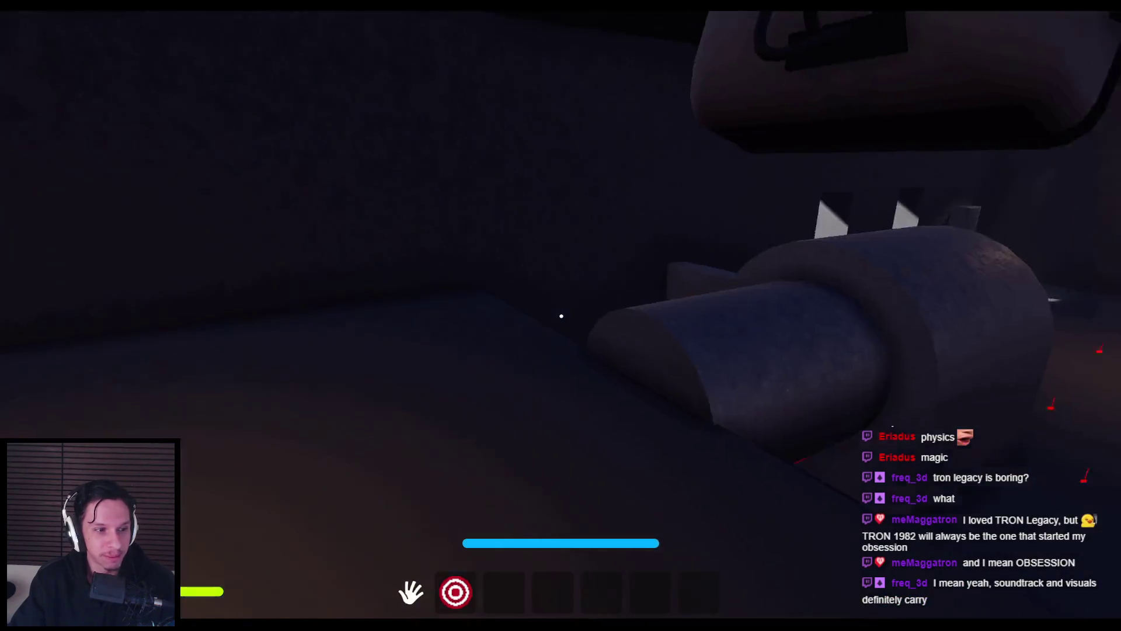
{"action": "key", "text": "w"}
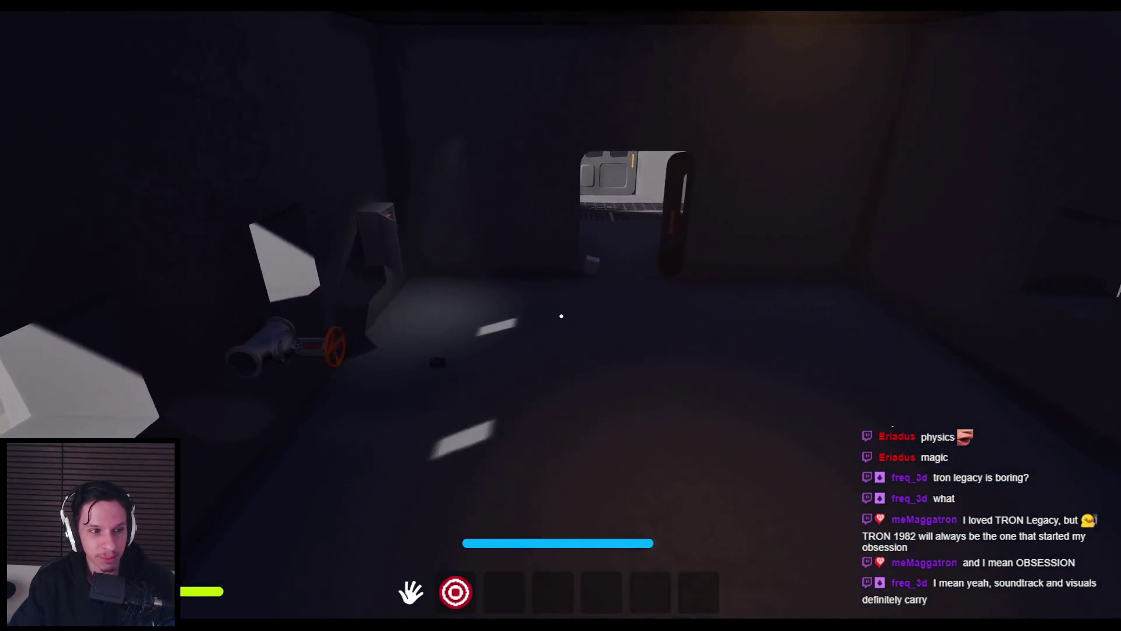
{"action": "key", "text": "w"}
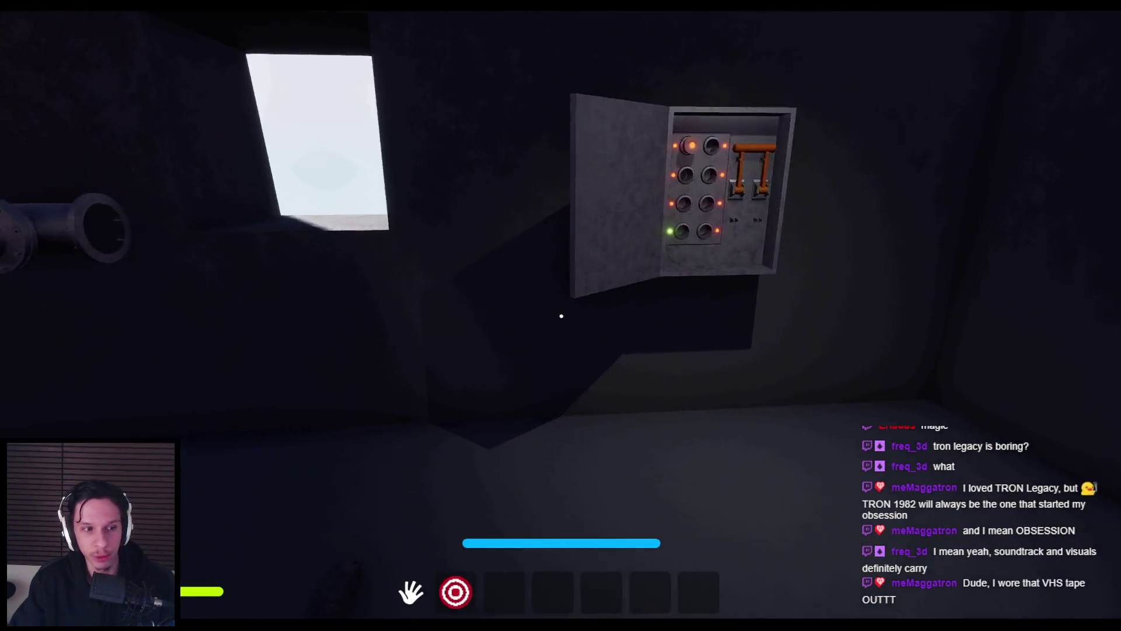
{"action": "key", "text": "w"}
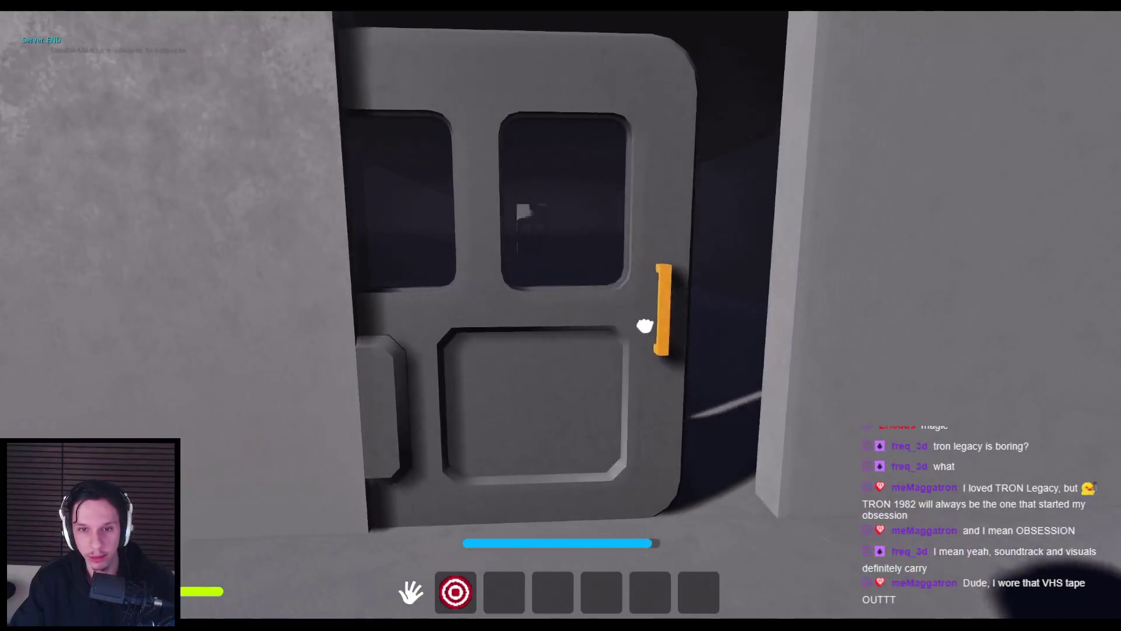
- Open and close the orange-handled door several times, leaving it open
{"action": "left_click", "coordinate": [644, 326]}
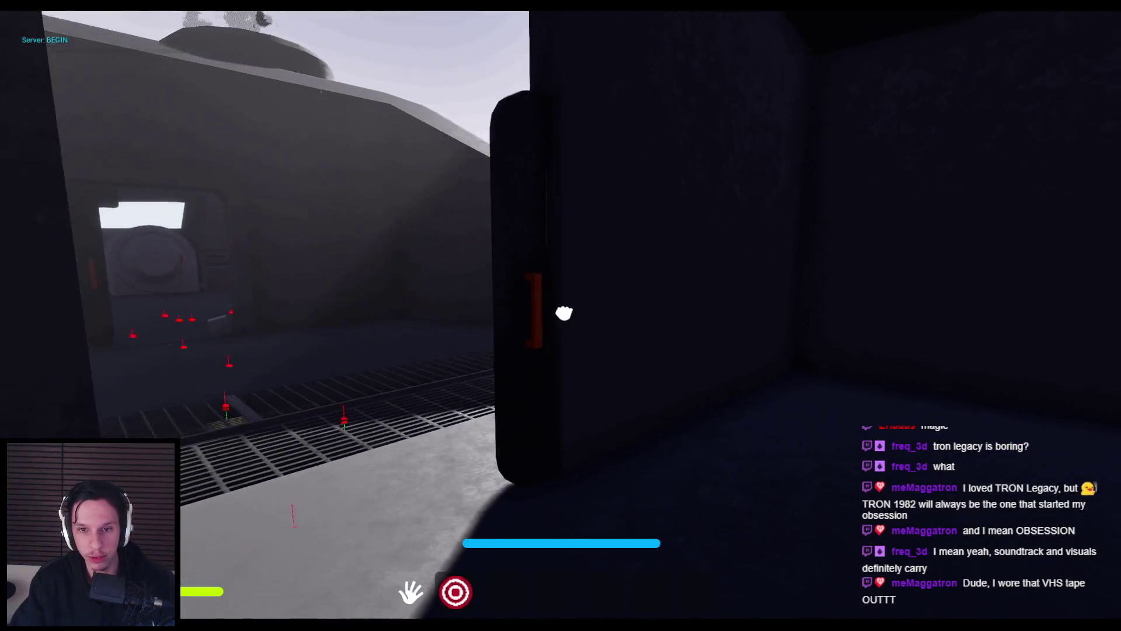
{"action": "left_click", "coordinate": [638, 304]}
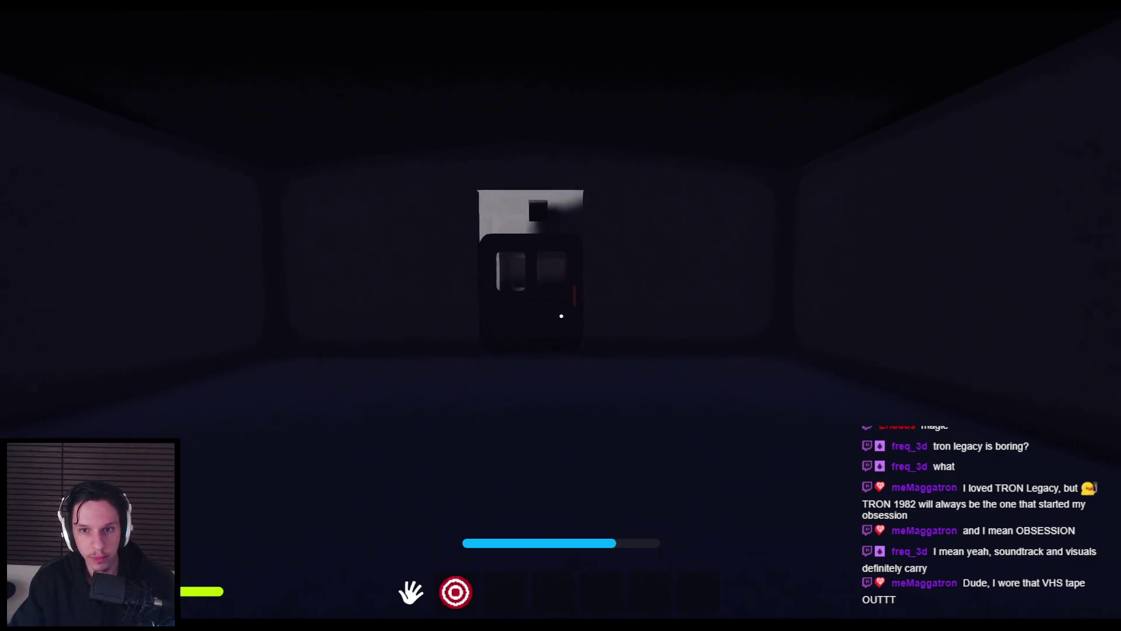
{"action": "key", "text": "w"}
{"action": "left_click", "coordinate": [613, 320]}
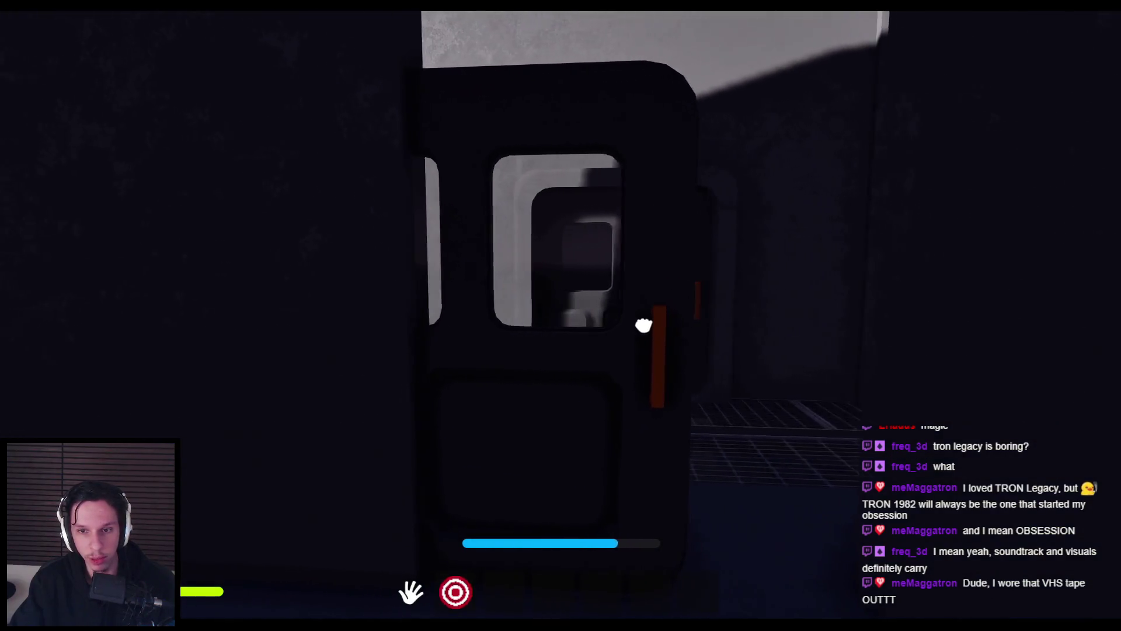
{"action": "left_click", "coordinate": [585, 318]}
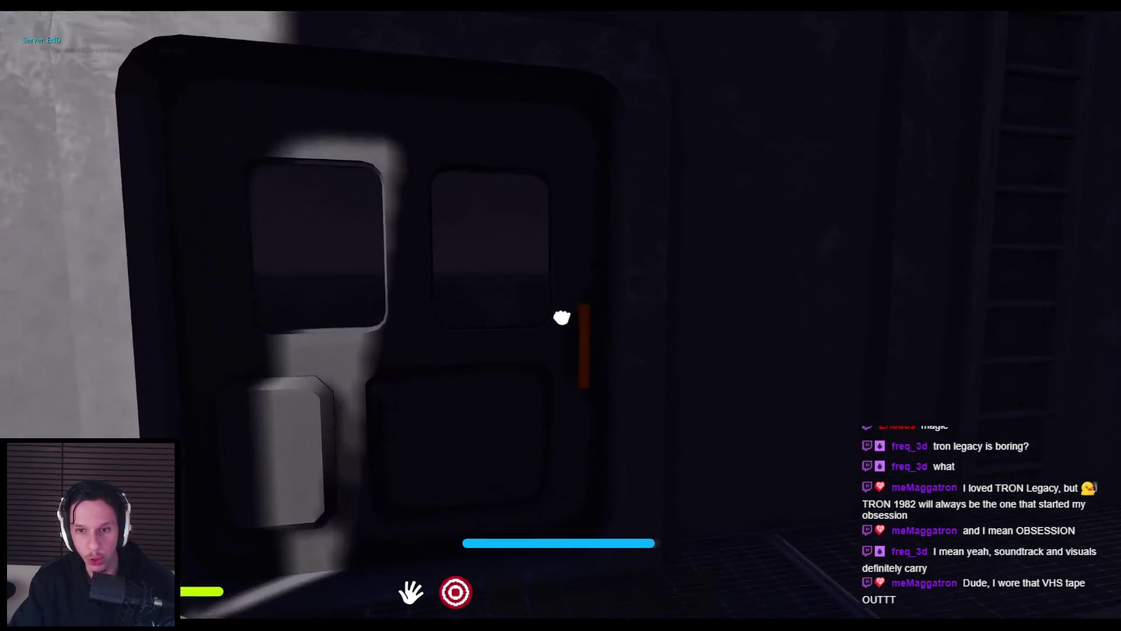
{"action": "left_click", "coordinate": [561, 317]}
- Walk through the doorway into the next car and down the corridor to the lit room
{"action": "key", "text": "w"}
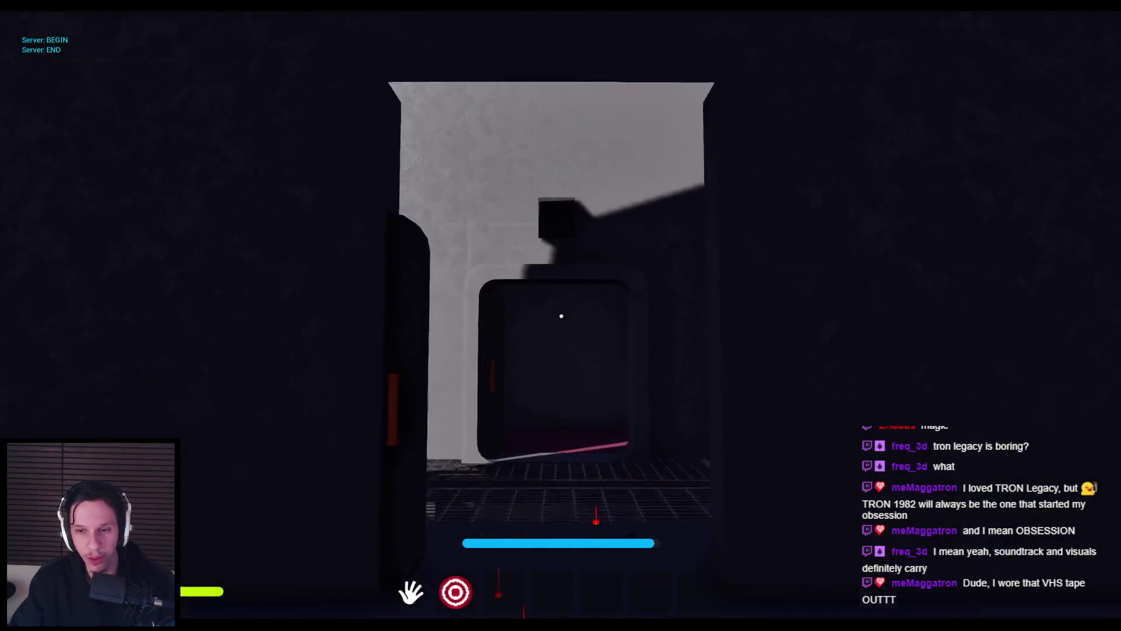
{"action": "key", "text": "w"}
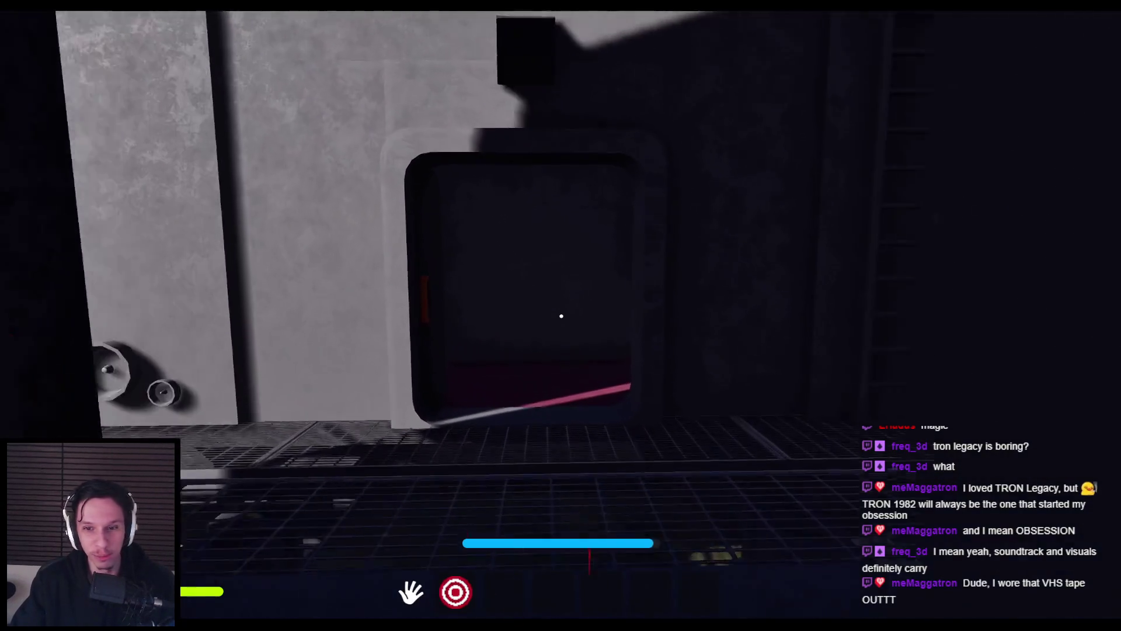
{"action": "key", "text": "w"}
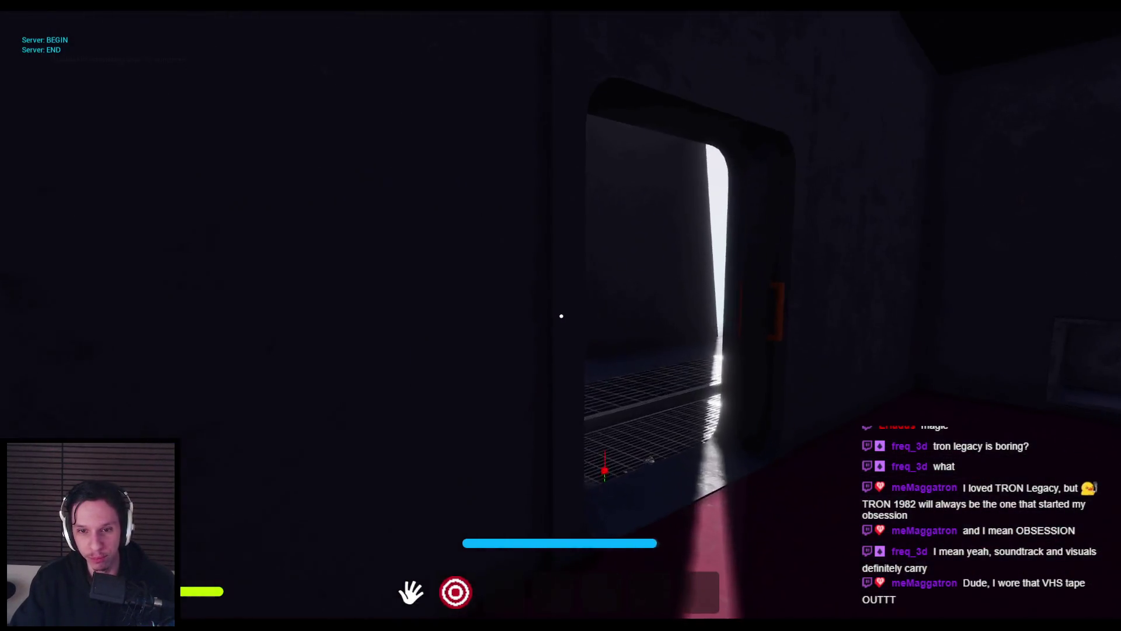
{"action": "key", "text": "w"}
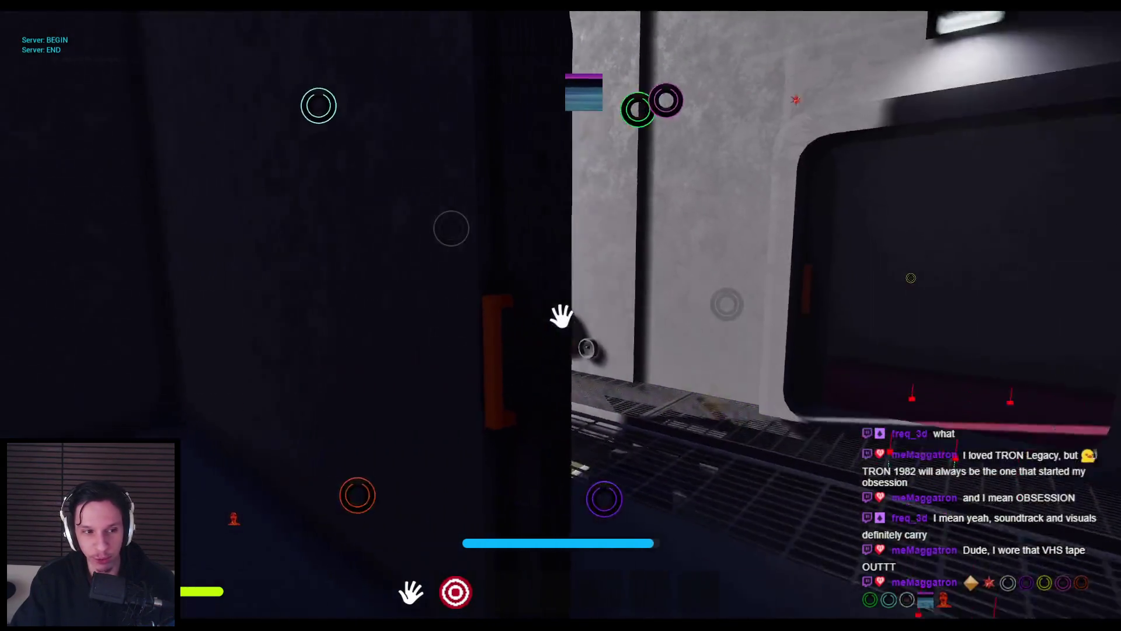
{"action": "key", "text": "a"}
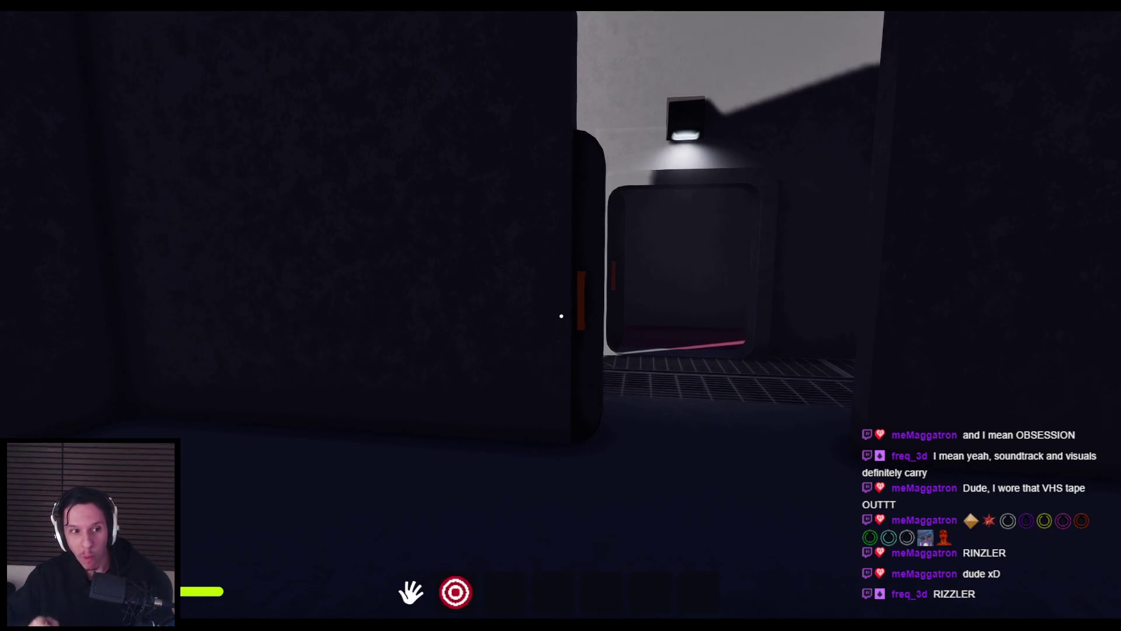
- Run down the dark corridor into the dark cabin room, then back away from the doorway
{"action": "key", "text": "shift+w"}
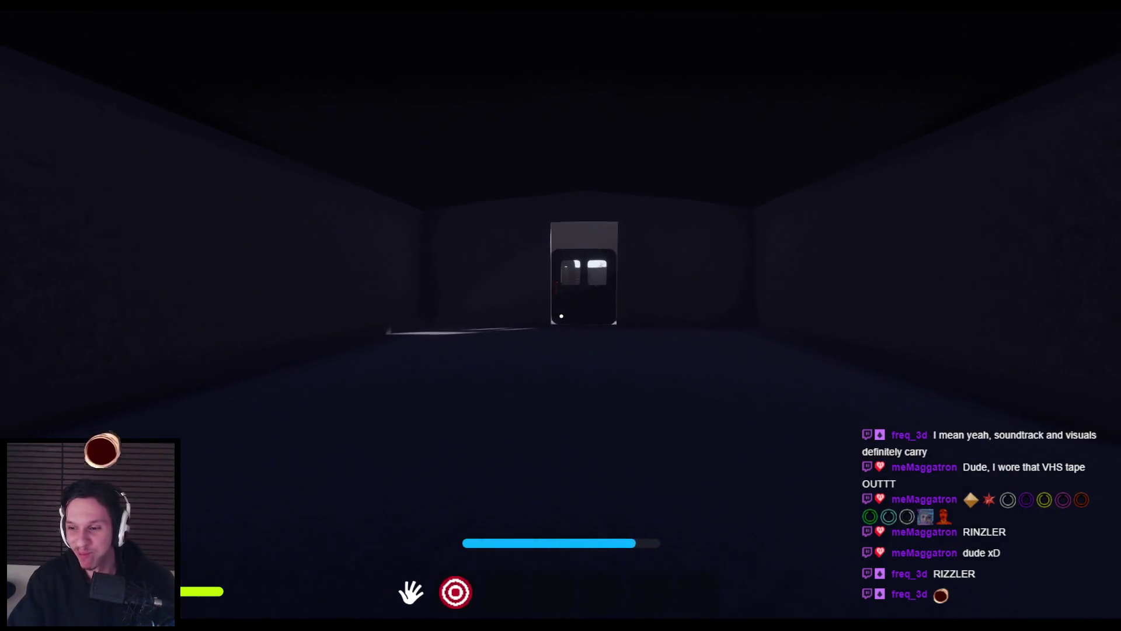
{"action": "key", "text": "shift+w"}
{"action": "key", "text": "w"}
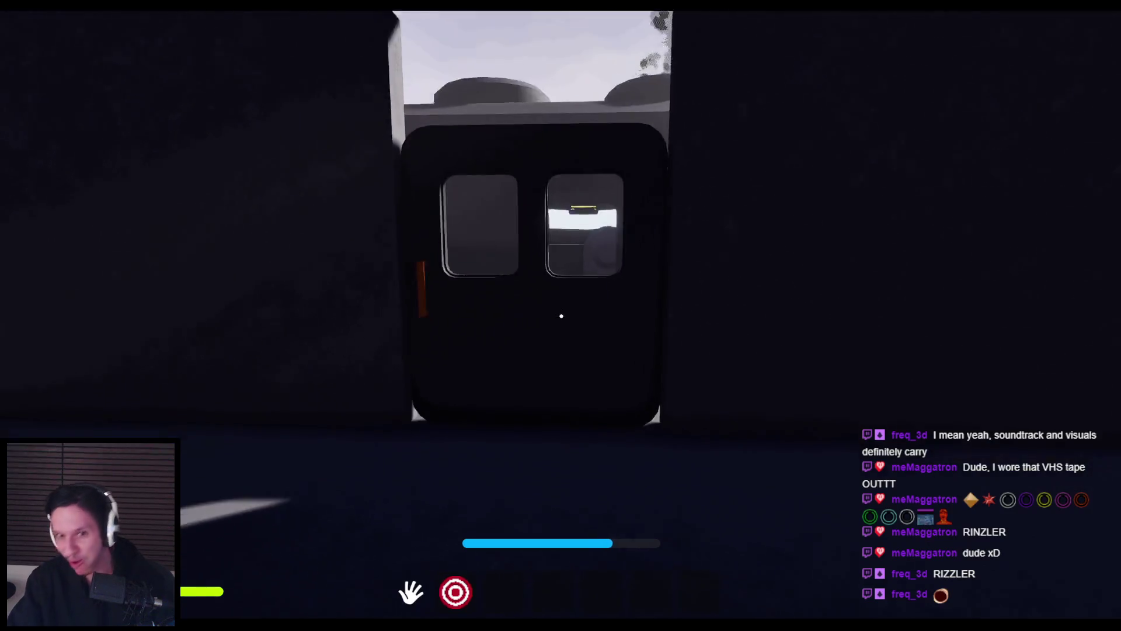
{"action": "key", "text": "w"}
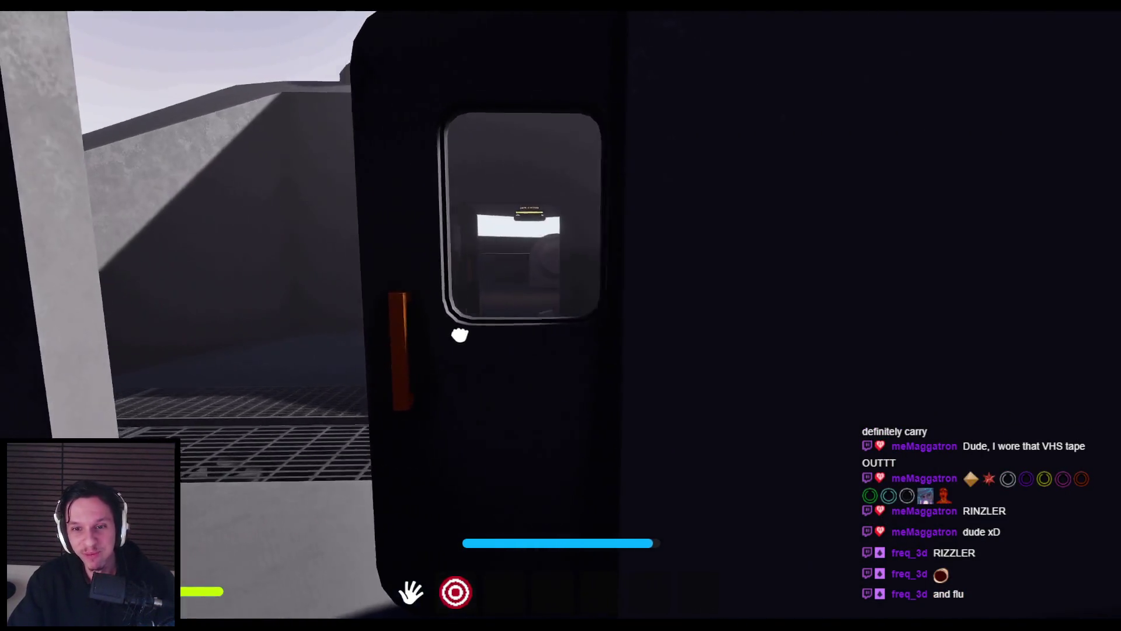
{"action": "key", "text": "w"}
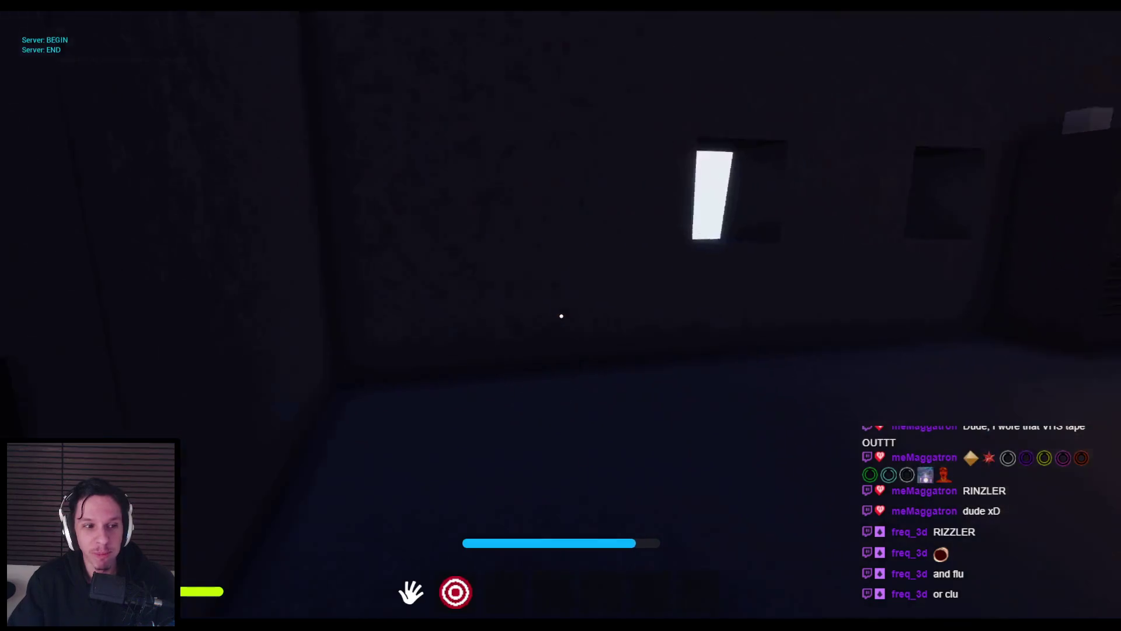
{"action": "key", "text": "s"}
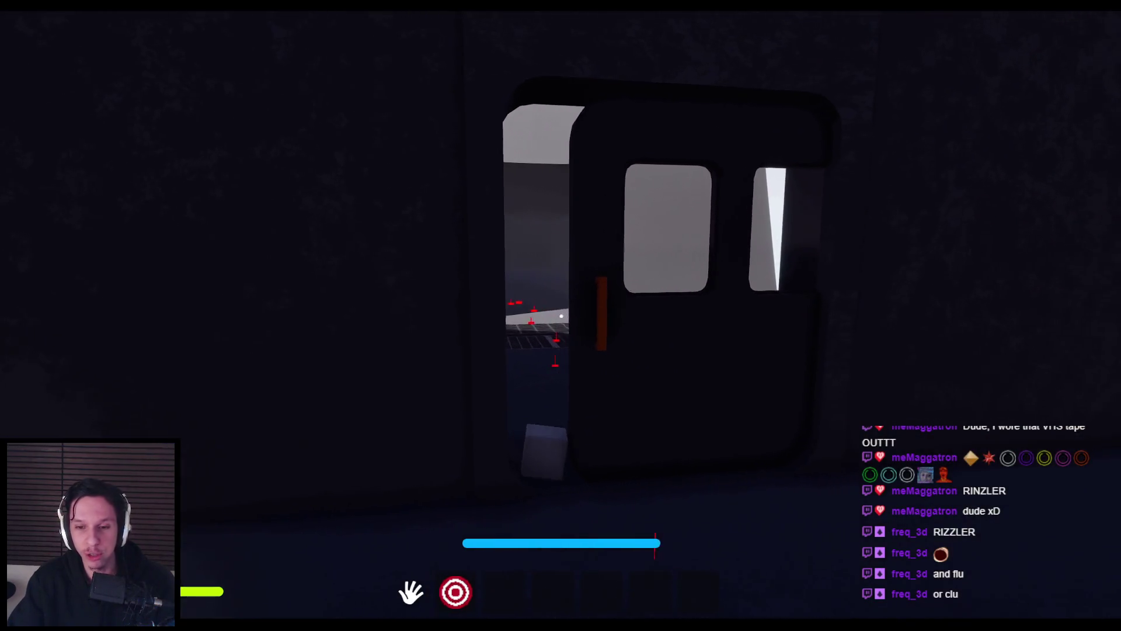
{"action": "key", "text": "s"}
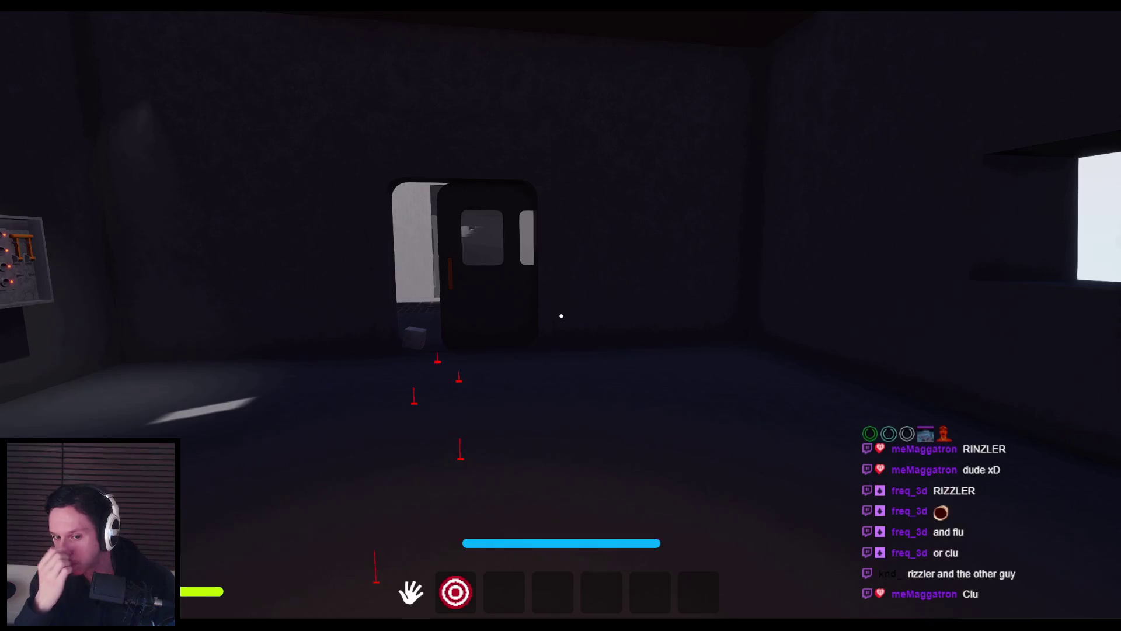
- Walk back across the room past the cylinder and button panel to face the furnace
{"action": "key", "text": "shift+w"}
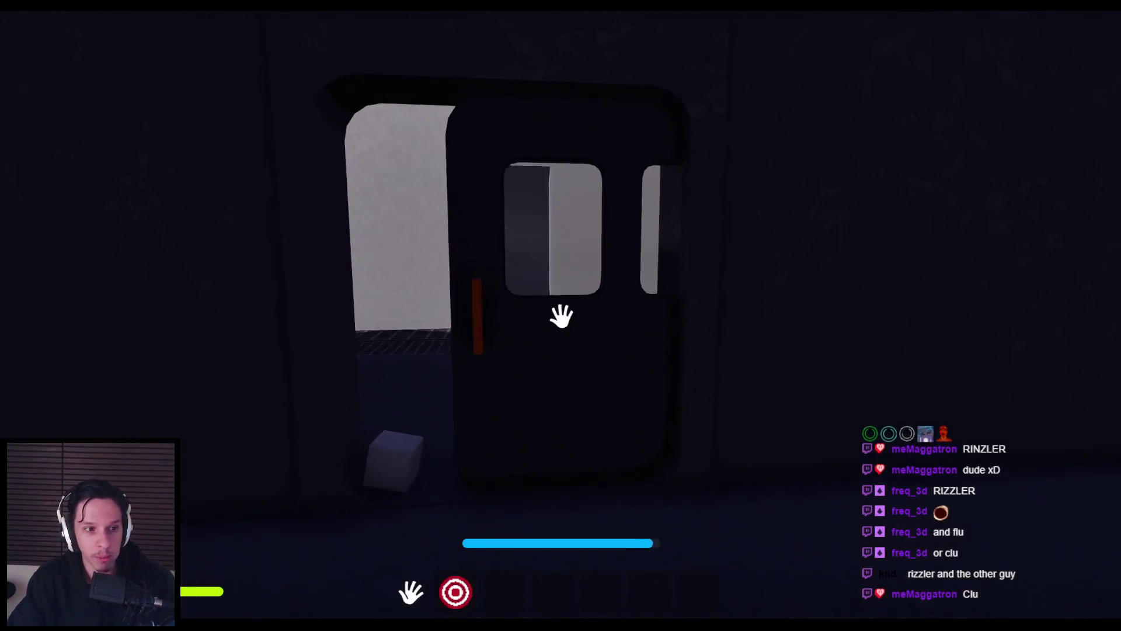
{"action": "key", "text": "shift+w"}
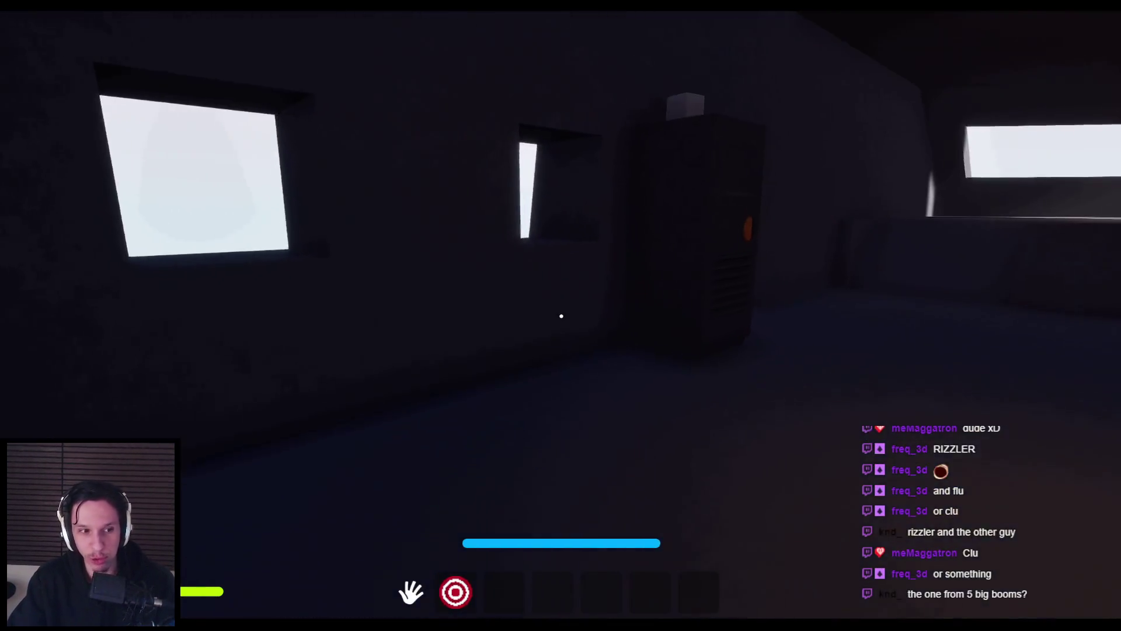
{"action": "key", "text": "shift+w"}
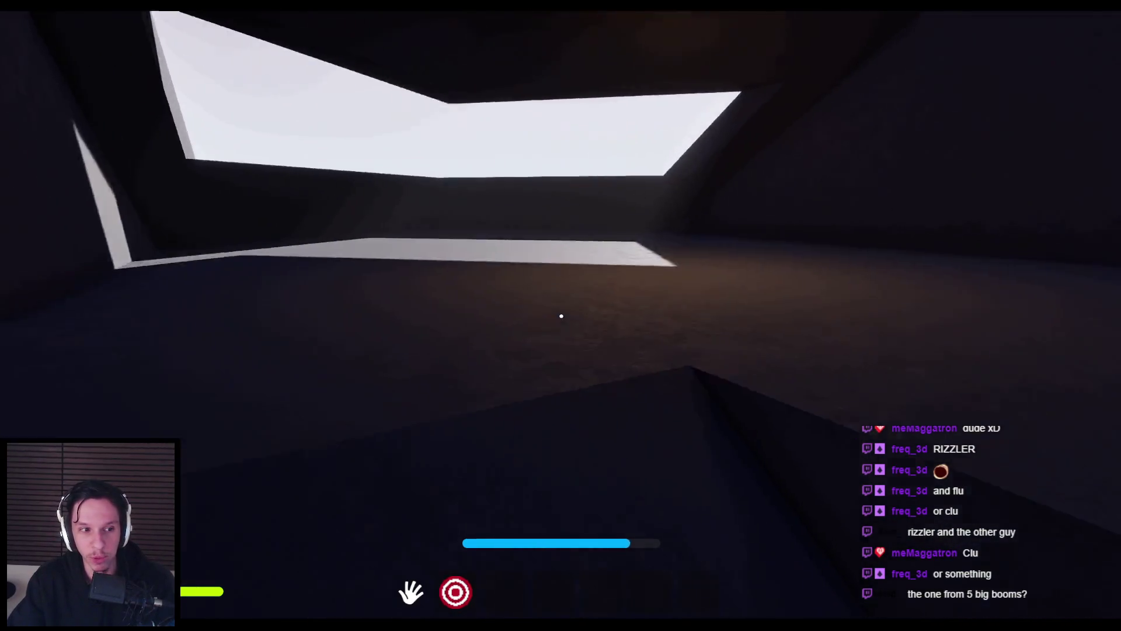
{"action": "key", "text": "shift+w"}
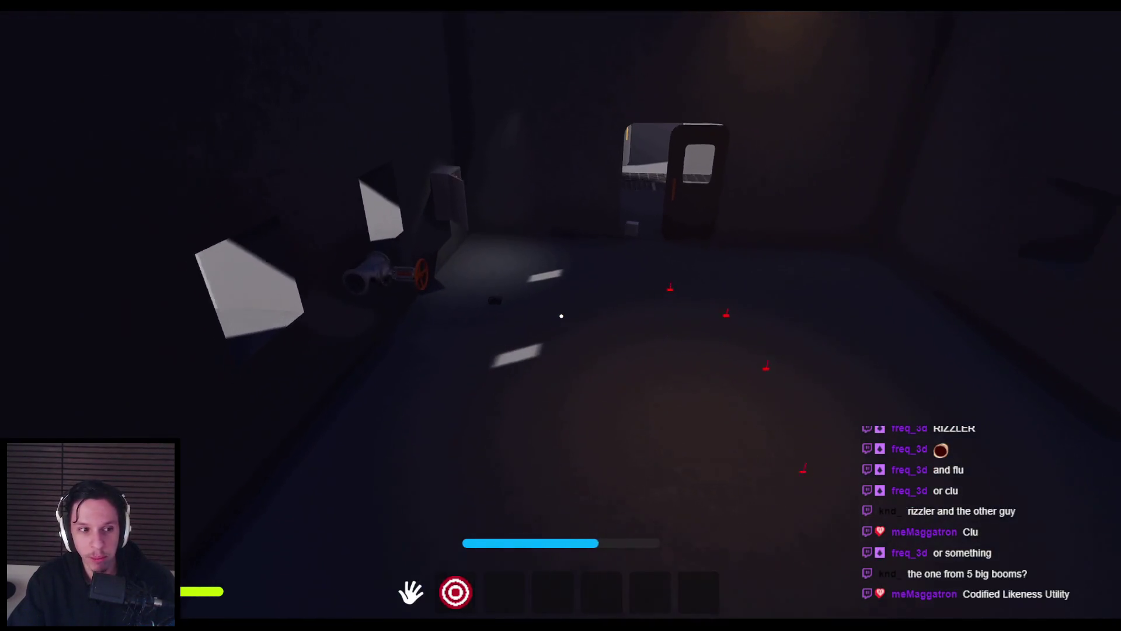
{"action": "key", "text": "shift+w"}
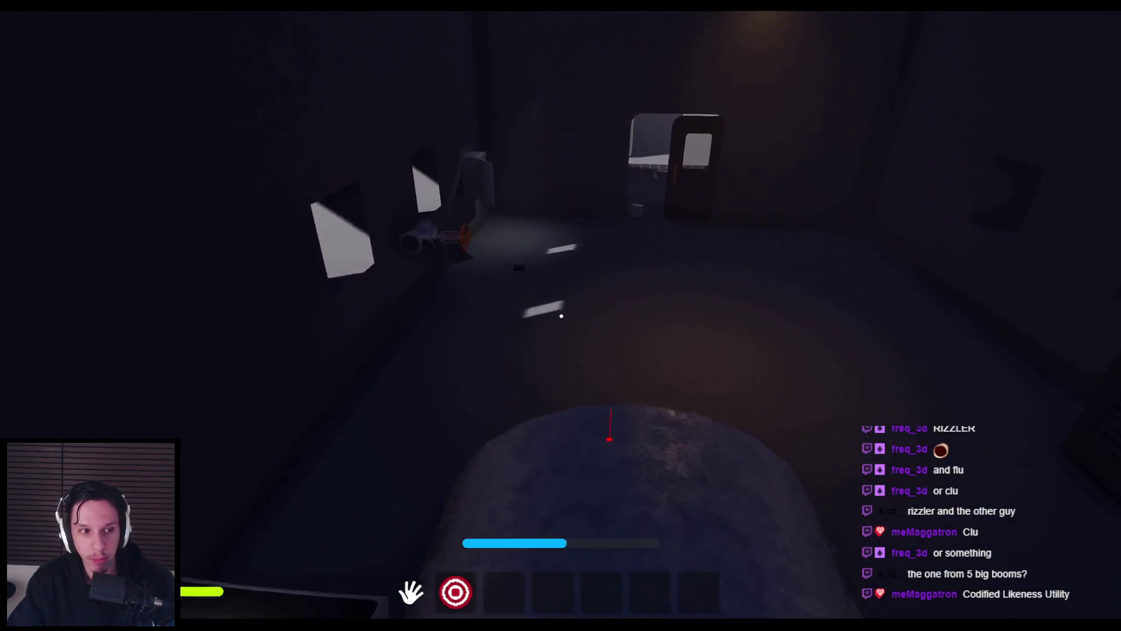
{"action": "key", "text": "shift+w"}
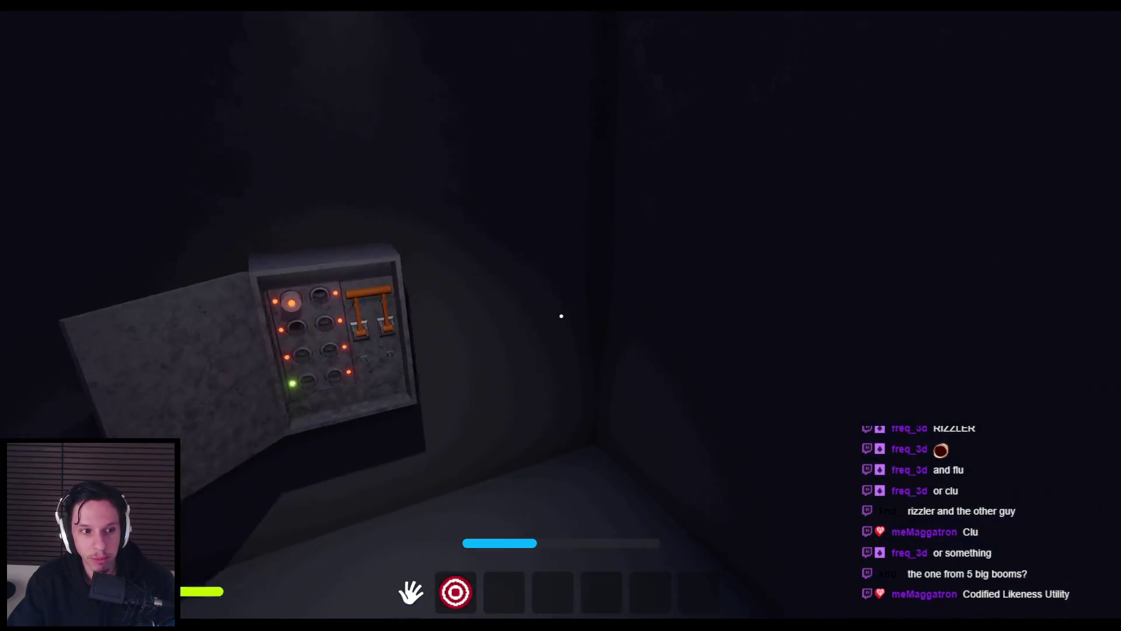
{"action": "key", "text": "w"}
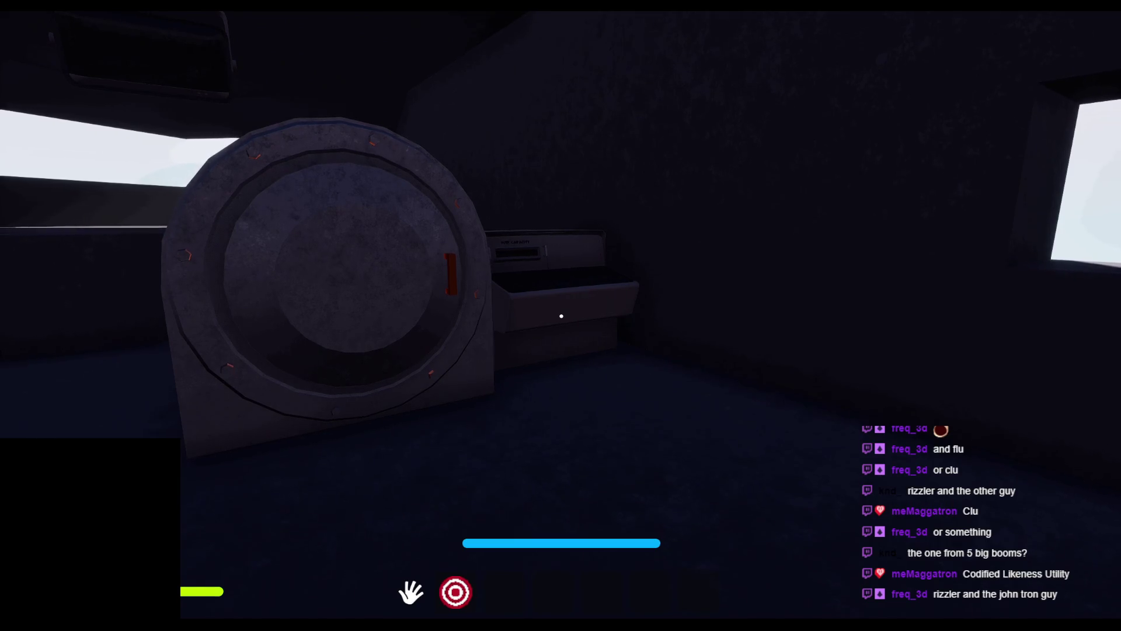
- Carry the cube past the fuel console and pipe to the dark cabinet and Route to Station sign
{"action": "key", "text": "2"}
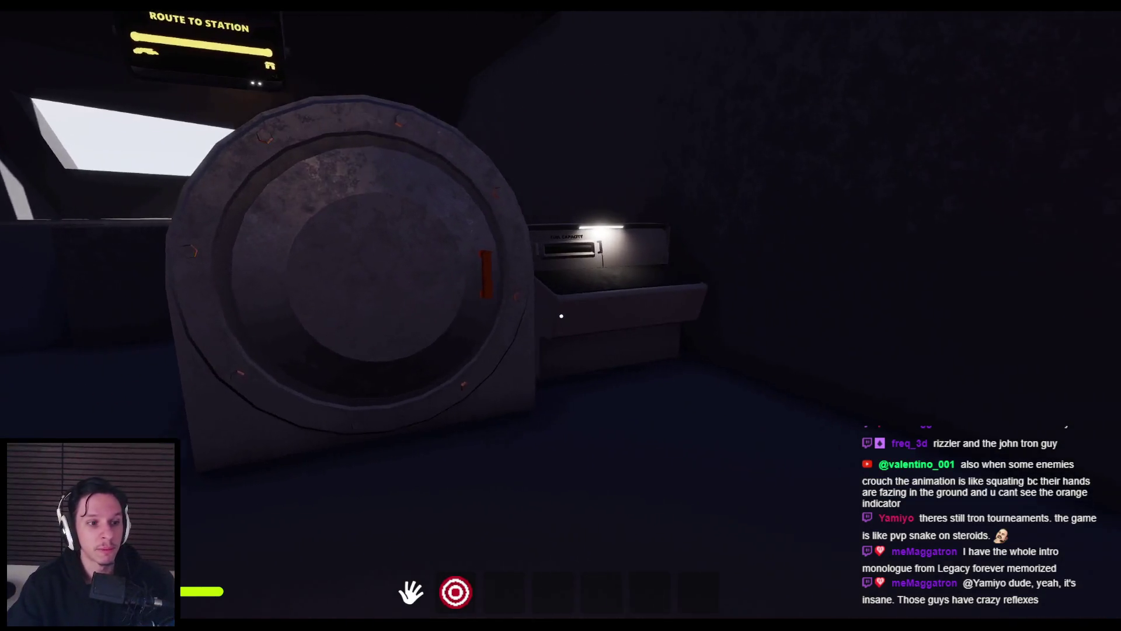
{"action": "key", "text": "w"}
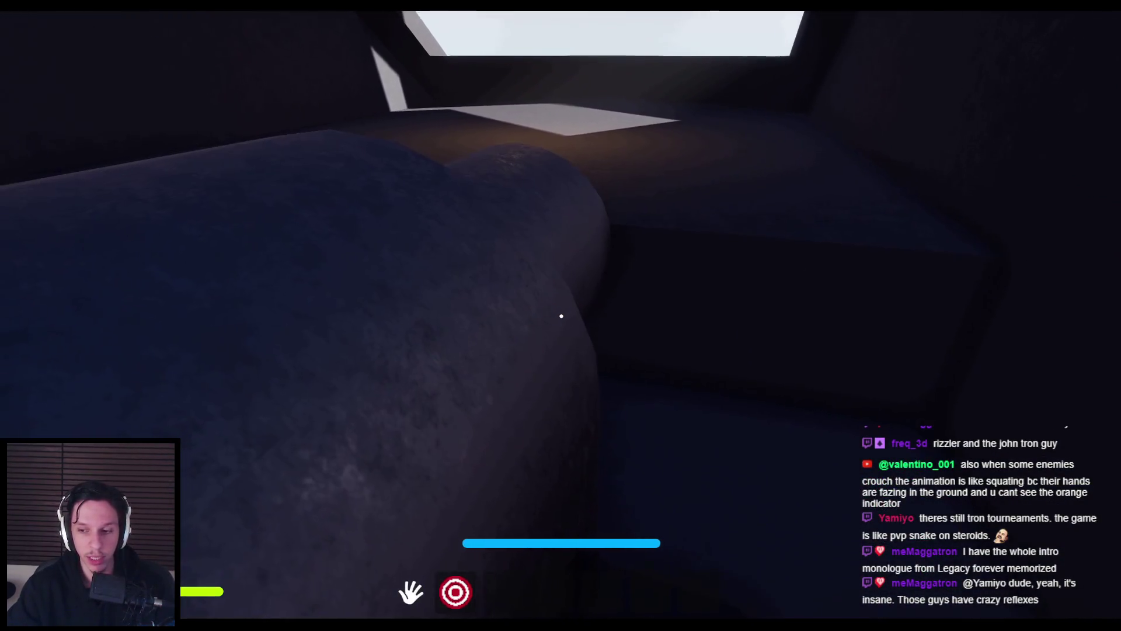
{"action": "key", "text": "s"}
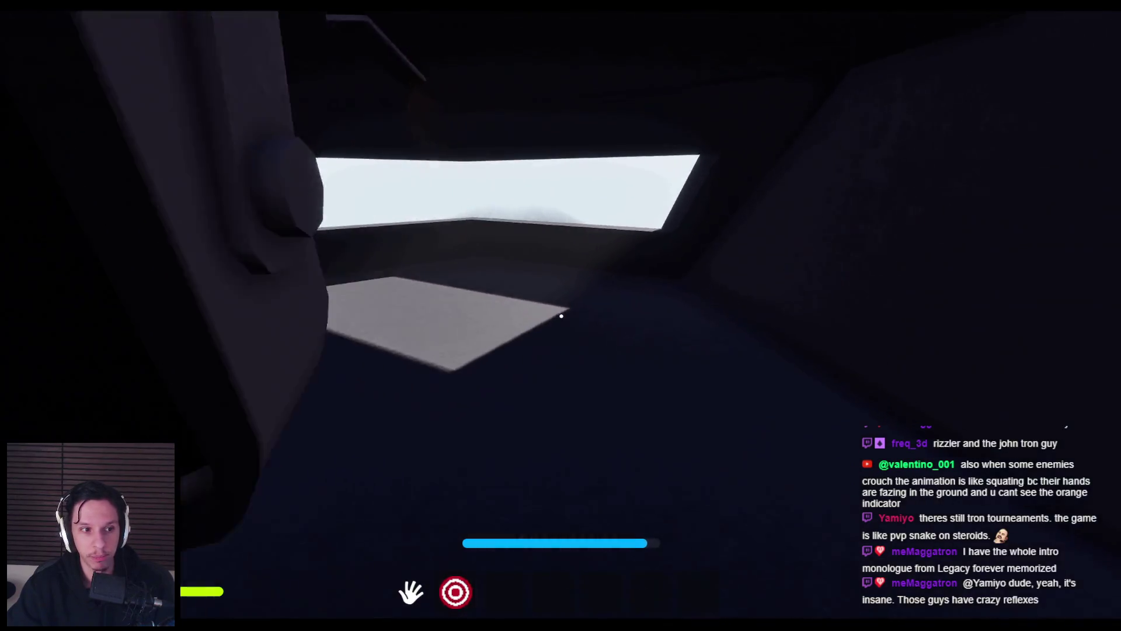
{"action": "key", "text": "w"}
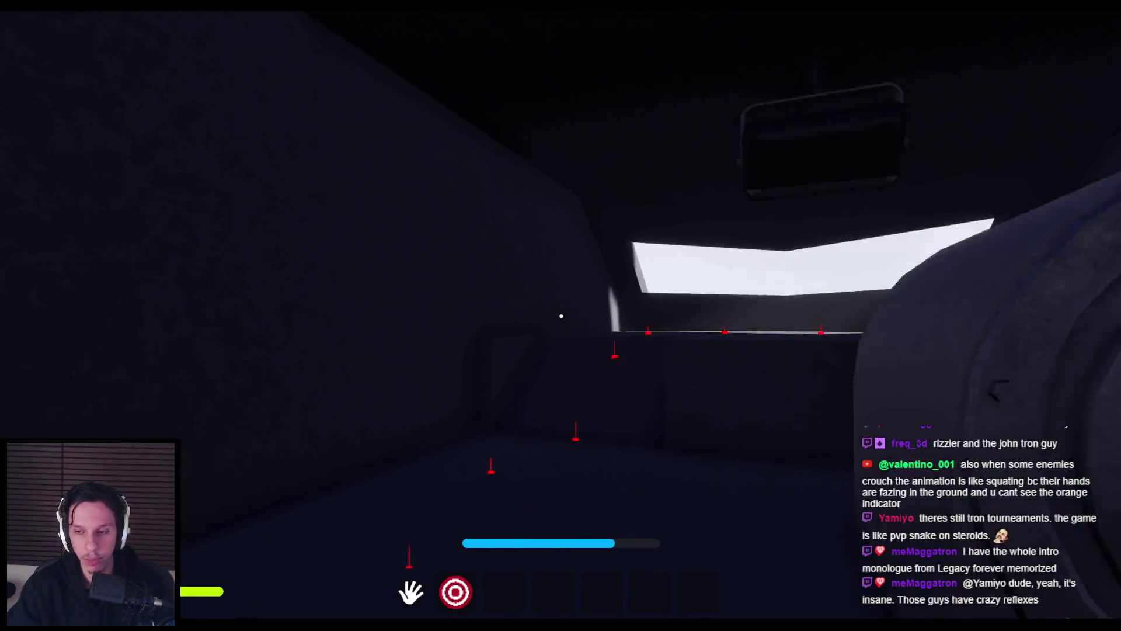
{"action": "key", "text": "w"}
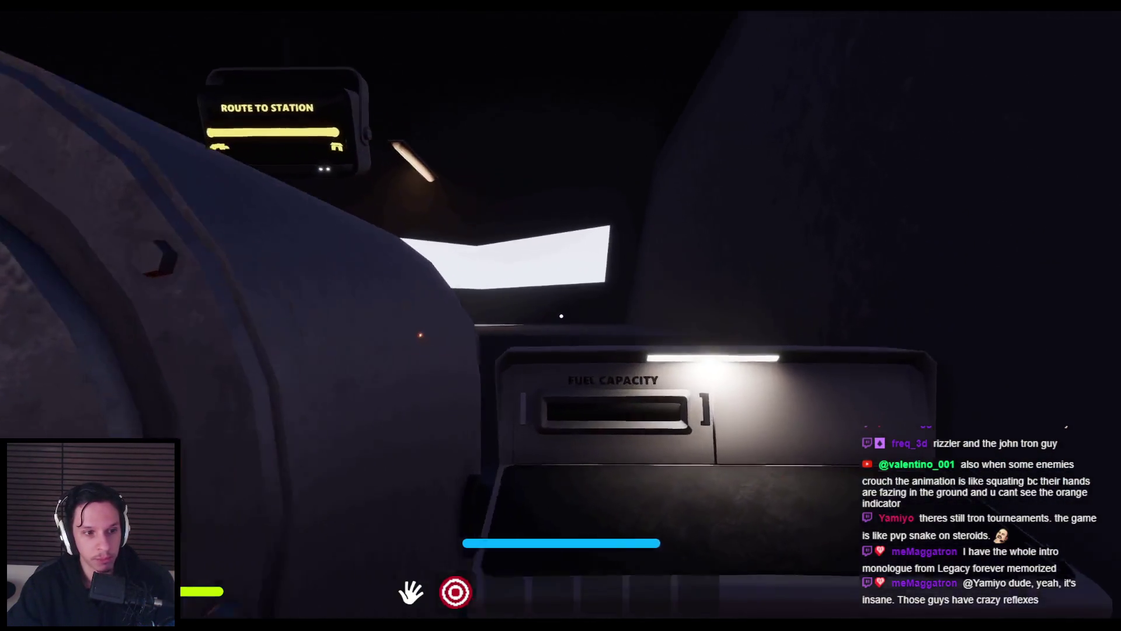
{"action": "key", "text": "w"}
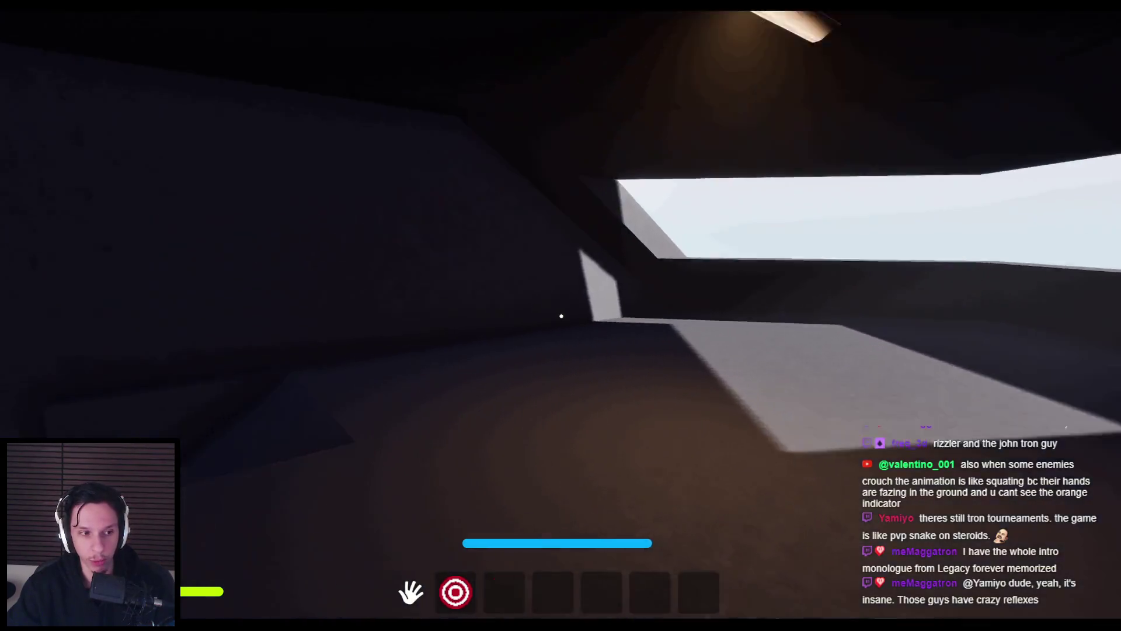
- Carry the cube to the closed door and valve, back away, and end the playtest with Esc
{"action": "key", "text": "w"}
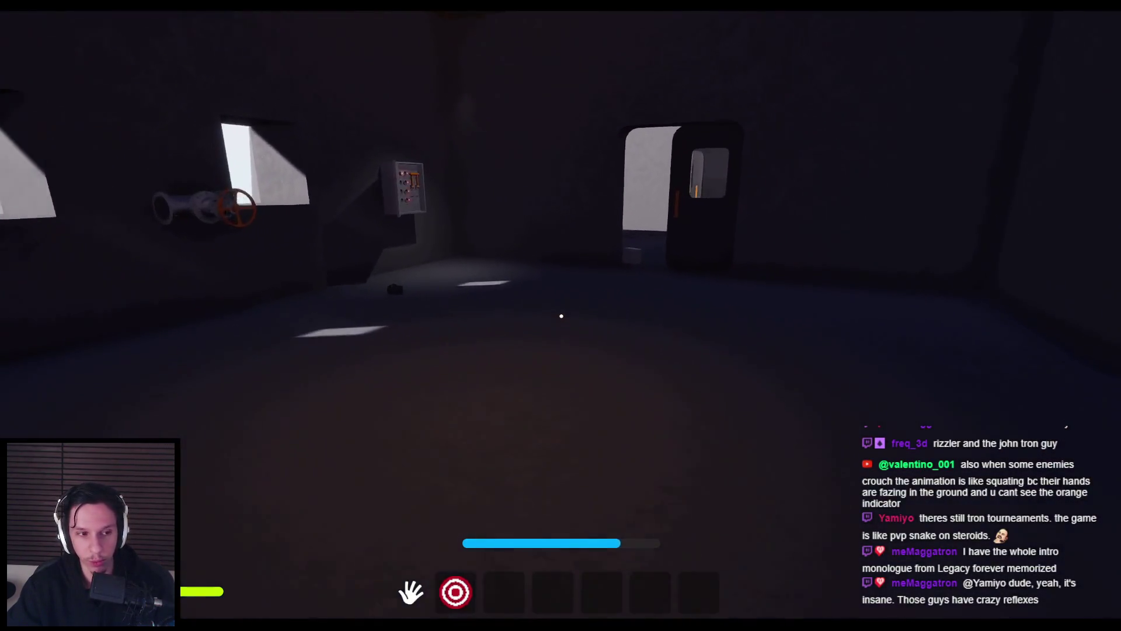
{"action": "key", "text": "w"}
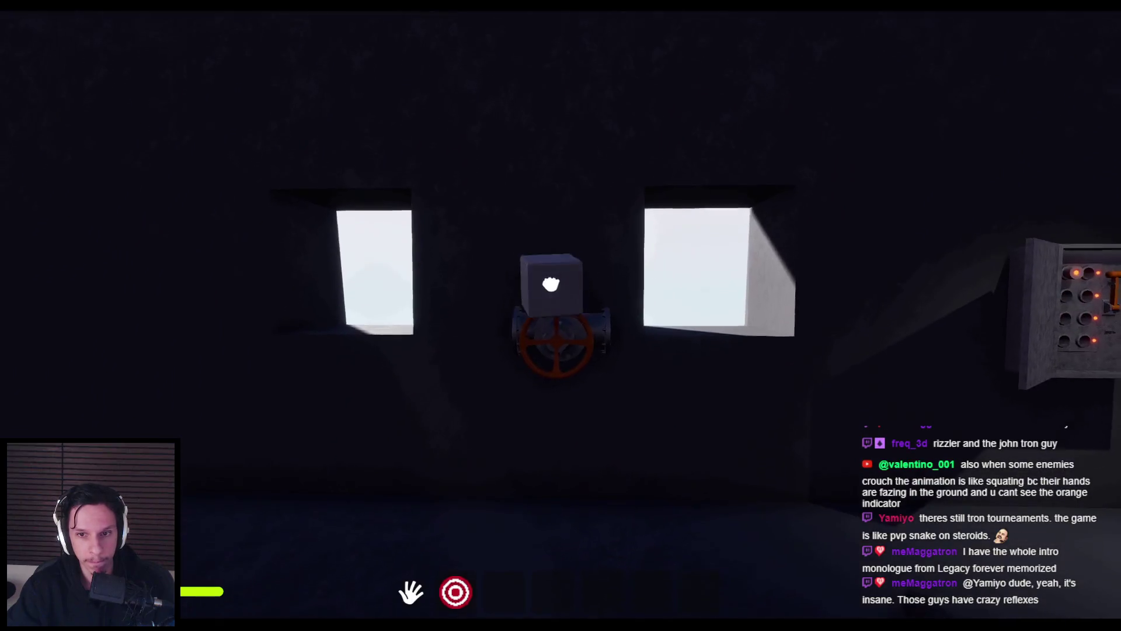
{"action": "key", "text": "w"}
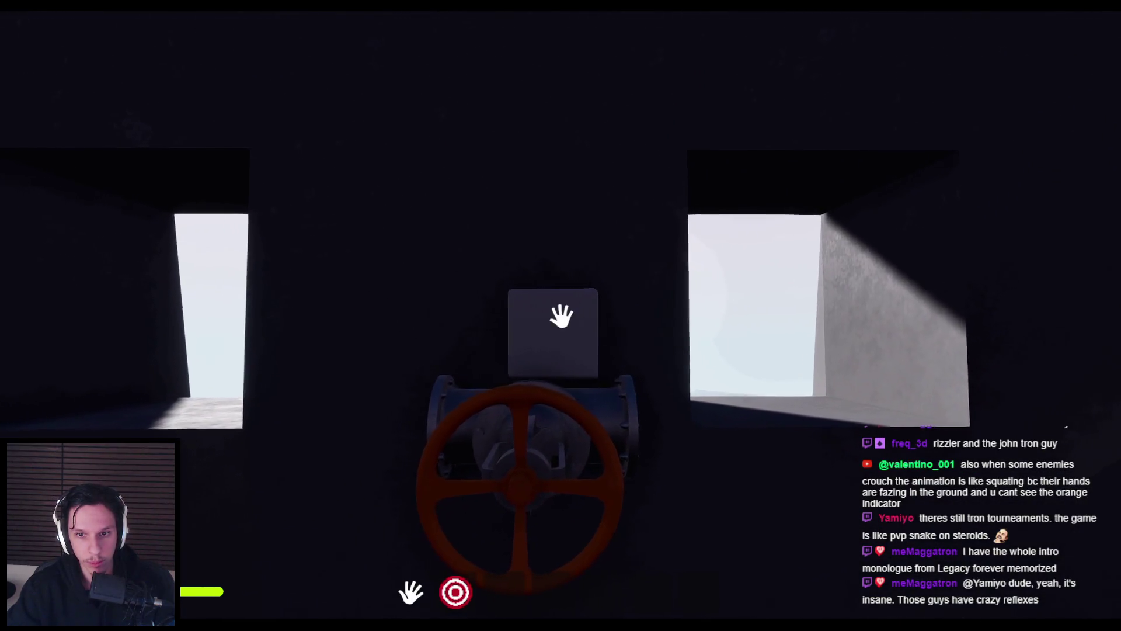
{"action": "key", "text": "s"}
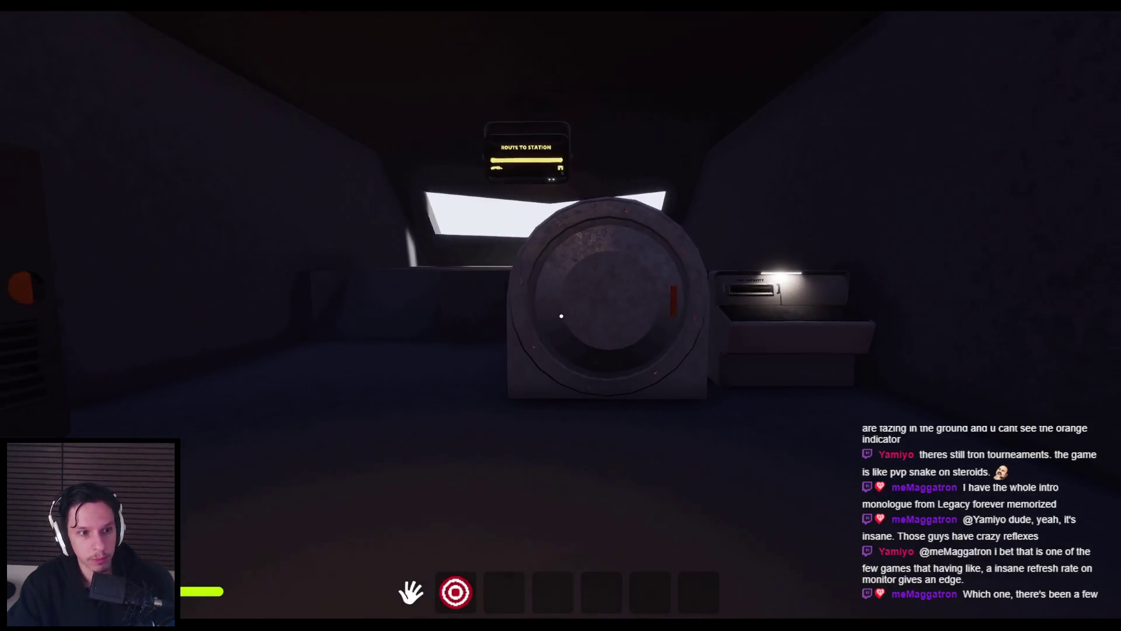
{"action": "key", "text": "Escape"}
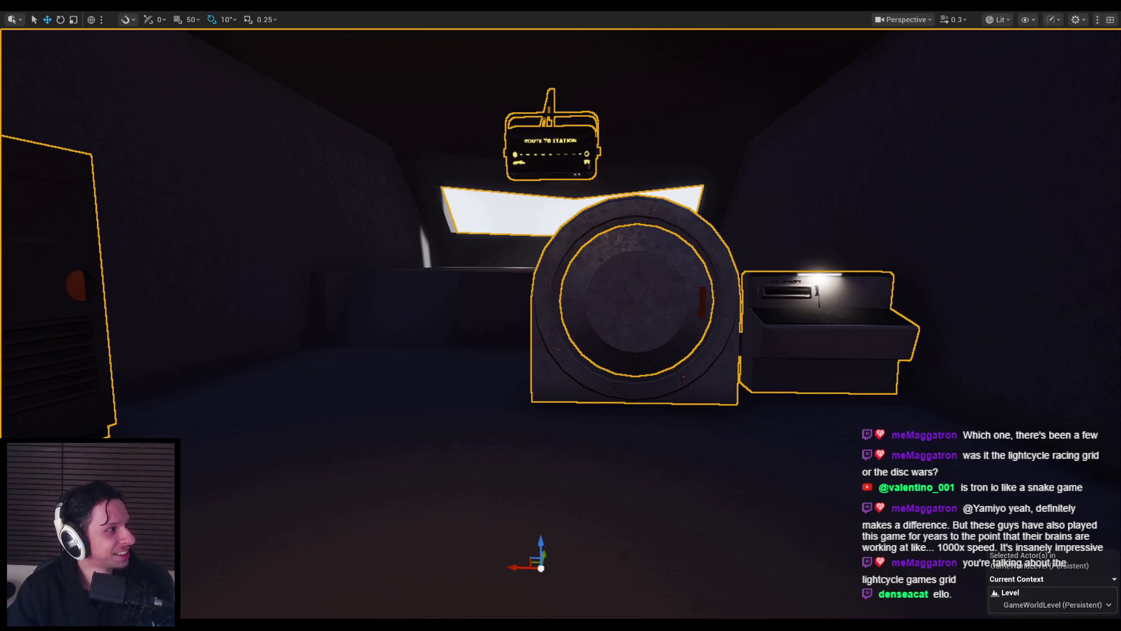
- Switch to the powerline.io browser window and maximize it
{"action": "key", "text": "alt+Tab"}
{"action": "double_click", "coordinate": [466, 244]}
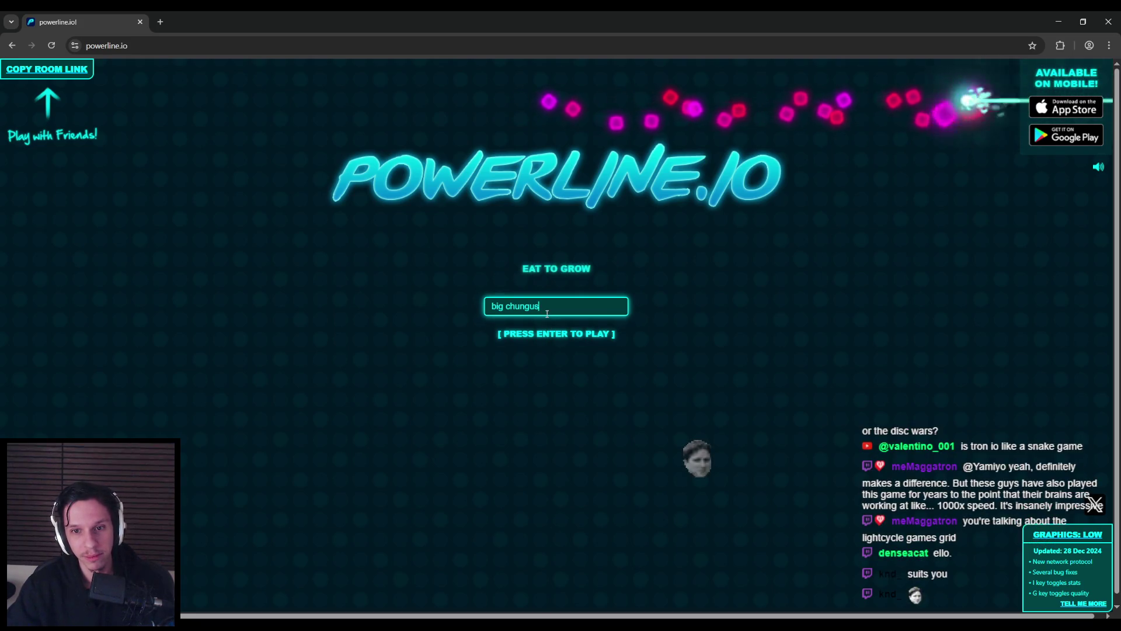
- Play a Powerline.io round steering the snake left and up until it dies, then close the tab
{"action": "key", "text": "Return"}
{"action": "key", "text": "Left"}
{"action": "key", "text": "Up"}
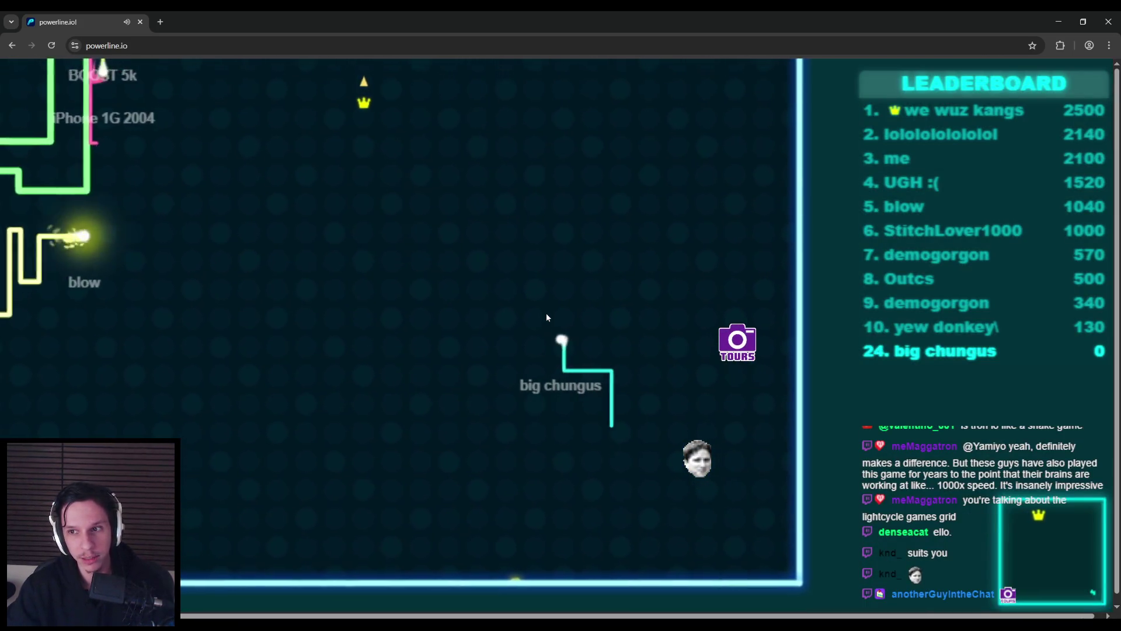
{"action": "key", "text": "Left"}
{"action": "key", "text": "Up"}
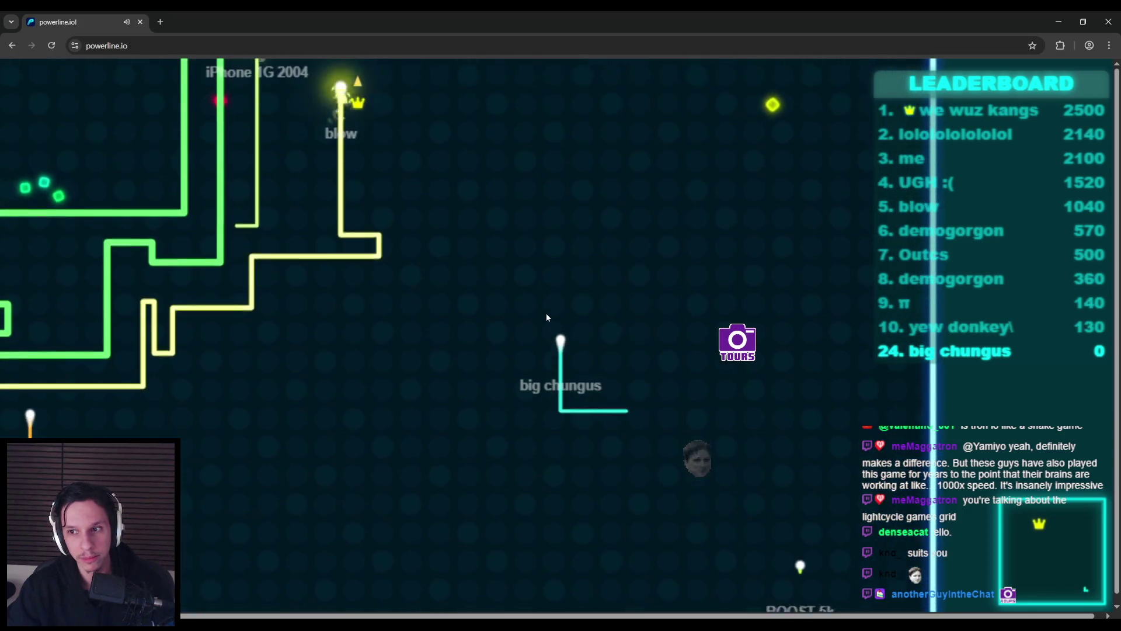
{"action": "key", "text": "Left"}
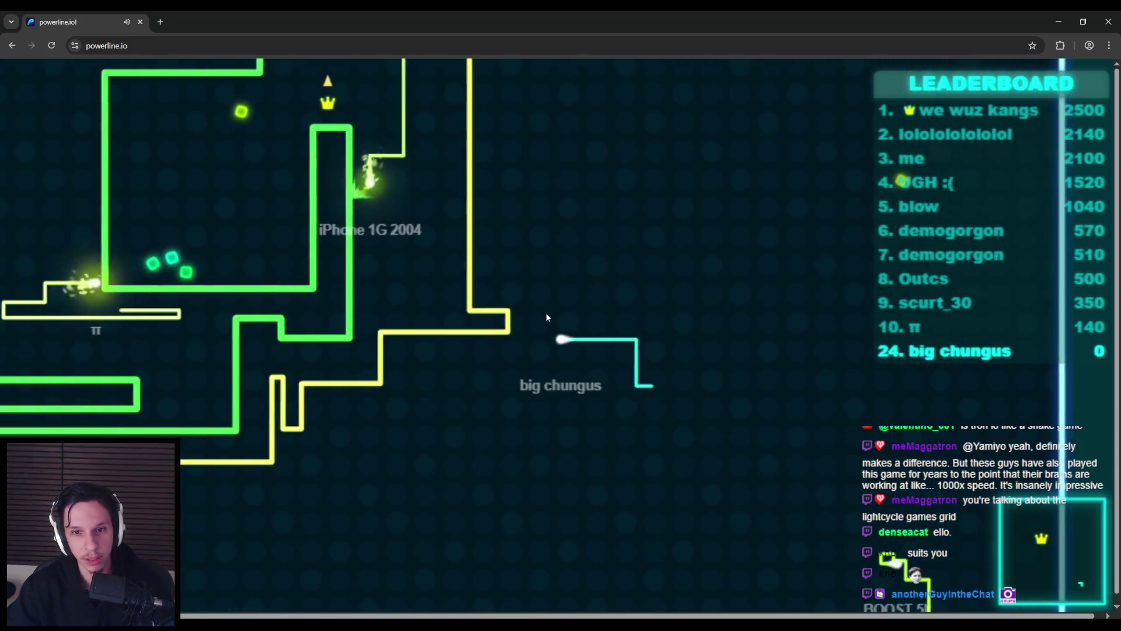
{"action": "key", "text": "Up"}
{"action": "key", "text": "Left"}
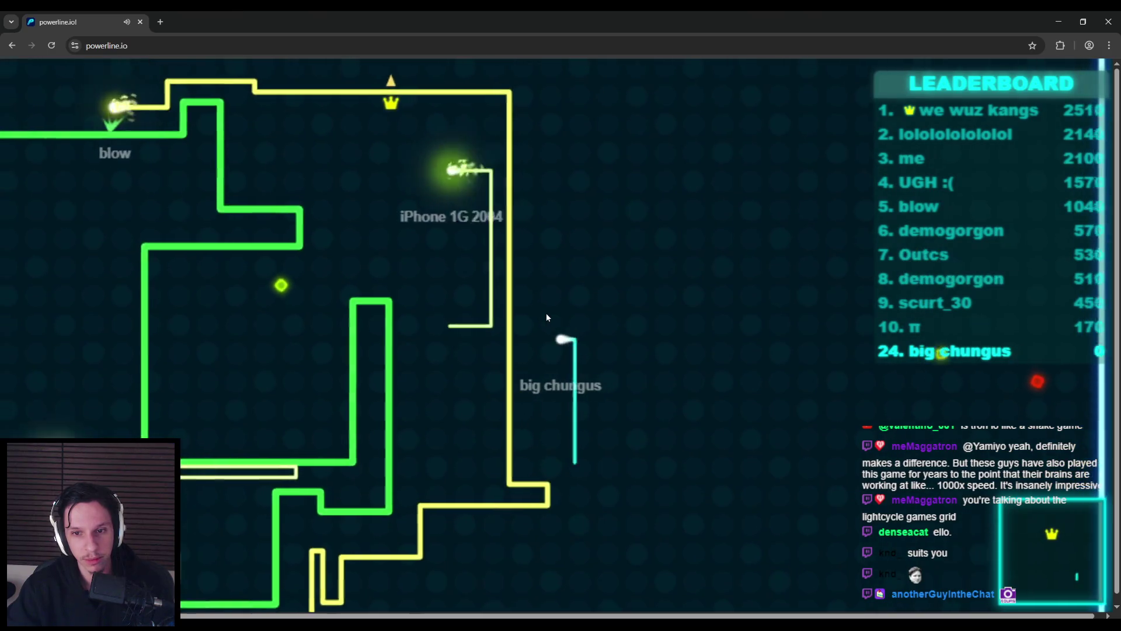
{"action": "key", "text": "Up"}
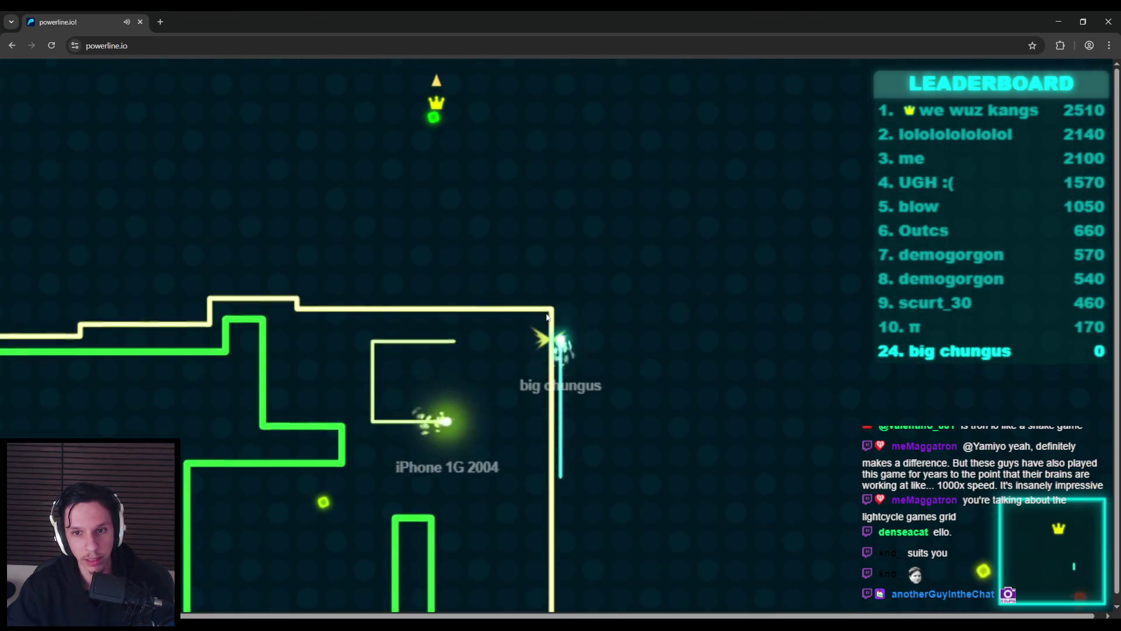
{"action": "key", "text": "Left"}
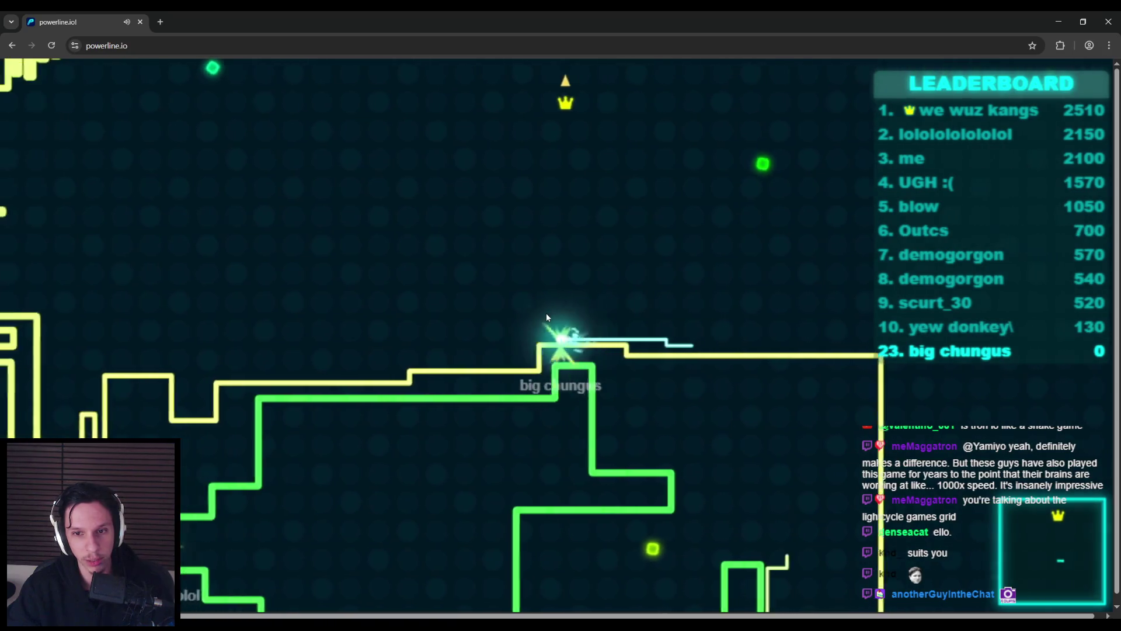
{"action": "key", "text": "Down"}
{"action": "key", "text": "Left"}
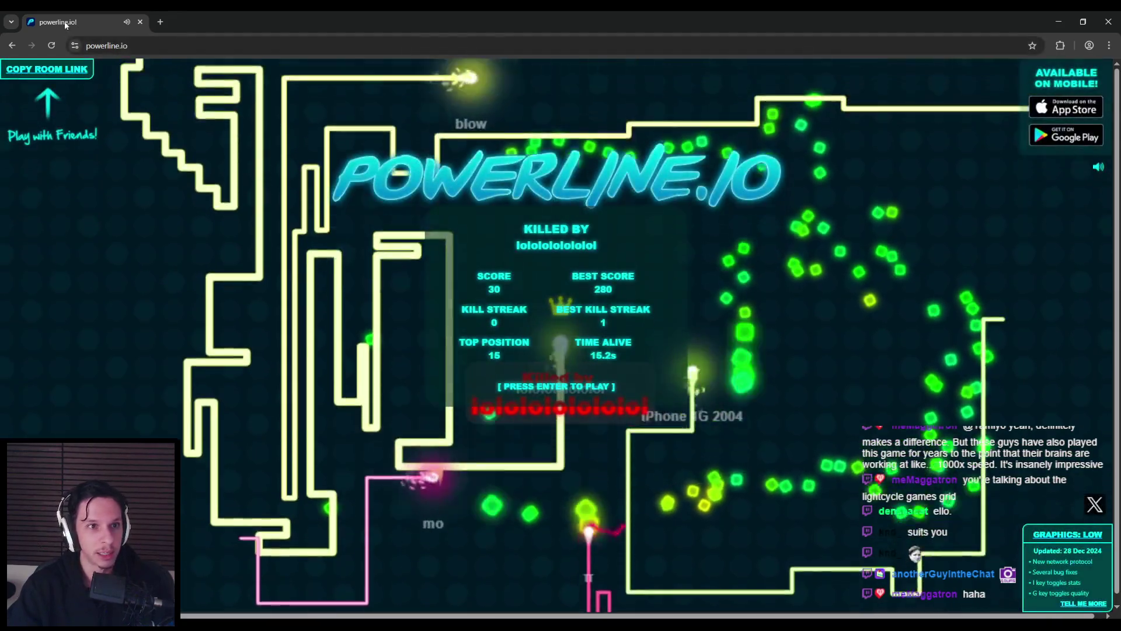
{"action": "middle_click", "coordinate": [66, 24]}
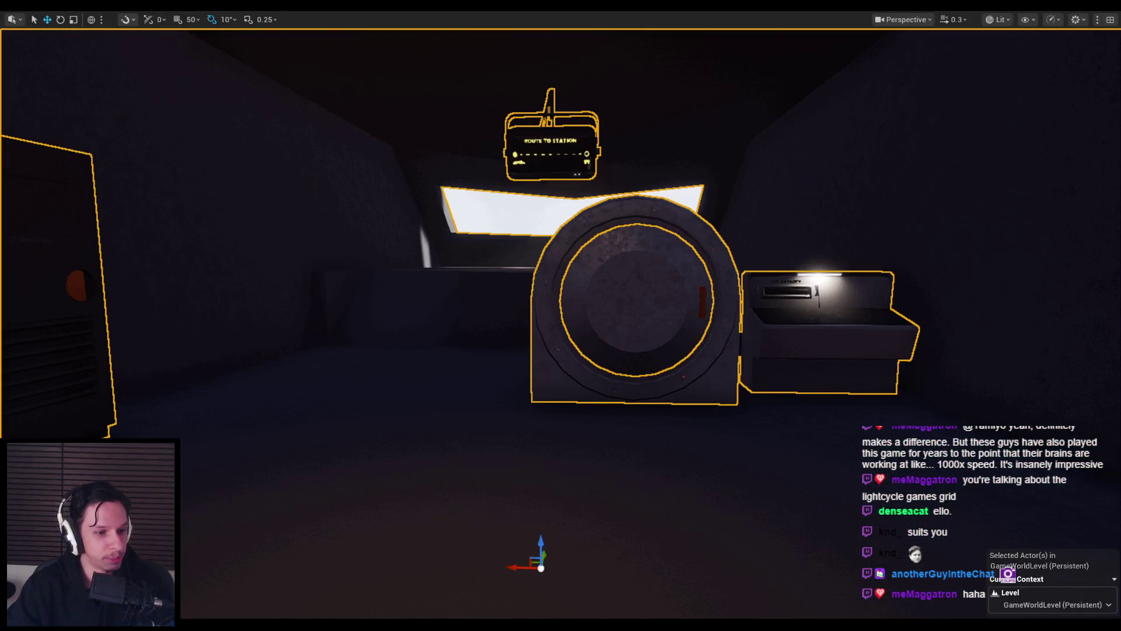
- Orbit the viewport to show the locker and open the BP_Train-CabinManager Blueprint
{"action": "left_click_drag", "start_coordinate": [298, 551], "coordinate": [233, 551]}
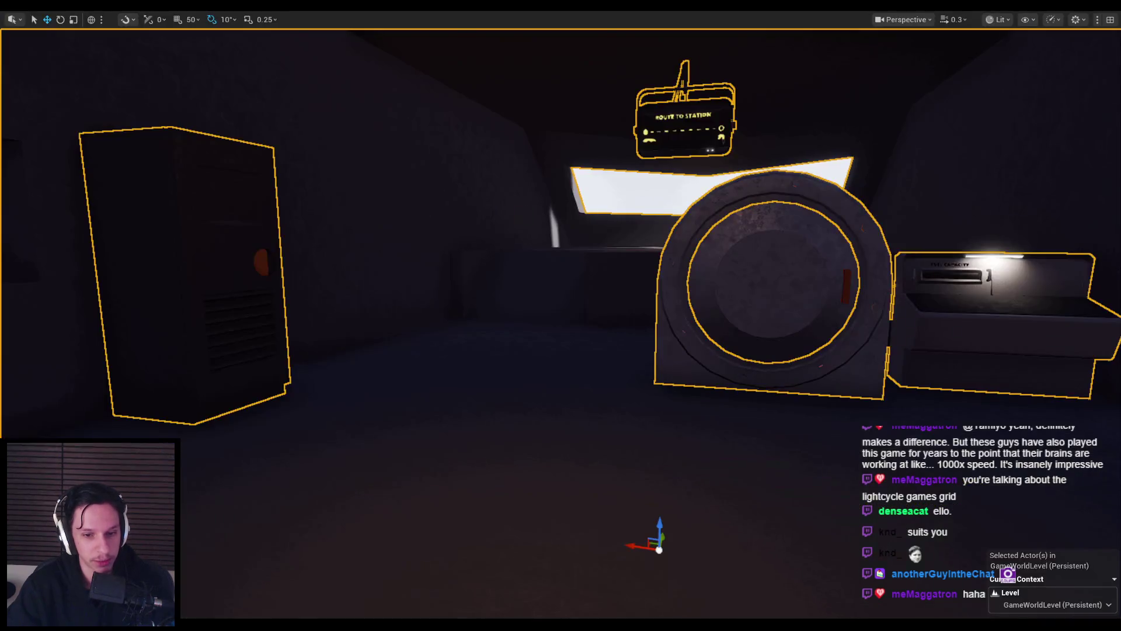
{"action": "left_click", "coordinate": [416, 581]}
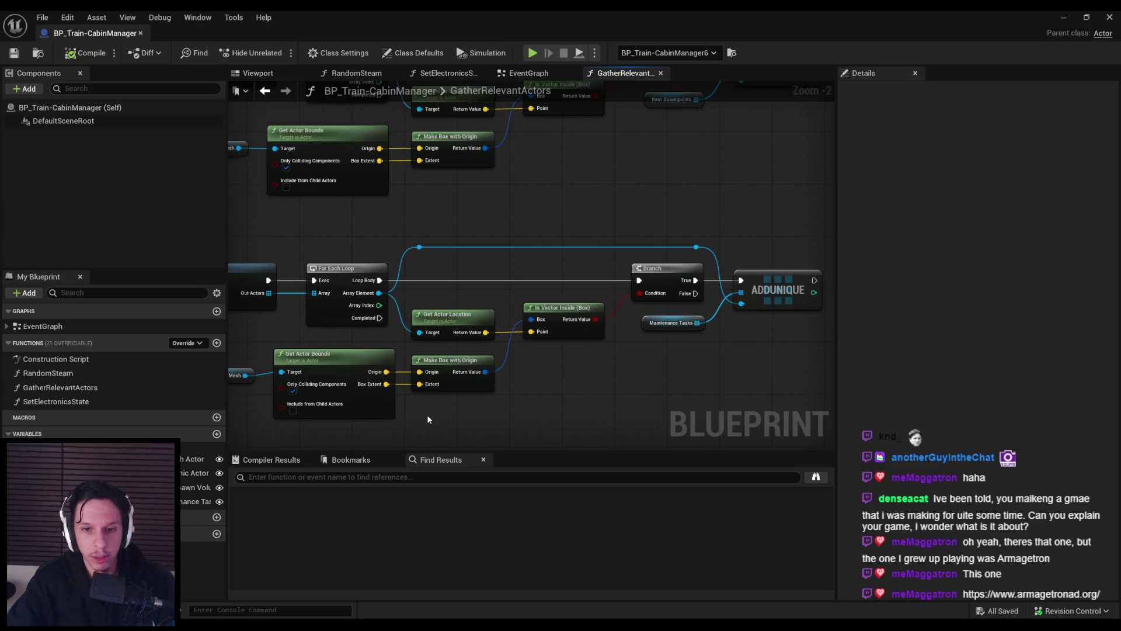
{"action": "scroll", "coordinate": [334, 244], "scroll_direction": "up", "scroll_amount": 1}
{"action": "scroll", "coordinate": [465, 341], "scroll_direction": "down", "scroll_amount": 3}
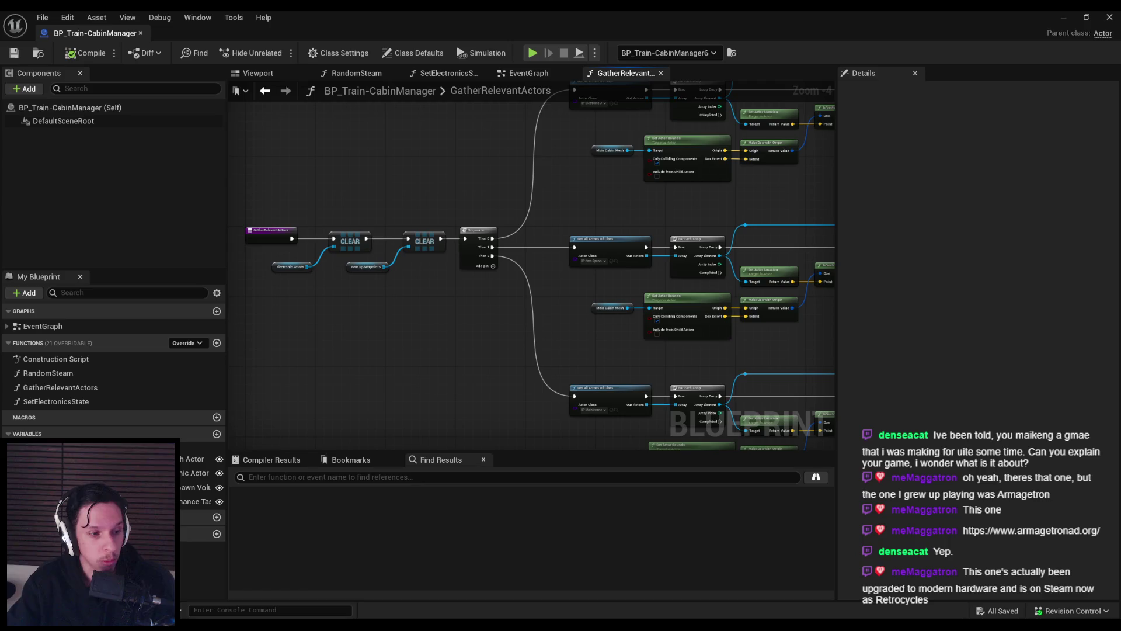
{"action": "scroll", "coordinate": [408, 310], "scroll_direction": "down", "scroll_amount": 1}
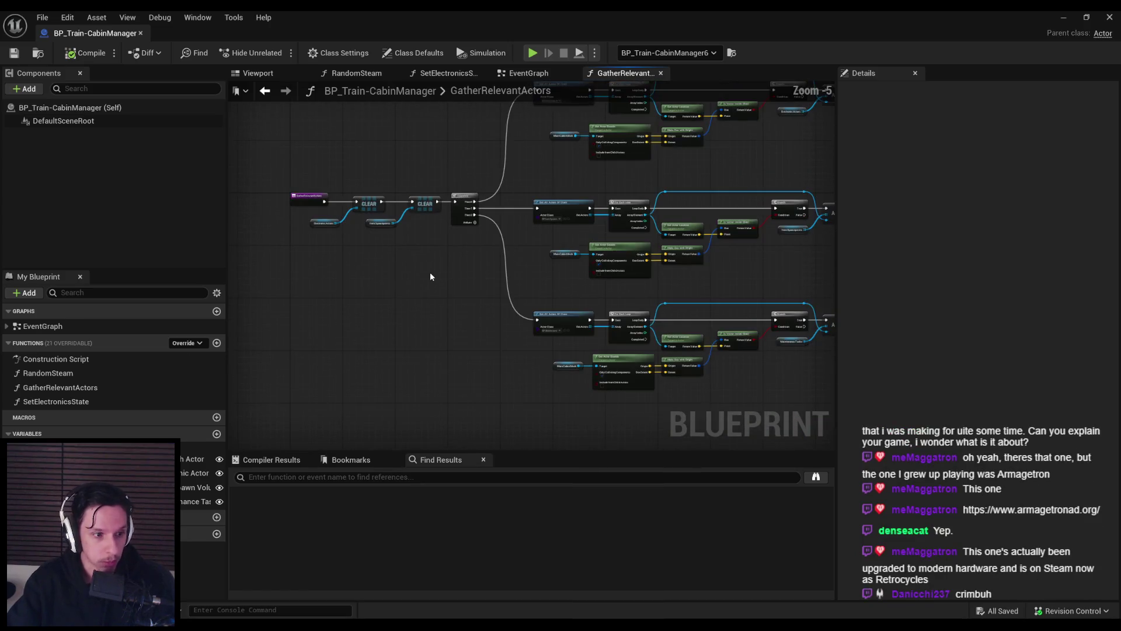
{"action": "scroll", "coordinate": [409, 259], "scroll_direction": "up", "scroll_amount": 1}
{"action": "scroll", "coordinate": [388, 293], "scroll_direction": "down", "scroll_amount": 1}
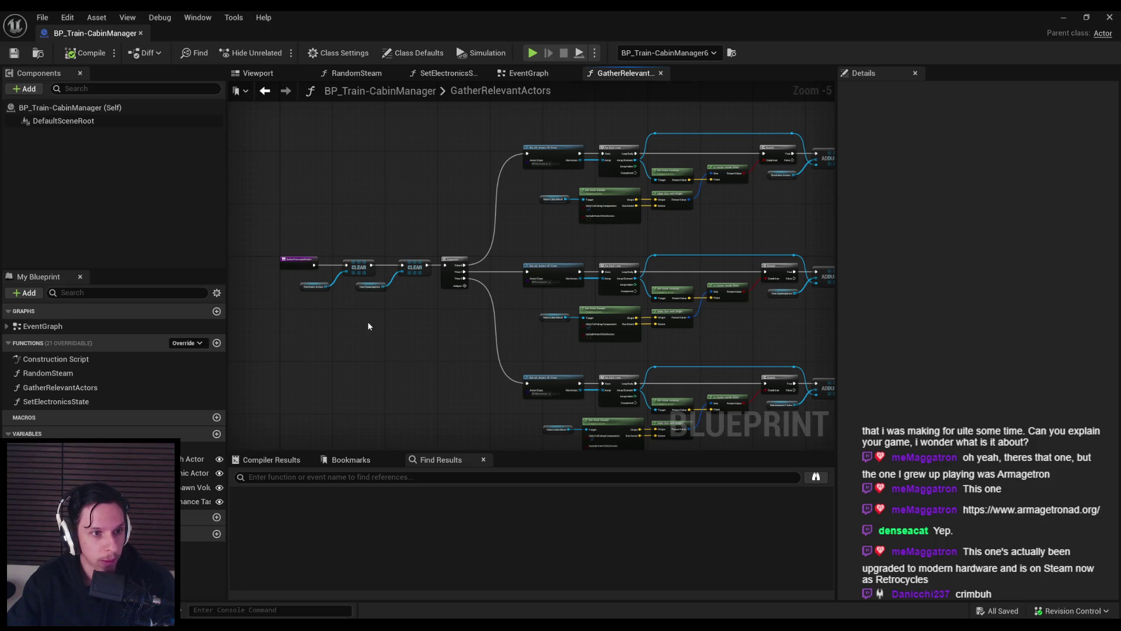
{"action": "left_click_drag", "start_coordinate": [380, 331], "coordinate": [375, 309]}
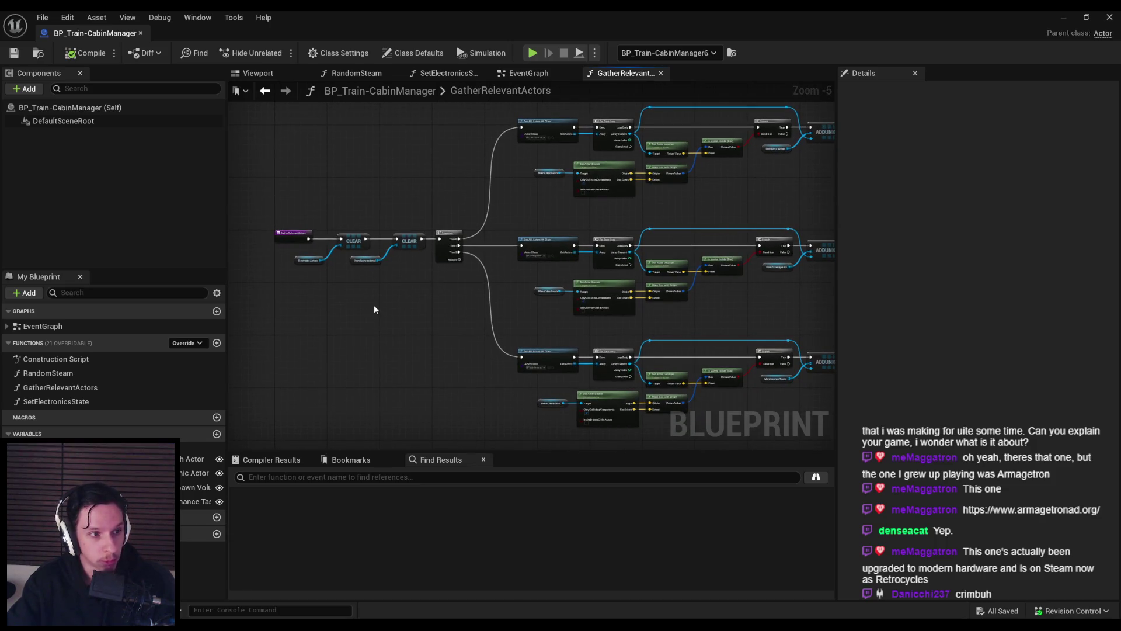
{"action": "scroll", "coordinate": [374, 309], "scroll_direction": "up", "scroll_amount": 2}
{"action": "scroll", "coordinate": [344, 304], "scroll_direction": "down", "scroll_amount": 1}
{"action": "left_click_drag", "start_coordinate": [344, 304], "coordinate": [511, 334]}
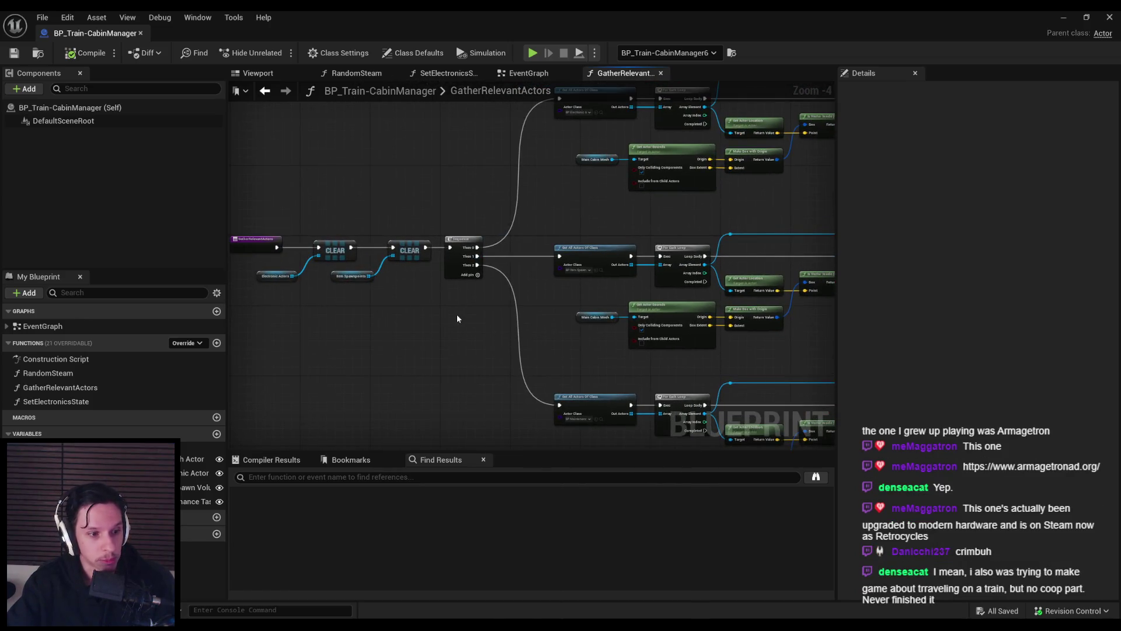
{"action": "mouse_move", "coordinate": [448, 311]}
{"action": "left_mouse_down"}
{"action": "mouse_move", "coordinate": [403, 307]}
{"action": "mouse_move", "coordinate": [461, 306]}
{"action": "mouse_move", "coordinate": [342, 318]}
{"action": "left_mouse_up"}
{"action": "scroll", "coordinate": [342, 318], "scroll_direction": "down", "scroll_amount": 1}
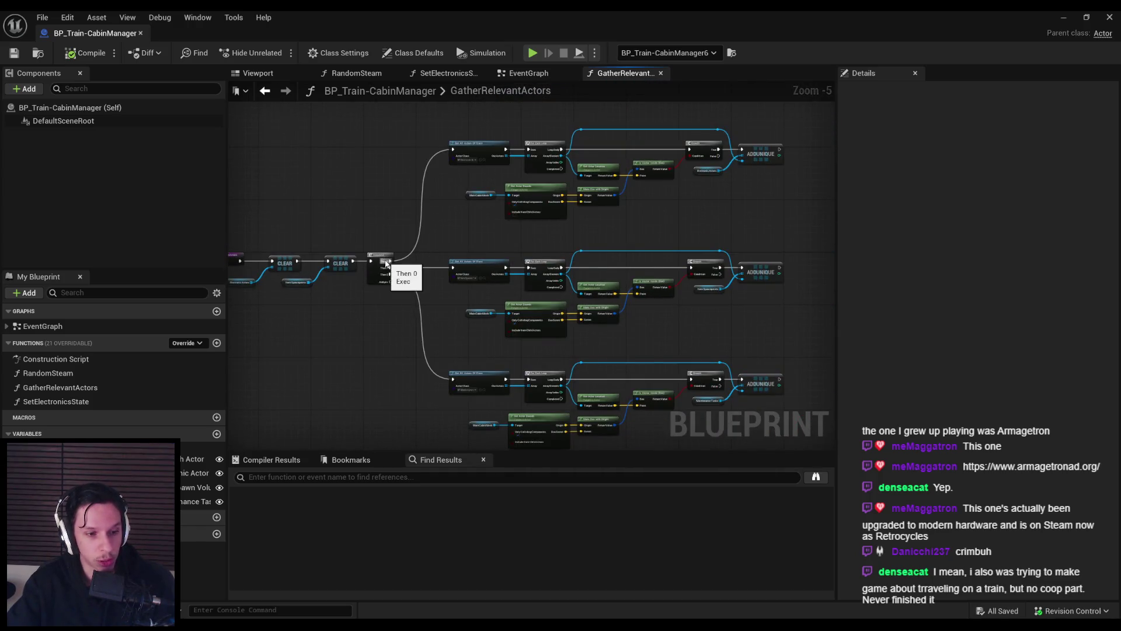
{"action": "scroll", "coordinate": [385, 263], "scroll_direction": "up", "scroll_amount": 1}
{"action": "scroll", "coordinate": [386, 264], "scroll_direction": "down", "scroll_amount": 2}
{"action": "scroll", "coordinate": [513, 258], "scroll_direction": "up", "scroll_amount": 3}
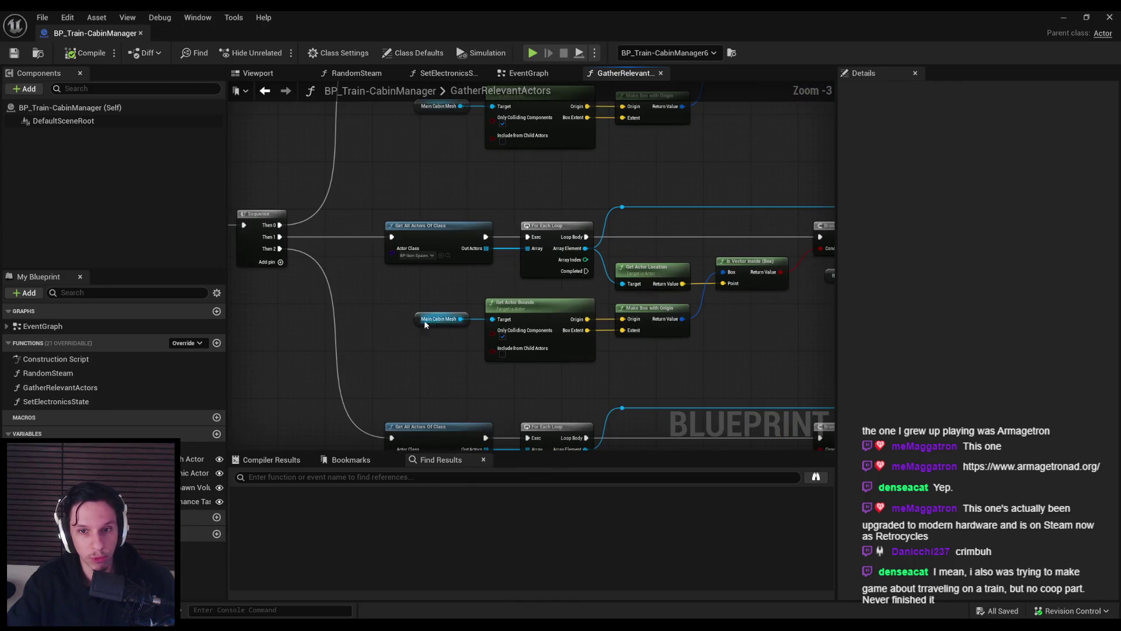
{"action": "scroll", "coordinate": [587, 333], "scroll_direction": "down", "scroll_amount": 1}
{"action": "left_click_drag", "start_coordinate": [587, 333], "coordinate": [475, 321]}
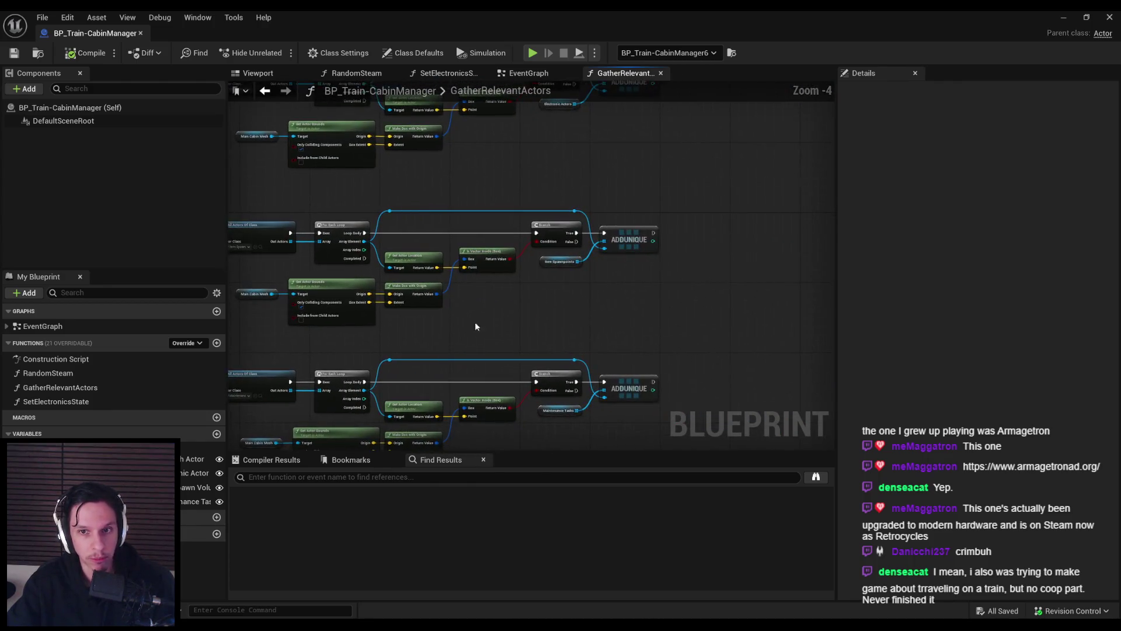
{"action": "scroll", "coordinate": [503, 324], "scroll_direction": "up", "scroll_amount": 1}
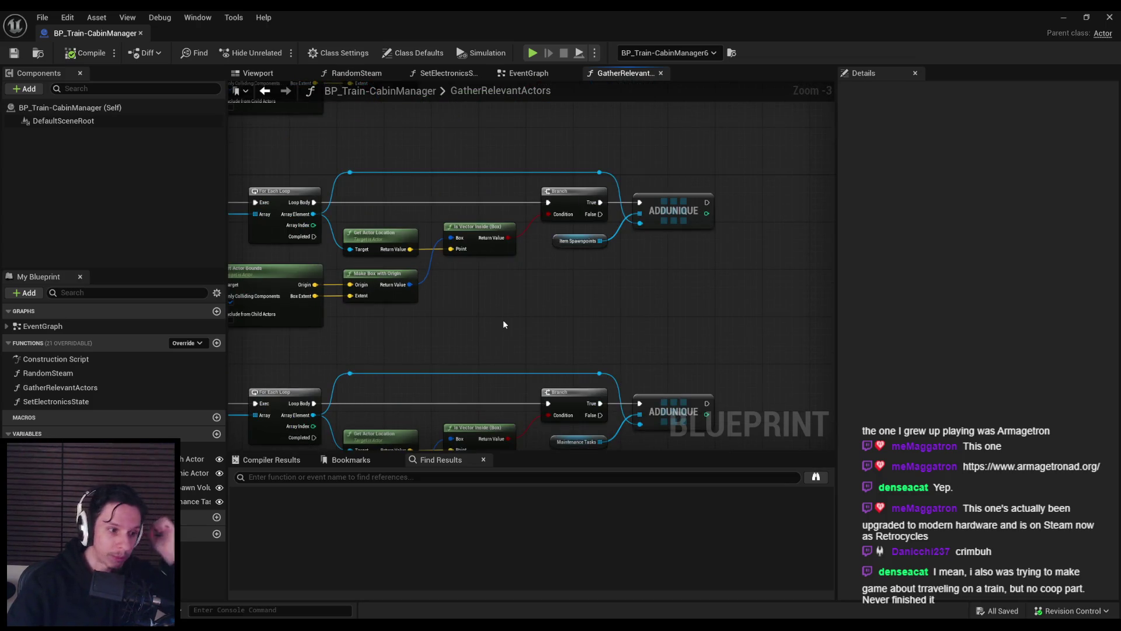
{"action": "scroll", "coordinate": [398, 318], "scroll_direction": "down", "scroll_amount": 1}
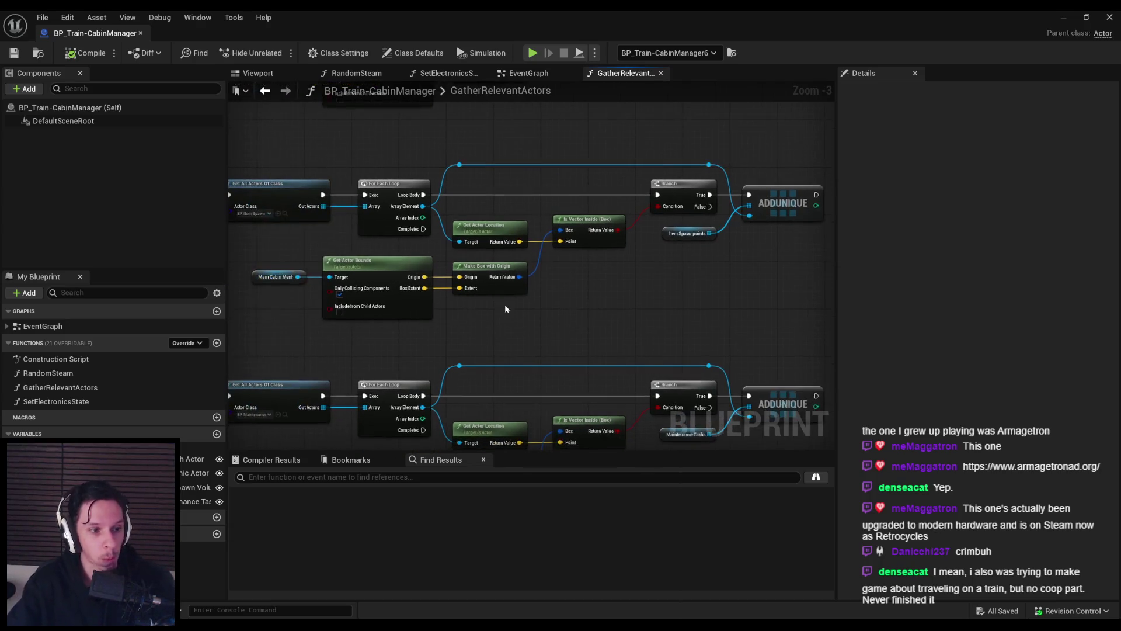
{"action": "mouse_move", "coordinate": [432, 314]}
{"action": "left_mouse_down"}
{"action": "mouse_move", "coordinate": [456, 288]}
{"action": "mouse_move", "coordinate": [402, 296]}
{"action": "mouse_move", "coordinate": [555, 270]}
{"action": "left_mouse_up"}
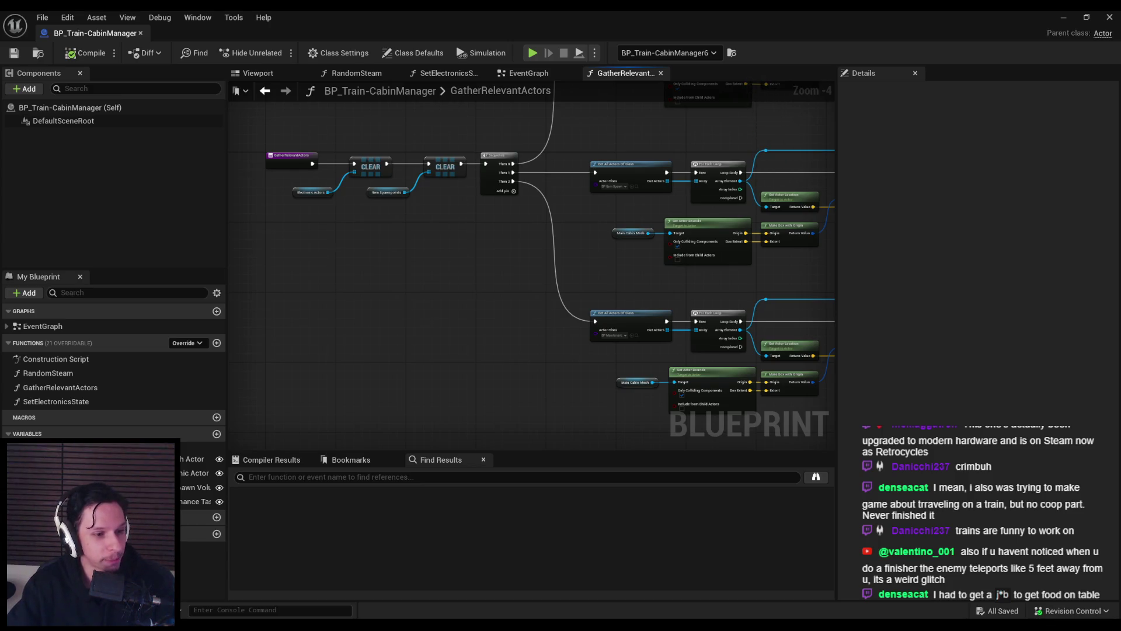
{"action": "scroll", "coordinate": [320, 313], "scroll_direction": "up", "scroll_amount": 2}
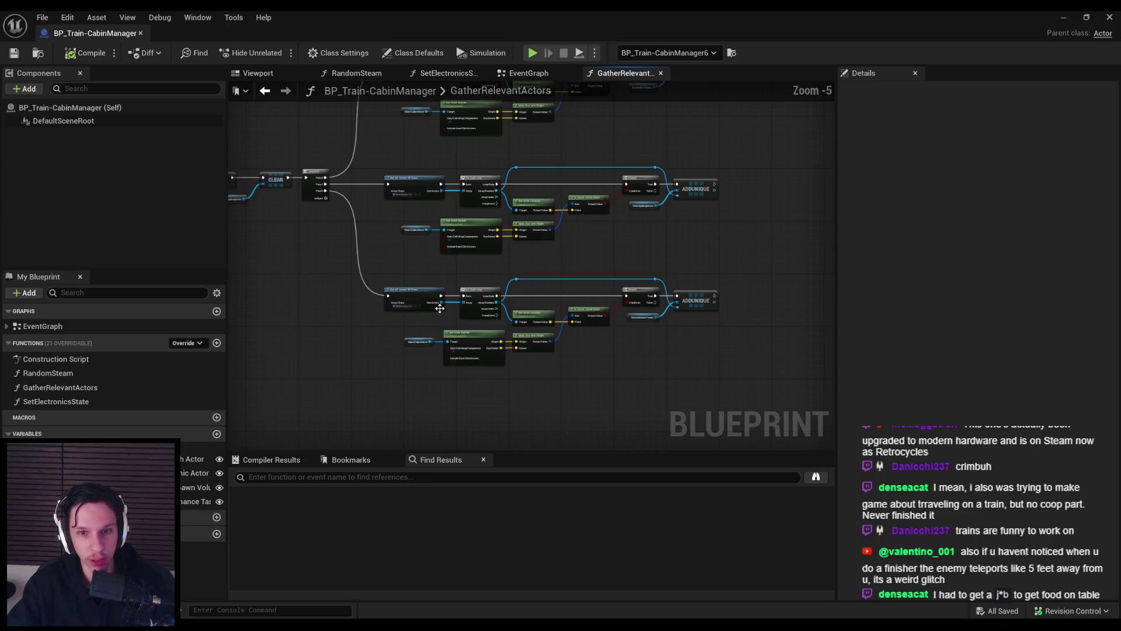
{"action": "scroll", "coordinate": [497, 254], "scroll_direction": "down", "scroll_amount": 2}
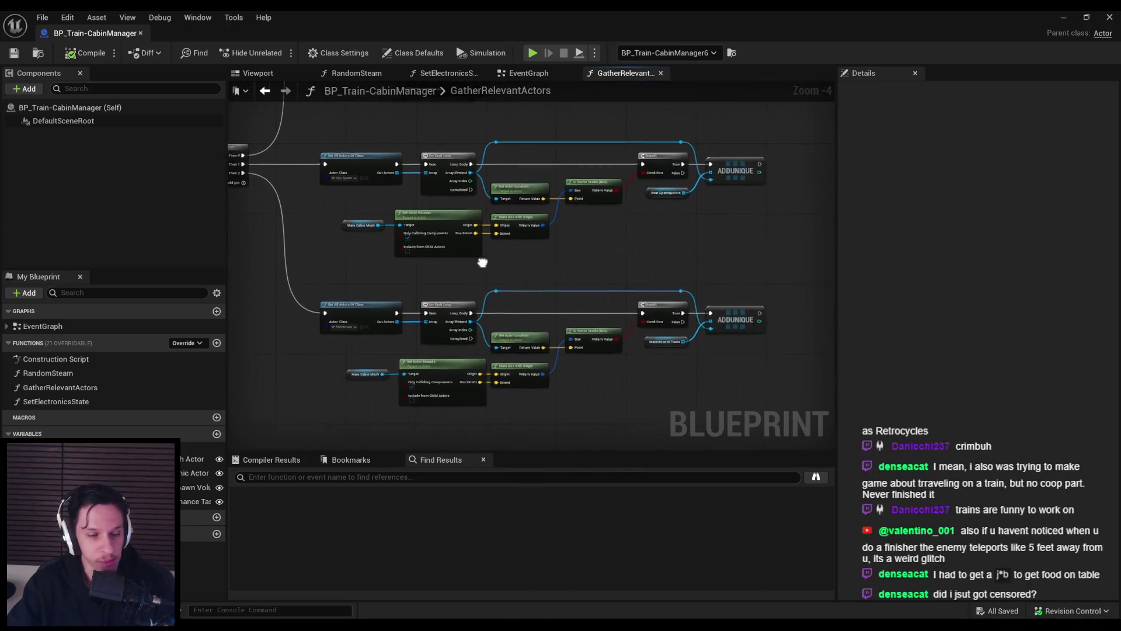
{"action": "scroll", "coordinate": [501, 300], "scroll_direction": "down", "scroll_amount": 1}
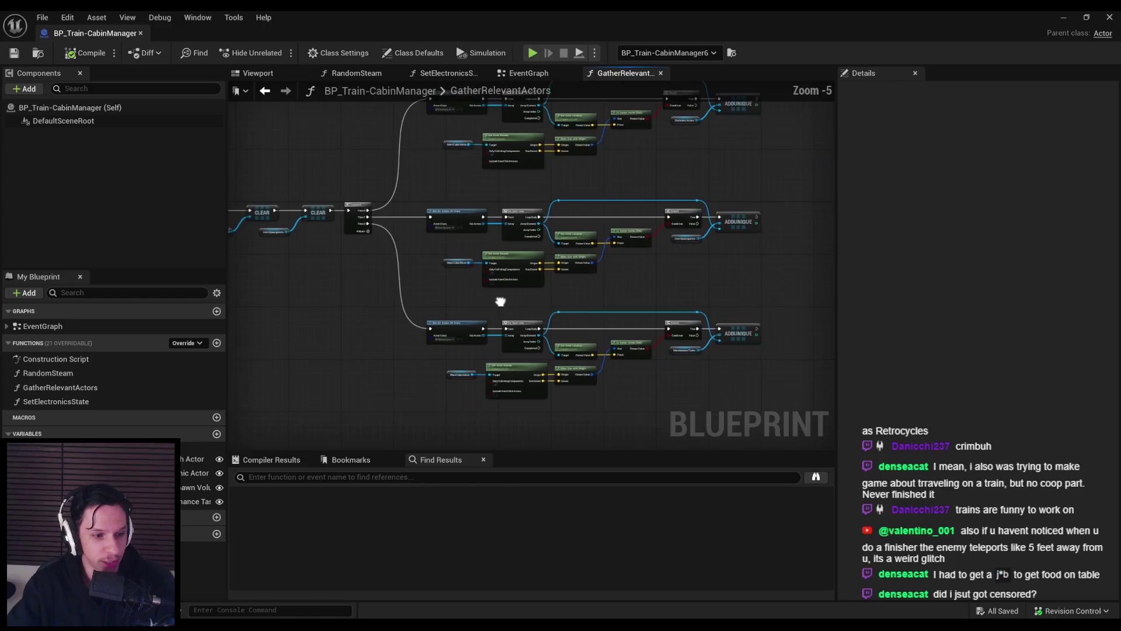
{"action": "scroll", "coordinate": [459, 305], "scroll_direction": "up", "scroll_amount": 2}
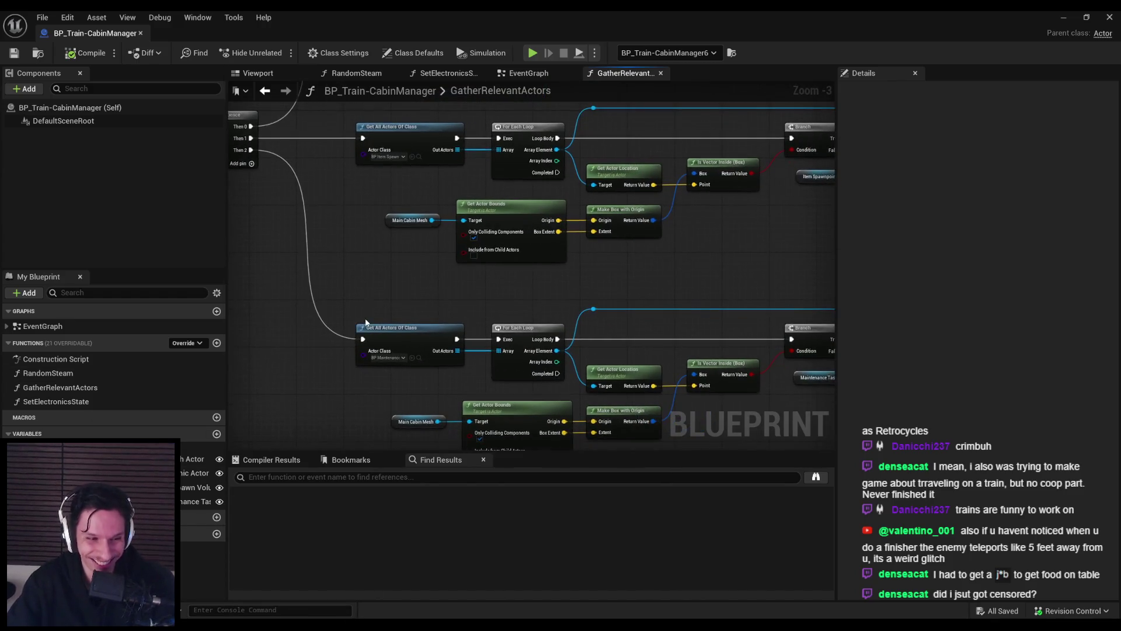
{"action": "scroll", "coordinate": [419, 313], "scroll_direction": "down", "scroll_amount": 1}
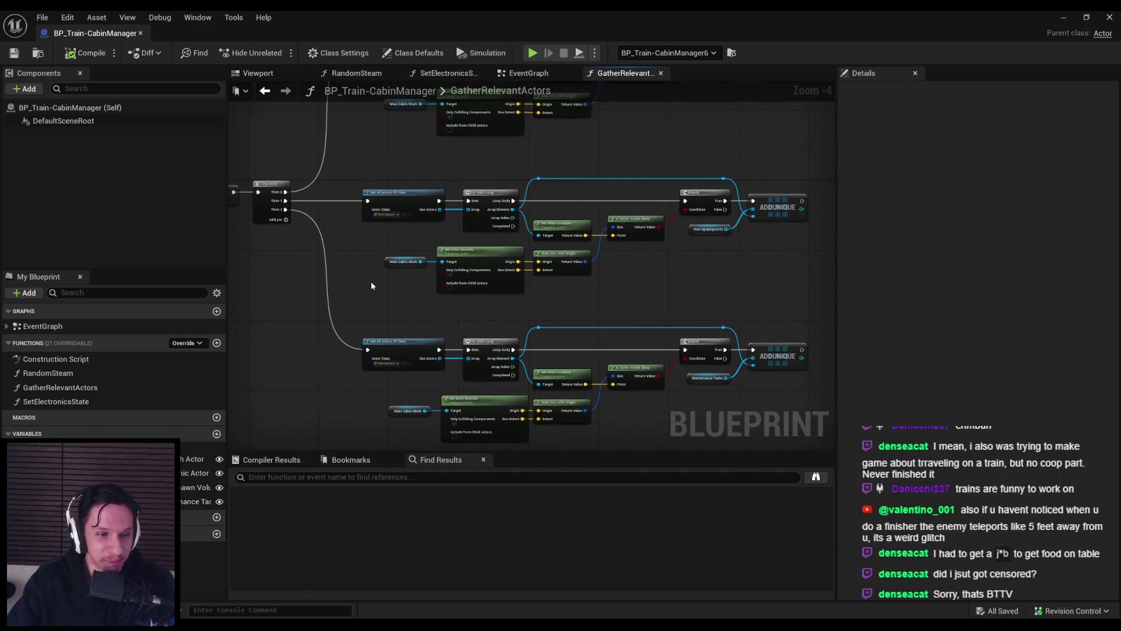
{"action": "scroll", "coordinate": [563, 307], "scroll_direction": "up", "scroll_amount": 1}
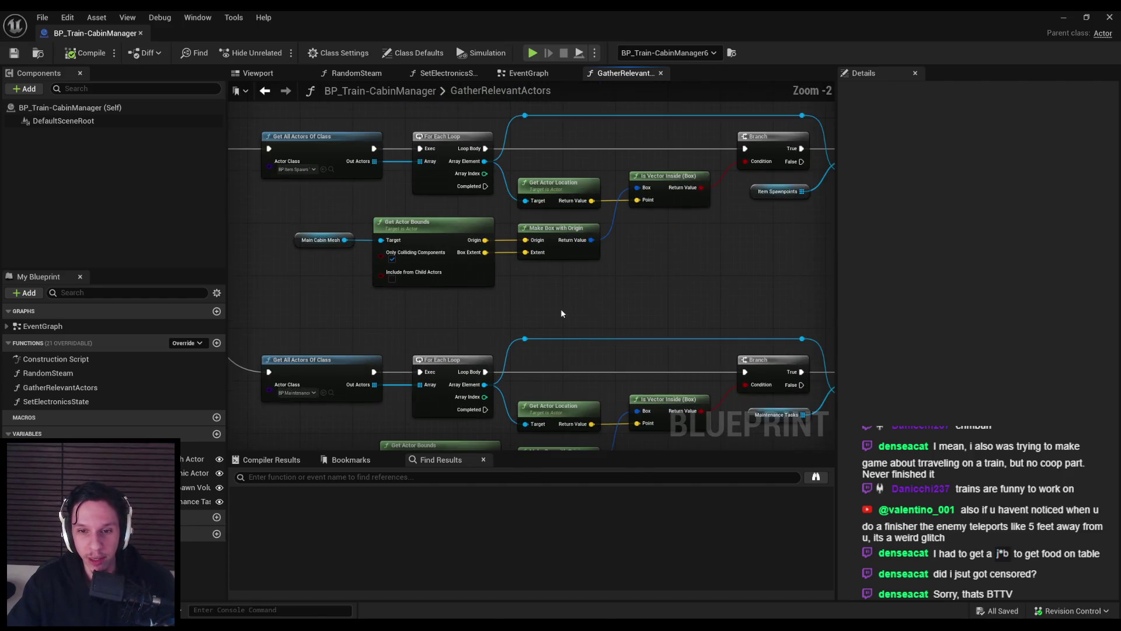
{"action": "left_click_drag", "start_coordinate": [561, 314], "coordinate": [449, 284]}
{"action": "scroll", "coordinate": [450, 285], "scroll_direction": "down", "scroll_amount": 1}
{"action": "scroll", "coordinate": [450, 289], "scroll_direction": "up", "scroll_amount": 1}
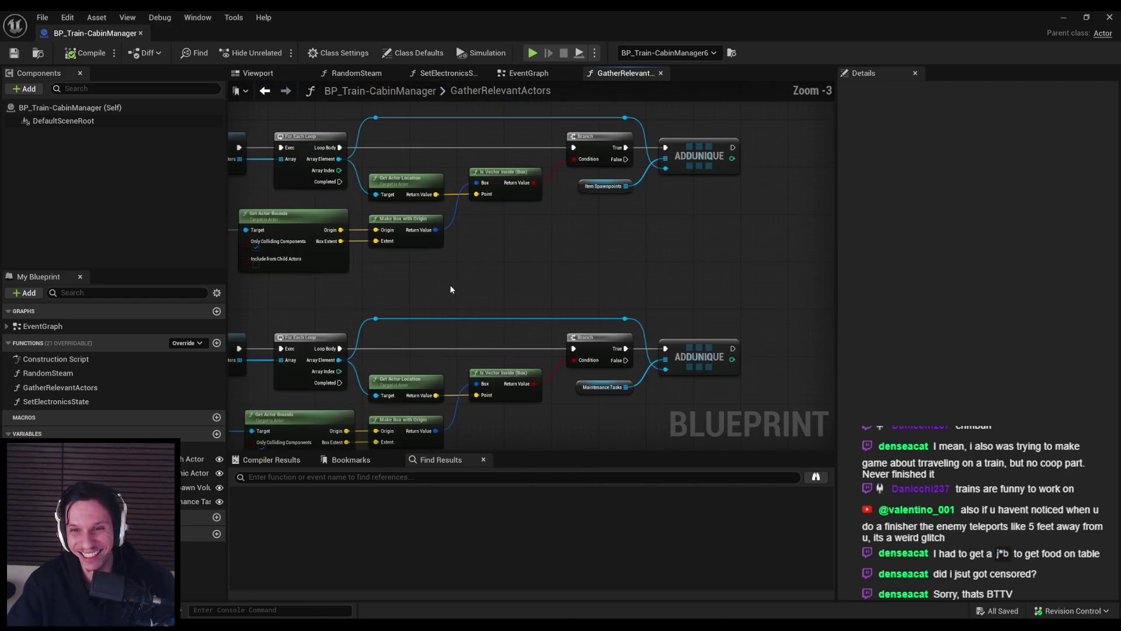
{"action": "scroll", "coordinate": [604, 282], "scroll_direction": "down", "scroll_amount": 2}
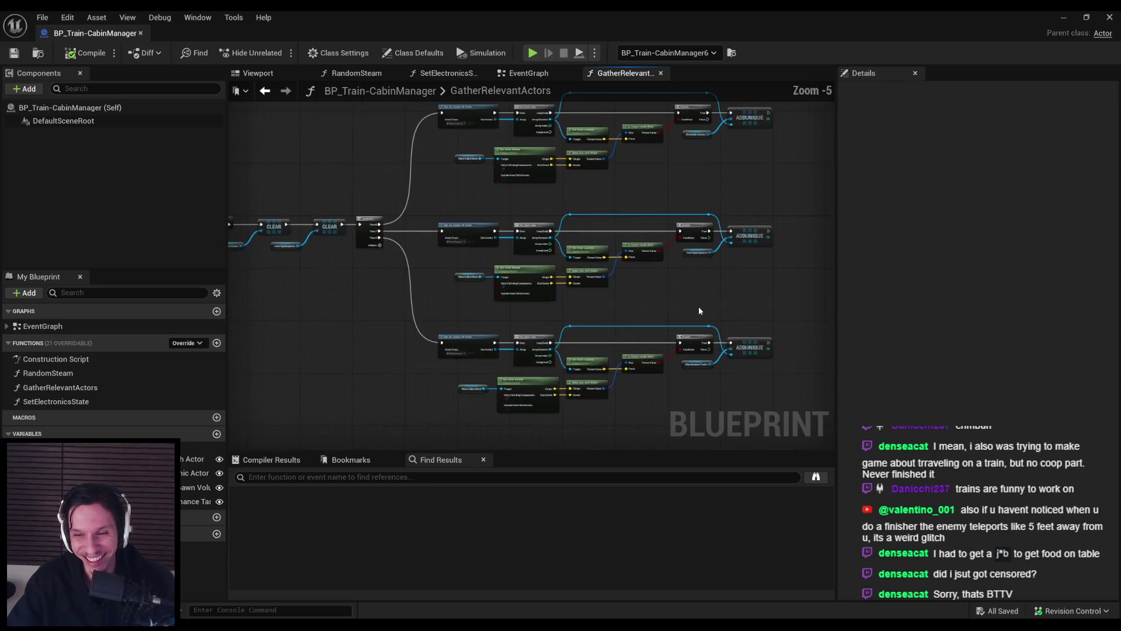
{"action": "scroll", "coordinate": [661, 314], "scroll_direction": "up", "scroll_amount": 2}
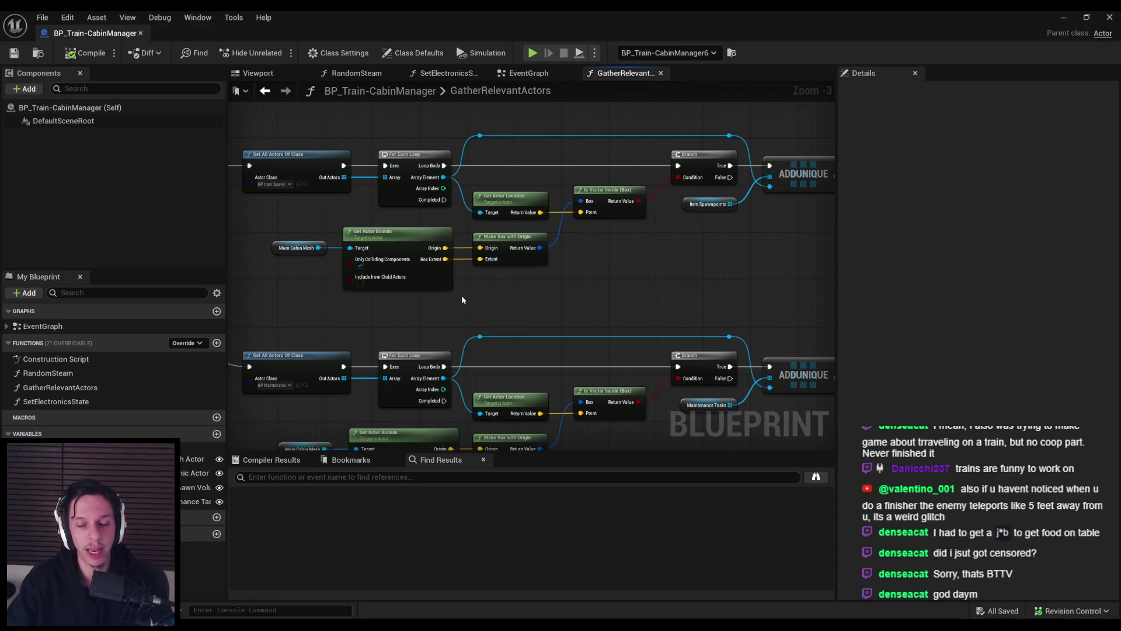
{"action": "scroll", "coordinate": [527, 313], "scroll_direction": "down", "scroll_amount": 1}
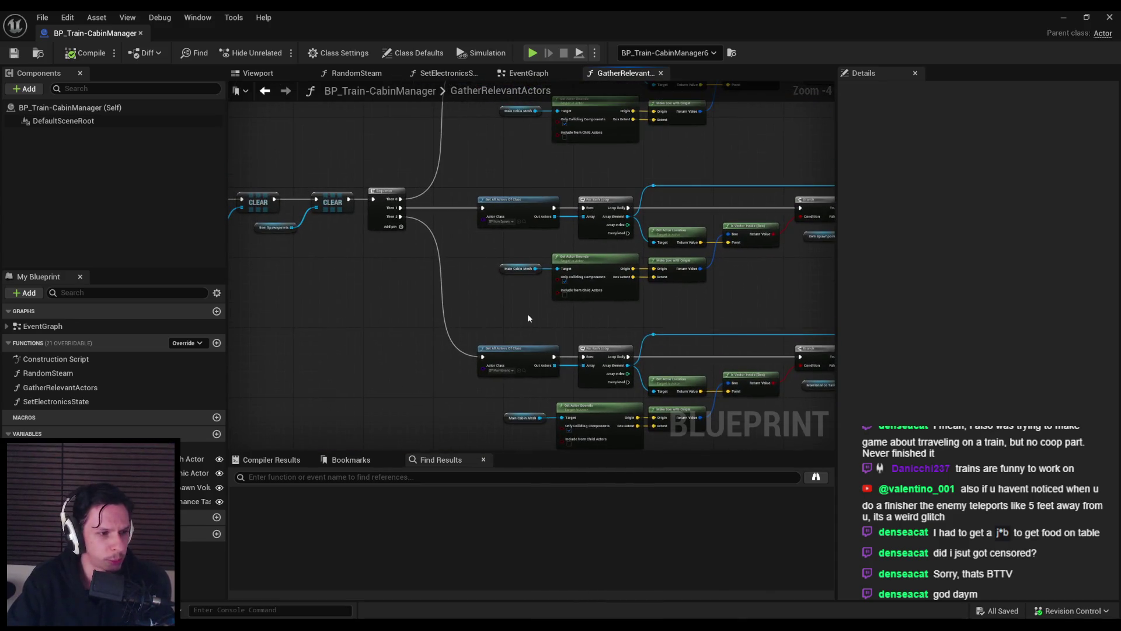
{"action": "scroll", "coordinate": [528, 313], "scroll_direction": "up", "scroll_amount": 1}
{"action": "left_click_drag", "start_coordinate": [470, 289], "coordinate": [593, 386]}
{"action": "scroll", "coordinate": [593, 385], "scroll_direction": "down", "scroll_amount": 1}
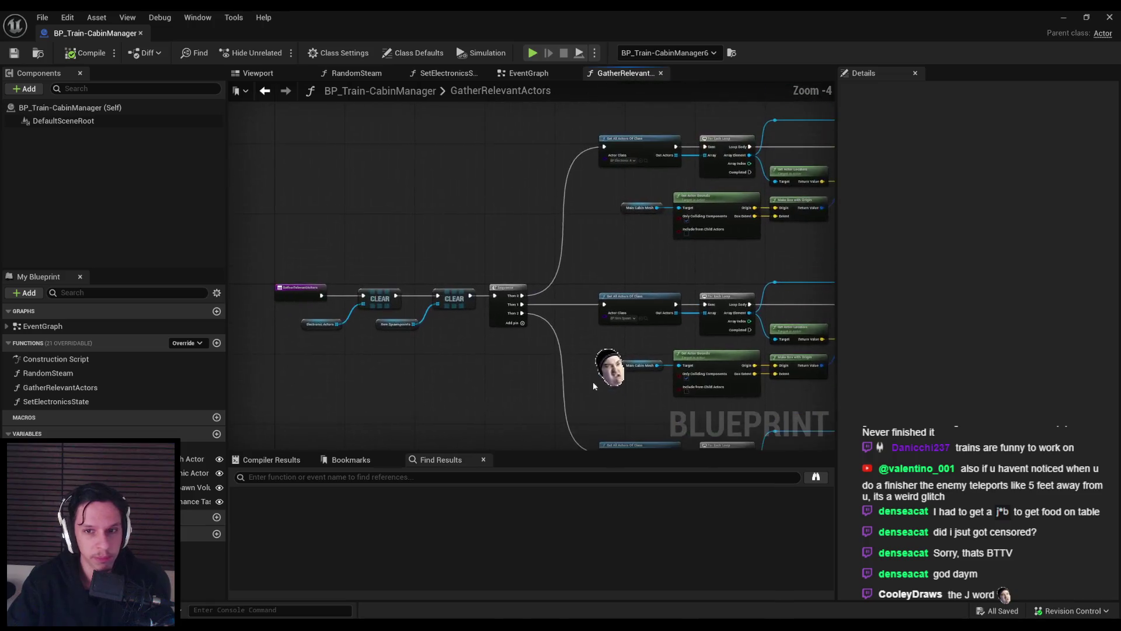
- Zoom and pan the GatherRelevantActors graph to show its middle and bottom branches and CLEAR nodes
{"action": "scroll", "coordinate": [447, 284], "scroll_direction": "up", "scroll_amount": 3}
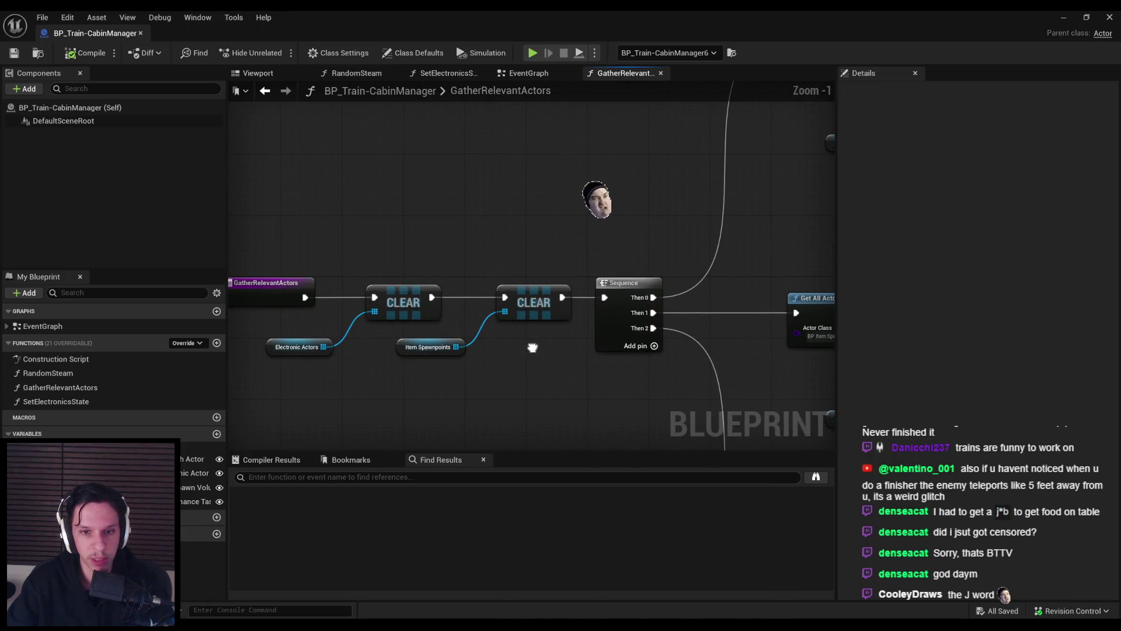
{"action": "scroll", "coordinate": [538, 363], "scroll_direction": "down", "scroll_amount": 4}
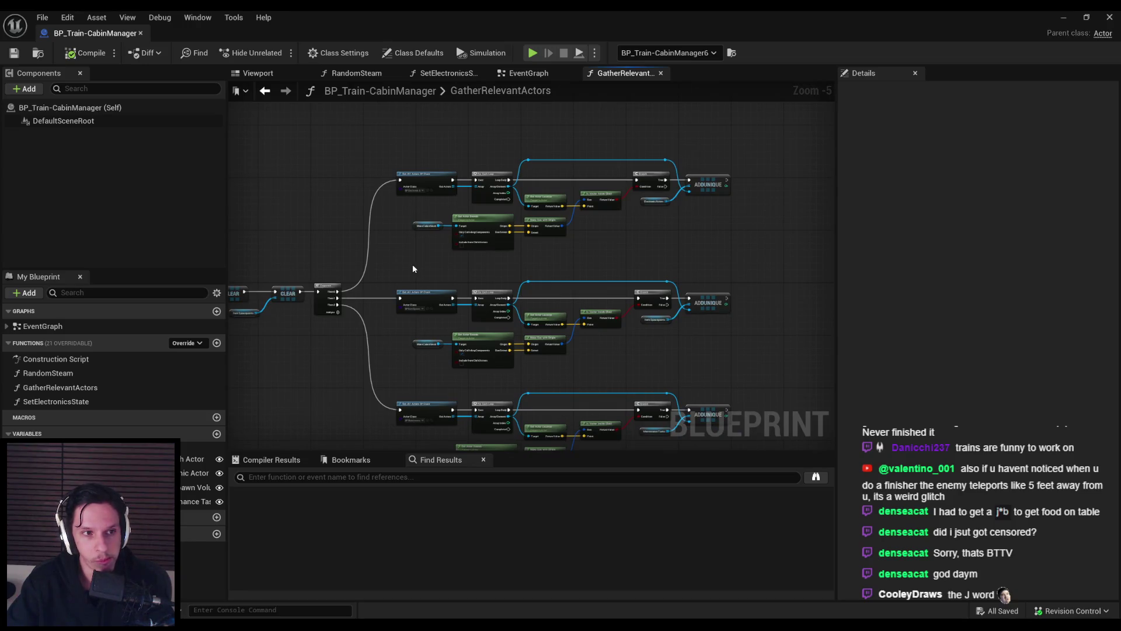
{"action": "scroll", "coordinate": [412, 269], "scroll_direction": "up", "scroll_amount": 2}
{"action": "scroll", "coordinate": [376, 248], "scroll_direction": "down", "scroll_amount": 1}
{"action": "left_click_drag", "start_coordinate": [384, 285], "coordinate": [336, 194]}
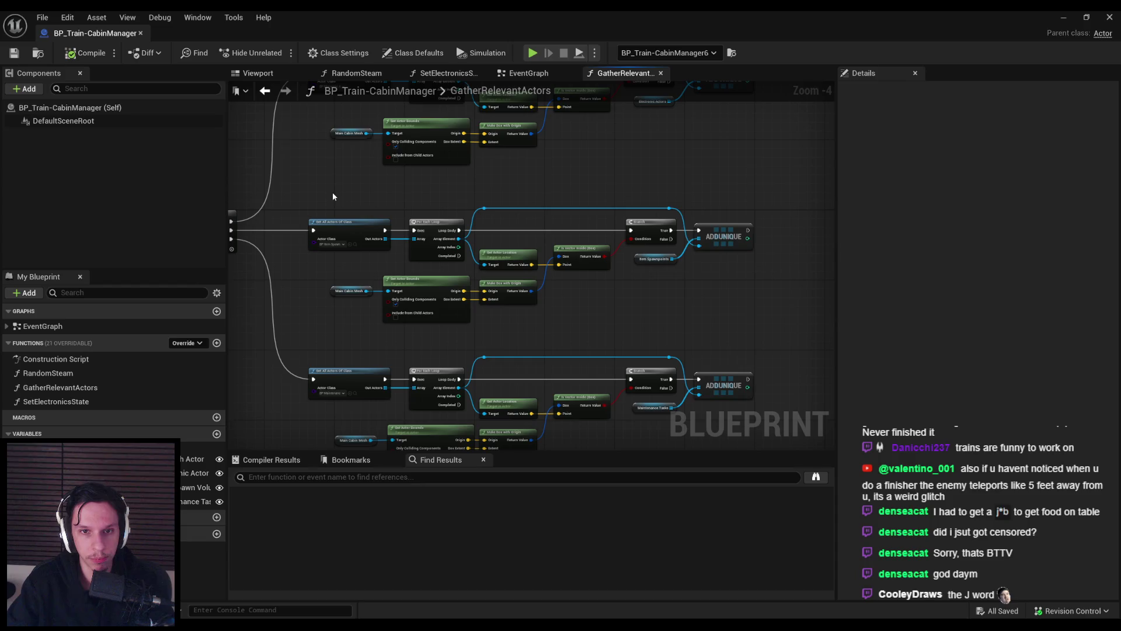
{"action": "mouse_move", "coordinate": [320, 327]}
{"action": "left_mouse_down"}
{"action": "mouse_move", "coordinate": [358, 328]}
{"action": "mouse_move", "coordinate": [358, 367]}
{"action": "left_mouse_up"}
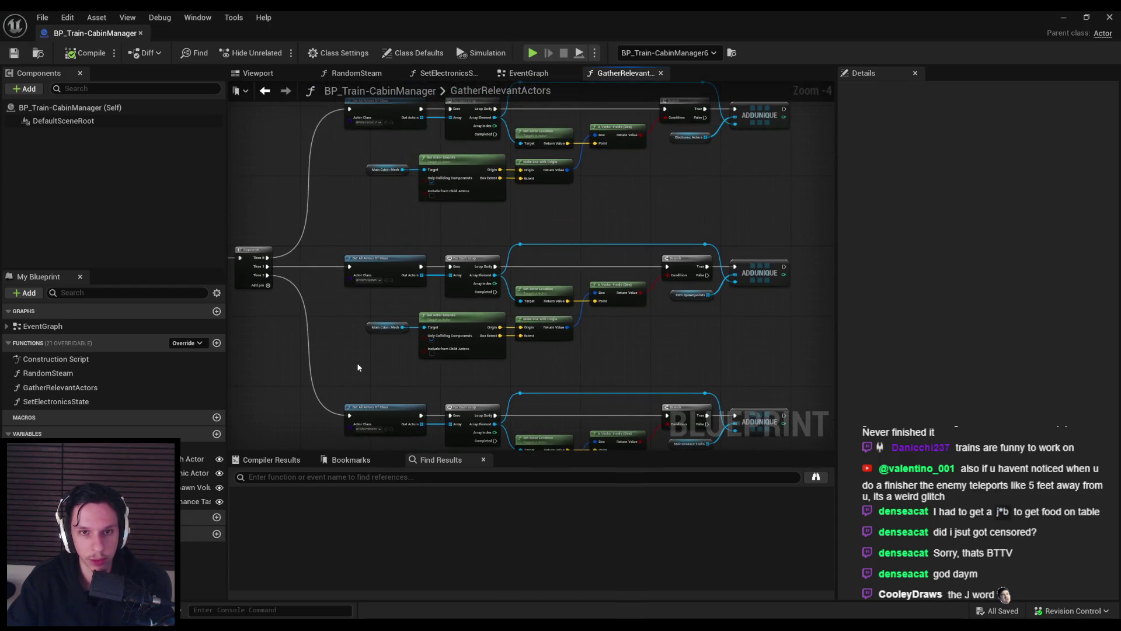
{"action": "scroll", "coordinate": [350, 314], "scroll_direction": "up", "scroll_amount": 1}
{"action": "scroll", "coordinate": [353, 227], "scroll_direction": "up", "scroll_amount": 1}
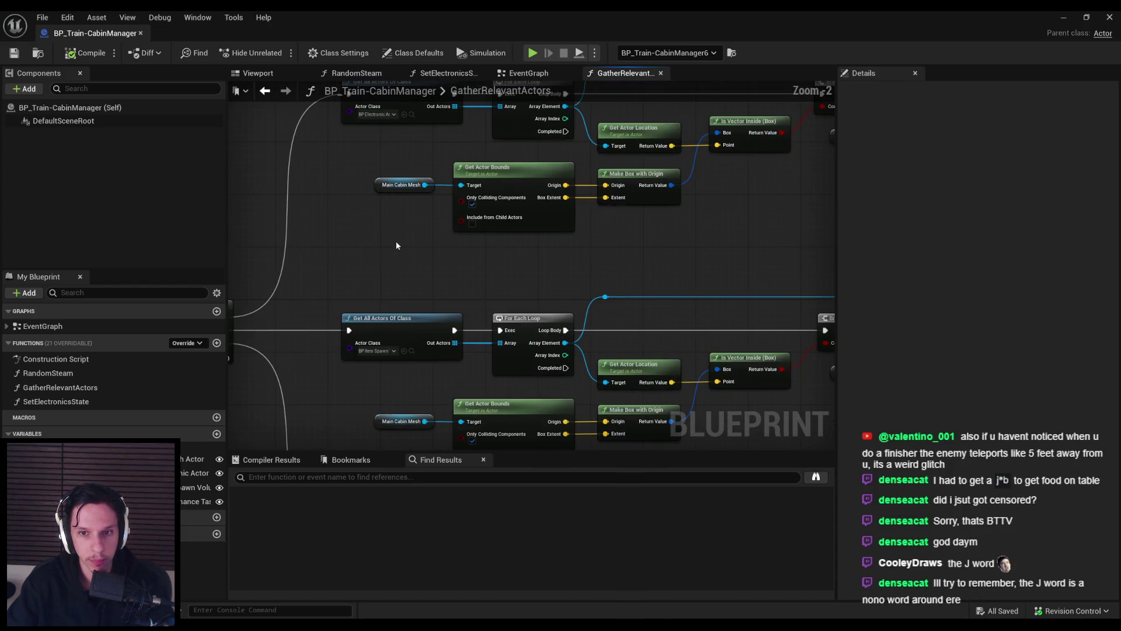
{"action": "scroll", "coordinate": [396, 245], "scroll_direction": "down", "scroll_amount": 6}
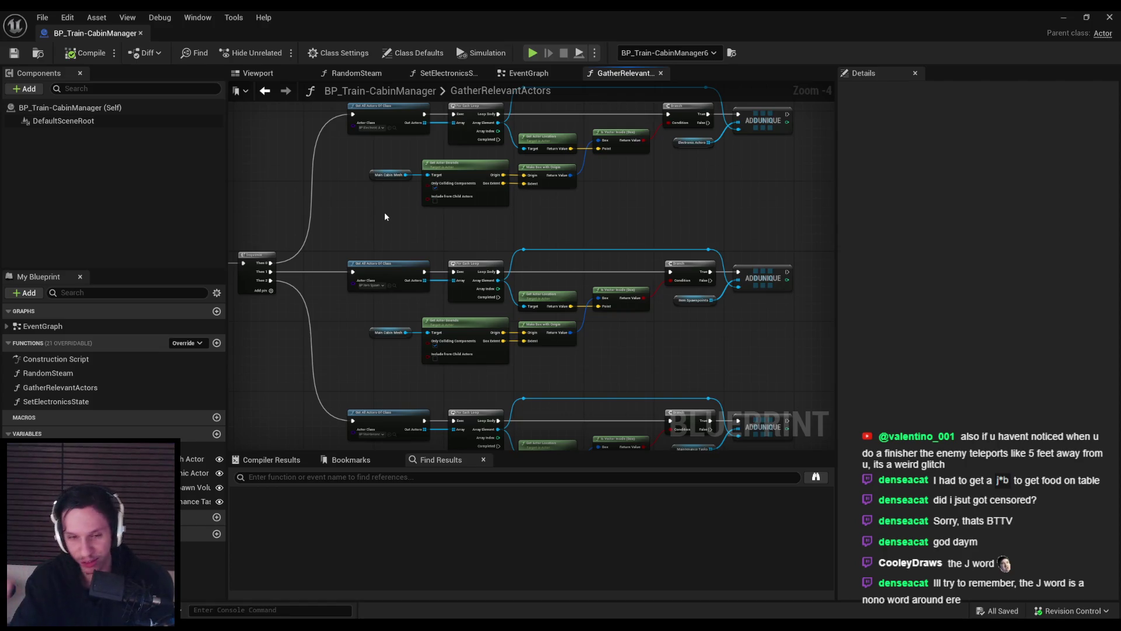
{"action": "left_click_drag", "start_coordinate": [351, 216], "coordinate": [516, 230]}
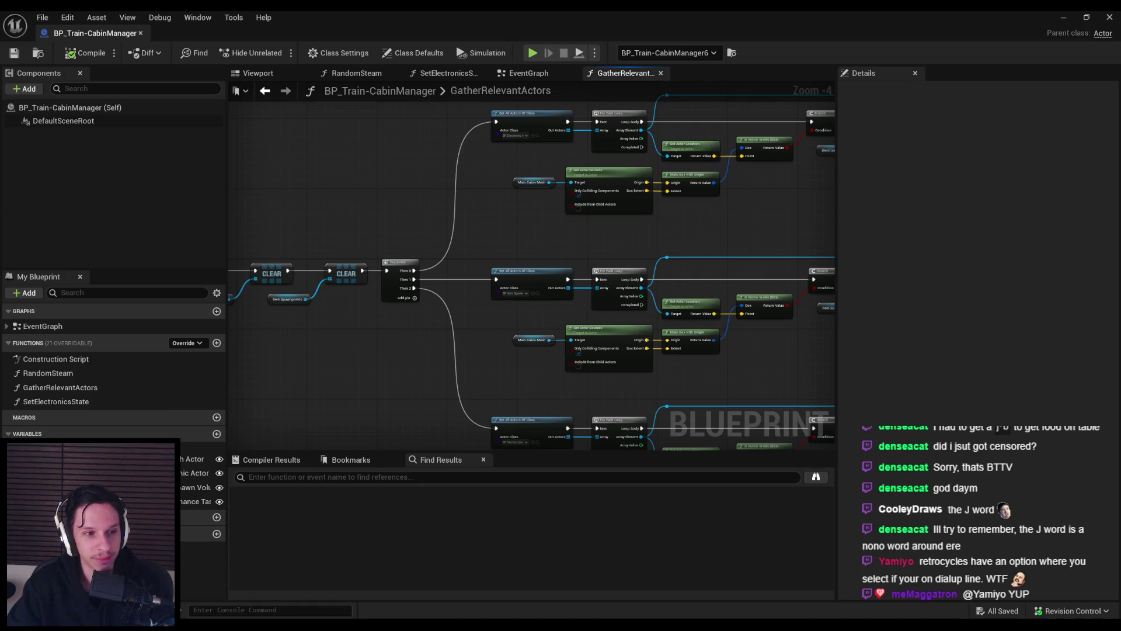
- Inspect the CLEAR nodes again, then return to the level editor and frame the train car
{"action": "scroll", "coordinate": [358, 220], "scroll_direction": "up", "scroll_amount": 2}
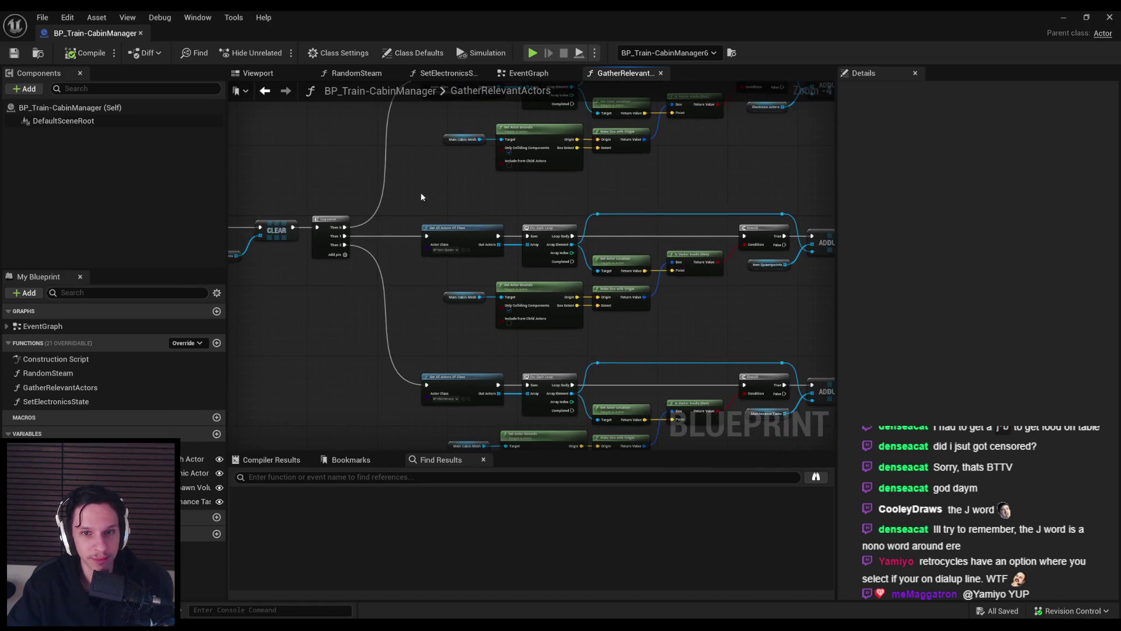
{"action": "scroll", "coordinate": [348, 156], "scroll_direction": "down", "scroll_amount": 1}
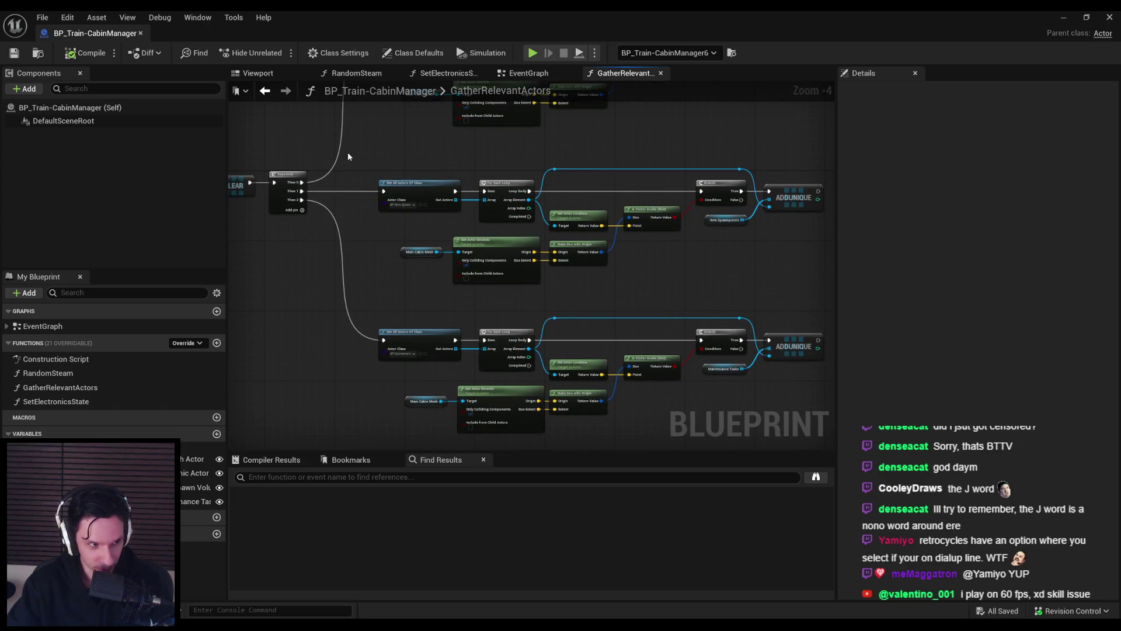
{"action": "scroll", "coordinate": [378, 269], "scroll_direction": "up", "scroll_amount": 2}
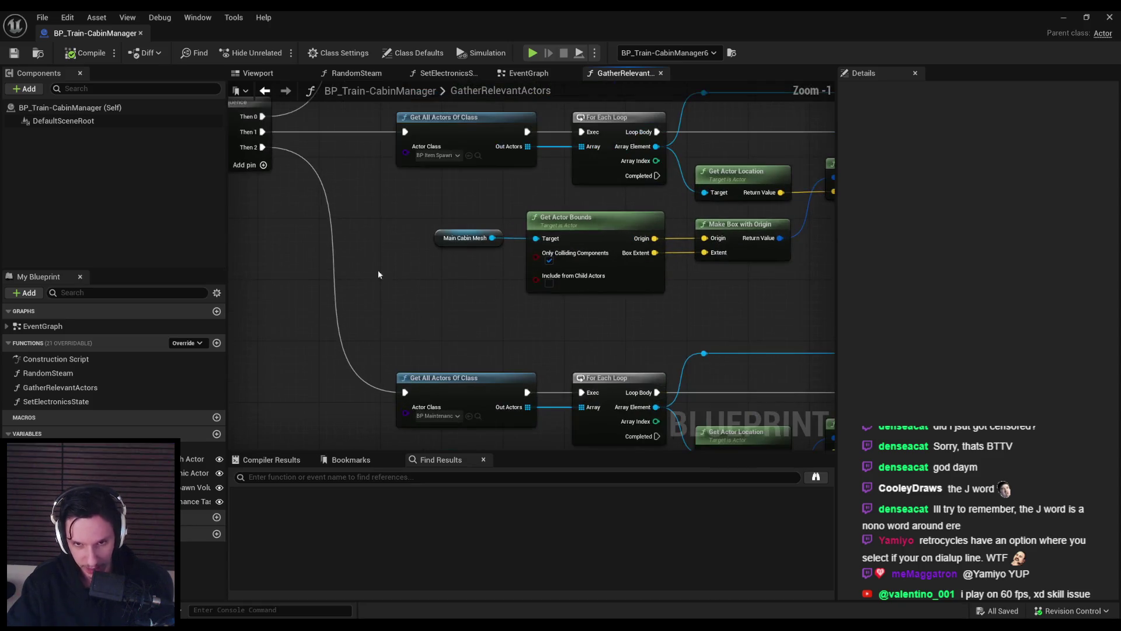
{"action": "scroll", "coordinate": [387, 273], "scroll_direction": "down", "scroll_amount": 2}
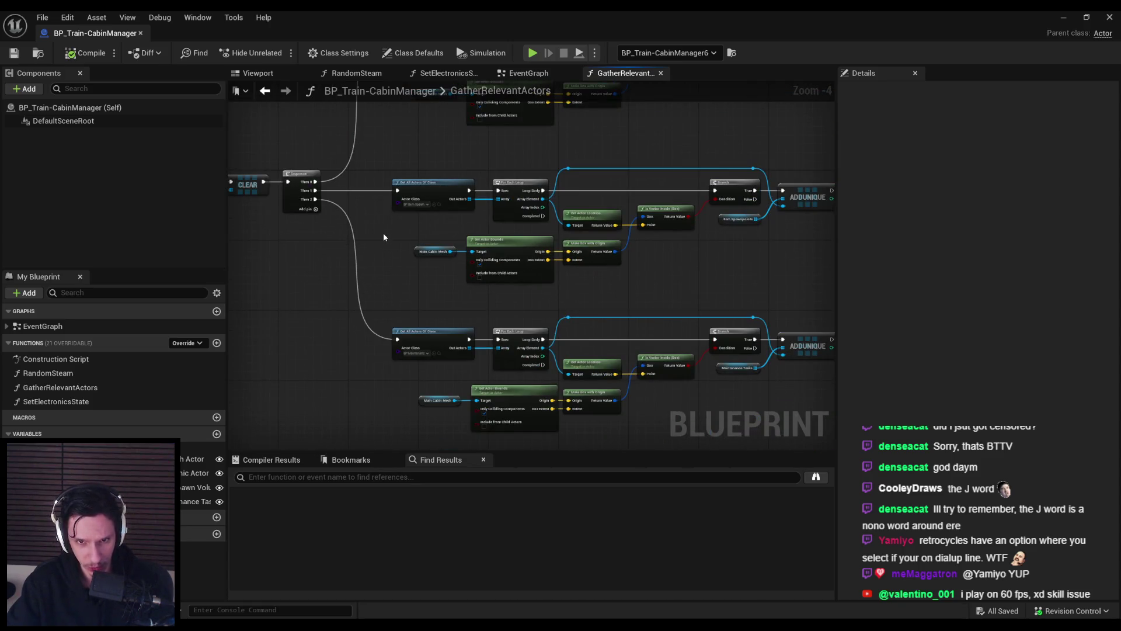
{"action": "scroll", "coordinate": [383, 232], "scroll_direction": "down", "scroll_amount": 1}
{"action": "scroll", "coordinate": [408, 261], "scroll_direction": "up", "scroll_amount": 3}
{"action": "scroll", "coordinate": [307, 334], "scroll_direction": "down", "scroll_amount": 1}
{"action": "scroll", "coordinate": [488, 334], "scroll_direction": "down", "scroll_amount": 1}
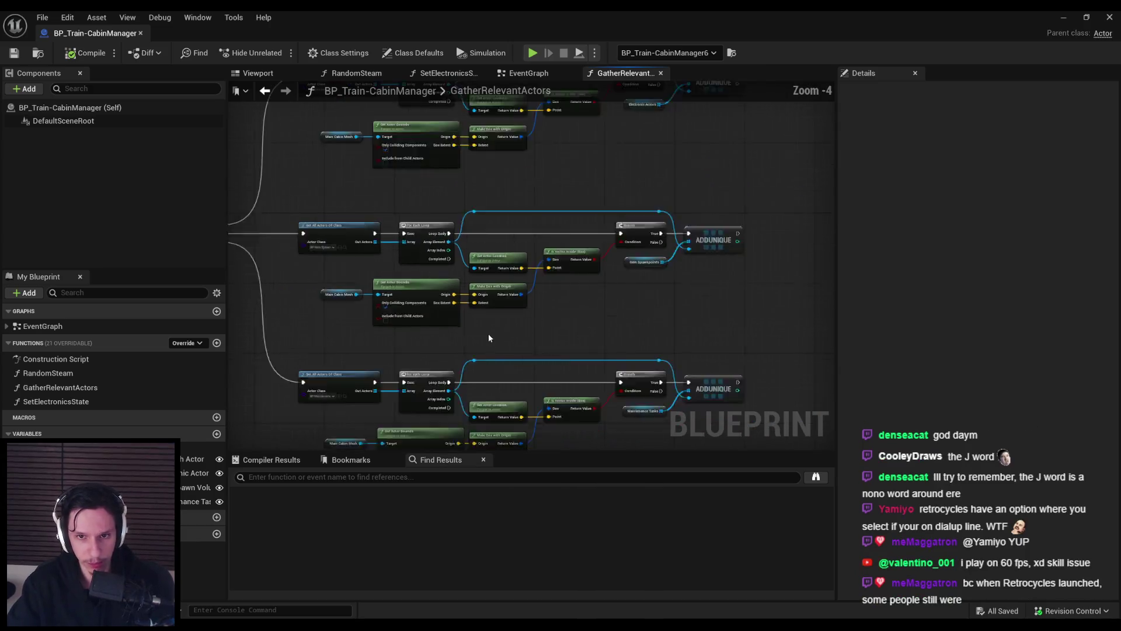
{"action": "scroll", "coordinate": [442, 349], "scroll_direction": "up", "scroll_amount": 1}
{"action": "scroll", "coordinate": [465, 329], "scroll_direction": "down", "scroll_amount": 1}
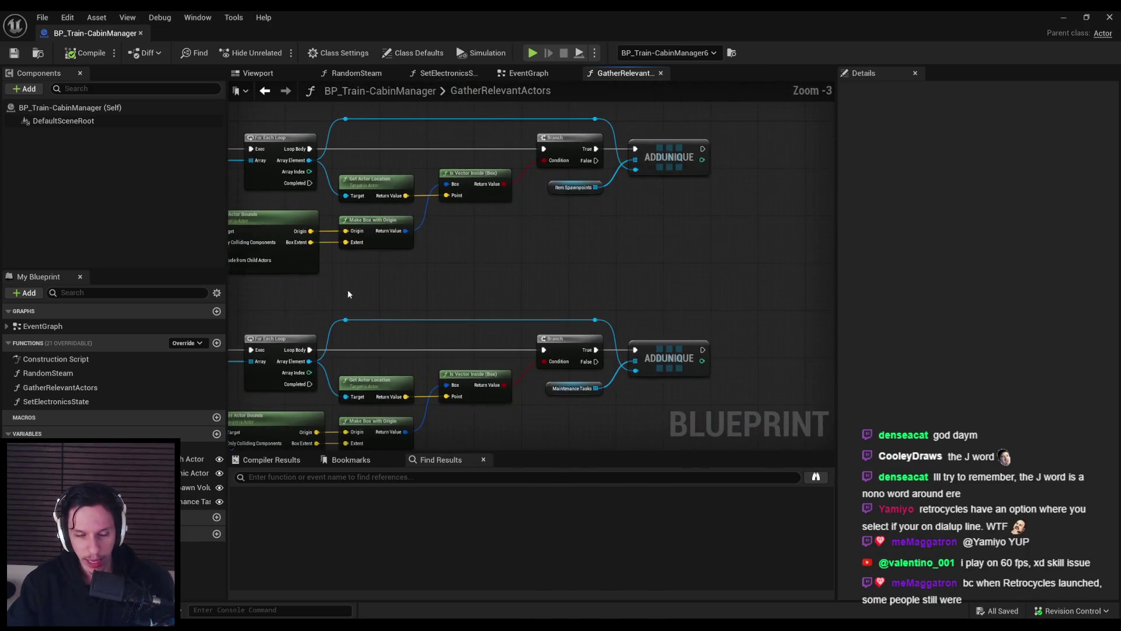
{"action": "scroll", "coordinate": [475, 242], "scroll_direction": "up", "scroll_amount": 1}
{"action": "scroll", "coordinate": [454, 257], "scroll_direction": "up", "scroll_amount": 1}
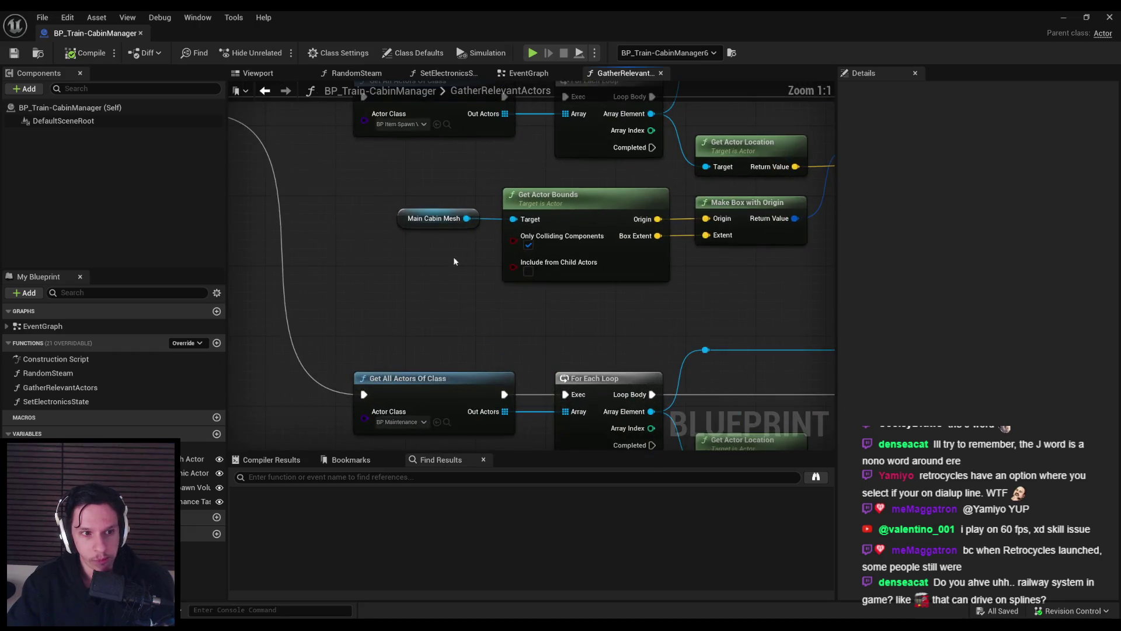
{"action": "scroll", "coordinate": [404, 268], "scroll_direction": "down", "scroll_amount": 1}
{"action": "left_click_drag", "start_coordinate": [405, 273], "coordinate": [506, 293]}
{"action": "scroll", "coordinate": [505, 294], "scroll_direction": "down", "scroll_amount": 1}
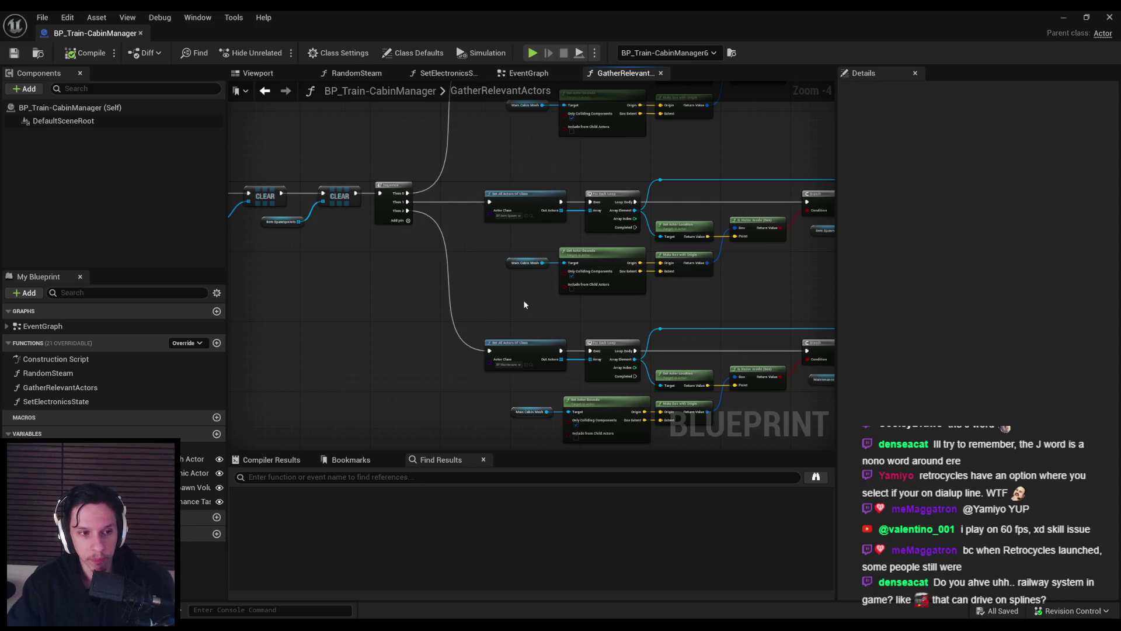
{"action": "left_click", "coordinate": [1064, 17]}
{"action": "key", "text": "f"}
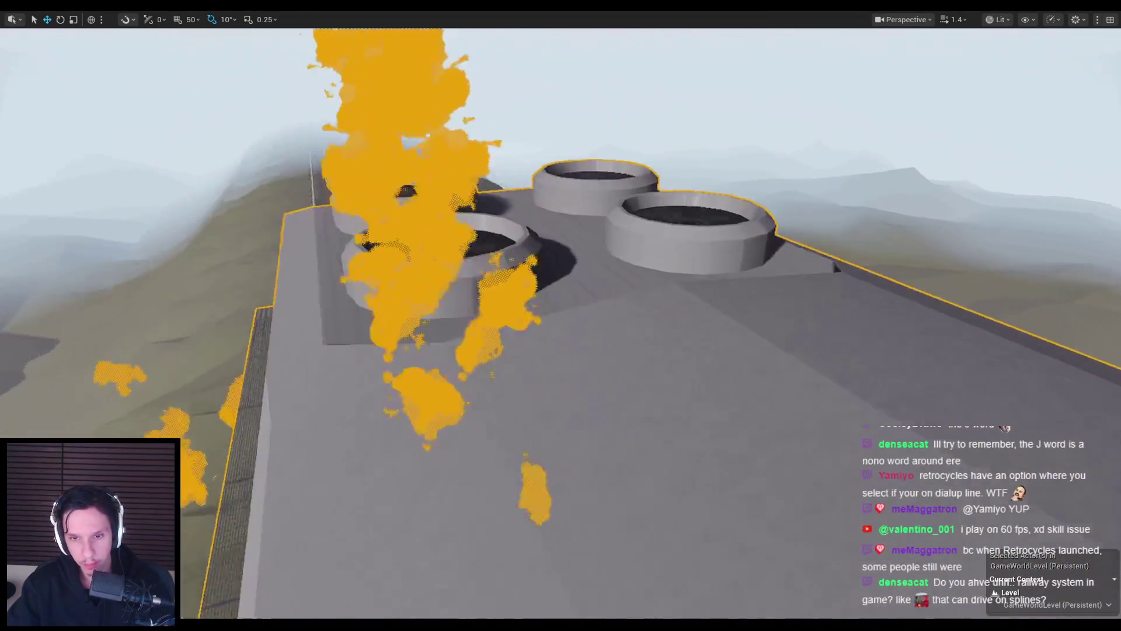
- Start Play-in-Editor, detach to a free camera with F8, and pull the control-panel lever
{"action": "key", "text": "alt+p"}
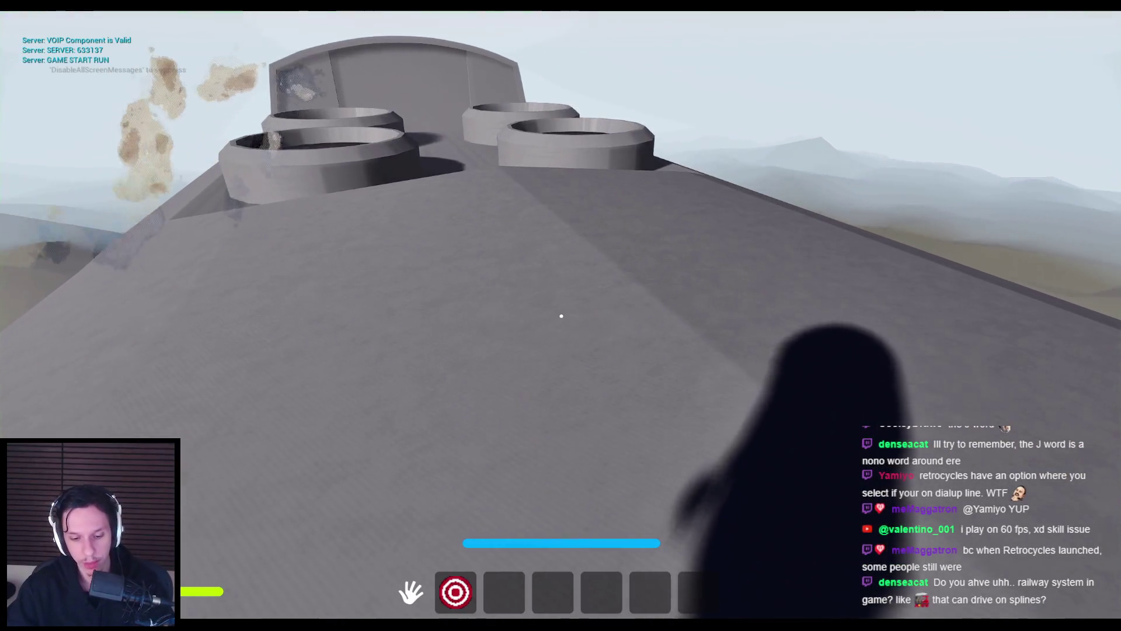
{"action": "key", "text": "F8"}
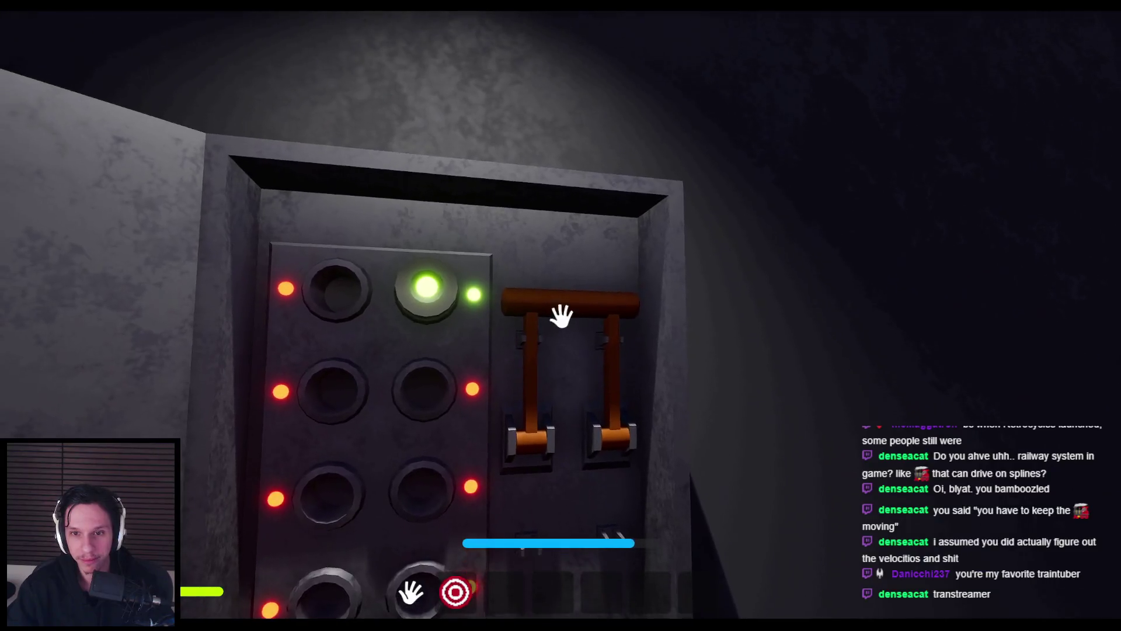
{"action": "left_click", "coordinate": [561, 316]}
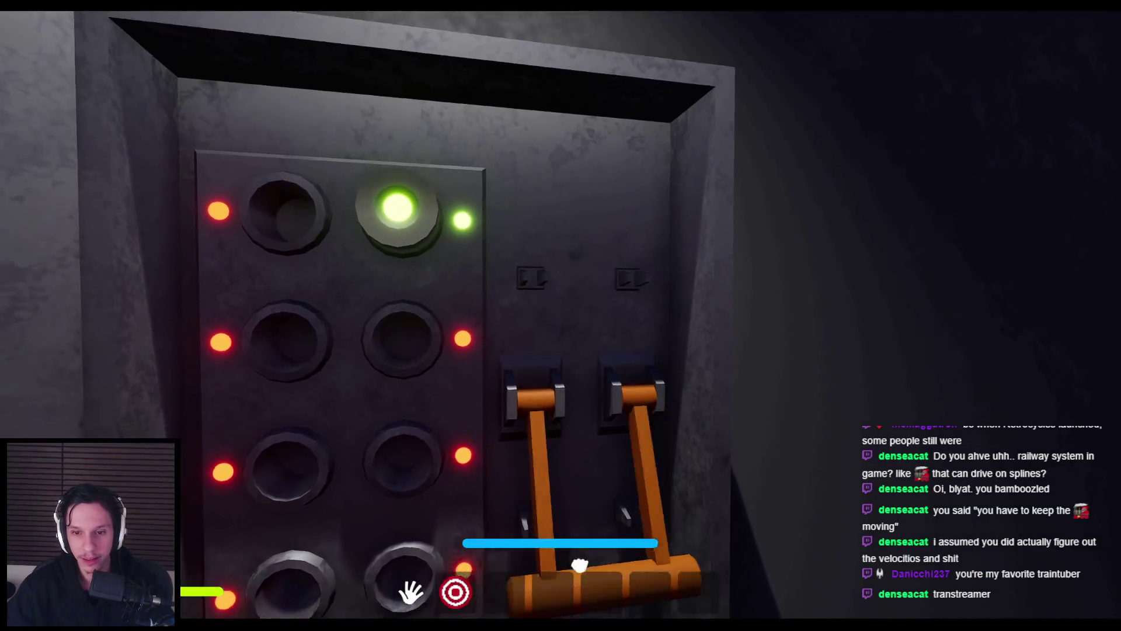
- Stop the playtest, zoom over the moving train, then switch to the Faults/Maintenance System Trello card
{"action": "key", "text": "Escape"}
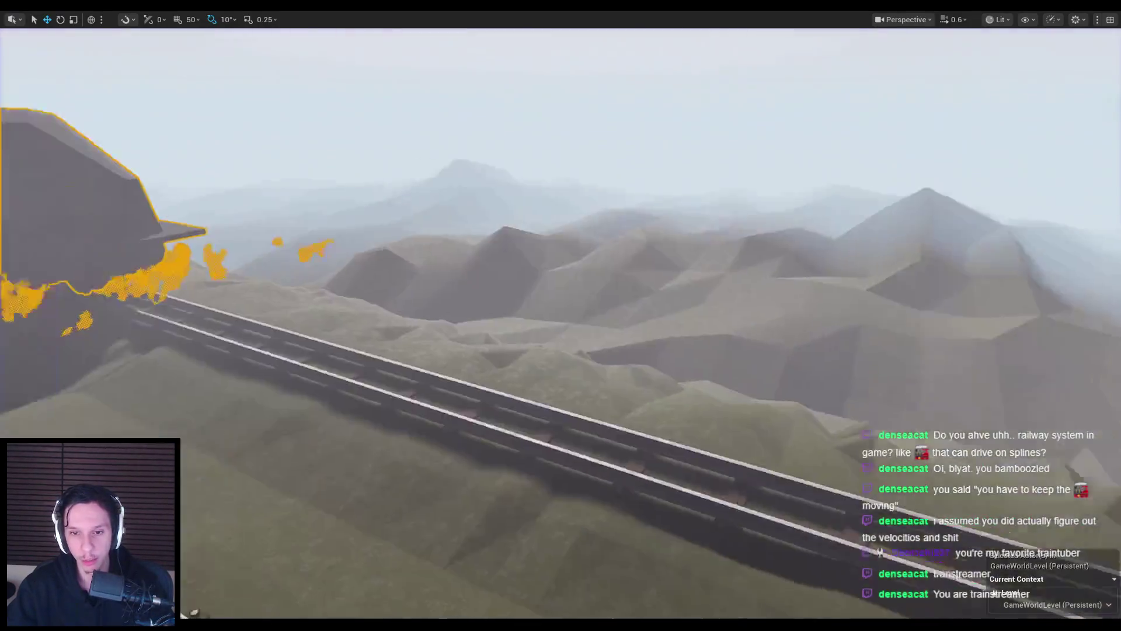
{"action": "scroll", "coordinate": [393, 511], "scroll_direction": "up", "scroll_amount": 2}
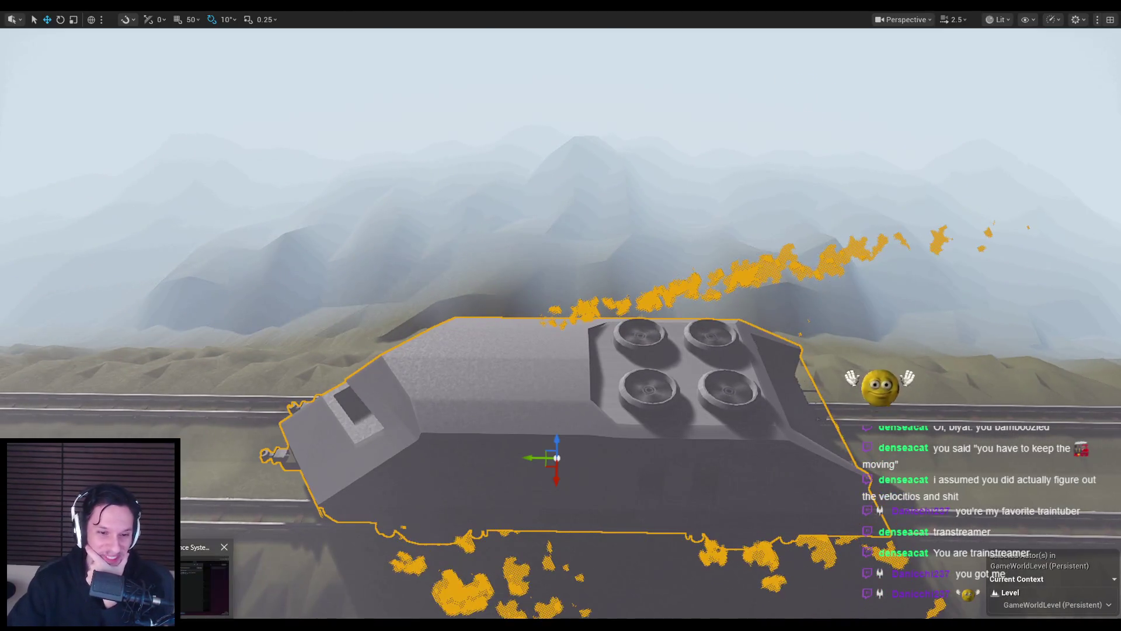
{"action": "key", "text": "alt+Tab"}
{"action": "scroll", "coordinate": [281, 463], "scroll_direction": "up", "scroll_amount": 2}
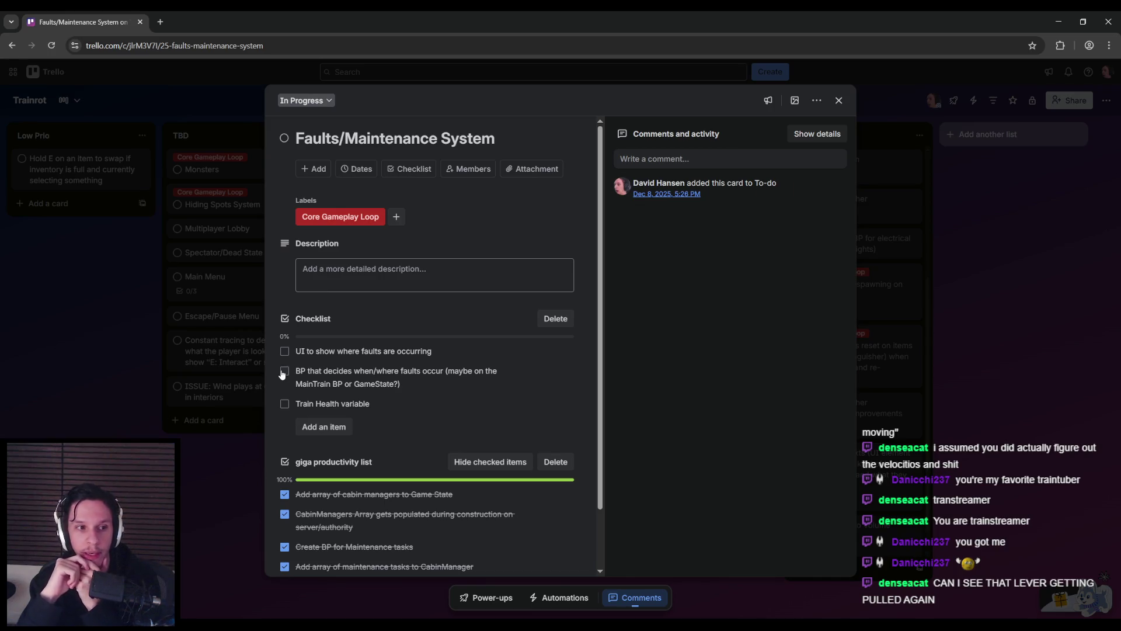
- Return to the Unreal Editor viewport looking inside the dark train cabin
{"action": "key", "text": "alt+Tab"}
{"action": "scroll", "coordinate": [560, 316], "scroll_direction": "down", "scroll_amount": 3}
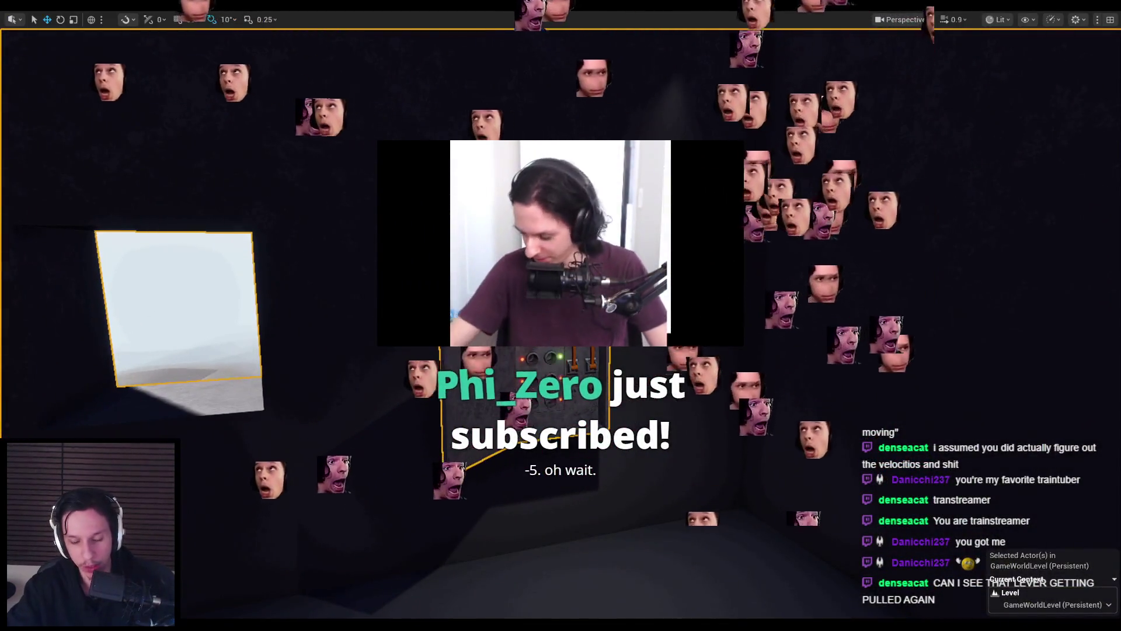
- Start a new playtest and pull the orange lever on the wall panel up and back down
{"action": "key", "text": "alt+p"}
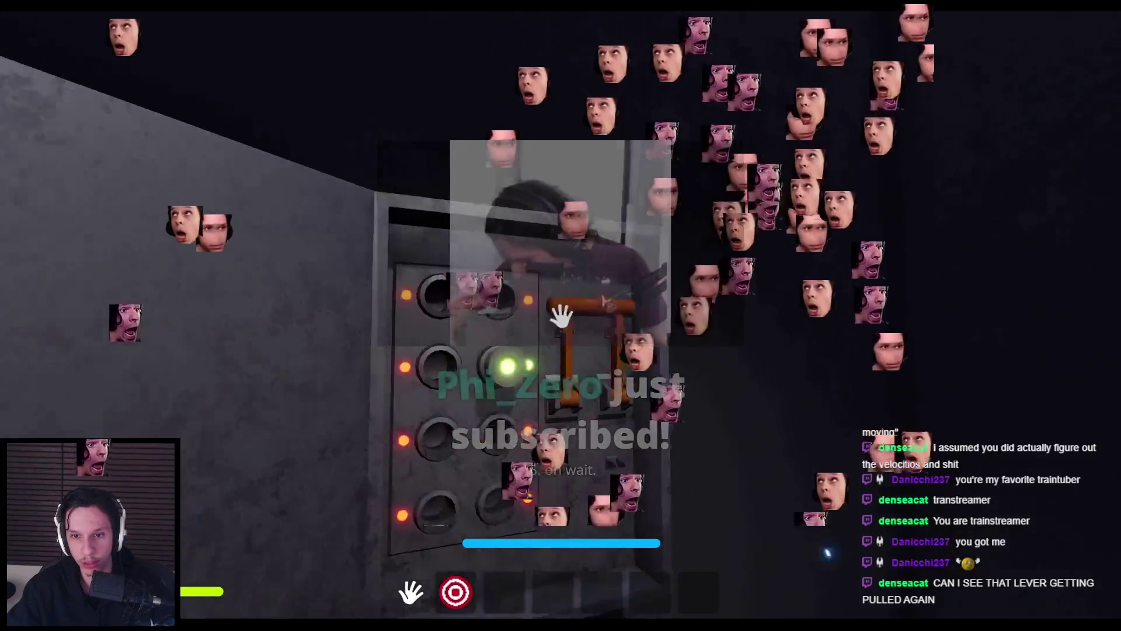
{"action": "left_click", "coordinate": [560, 315]}
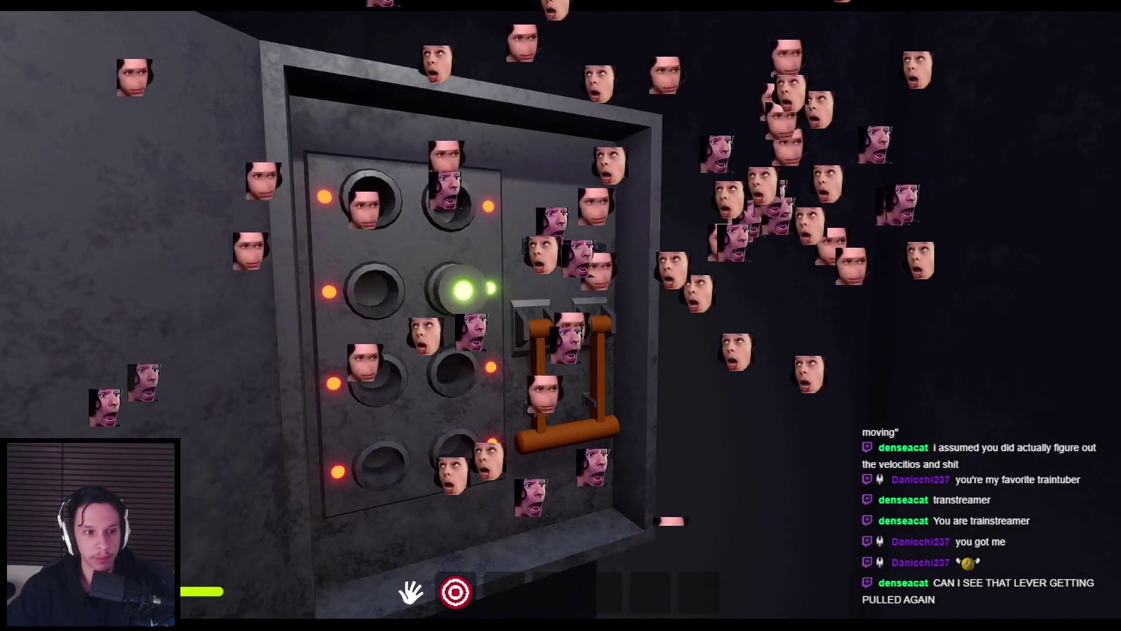
{"action": "key", "text": "s"}
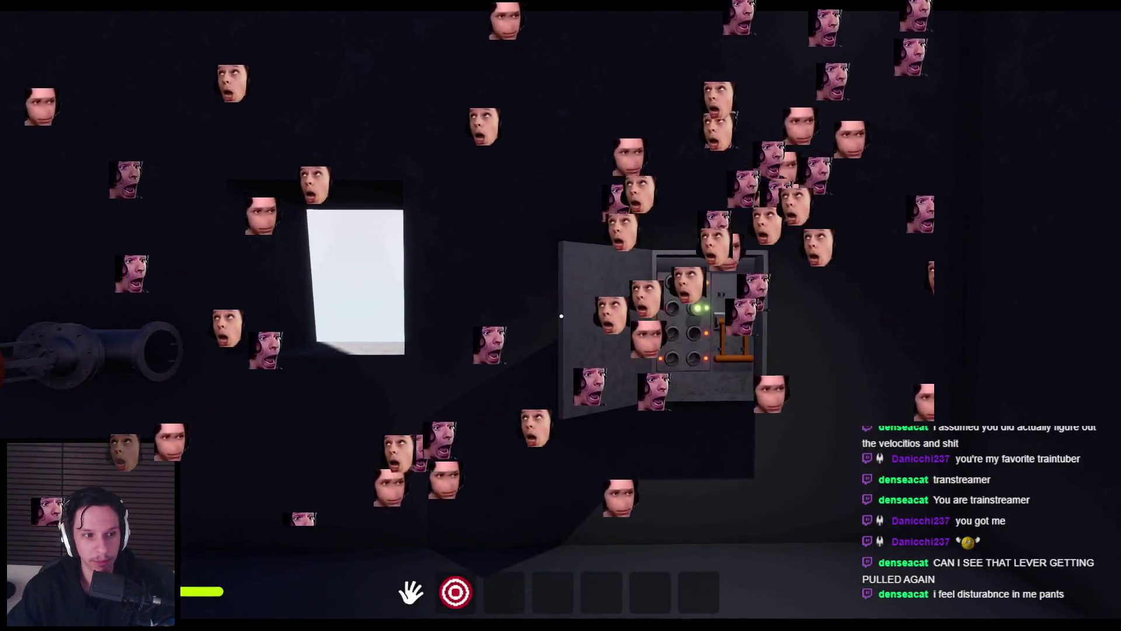
{"action": "key", "text": "w"}
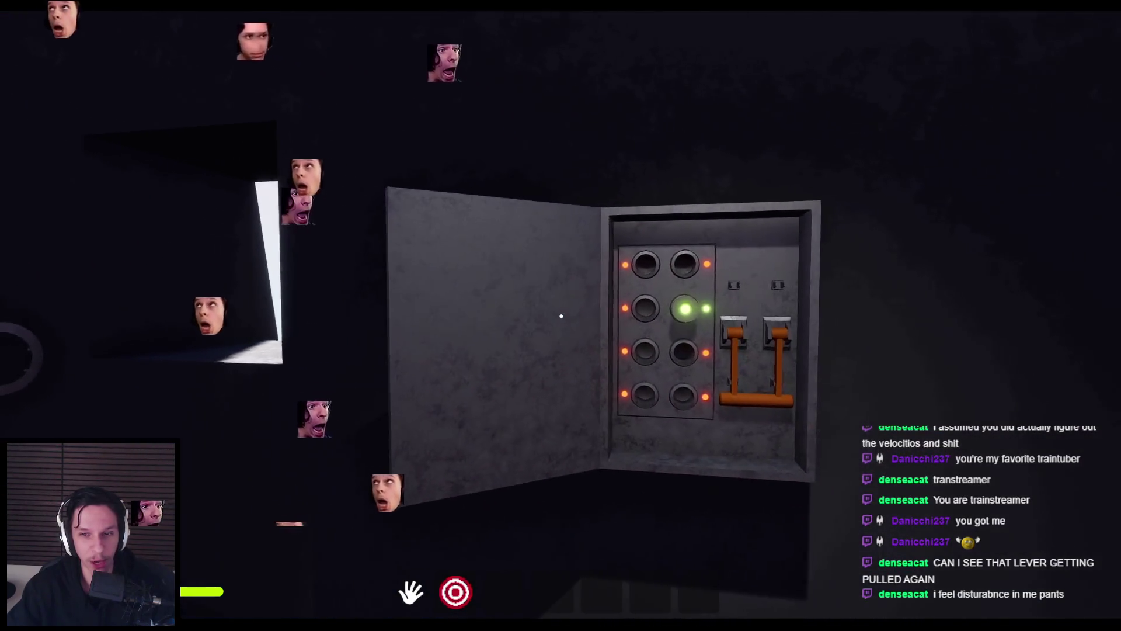
{"action": "key", "text": "s"}
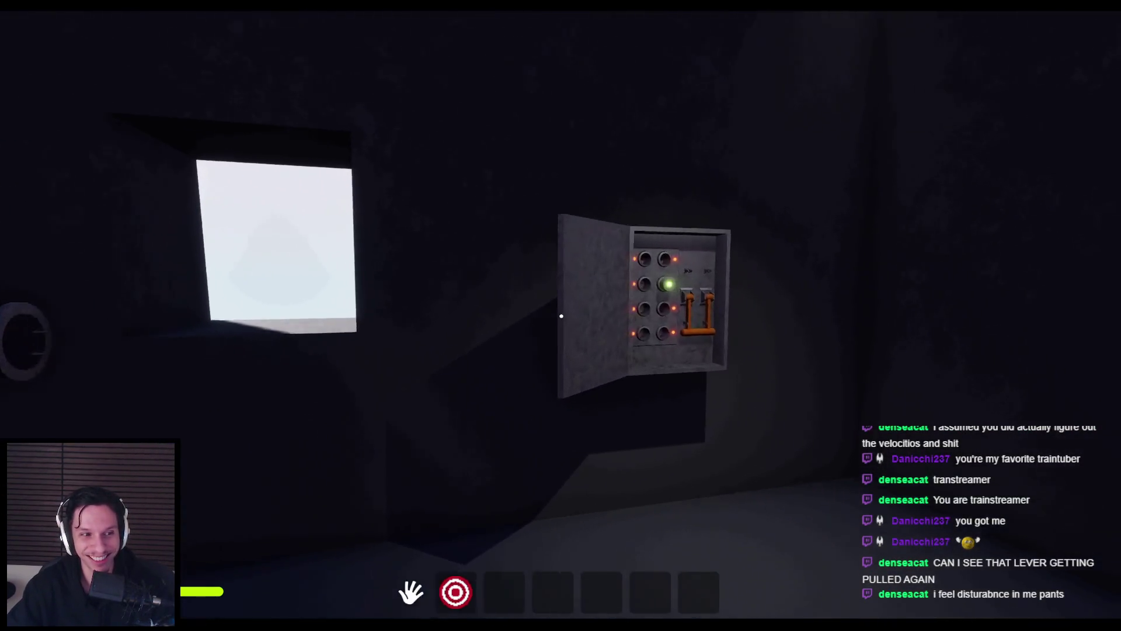
{"action": "key", "text": "w"}
{"action": "mouse_move", "coordinate": [559, 323]}
{"action": "left_mouse_down"}
{"action": "mouse_move", "coordinate": [583, 268]}
{"action": "mouse_move", "coordinate": [561, 156]}
{"action": "mouse_move", "coordinate": [571, 327]}
{"action": "mouse_move", "coordinate": [593, 205]}
{"action": "mouse_move", "coordinate": [549, 153]}
{"action": "mouse_move", "coordinate": [578, 336]}
{"action": "mouse_move", "coordinate": [569, 166]}
{"action": "mouse_move", "coordinate": [600, 210]}
{"action": "mouse_move", "coordinate": [564, 327]}
{"action": "mouse_move", "coordinate": [590, 280]}
{"action": "mouse_move", "coordinate": [560, 142]}
{"action": "mouse_move", "coordinate": [582, 349]}
{"action": "mouse_move", "coordinate": [545, 170]}
{"action": "mouse_move", "coordinate": [601, 243]}
{"action": "mouse_move", "coordinate": [566, 318]}
{"action": "mouse_move", "coordinate": [599, 286]}
{"action": "mouse_move", "coordinate": [546, 172]}
{"action": "left_mouse_up"}
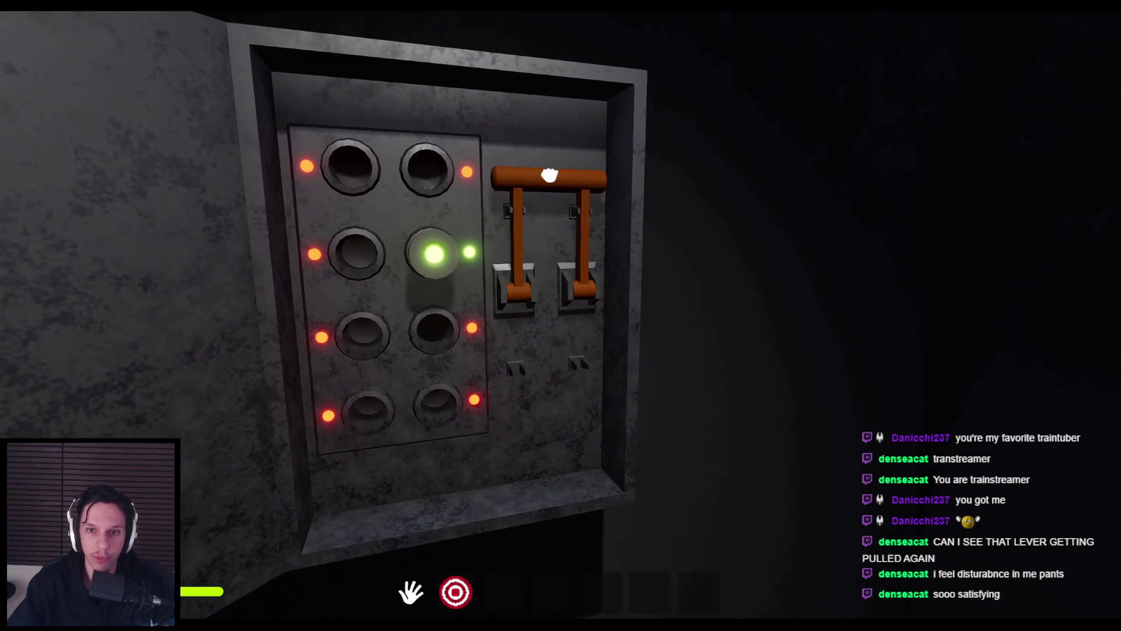
- Walk into the next room and knock a fire extinguisher off the wall
{"action": "key", "text": "w"}
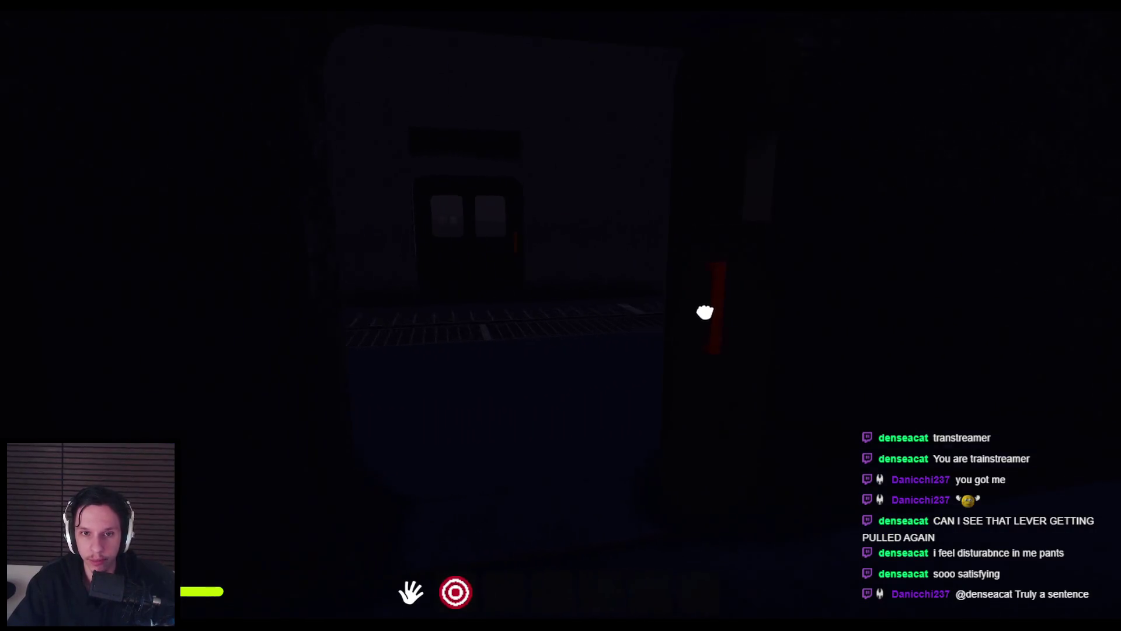
{"action": "key", "text": "w"}
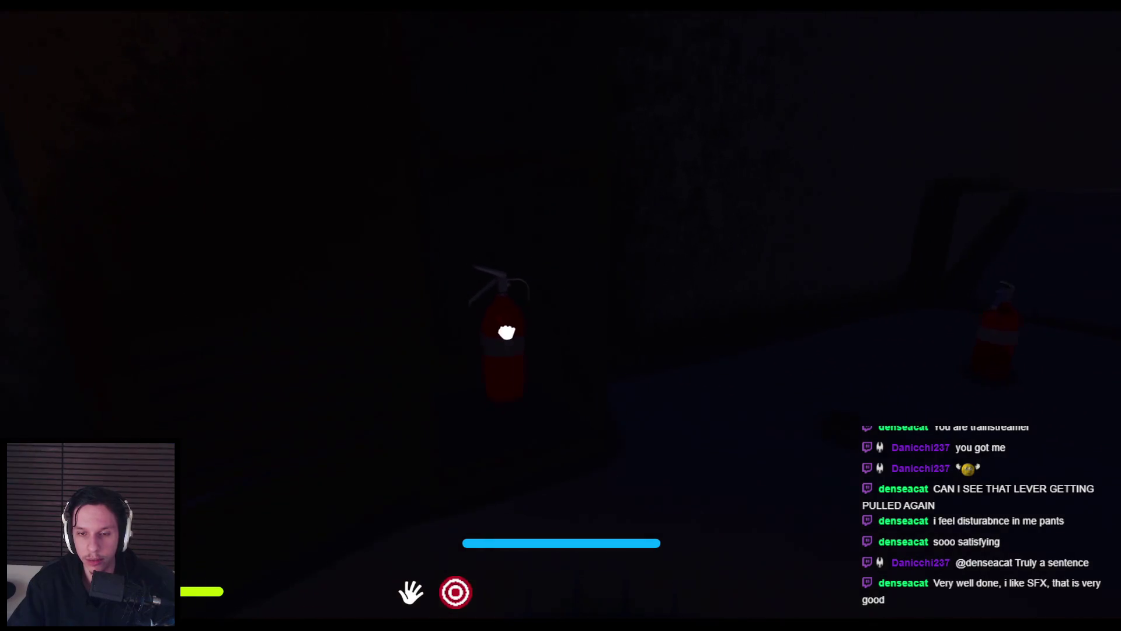
{"action": "left_click", "coordinate": [561, 316]}
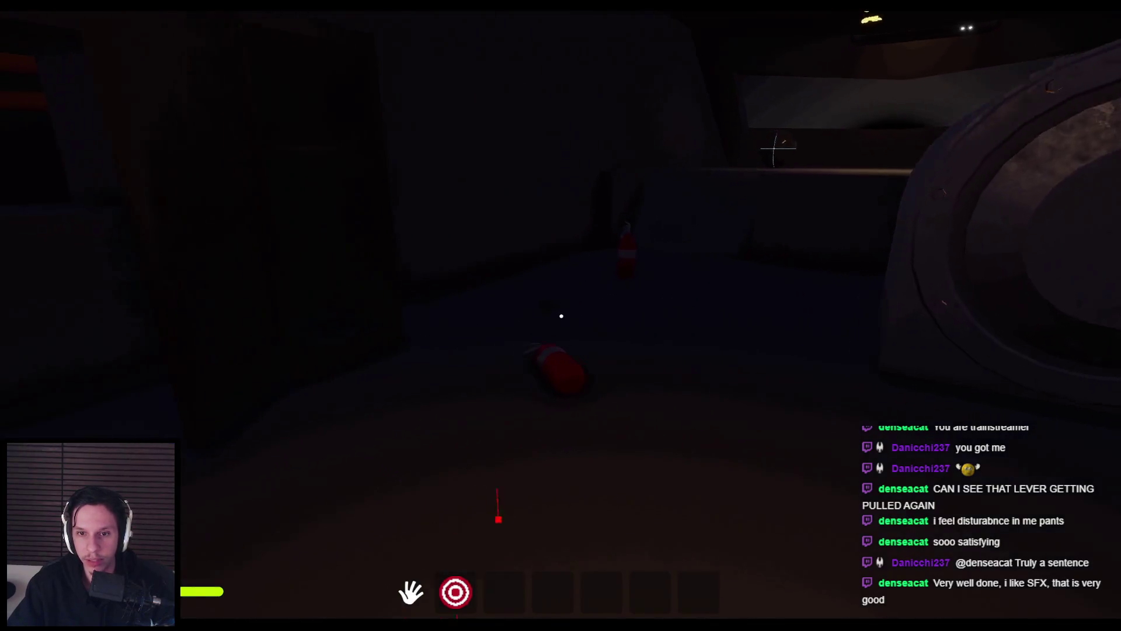
- Pick up the fire extinguisher, shake it, and spray foam at the furnace hatch
{"action": "left_click", "coordinate": [562, 316]}
{"action": "key", "text": "s"}
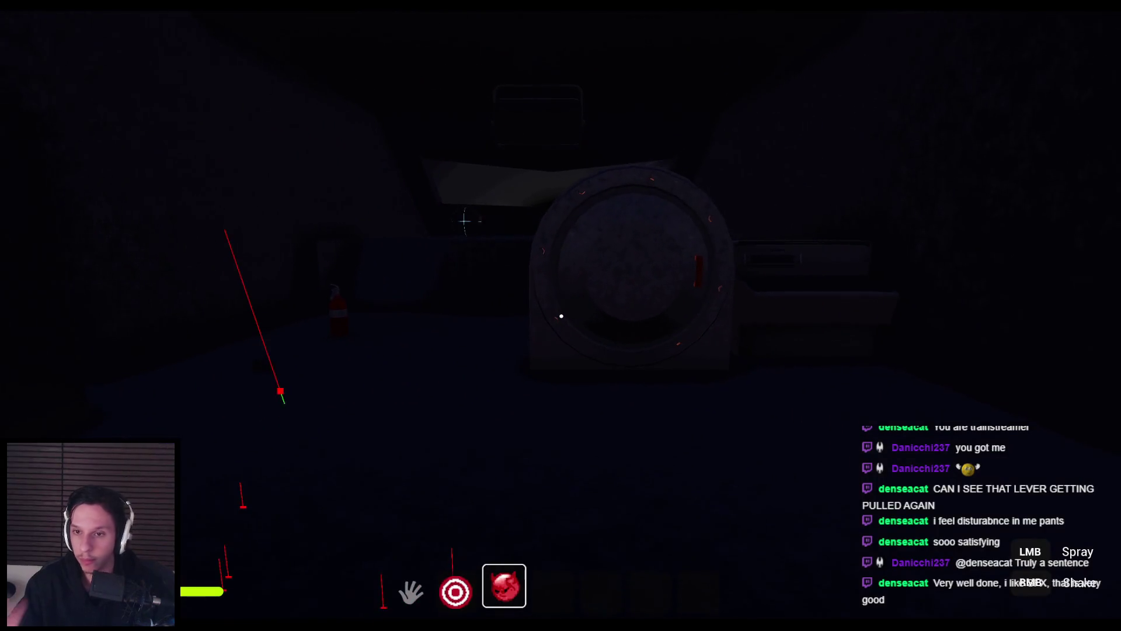
{"action": "right_click", "coordinate": [561, 316]}
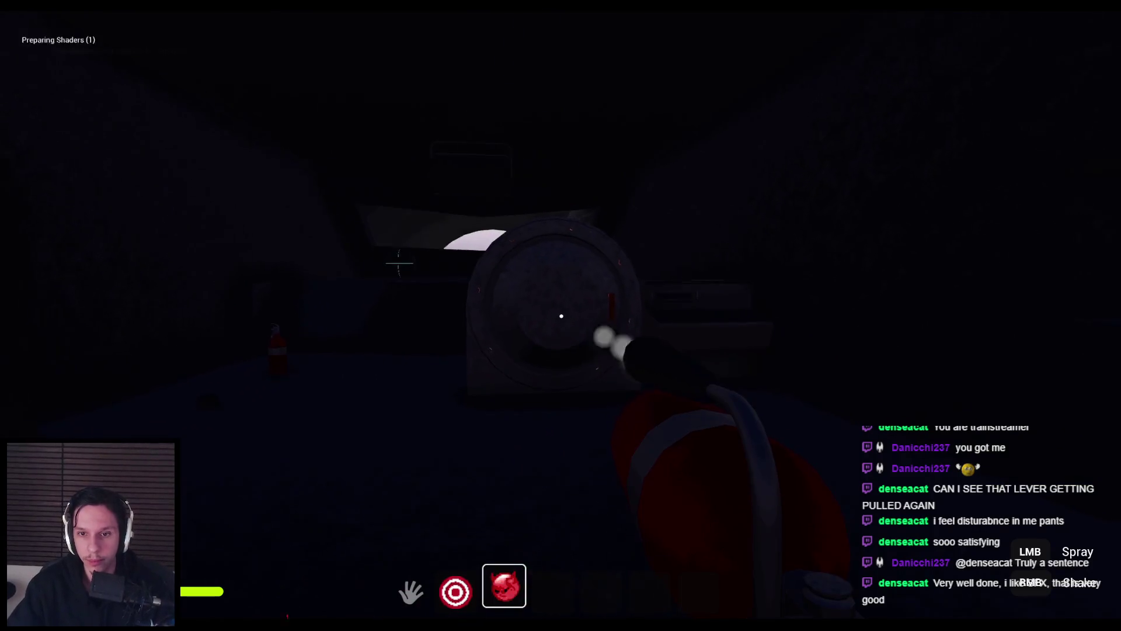
{"action": "left_click", "coordinate": [561, 316]}
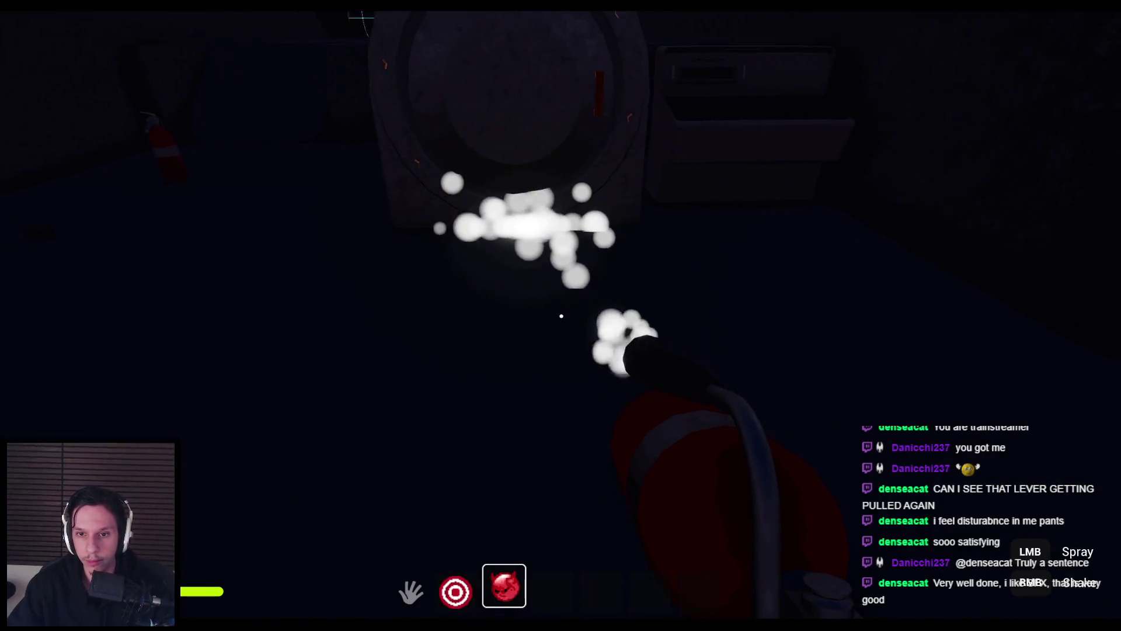
{"action": "key", "text": "s"}
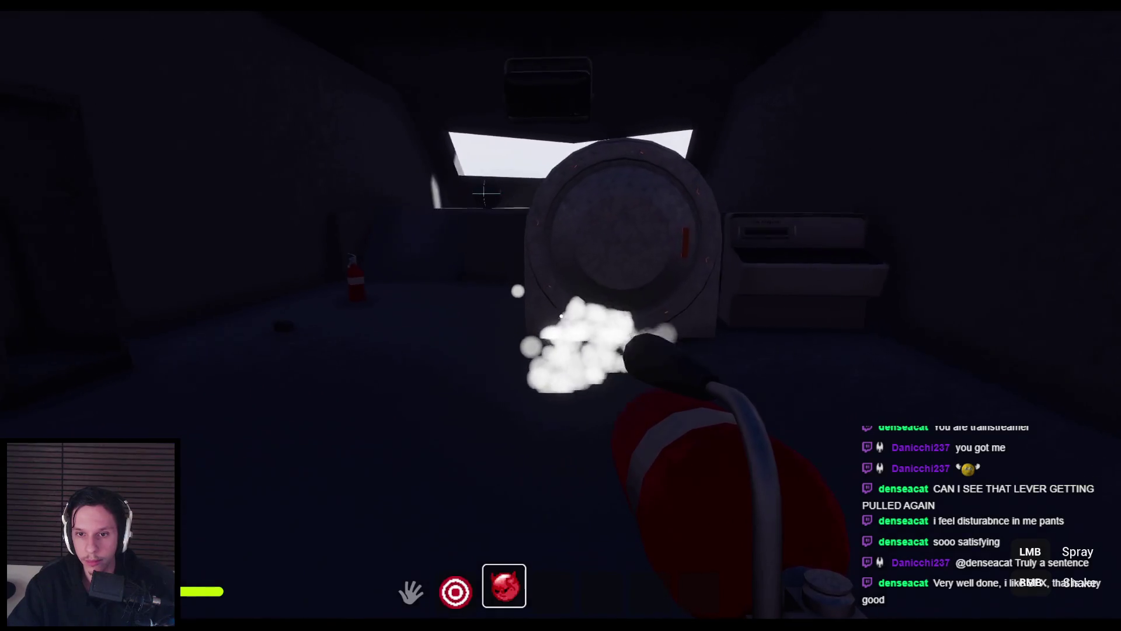
- Spray foam onto the open lever panel, then shake the extinguisher until it explodes
{"action": "right_click", "coordinate": [561, 316]}
{"action": "right_click", "coordinate": [562, 316]}
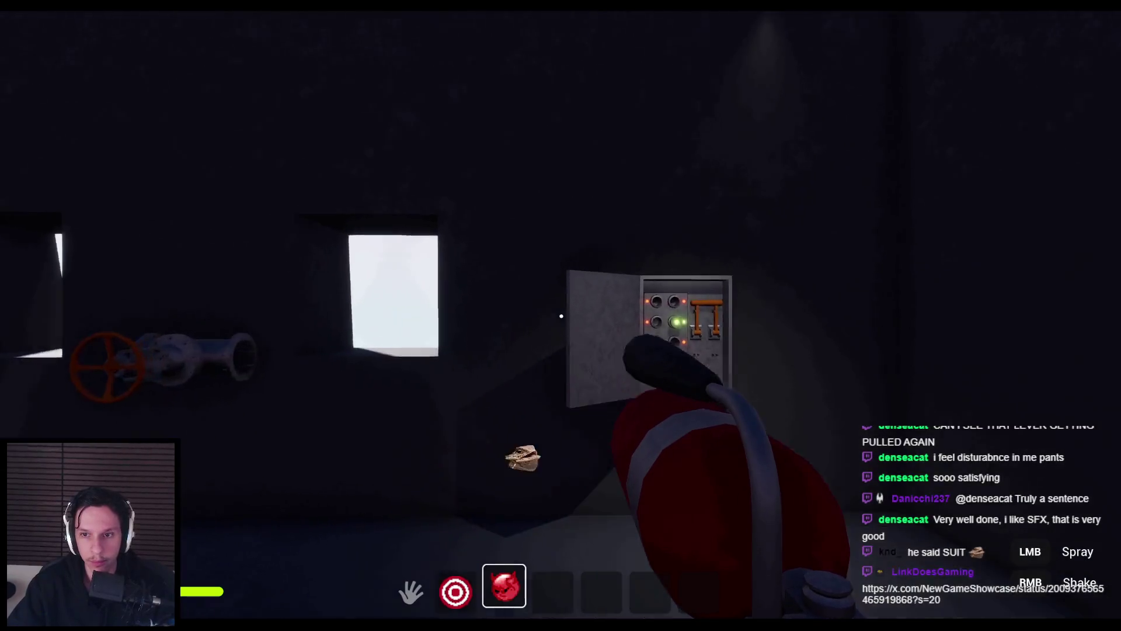
{"action": "left_click", "coordinate": [561, 316]}
{"action": "left_click", "coordinate": [561, 316]}
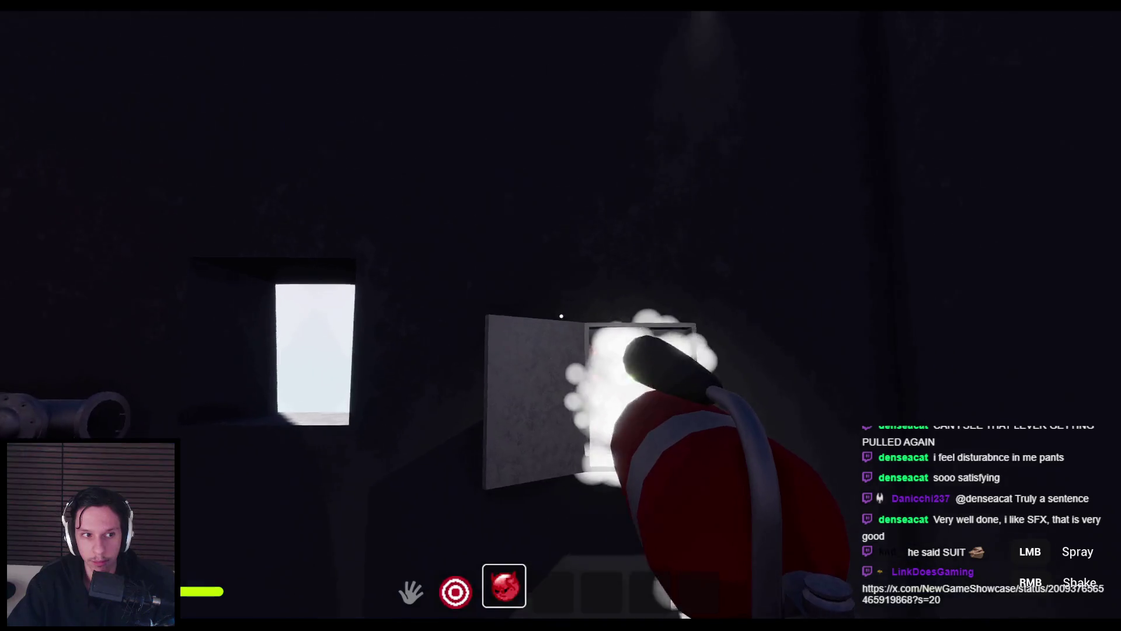
{"action": "right_click", "coordinate": [561, 316]}
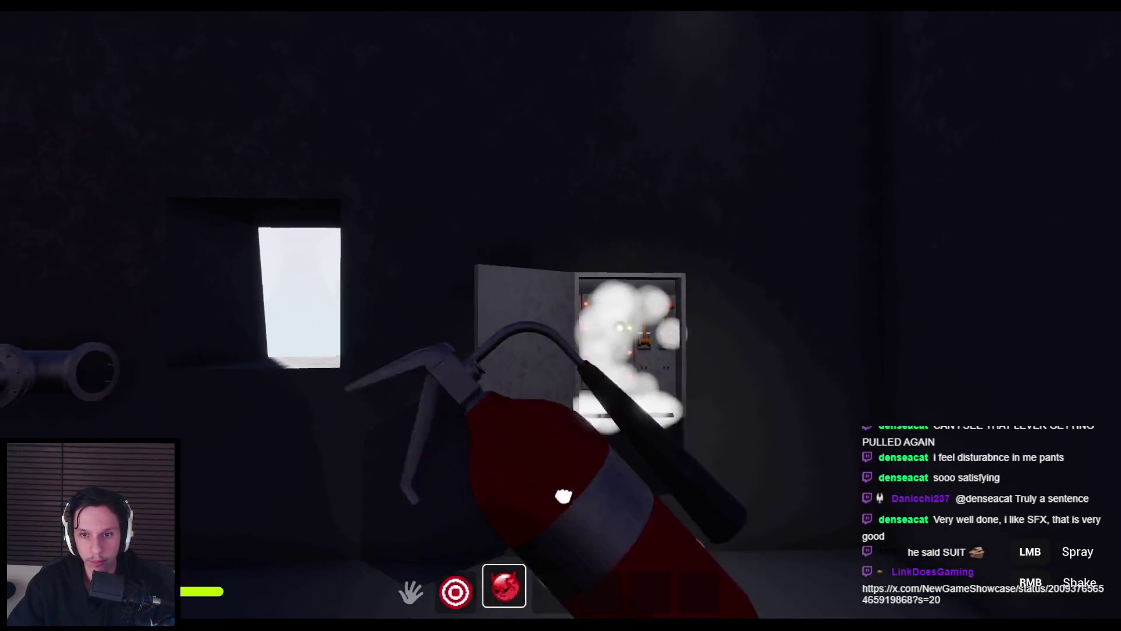
{"action": "left_click", "coordinate": [561, 316]}
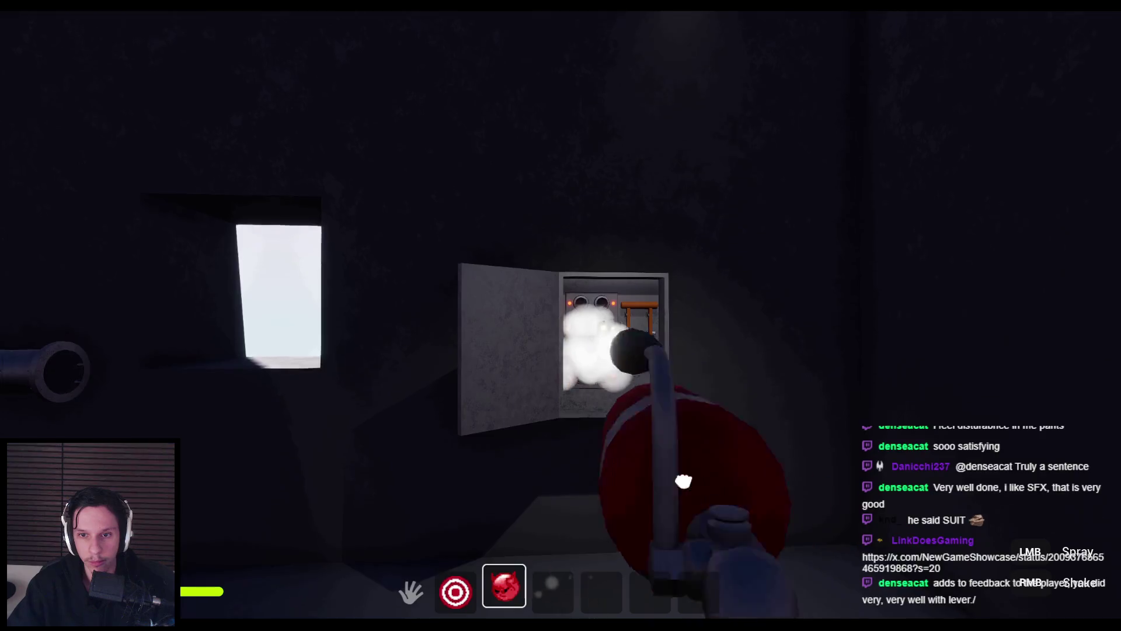
{"action": "right_click", "coordinate": [561, 316]}
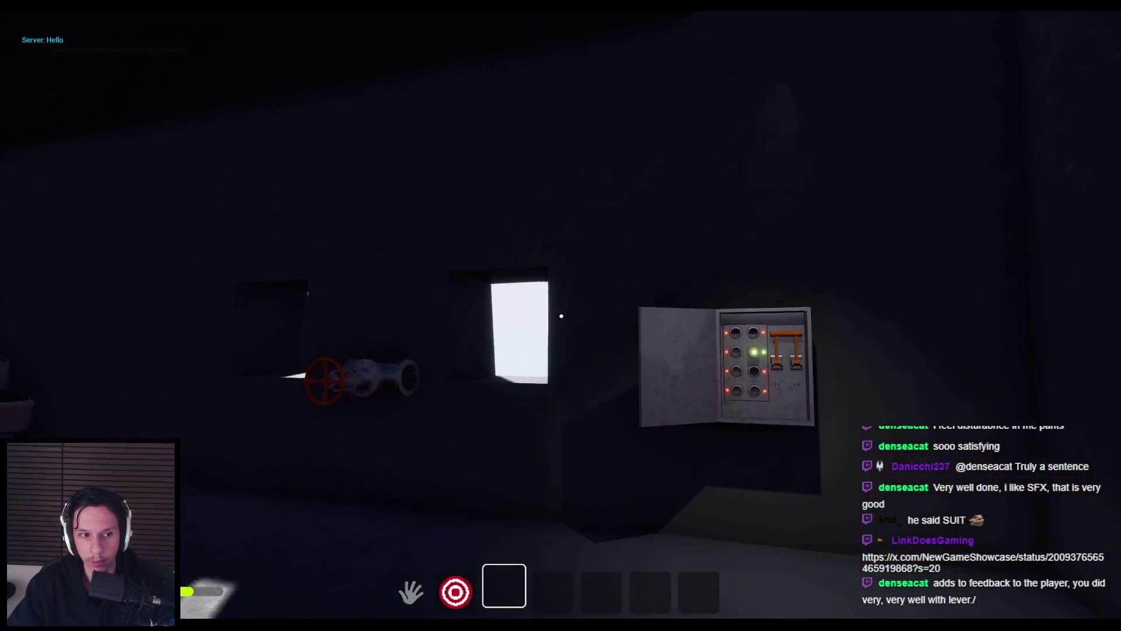
- Open the furnace hatch and drop the held object into the burning fuel
{"action": "key", "text": "w"}
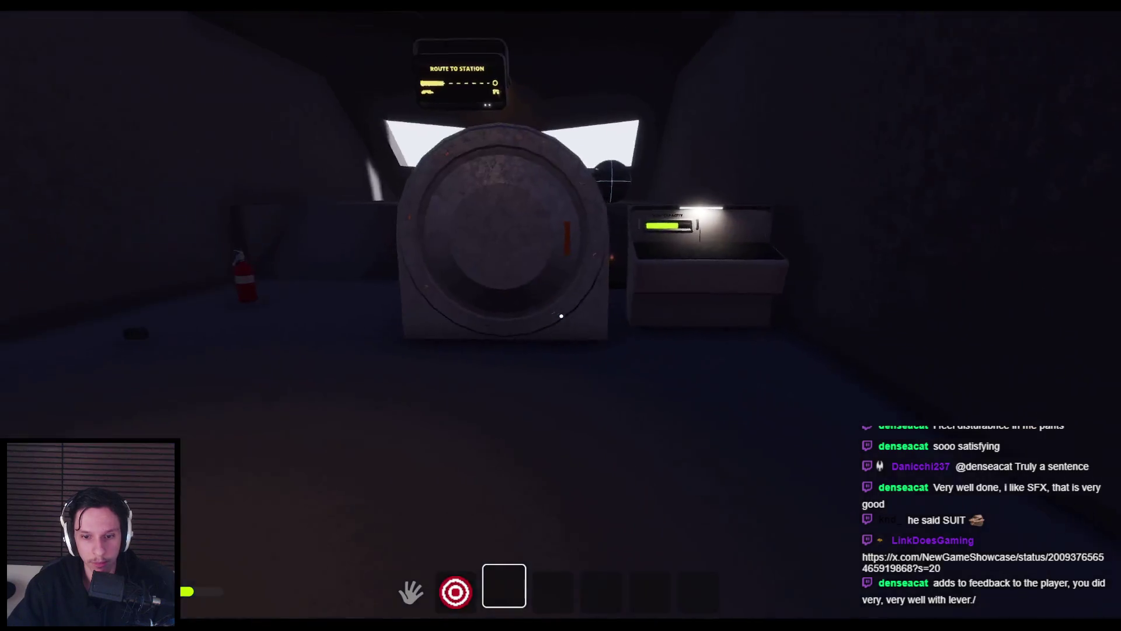
{"action": "key", "text": "w"}
{"action": "left_click", "coordinate": [655, 286]}
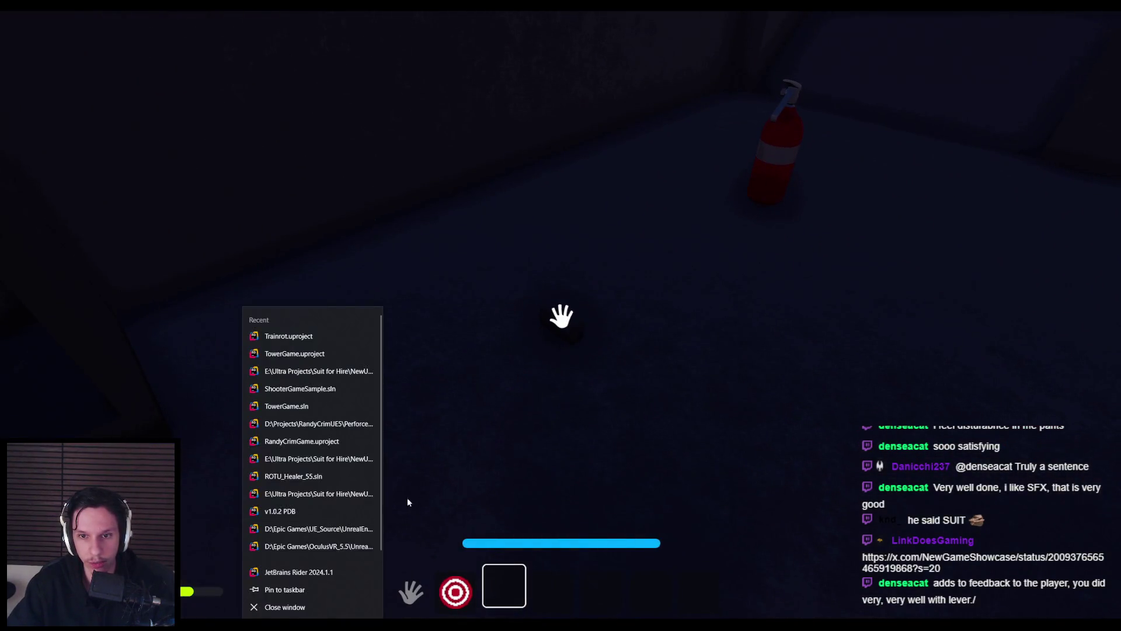
{"action": "key", "text": "s"}
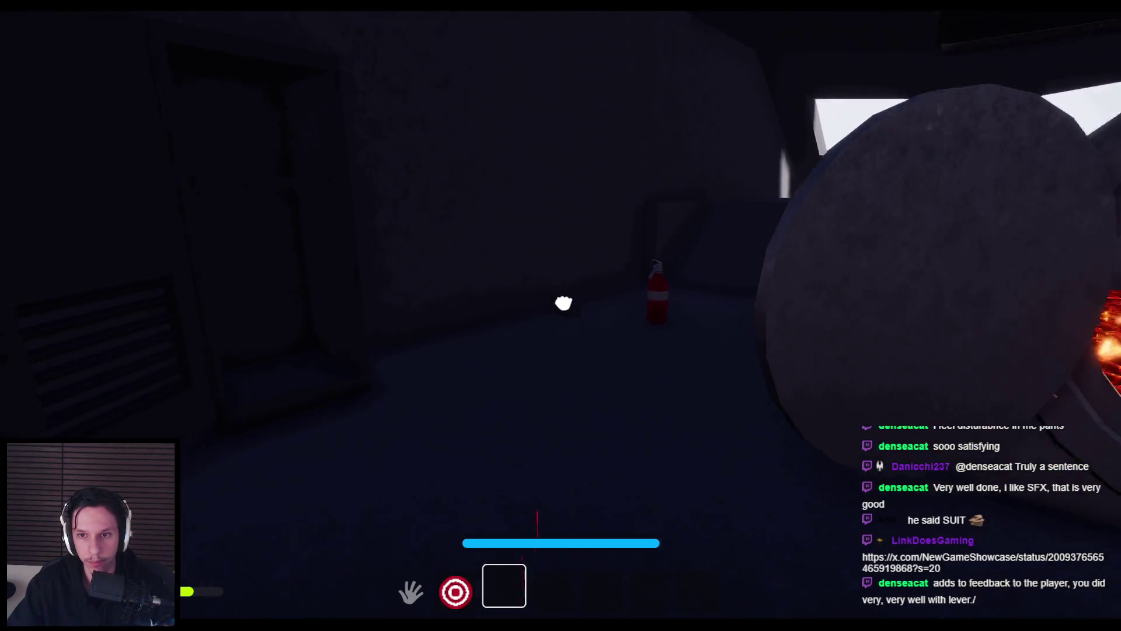
{"action": "key", "text": "w"}
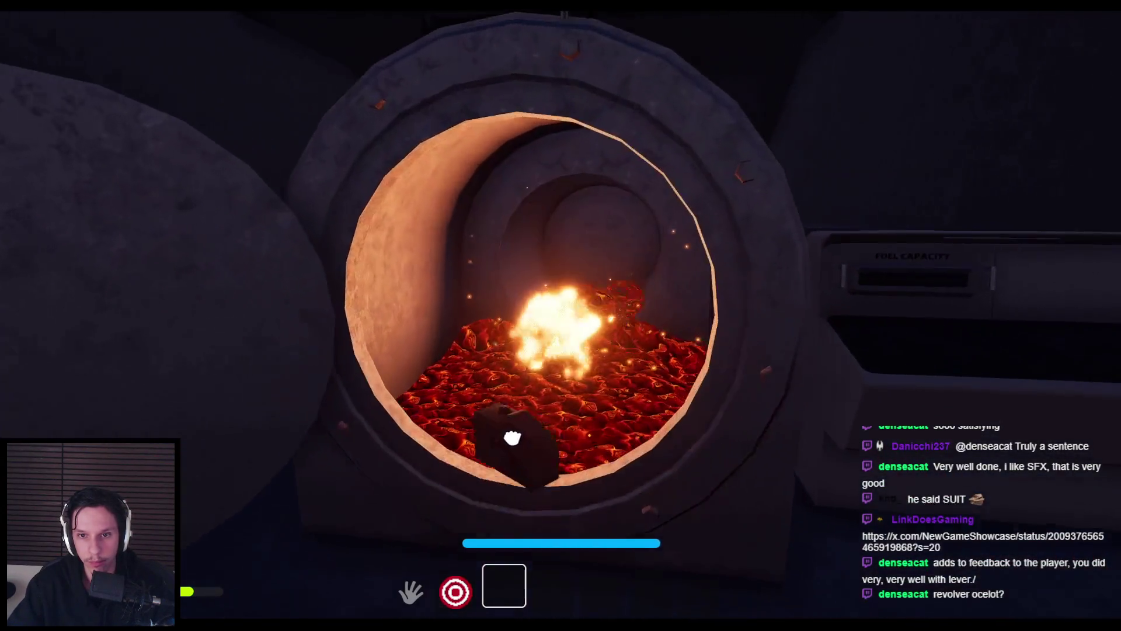
{"action": "left_click", "coordinate": [513, 437]}
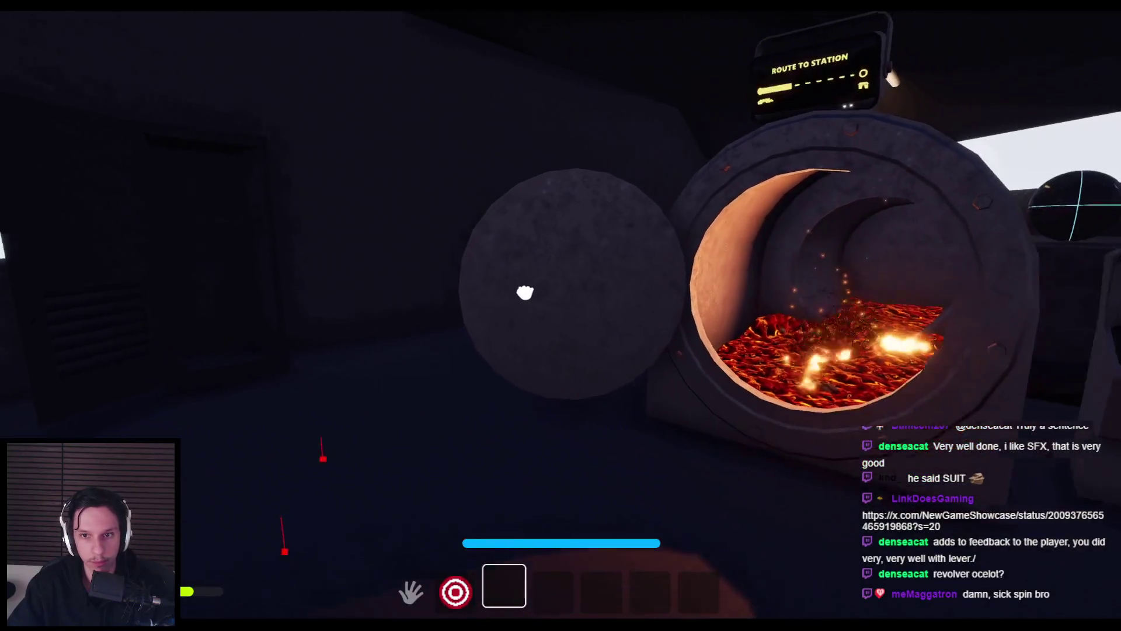
- Swing the furnace door shut and end the playtest with Esc
{"action": "mouse_move", "coordinate": [525, 292]}
{"action": "left_mouse_down"}
{"action": "mouse_move", "coordinate": [491, 292]}
{"action": "mouse_move", "coordinate": [560, 315]}
{"action": "left_mouse_up"}
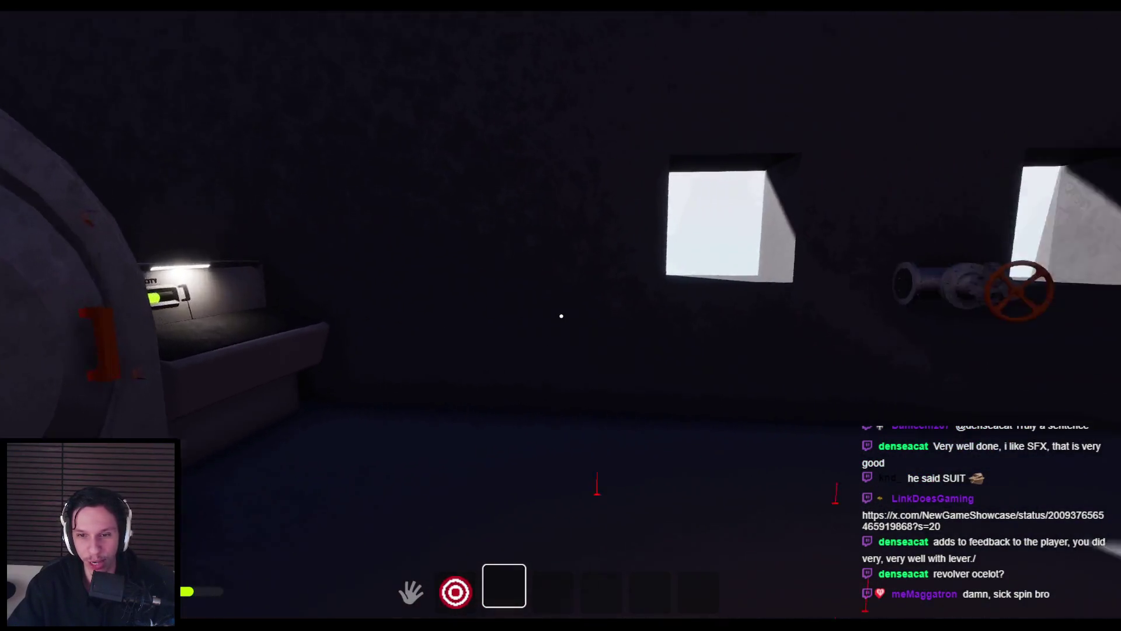
{"action": "key", "text": "w"}
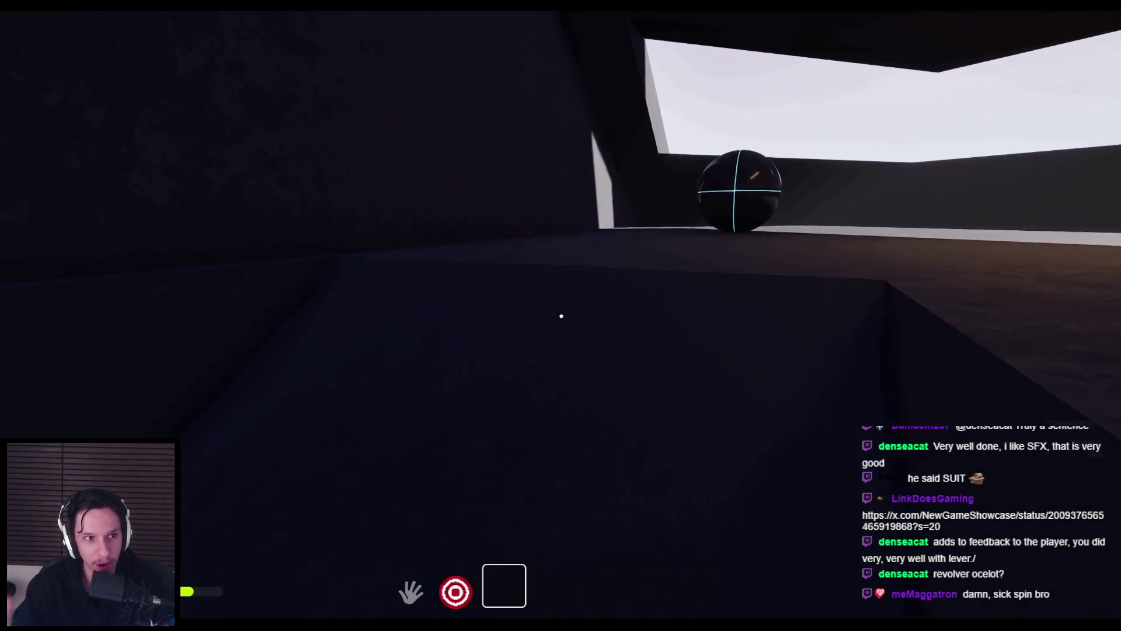
{"action": "key", "text": "Escape"}
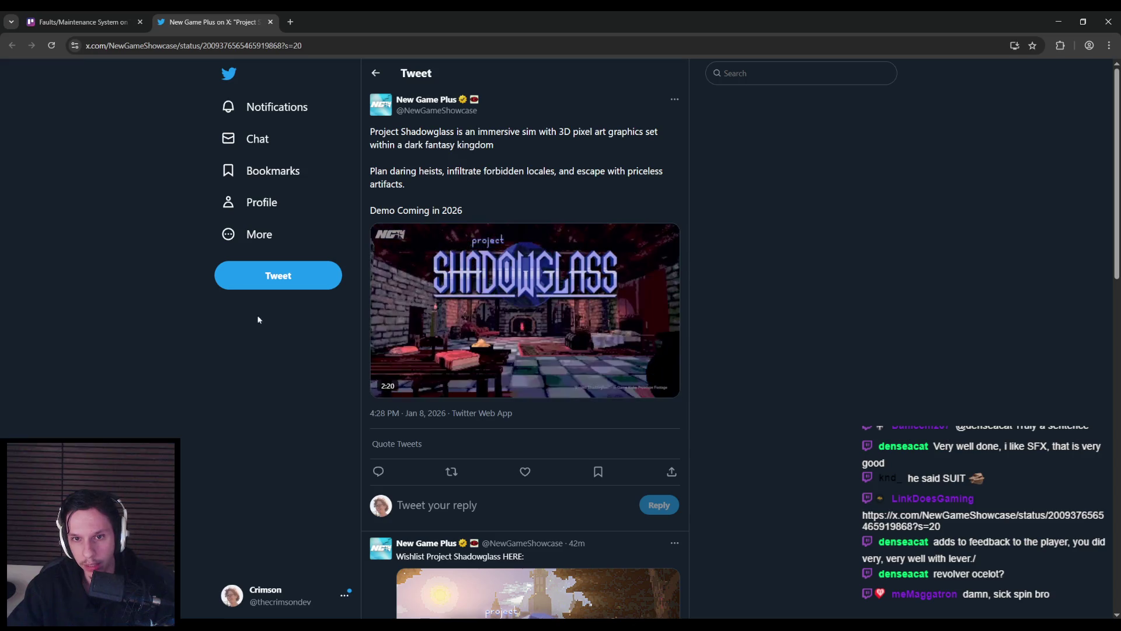
- Unmute the trailer and skip through it at 1:02, 1:37, 1:50 and 2:05
{"action": "mouse_move", "coordinate": [611, 365]}
{"action": "left_click_drag", "start_coordinate": [610, 365], "coordinate": [609, 330]}
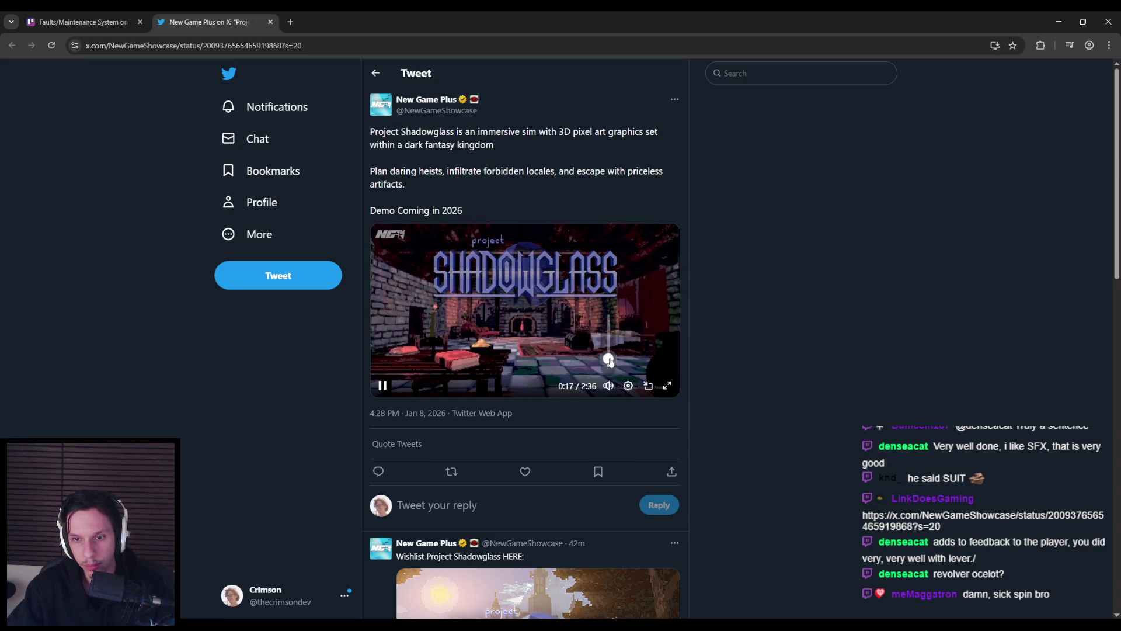
{"action": "left_click", "coordinate": [496, 369]}
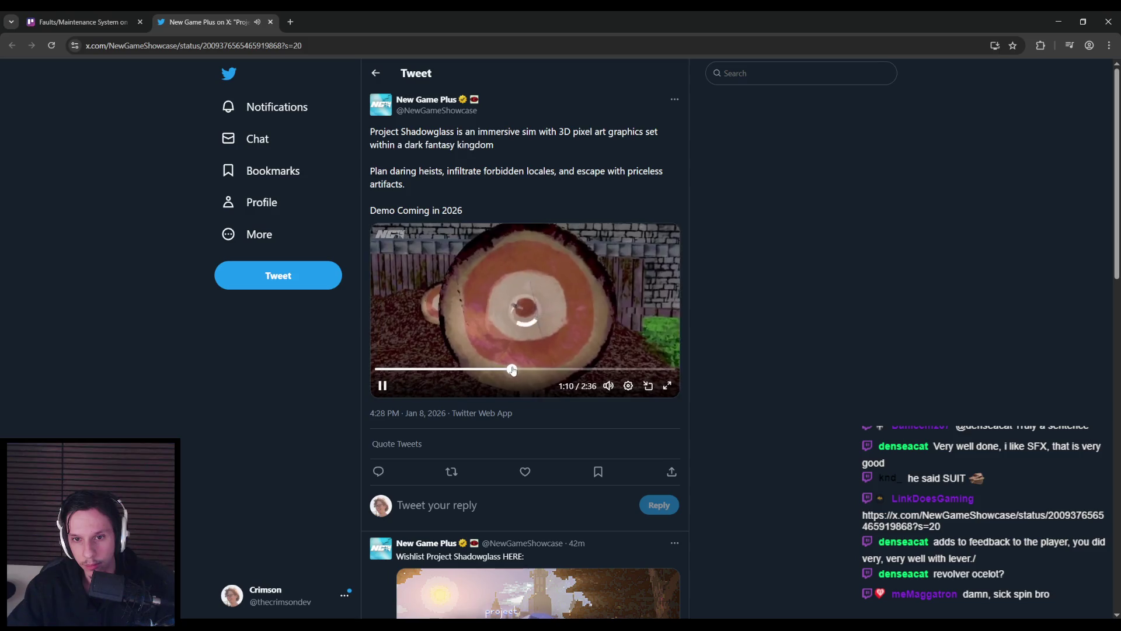
{"action": "left_click", "coordinate": [561, 370]}
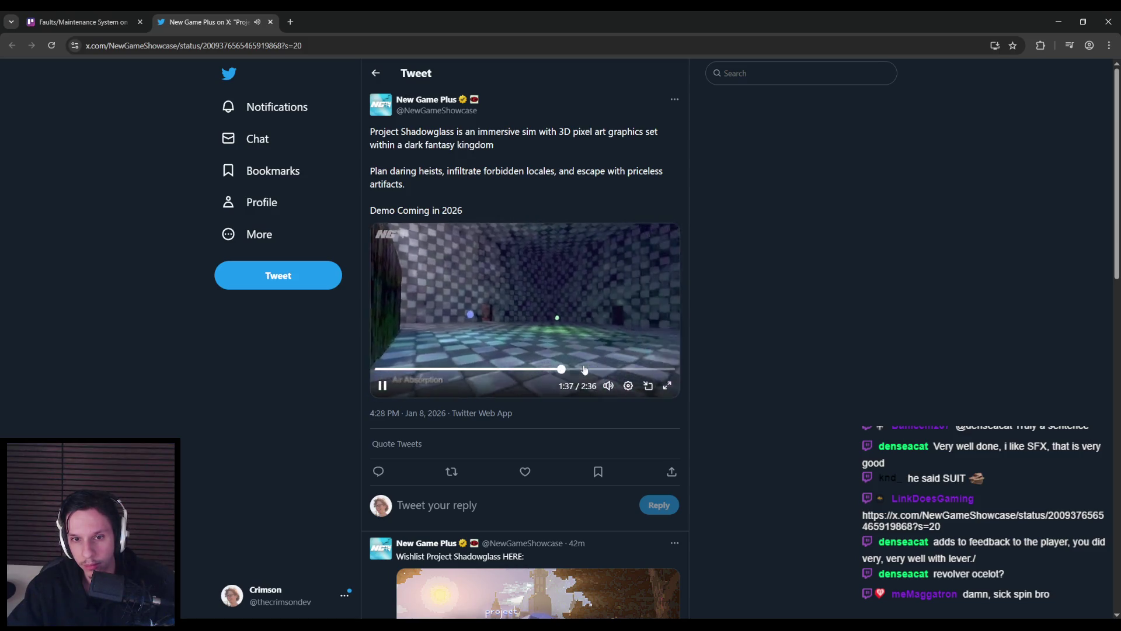
{"action": "left_click", "coordinate": [584, 369]}
{"action": "left_click", "coordinate": [610, 369]}
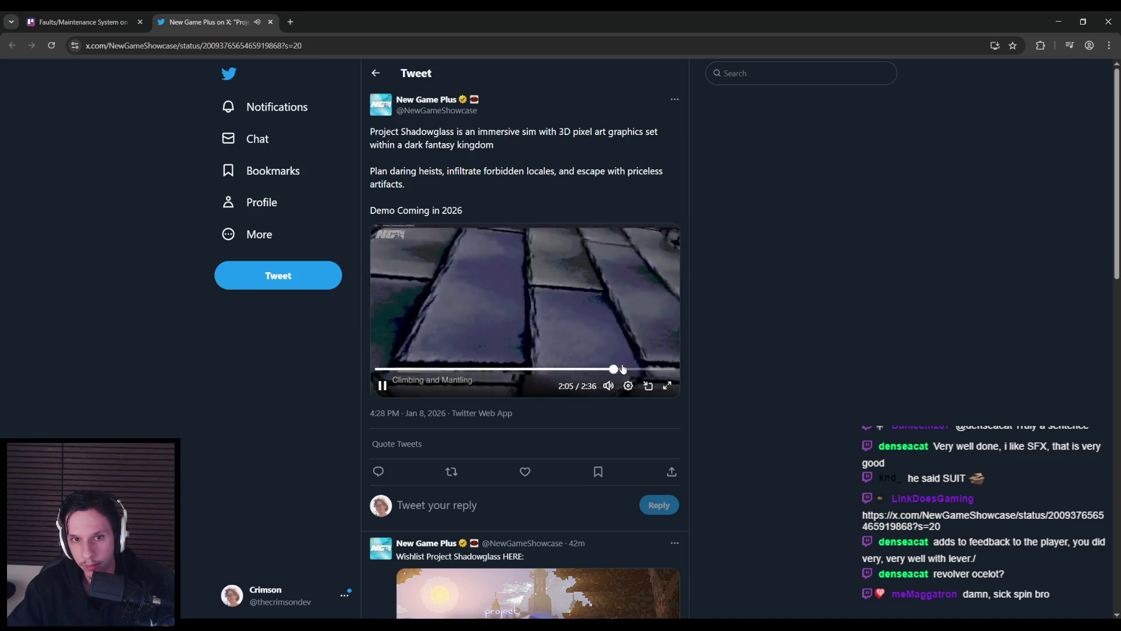
- Briefly view the trailer fullscreen, jump to the sunset sea scene, then rewind to 0:00
{"action": "left_click", "coordinate": [666, 385]}
{"action": "key", "text": "Escape"}
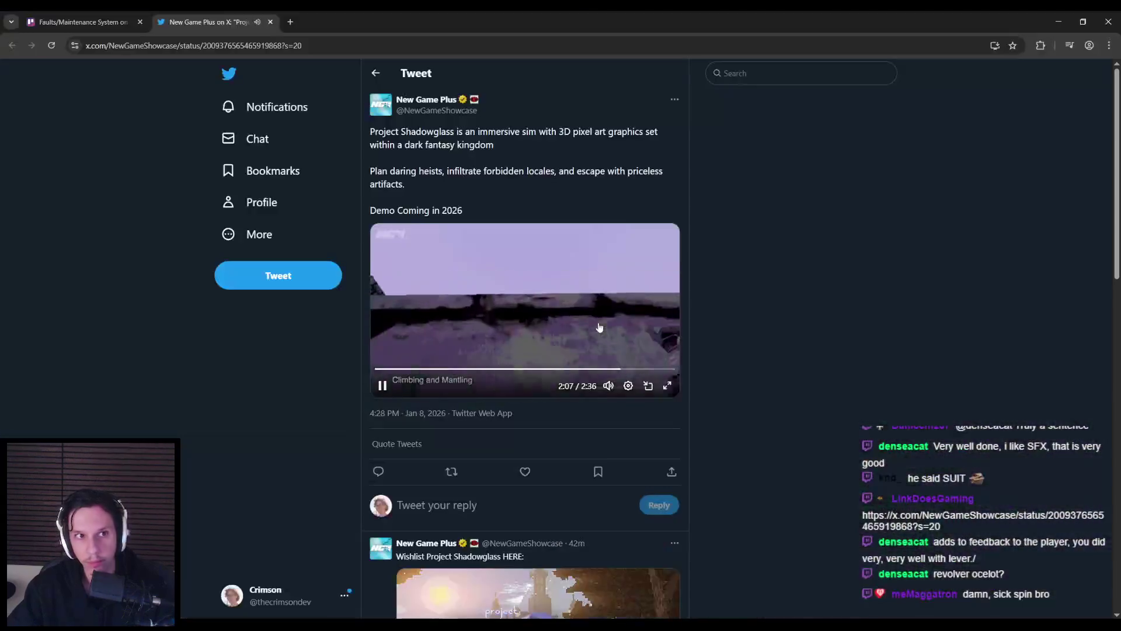
{"action": "left_click", "coordinate": [643, 369]}
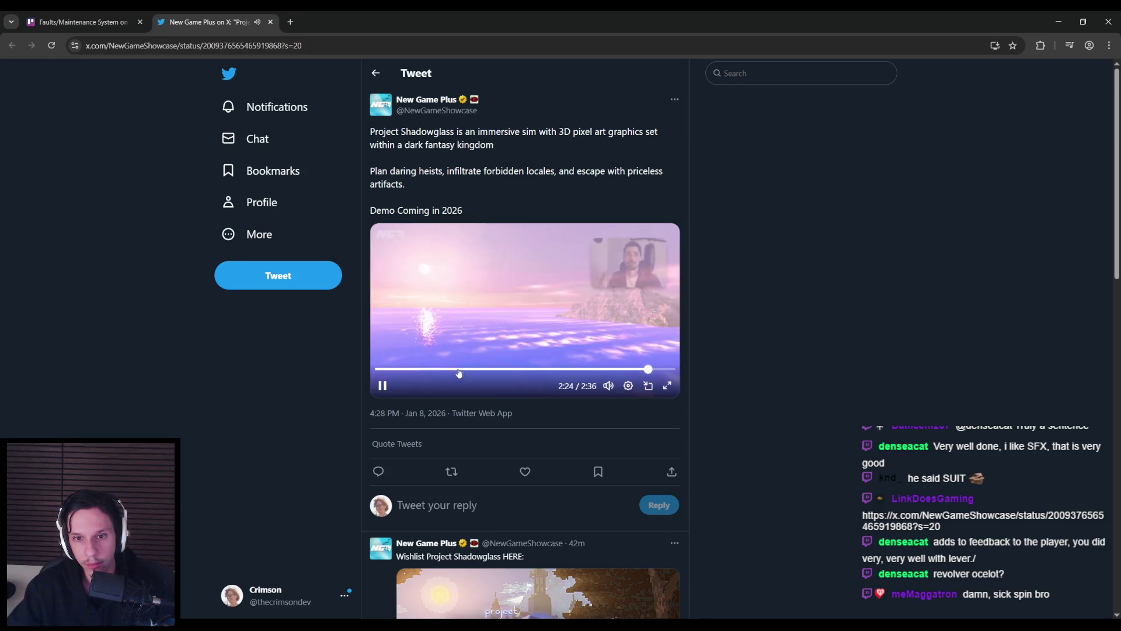
{"action": "left_click_drag", "start_coordinate": [459, 370], "coordinate": [302, 383]}
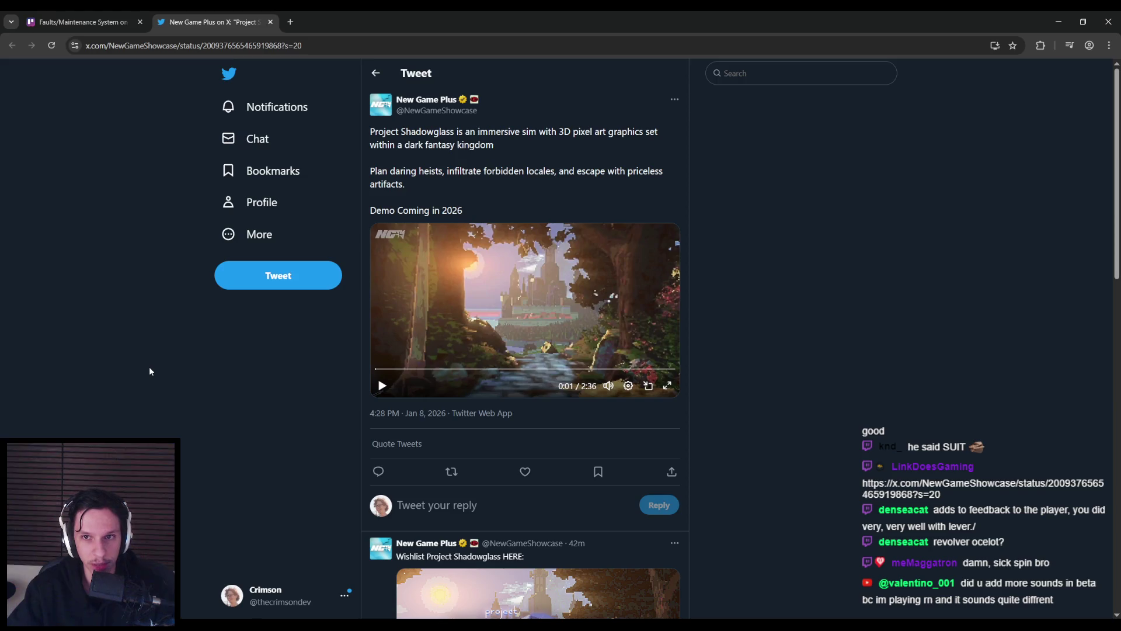
- Skip ahead in the Project Shadowglass trailer
{"action": "scroll", "coordinate": [138, 376], "scroll_direction": "down", "scroll_amount": 5}
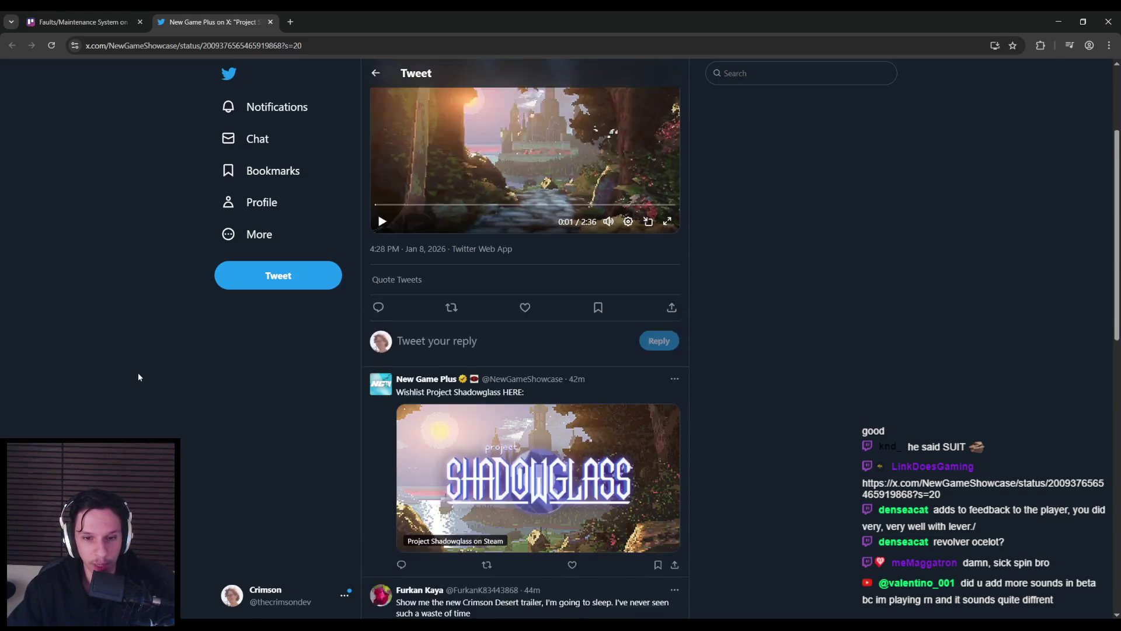
{"action": "scroll", "coordinate": [156, 390], "scroll_direction": "up", "scroll_amount": 5}
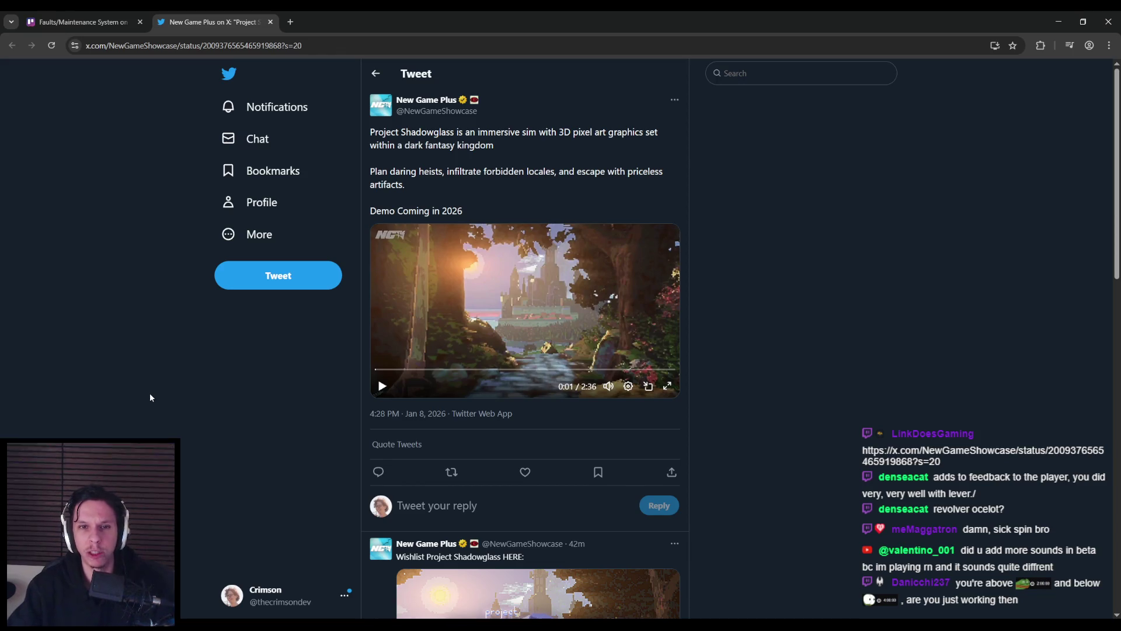
{"action": "mouse_move", "coordinate": [463, 369]}
{"action": "left_mouse_down"}
{"action": "mouse_move", "coordinate": [497, 377]}
{"action": "mouse_move", "coordinate": [469, 373]}
{"action": "left_mouse_up"}
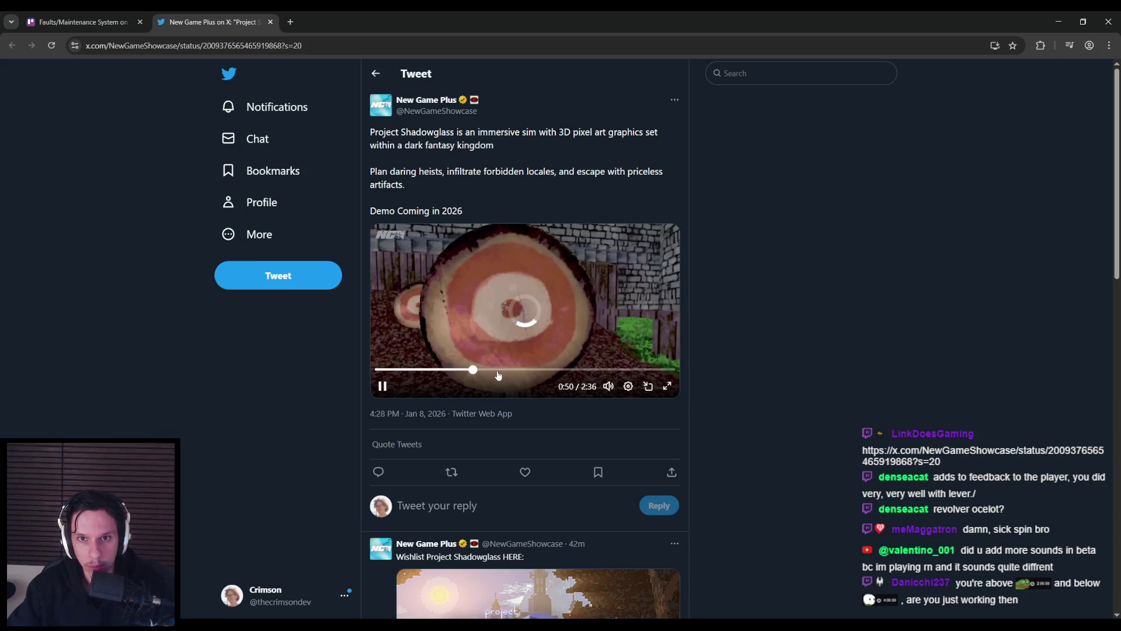
- Scroll through the tweet's replies, then switch back to the Unreal Editor with Alt+Tab
{"action": "scroll", "coordinate": [321, 414], "scroll_direction": "down", "scroll_amount": 5}
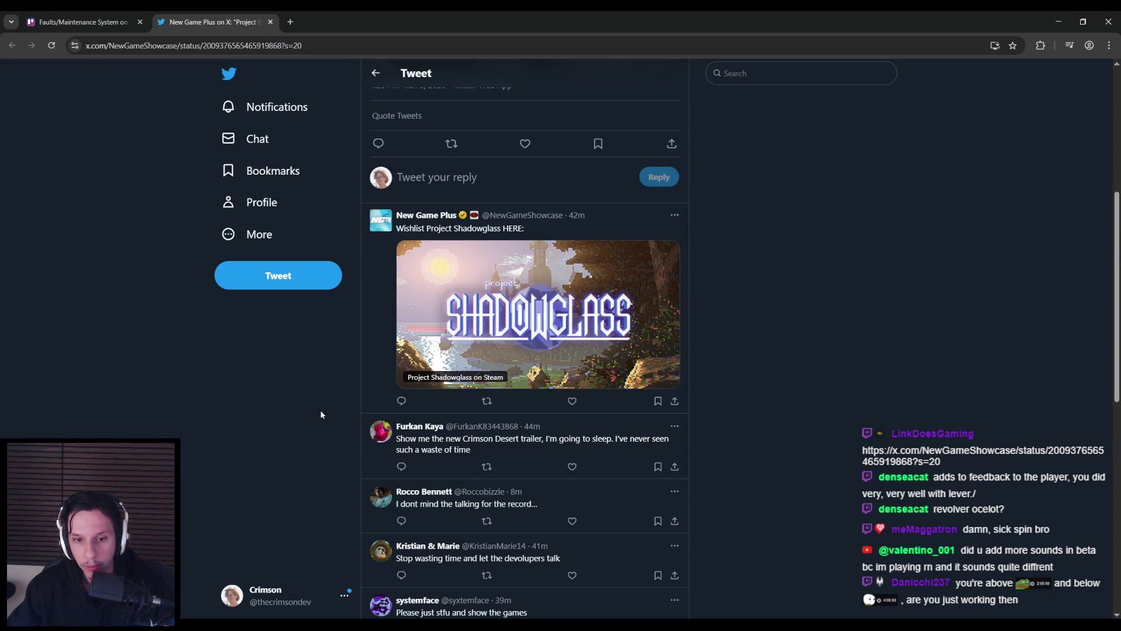
{"action": "scroll", "coordinate": [321, 415], "scroll_direction": "down", "scroll_amount": 3}
{"action": "scroll", "coordinate": [320, 415], "scroll_direction": "up", "scroll_amount": 8}
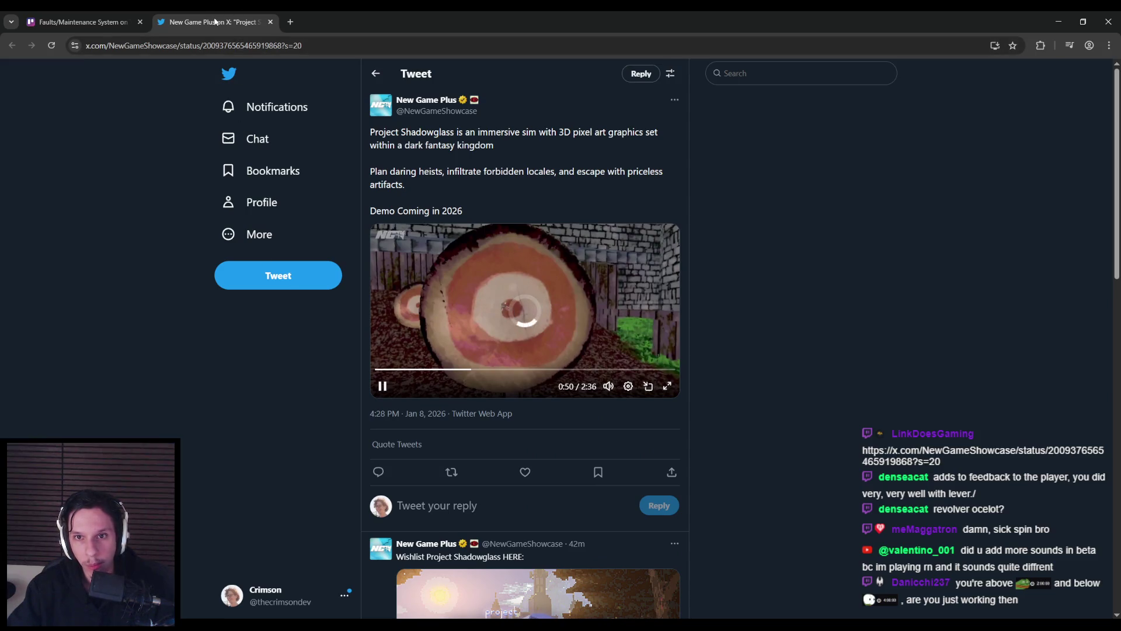
{"action": "scroll", "coordinate": [142, 383], "scroll_direction": "down", "scroll_amount": 6}
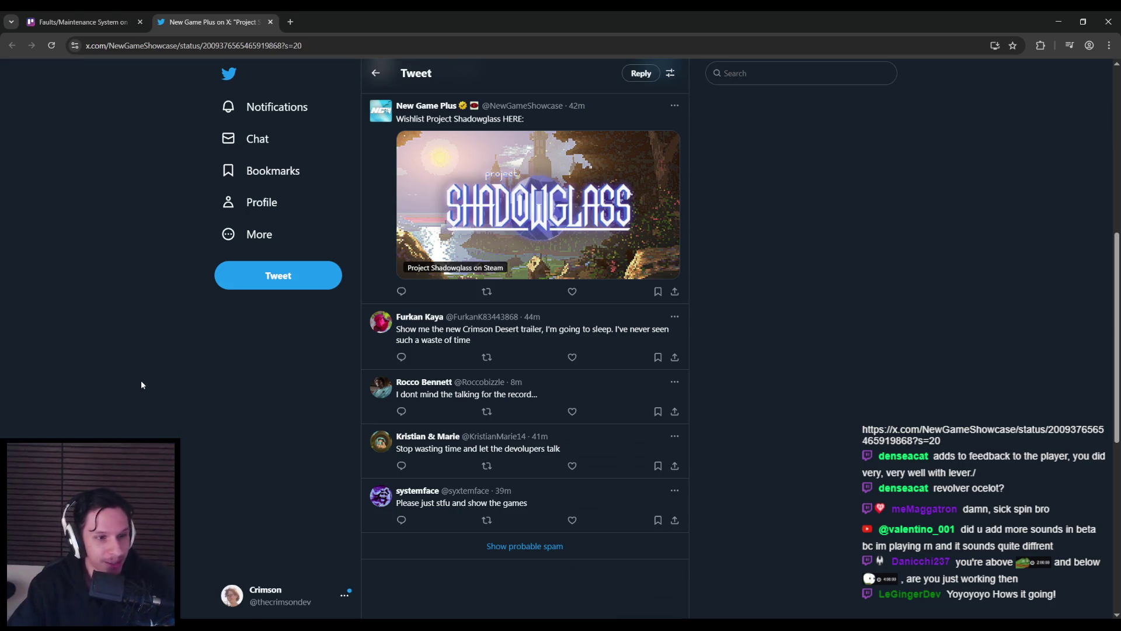
{"action": "scroll", "coordinate": [174, 400], "scroll_direction": "down", "scroll_amount": 1}
{"action": "scroll", "coordinate": [174, 400], "scroll_direction": "up", "scroll_amount": 1}
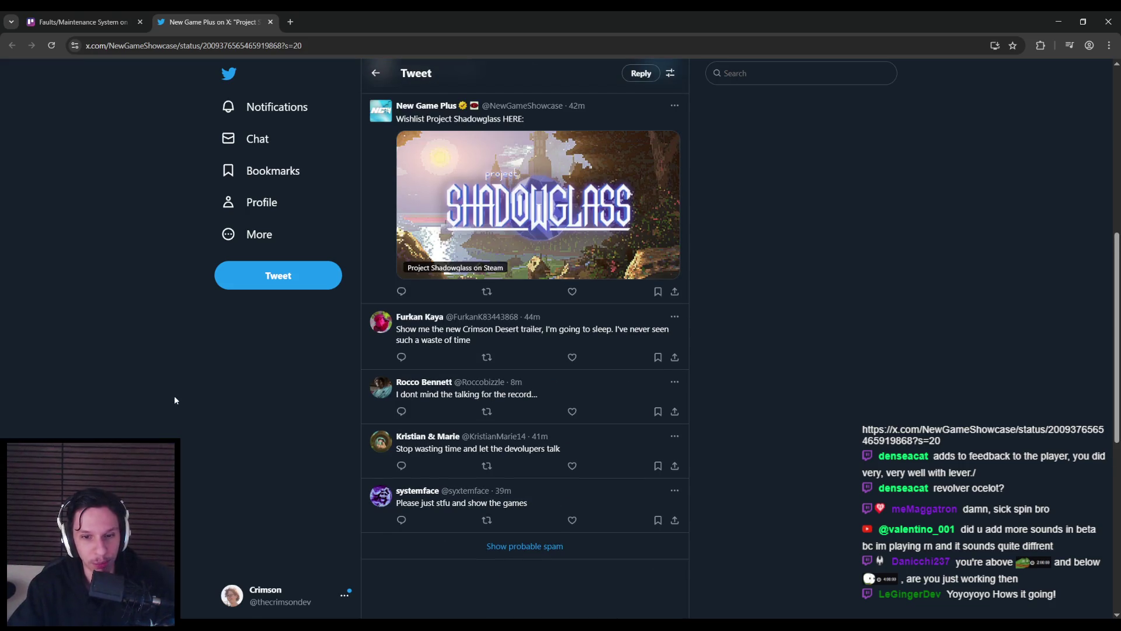
{"action": "scroll", "coordinate": [176, 400], "scroll_direction": "down", "scroll_amount": 1}
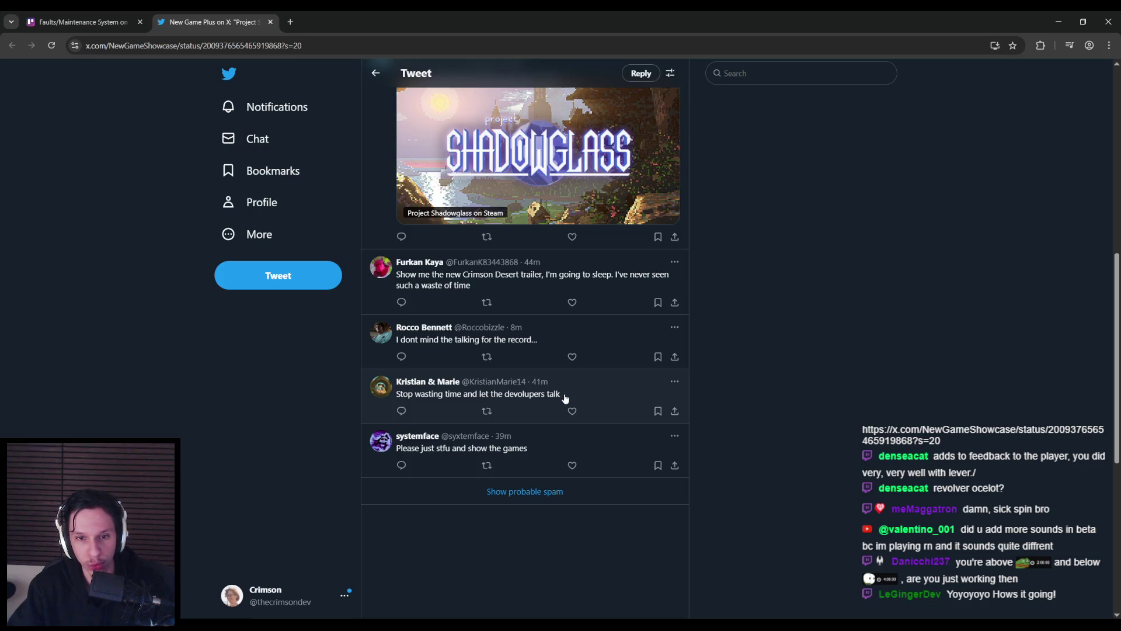
{"action": "scroll", "coordinate": [430, 345], "scroll_direction": "up", "scroll_amount": 1}
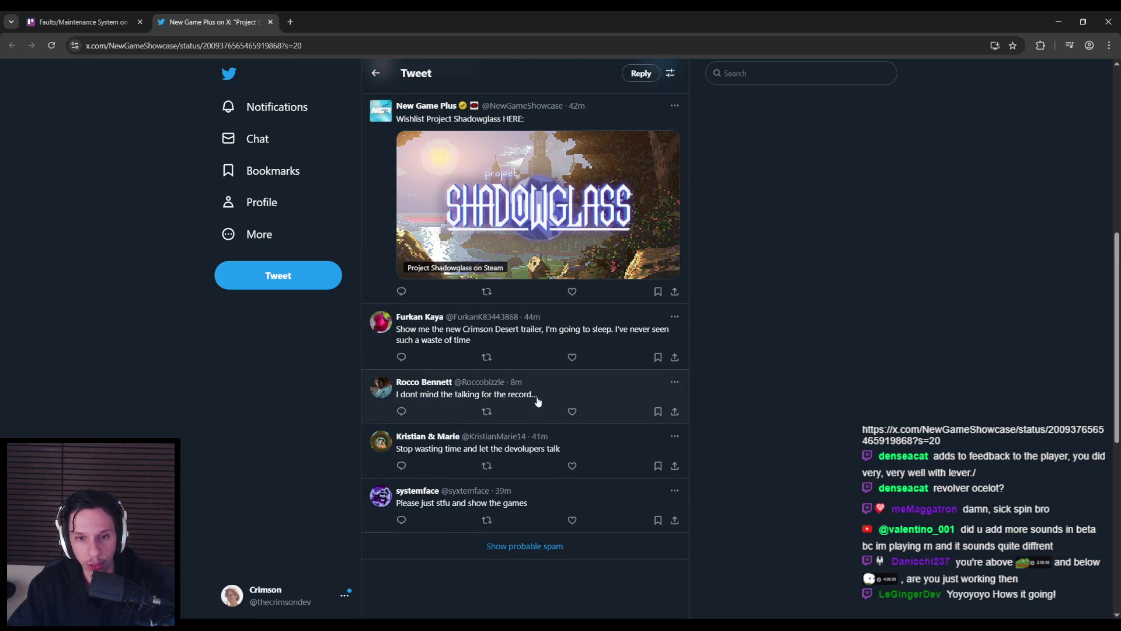
{"action": "scroll", "coordinate": [538, 401], "scroll_direction": "up", "scroll_amount": 1}
{"action": "scroll", "coordinate": [406, 409], "scroll_direction": "up", "scroll_amount": 1}
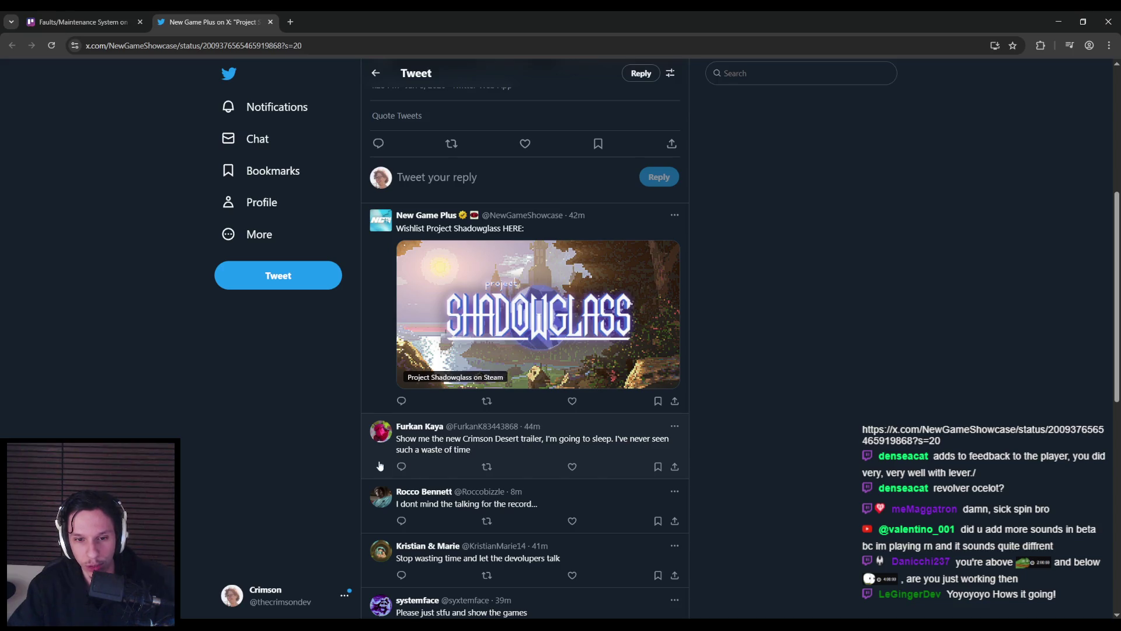
{"action": "scroll", "coordinate": [299, 463], "scroll_direction": "down", "scroll_amount": 5}
{"action": "key", "text": "alt+Tab"}
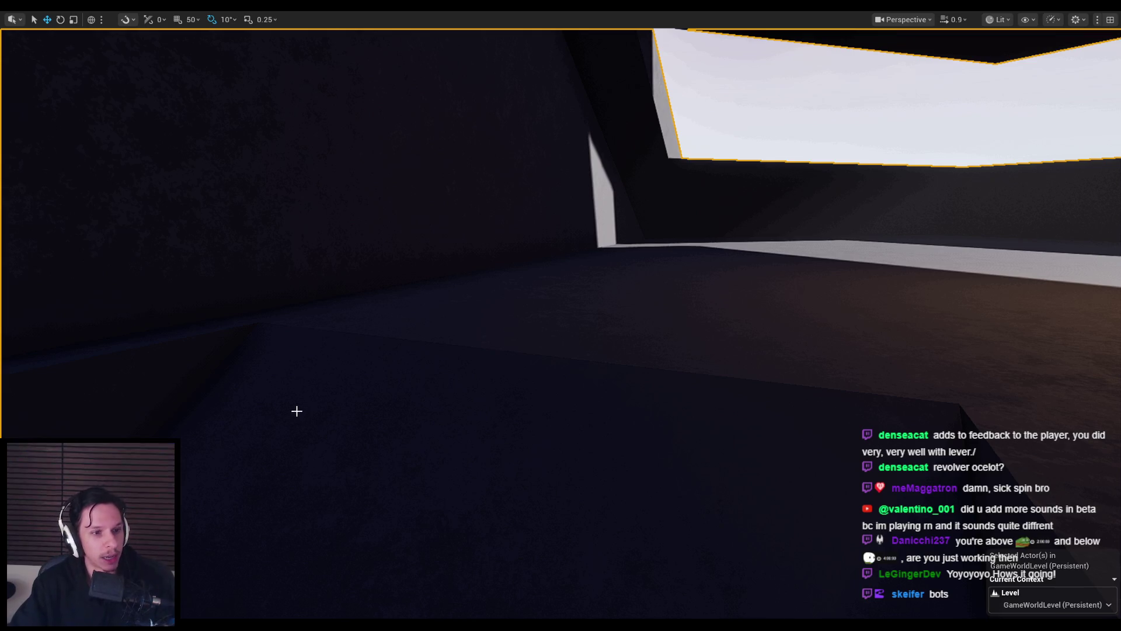
- Focus the viewport on the cabin door with its two windows using F
{"action": "key", "text": "f"}
{"action": "key", "text": "f"}
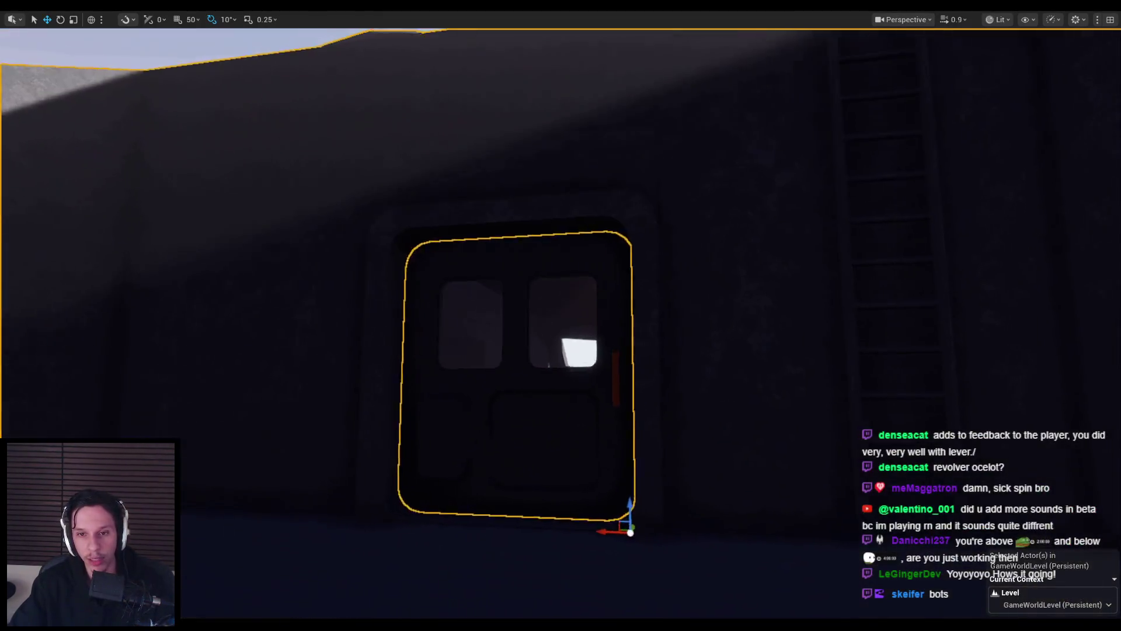
{"action": "scroll", "coordinate": [561, 316], "scroll_direction": "up", "scroll_amount": 10}
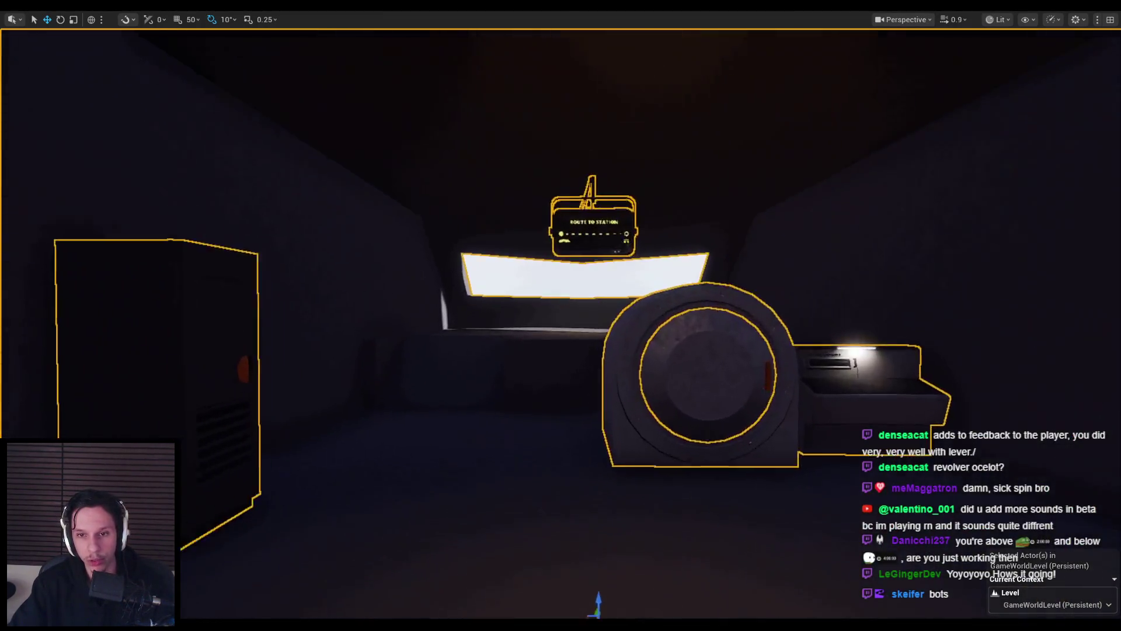
{"action": "key", "text": "f"}
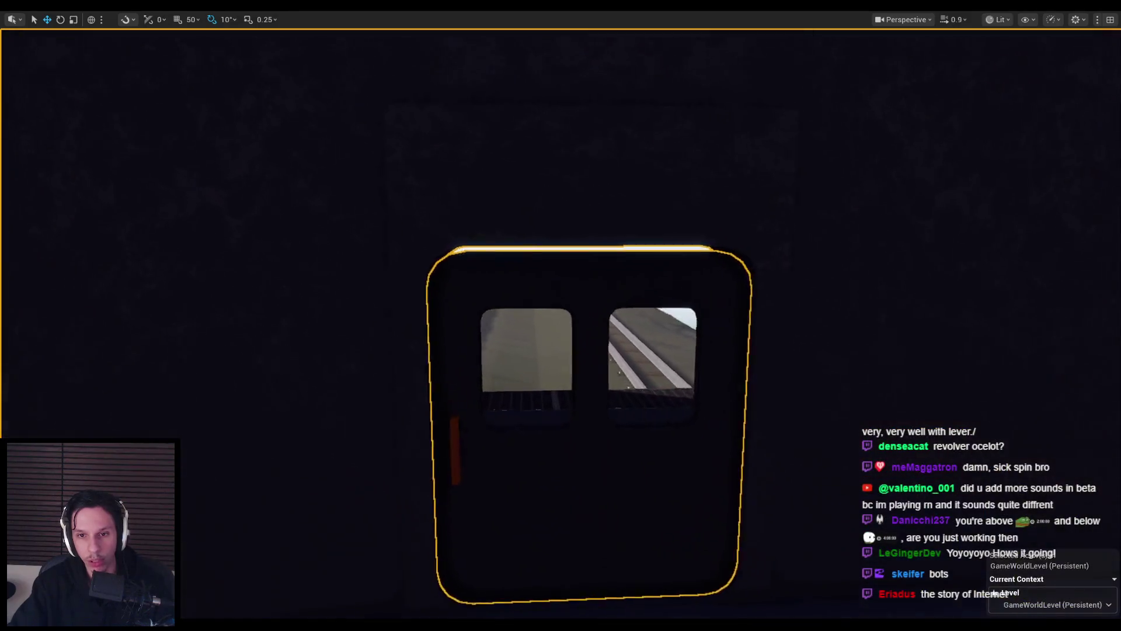
{"action": "key", "text": "f"}
{"action": "scroll", "coordinate": [561, 315], "scroll_direction": "up", "scroll_amount": 5}
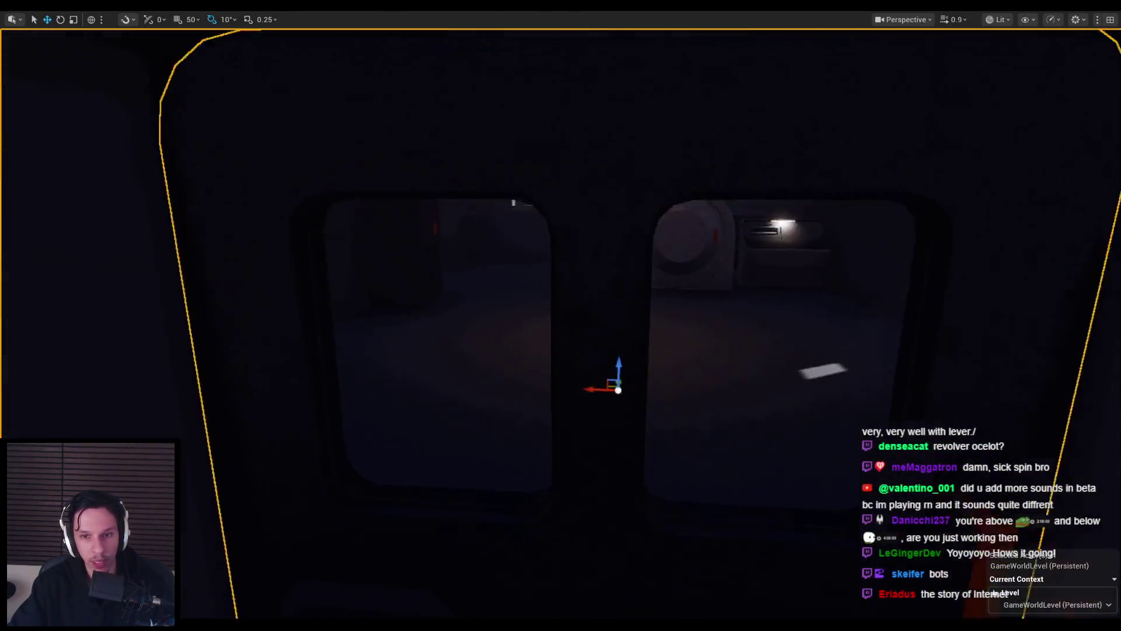
{"action": "key", "text": "f"}
{"action": "key", "text": "f"}
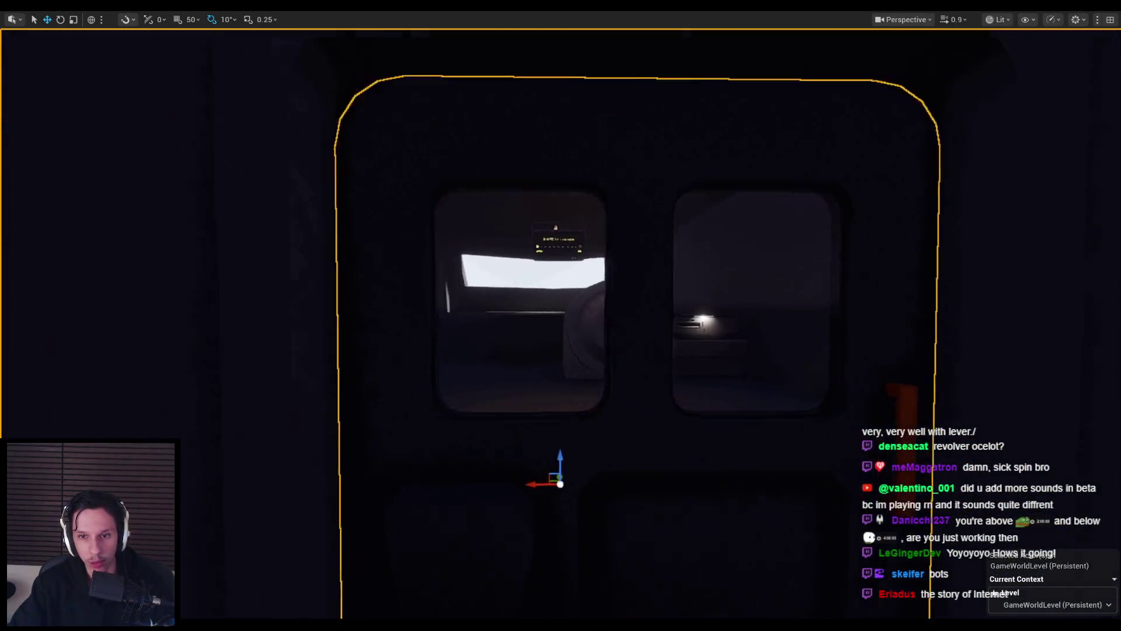
- Fly through the door windows, pull back to see the cab interior, and start a playtest with Alt+P
{"action": "scroll", "coordinate": [465, 473], "scroll_direction": "up", "scroll_amount": 5}
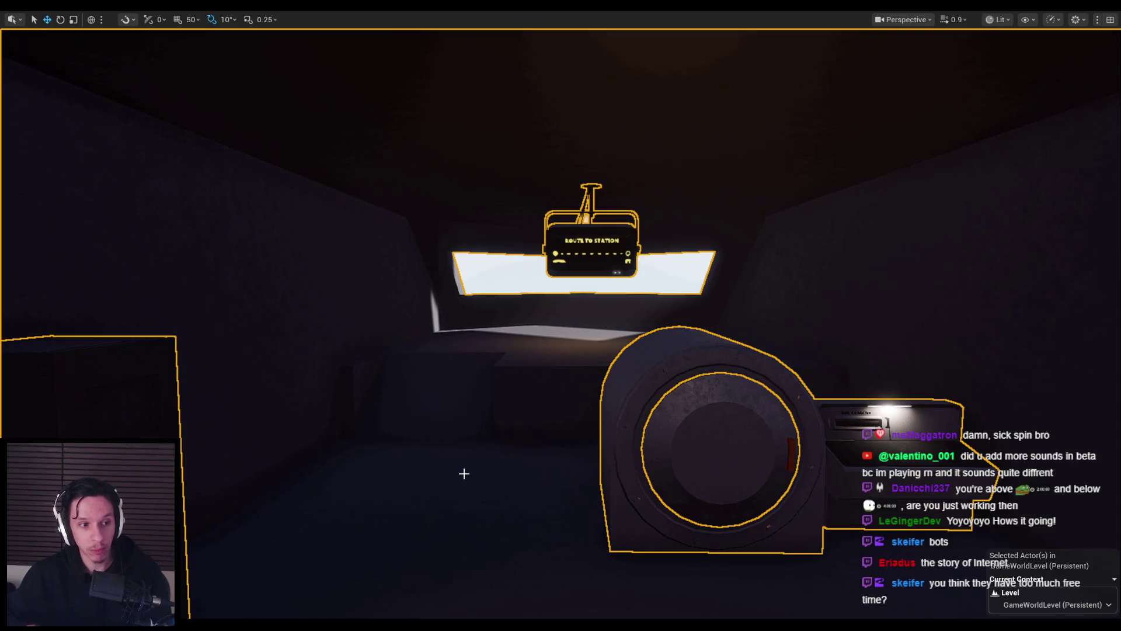
{"action": "left_click_drag", "start_coordinate": [465, 473], "coordinate": [531, 464]}
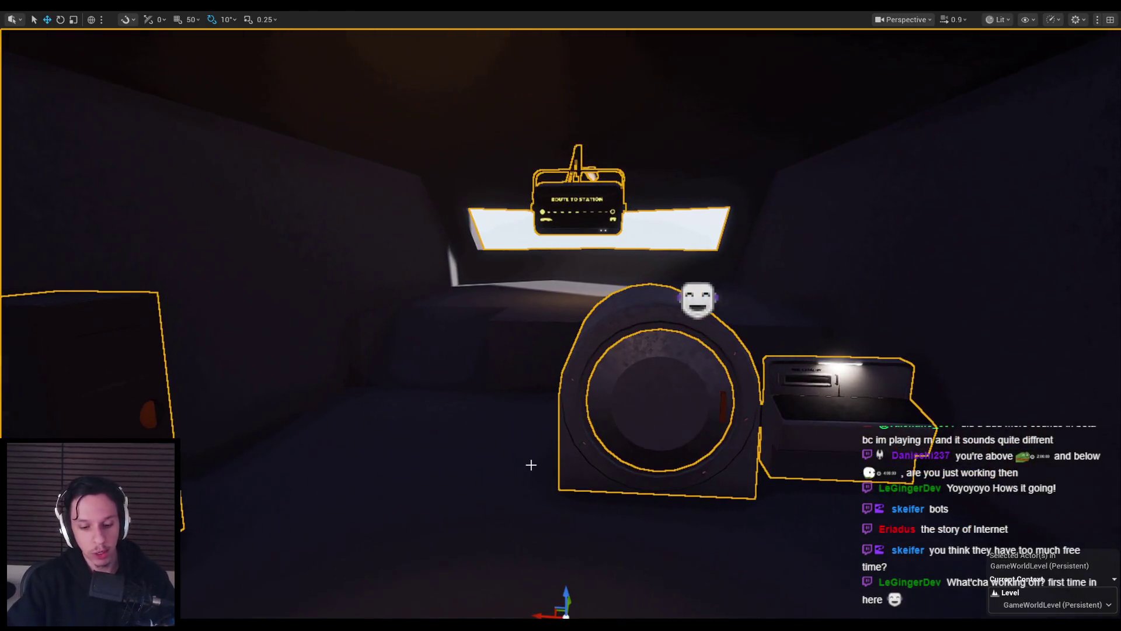
{"action": "key", "text": "alt+p"}
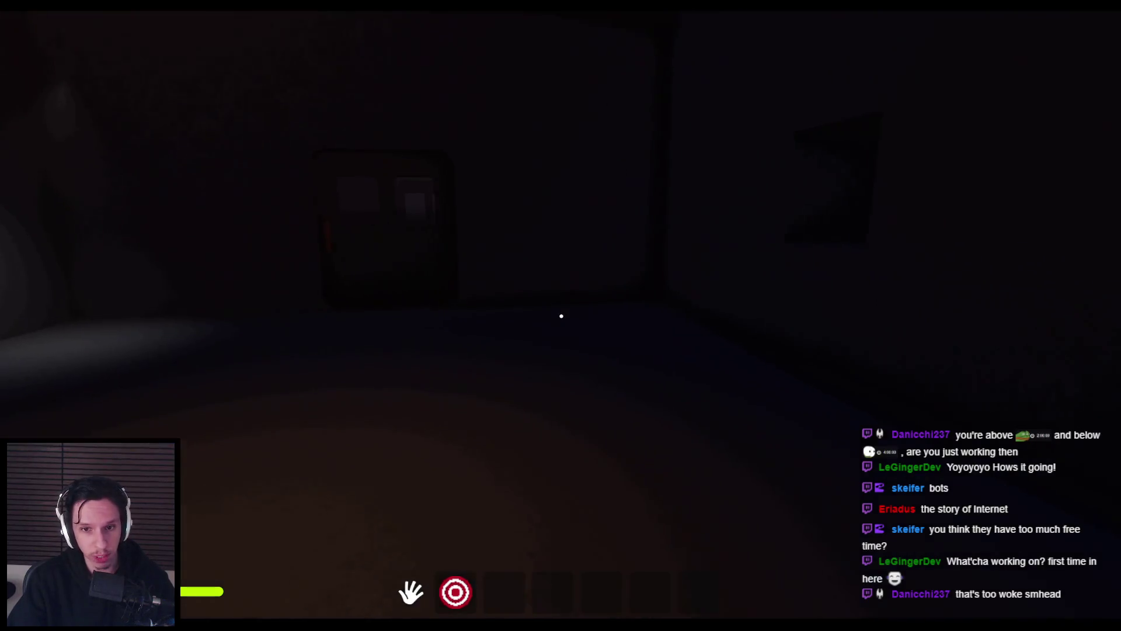
- Open the round furnace door, carry the fire extinguisher into the lava, and shut the door
{"action": "key", "text": "w"}
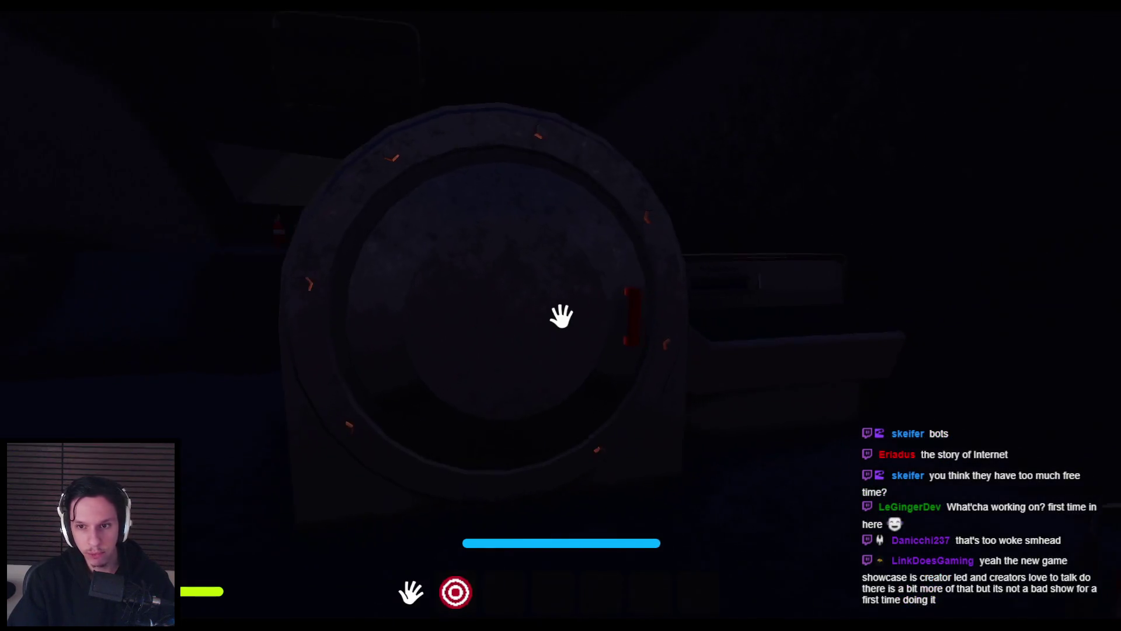
{"action": "left_click", "coordinate": [596, 287]}
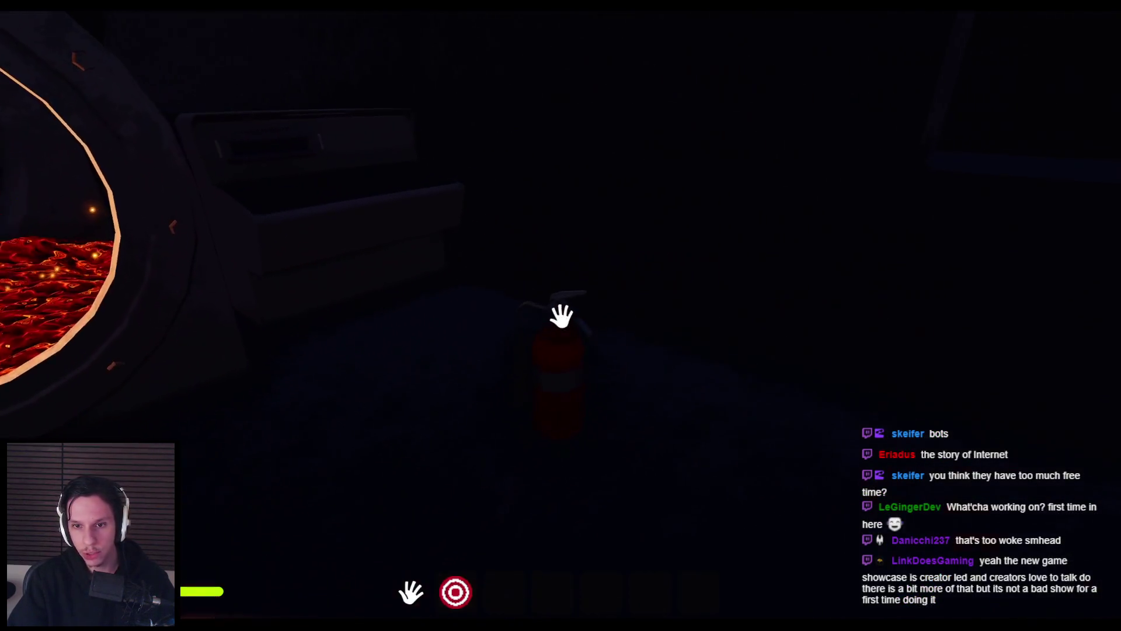
{"action": "mouse_move", "coordinate": [746, 410]}
{"action": "left_mouse_down"}
{"action": "mouse_move", "coordinate": [645, 371]}
{"action": "mouse_move", "coordinate": [508, 446]}
{"action": "mouse_move", "coordinate": [584, 455]}
{"action": "left_mouse_up"}
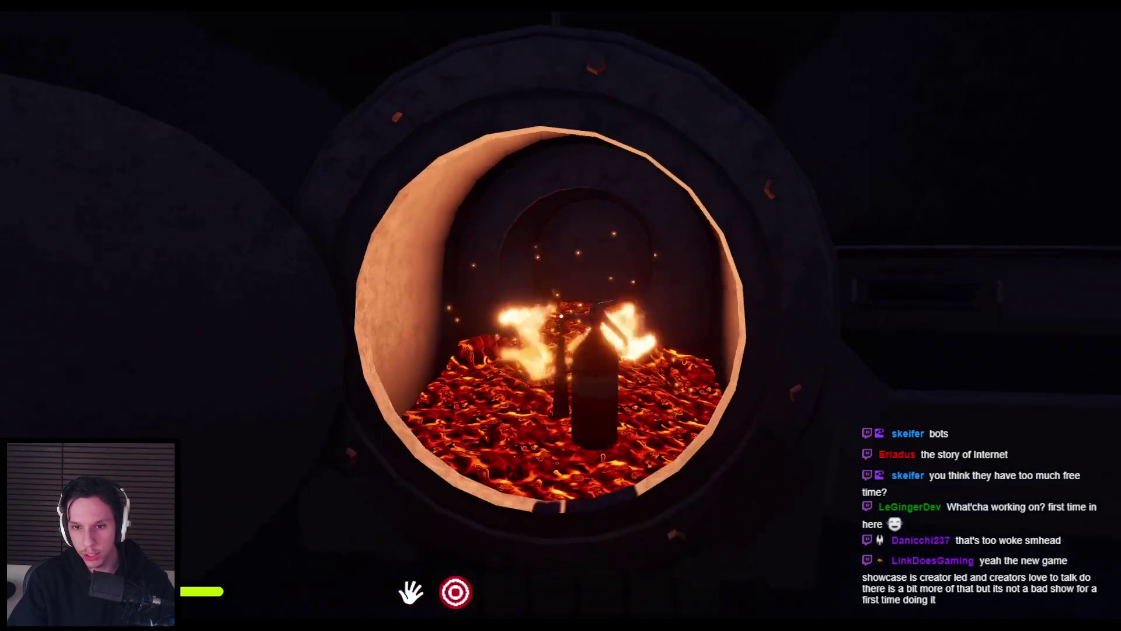
{"action": "left_click", "coordinate": [561, 316]}
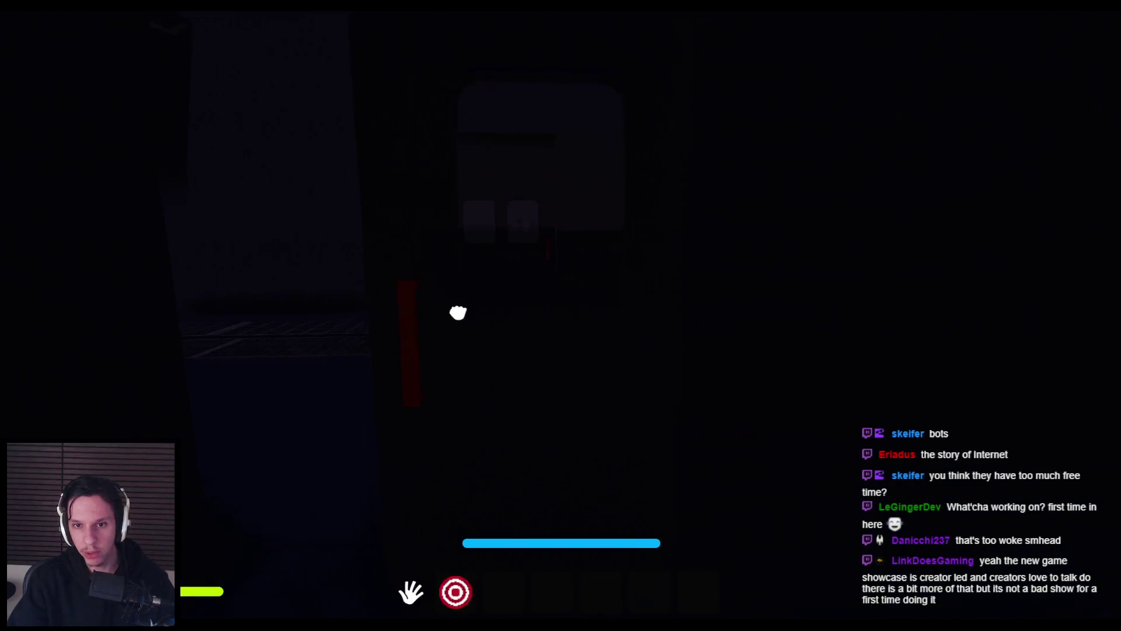
{"action": "left_click_drag", "start_coordinate": [458, 313], "coordinate": [561, 316]}
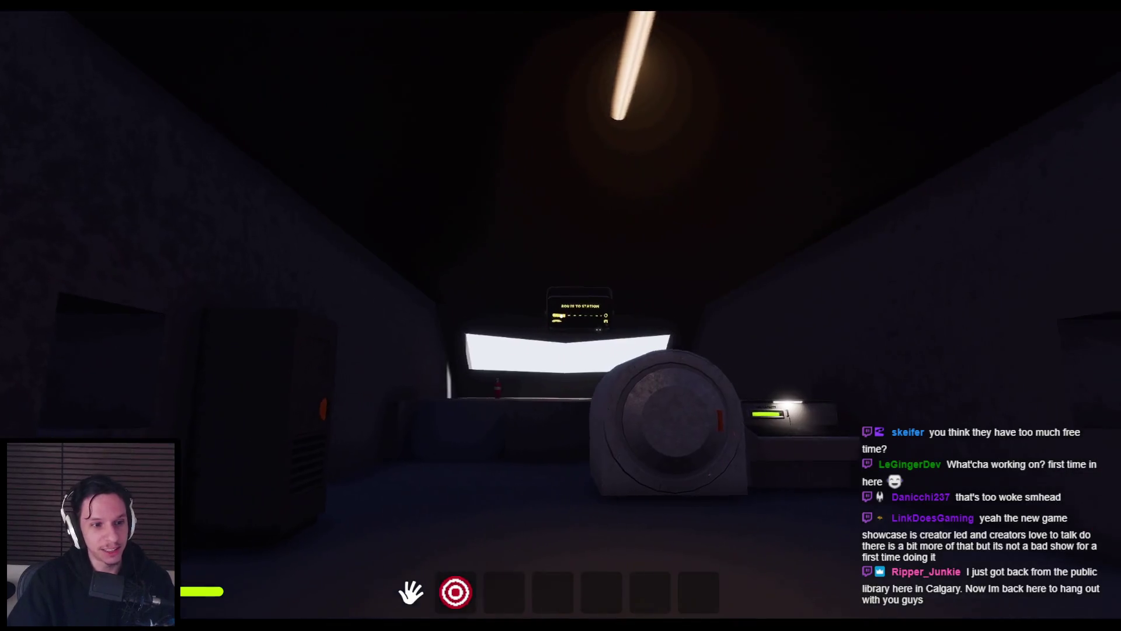
- Swing the furnace door open and close the fire-extinguisher cabinet door
{"action": "key", "text": "w"}
{"action": "key", "text": "w"}
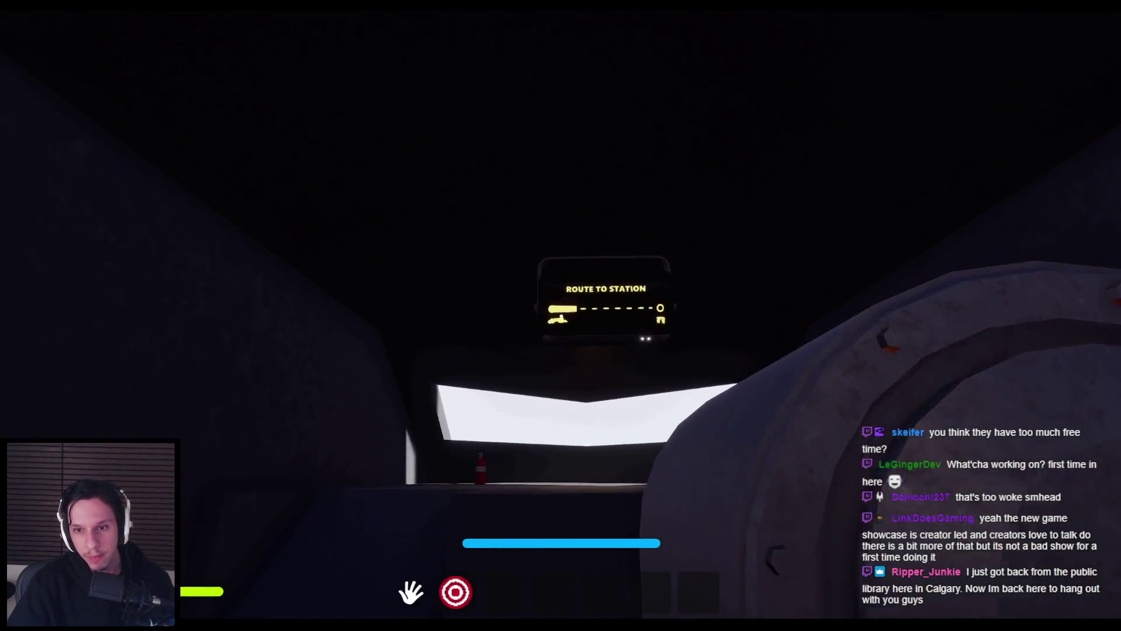
{"action": "key", "text": "w"}
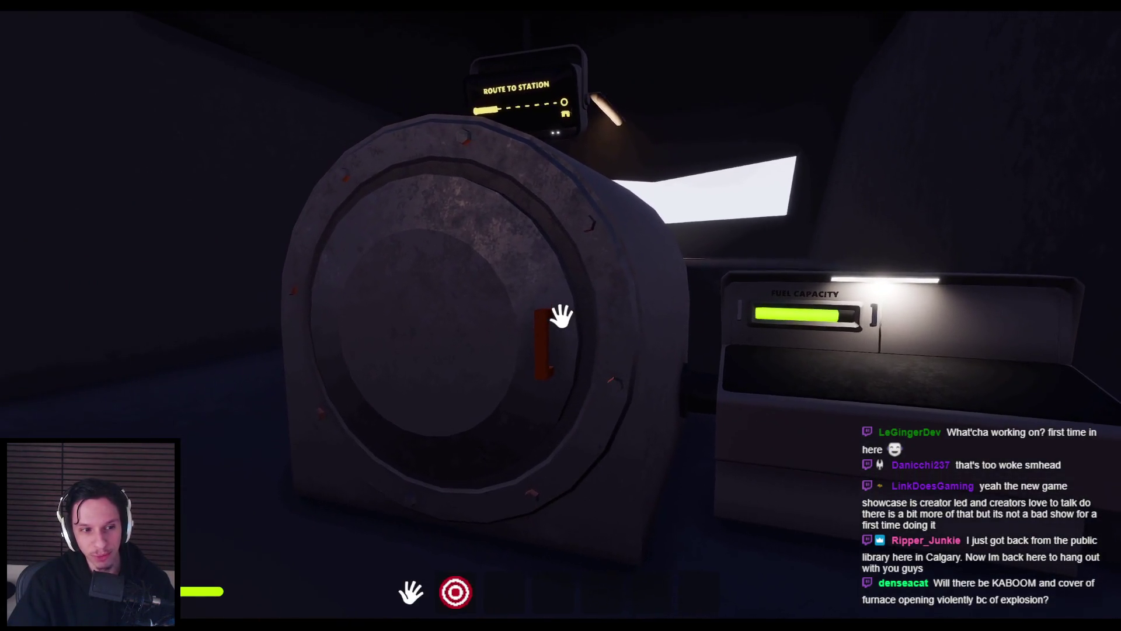
{"action": "mouse_move", "coordinate": [613, 313]}
{"action": "left_mouse_down"}
{"action": "mouse_move", "coordinate": [684, 320]}
{"action": "mouse_move", "coordinate": [215, 403]}
{"action": "mouse_move", "coordinate": [432, 356]}
{"action": "left_mouse_up"}
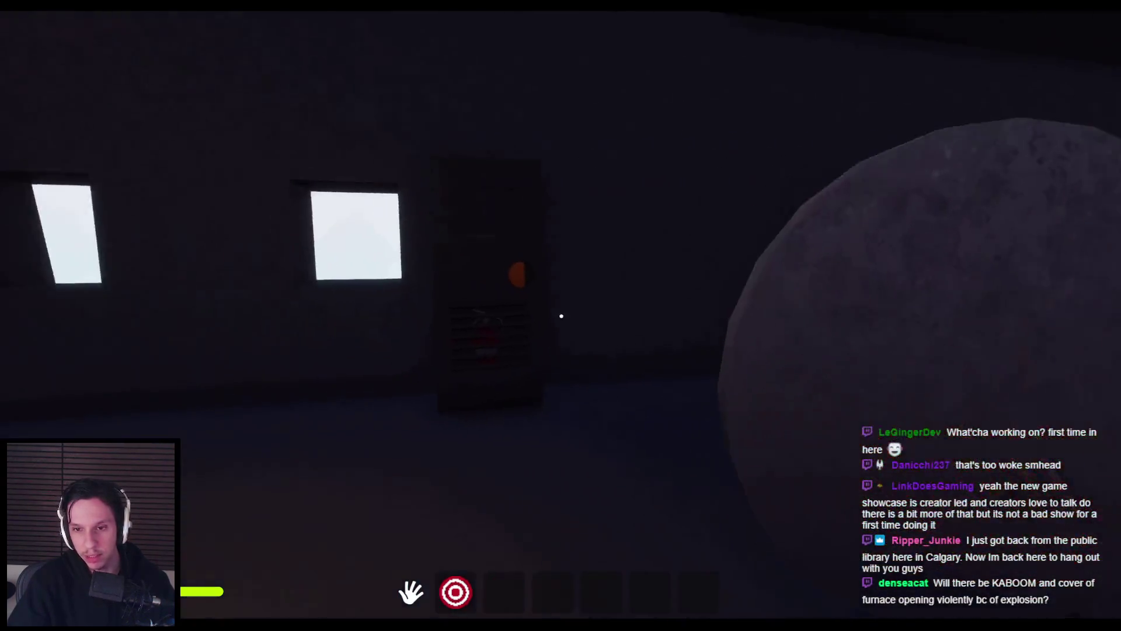
{"action": "left_click", "coordinate": [561, 315]}
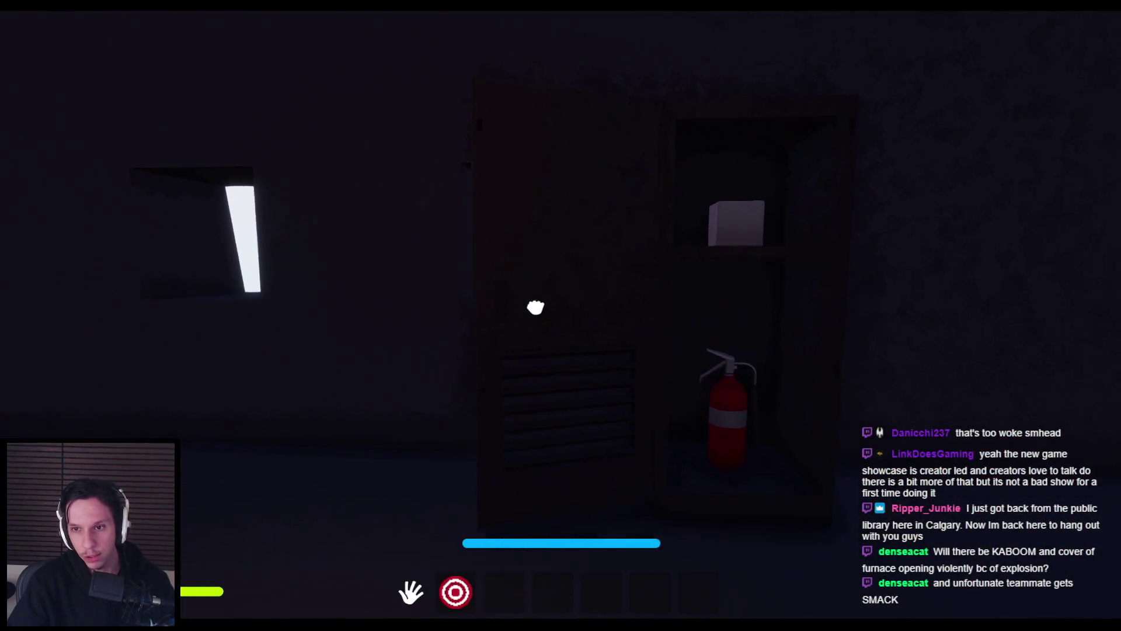
{"action": "left_click_drag", "start_coordinate": [561, 316], "coordinate": [561, 316]}
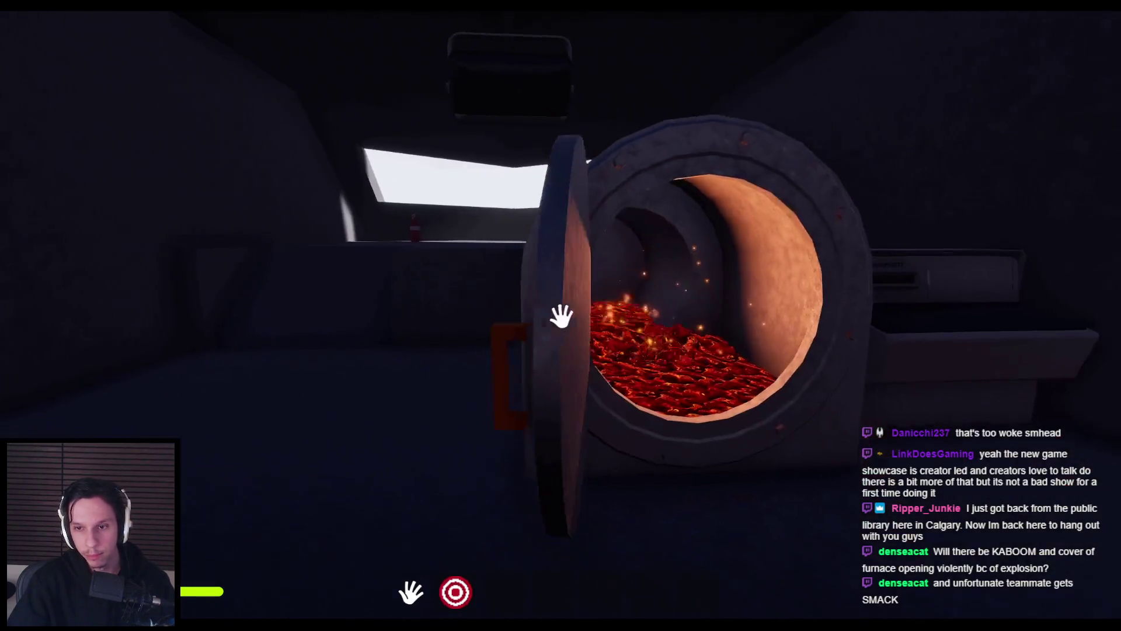
- Inspect the burning lava up close, then shut the furnace door
{"action": "key", "text": "s"}
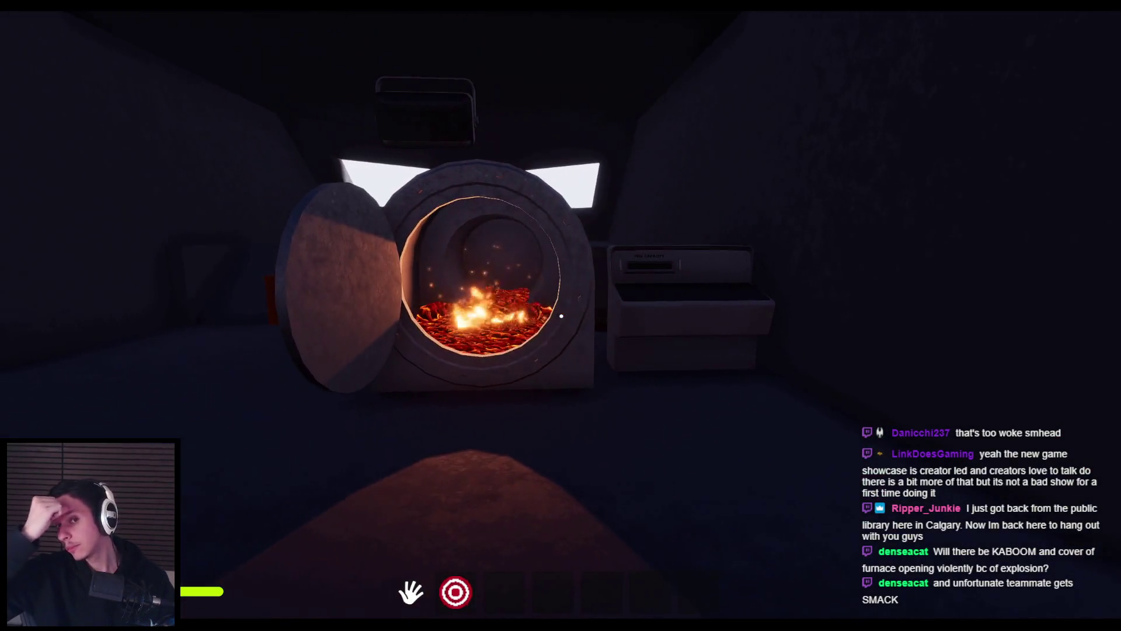
{"action": "key", "text": "w"}
{"action": "key", "text": "s"}
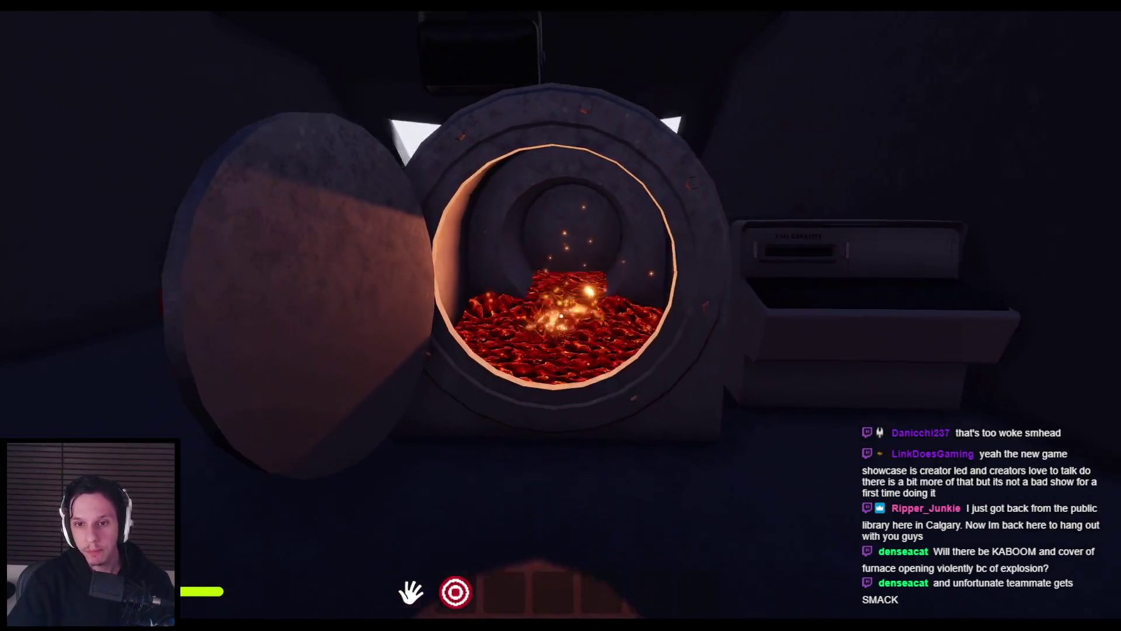
{"action": "key", "text": "w"}
{"action": "key", "text": "s"}
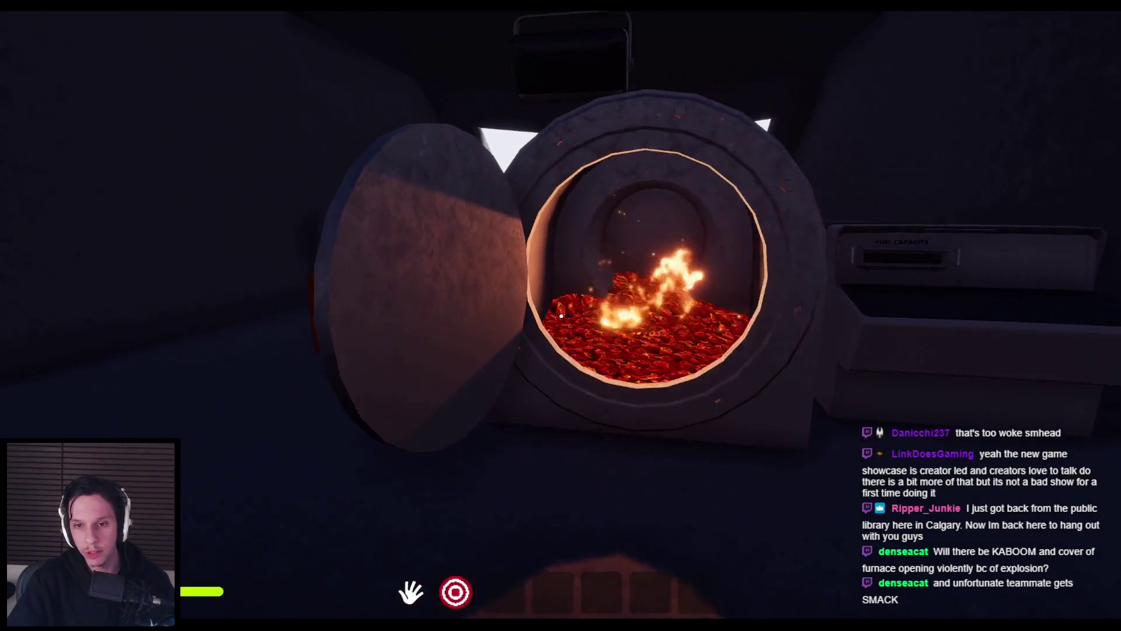
{"action": "key", "text": "w"}
{"action": "key", "text": "s"}
{"action": "left_click", "coordinate": [561, 316]}
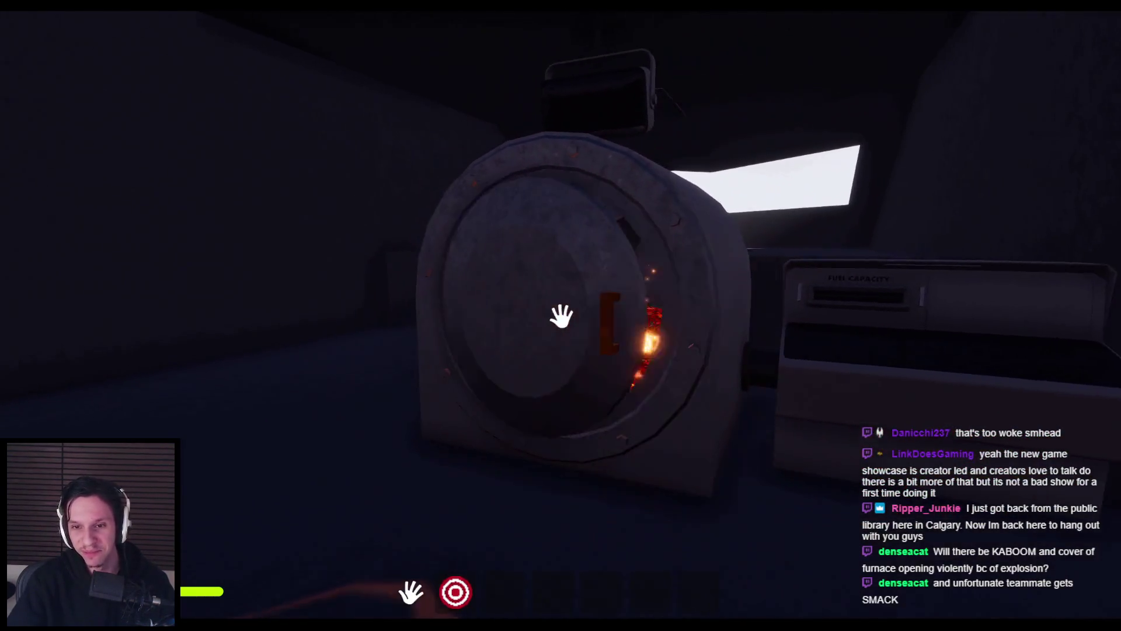
- Open the cabin door and walk through the dark room, opening the door at its end
{"action": "key", "text": "w"}
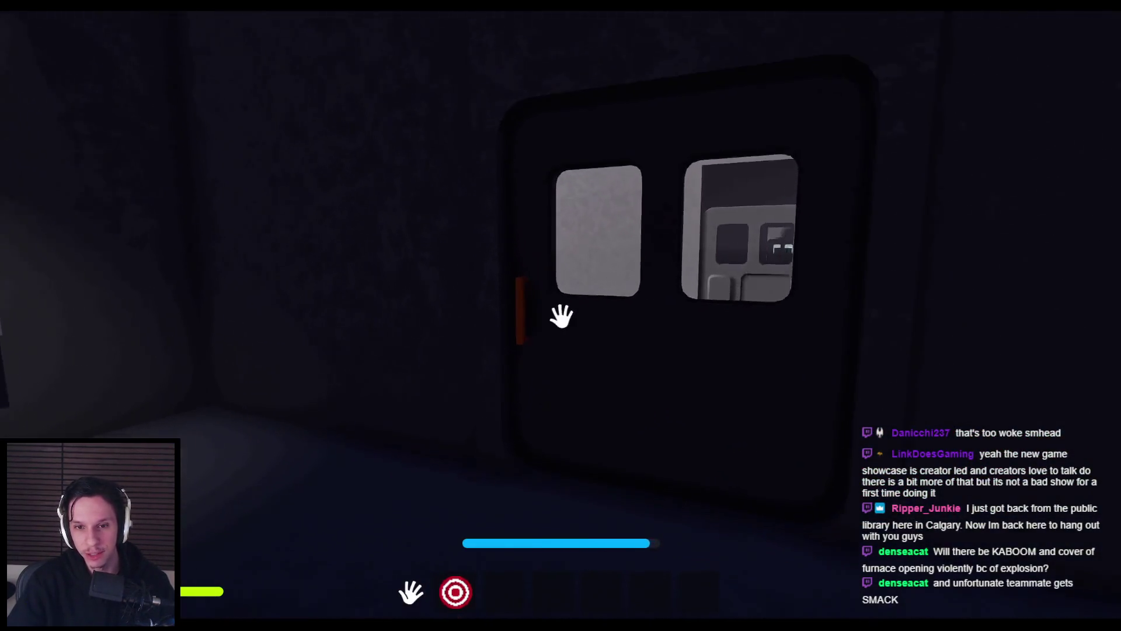
{"action": "left_click", "coordinate": [441, 321]}
{"action": "key", "text": "w"}
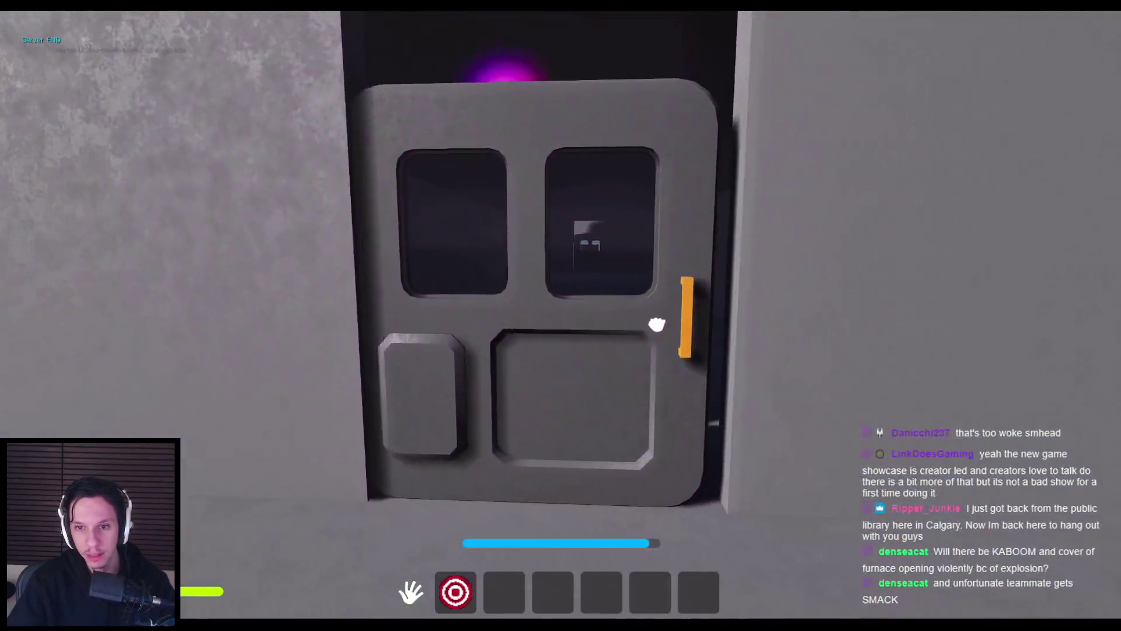
{"action": "left_click", "coordinate": [657, 325]}
{"action": "key", "text": "w"}
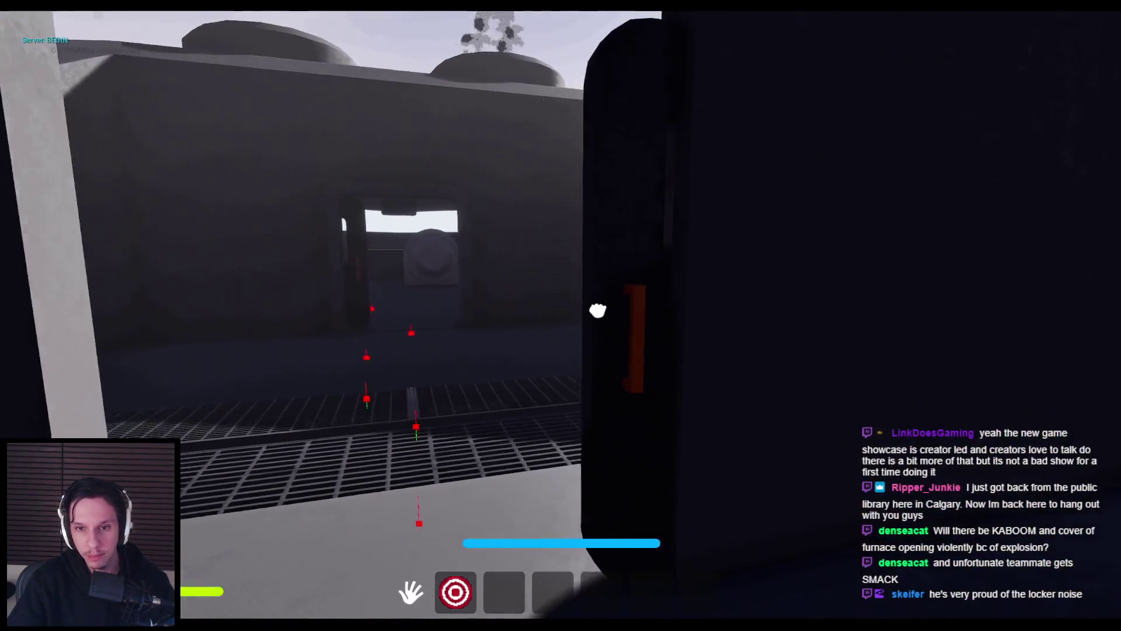
{"action": "key", "text": "w"}
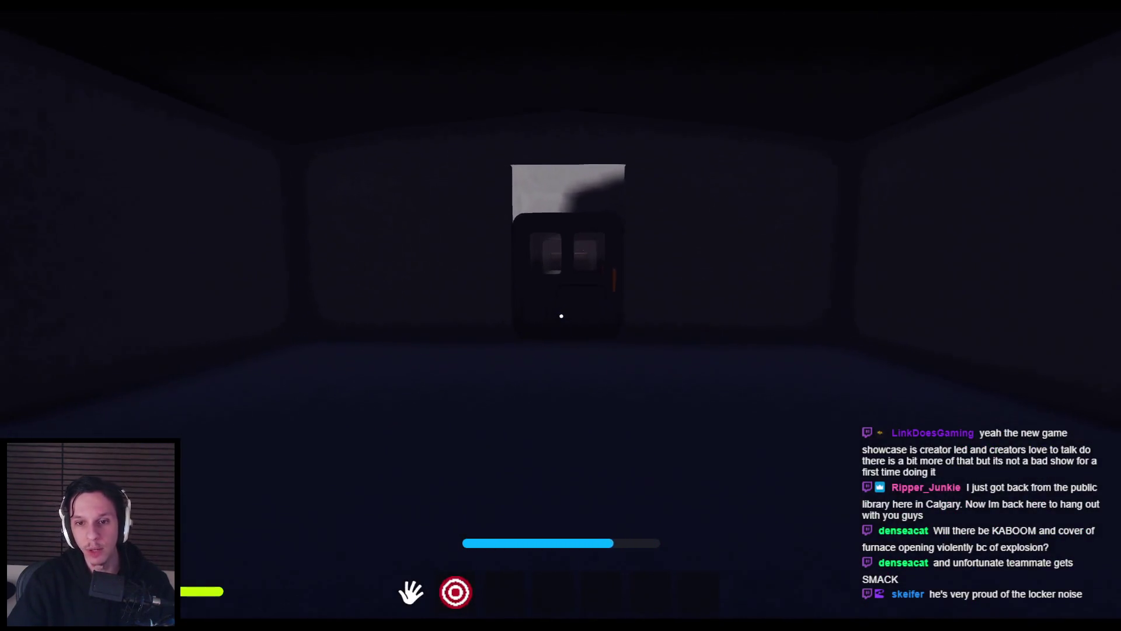
{"action": "key", "text": "w"}
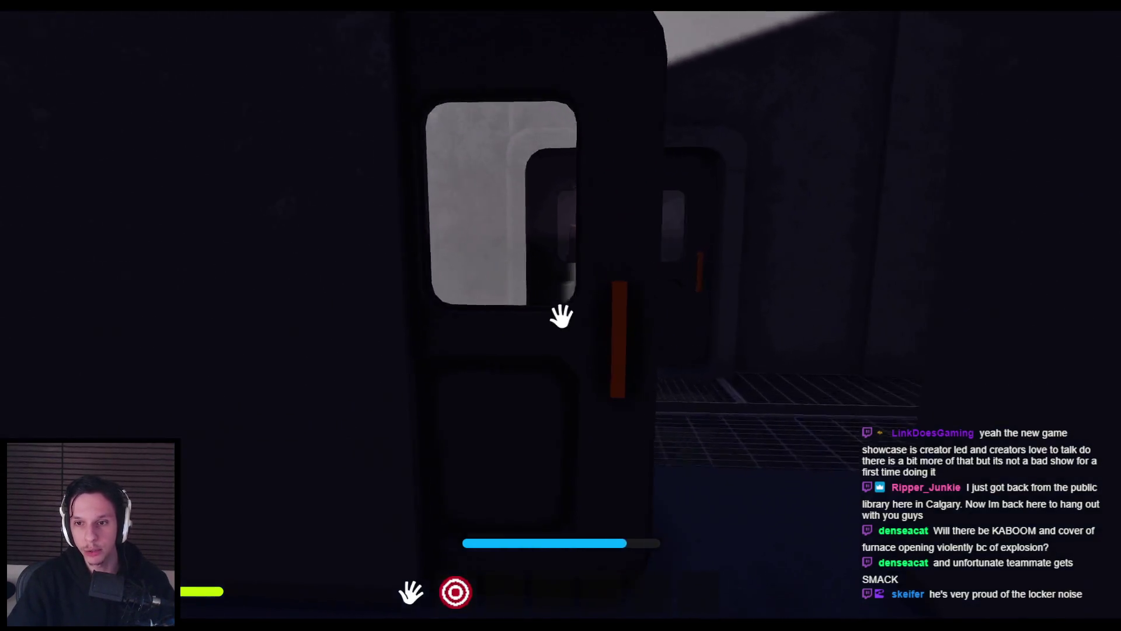
{"action": "left_click", "coordinate": [561, 316]}
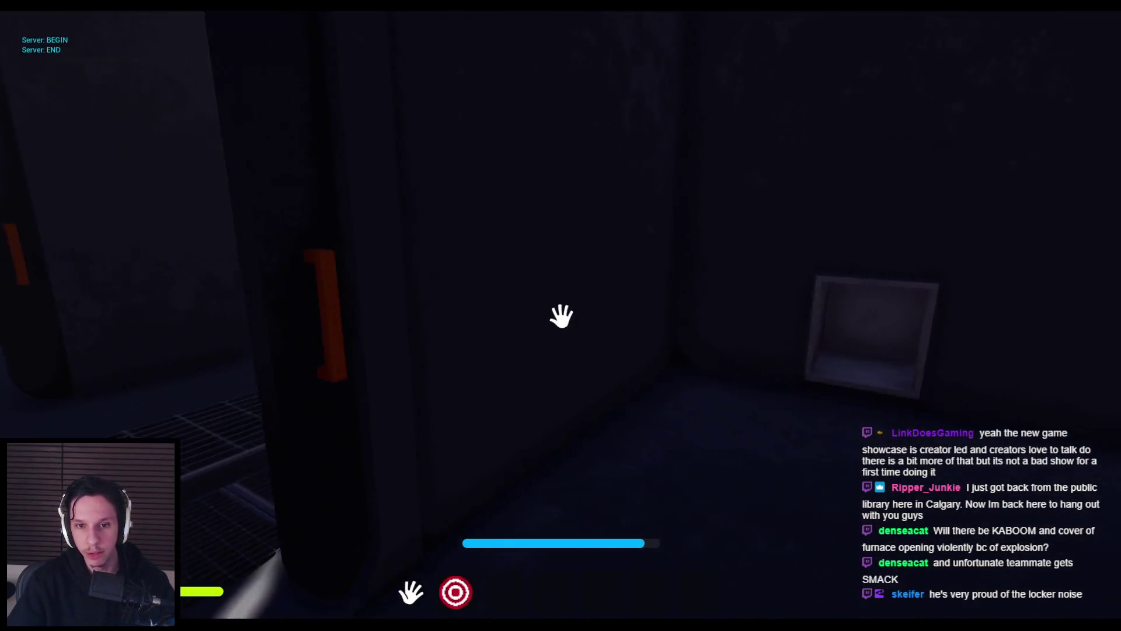
- Enter the passenger car, run down the seat aisle, and open its far door
{"action": "left_click", "coordinate": [562, 316]}
{"action": "left_click", "coordinate": [561, 315]}
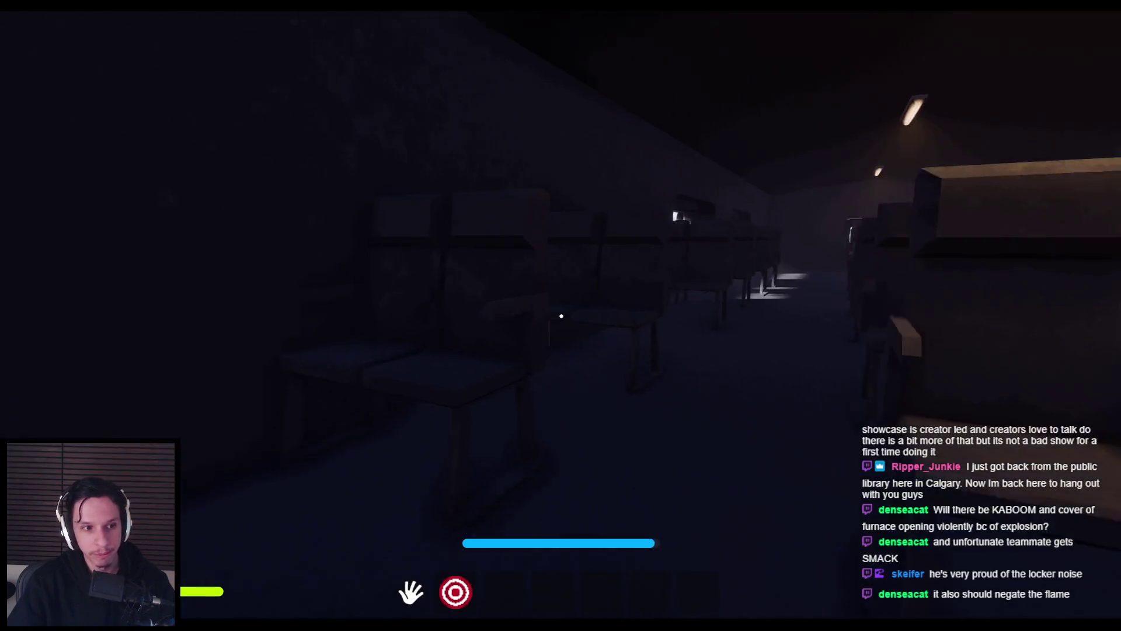
{"action": "key", "text": "shift+w"}
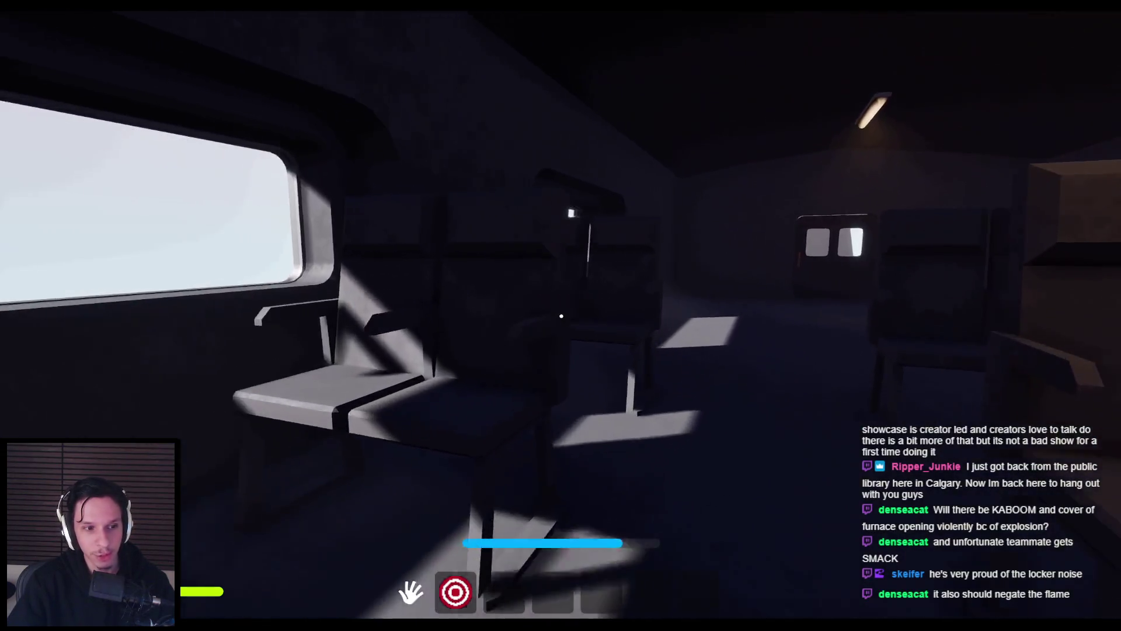
{"action": "key", "text": "shift+w"}
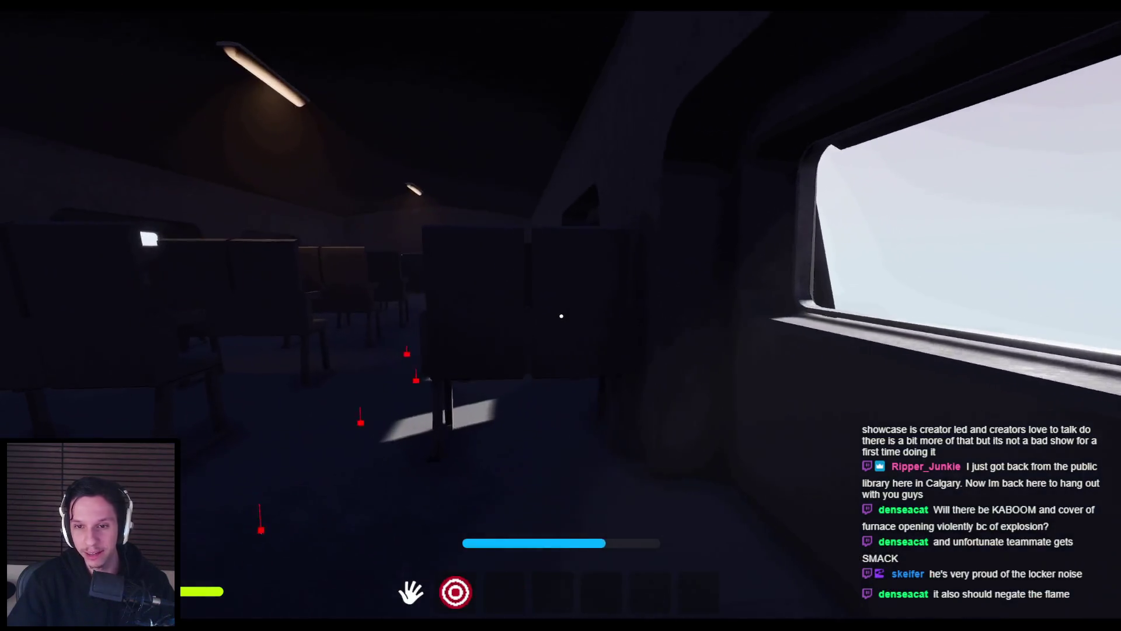
{"action": "key", "text": "shift+w"}
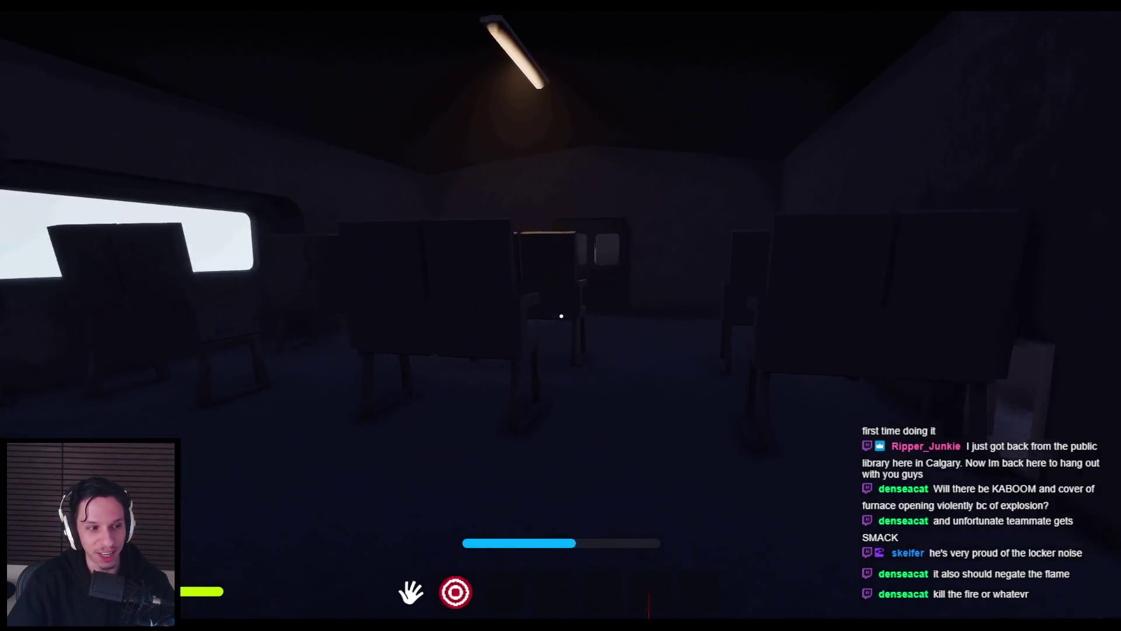
{"action": "key", "text": "w"}
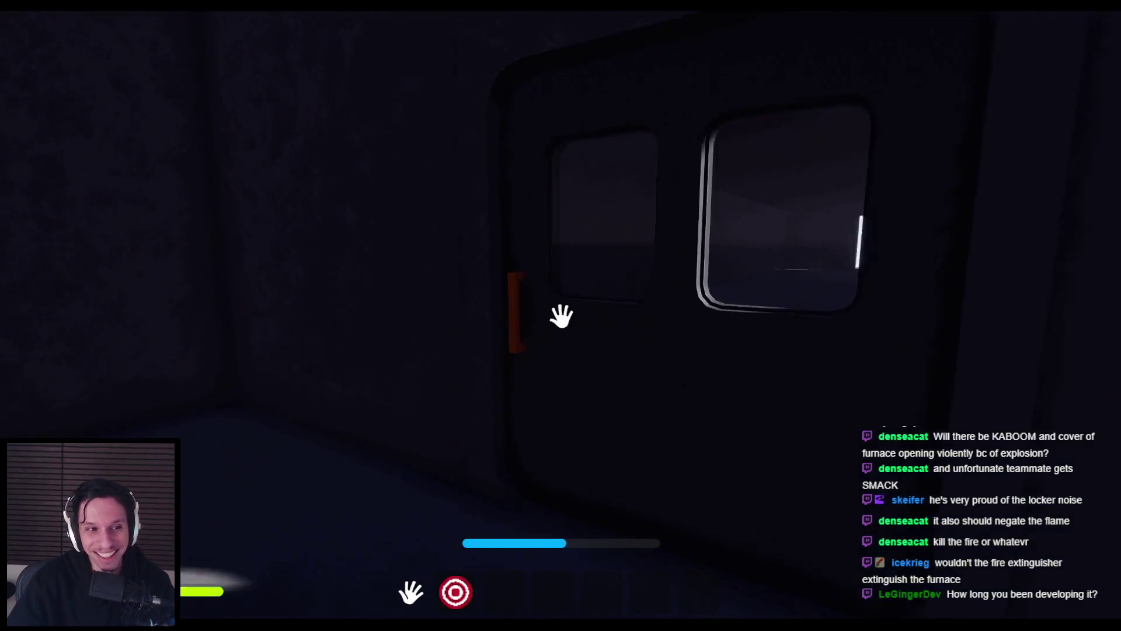
{"action": "left_click", "coordinate": [561, 316]}
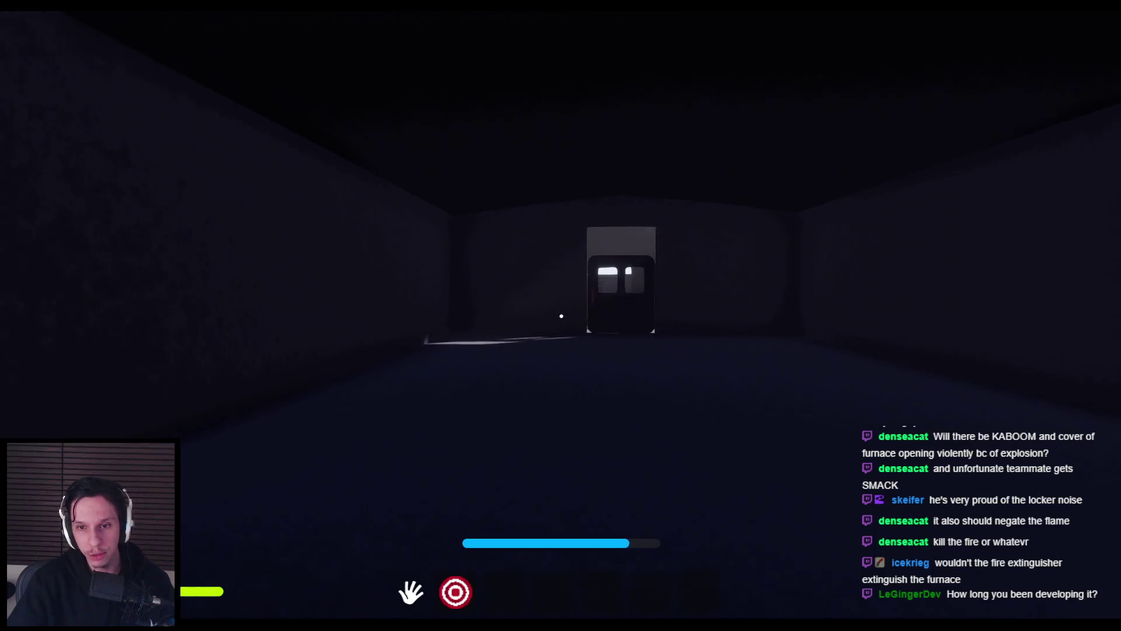
- Walk back through the door into the engine cabin and equip the fire extinguisher by the furnace
{"action": "key", "text": "w"}
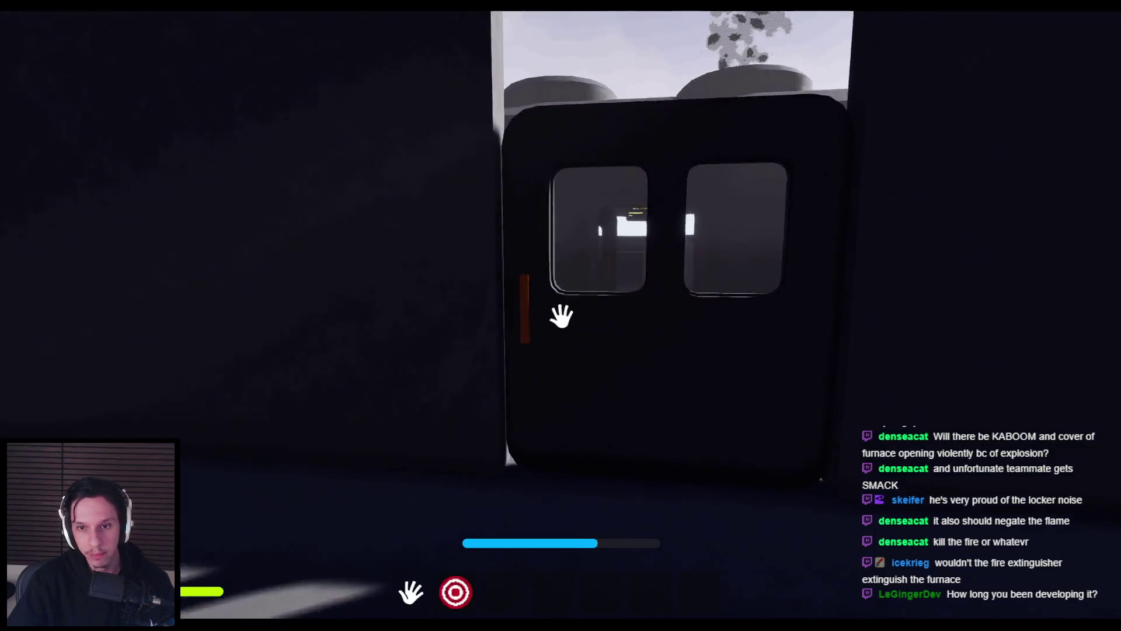
{"action": "key", "text": "e"}
{"action": "key", "text": "w"}
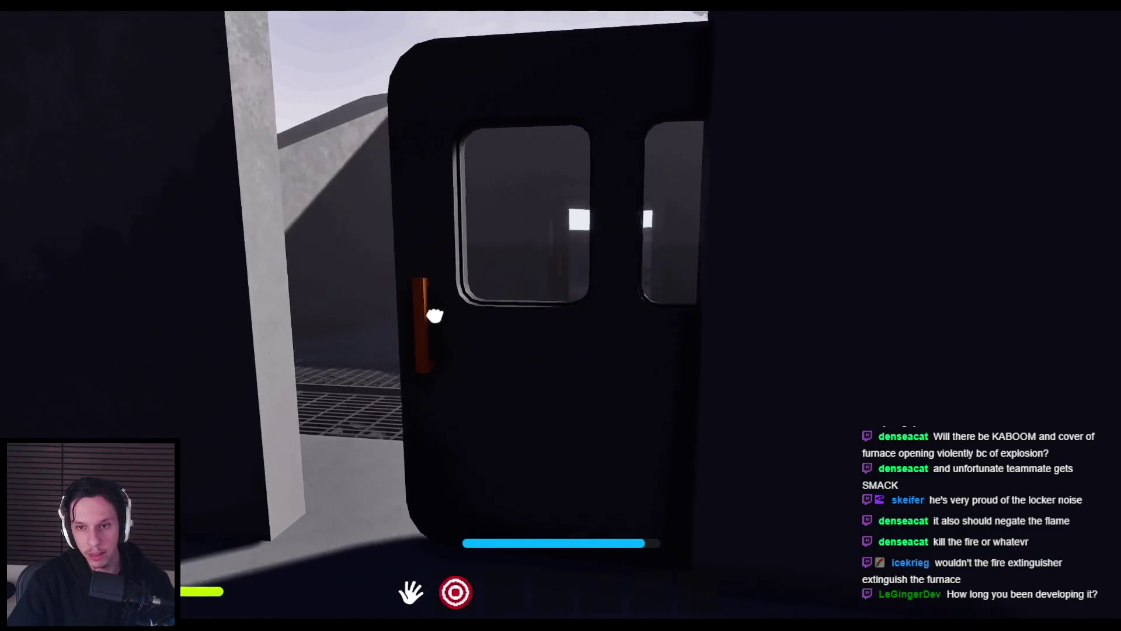
{"action": "key", "text": "w"}
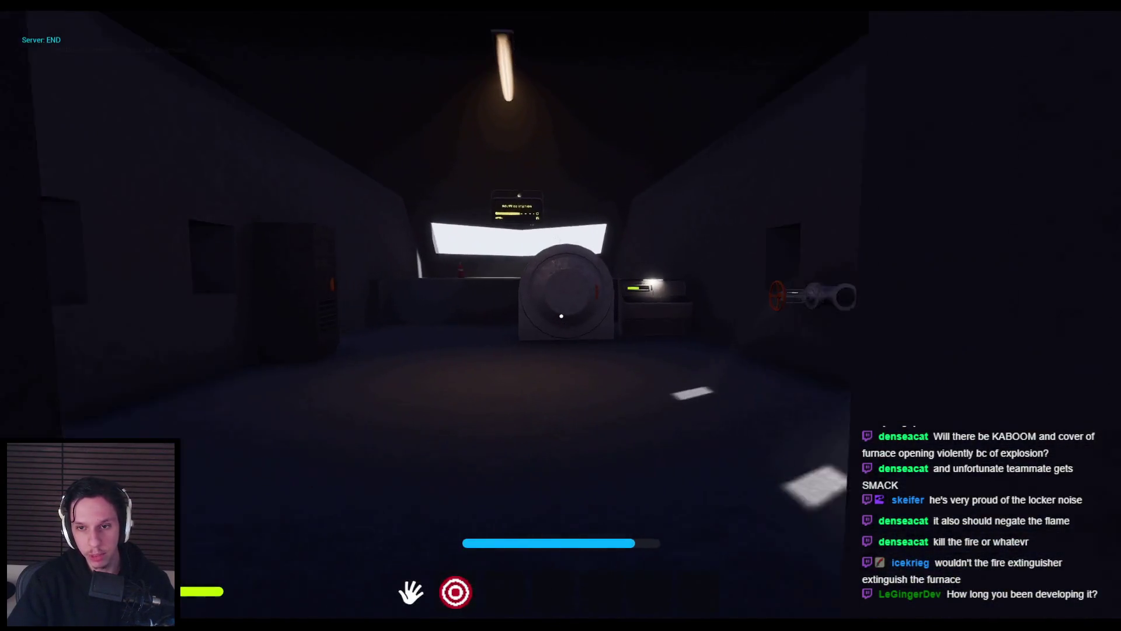
{"action": "key", "text": "w"}
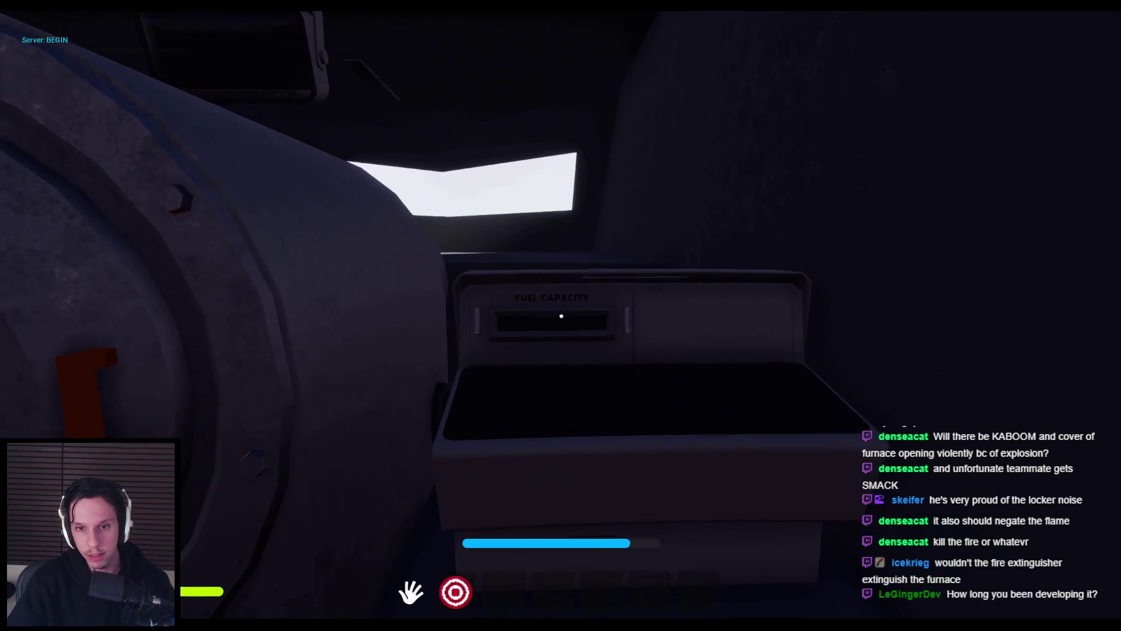
{"action": "key", "text": "w"}
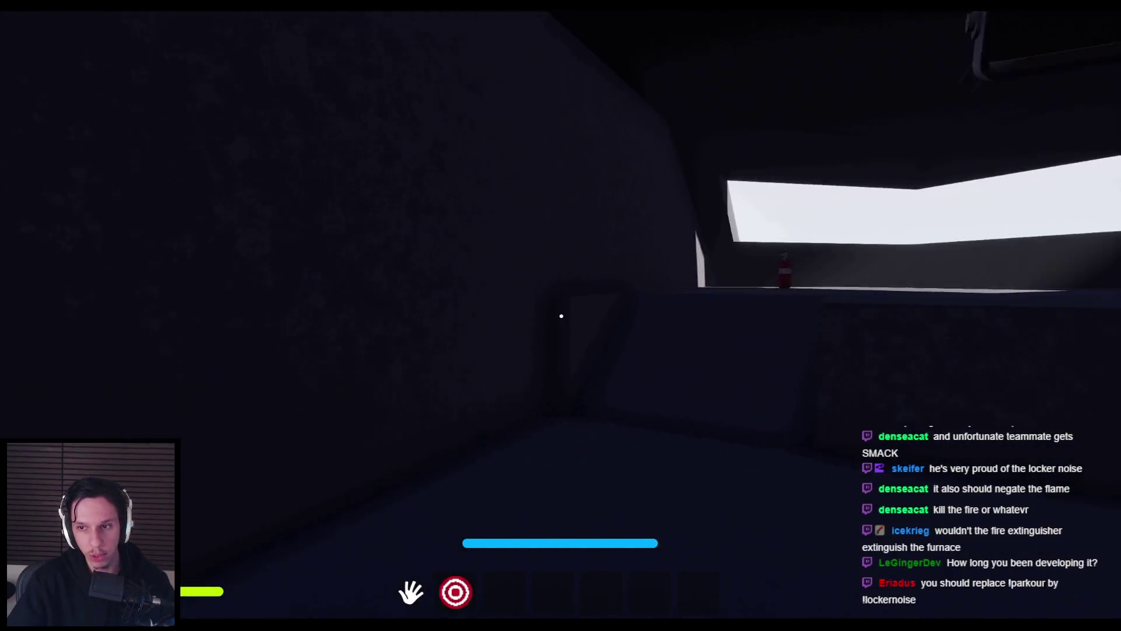
{"action": "key", "text": "w"}
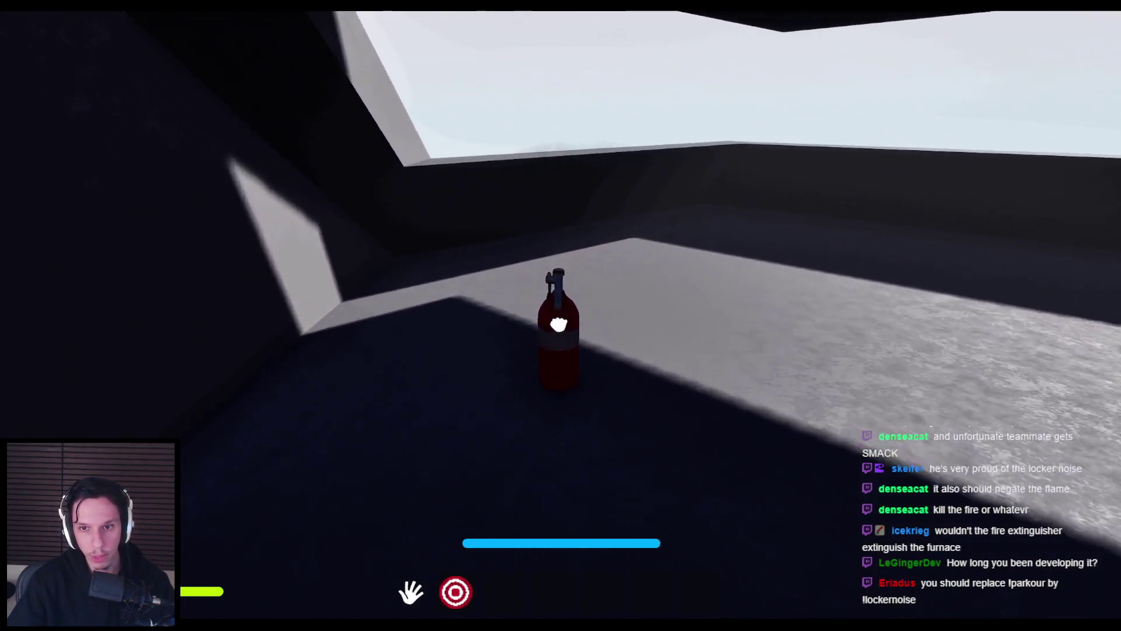
{"action": "key", "text": "w"}
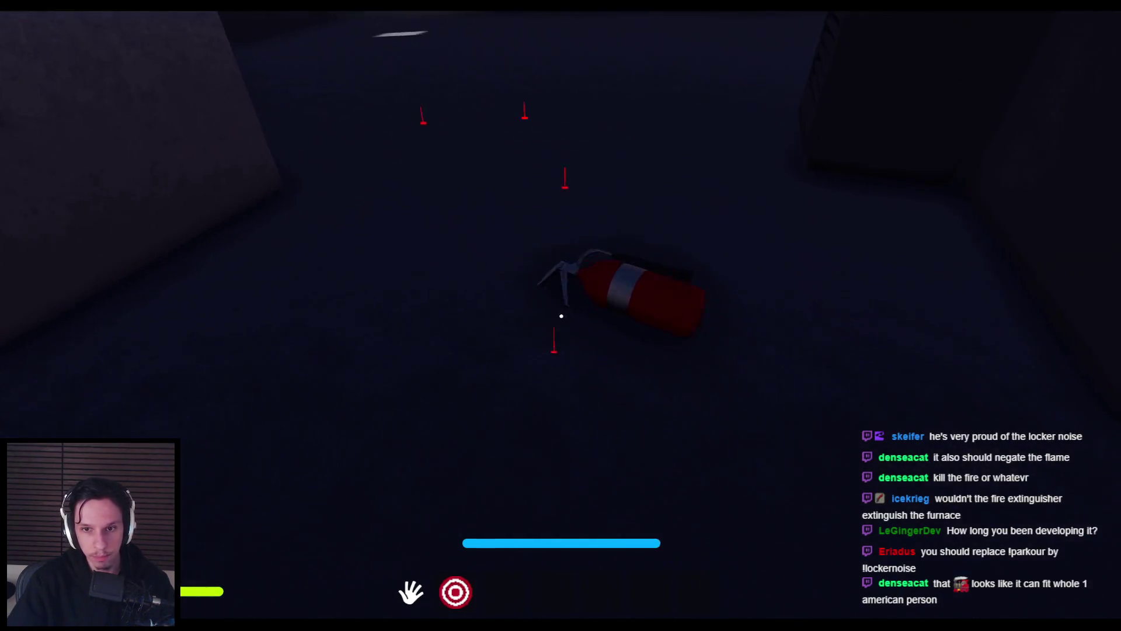
{"action": "key", "text": "e"}
- Spray the extinguisher at the walkway, wall and grating, shake it, re-enter the cab, and stop the playtest
{"action": "left_click", "coordinate": [561, 315]}
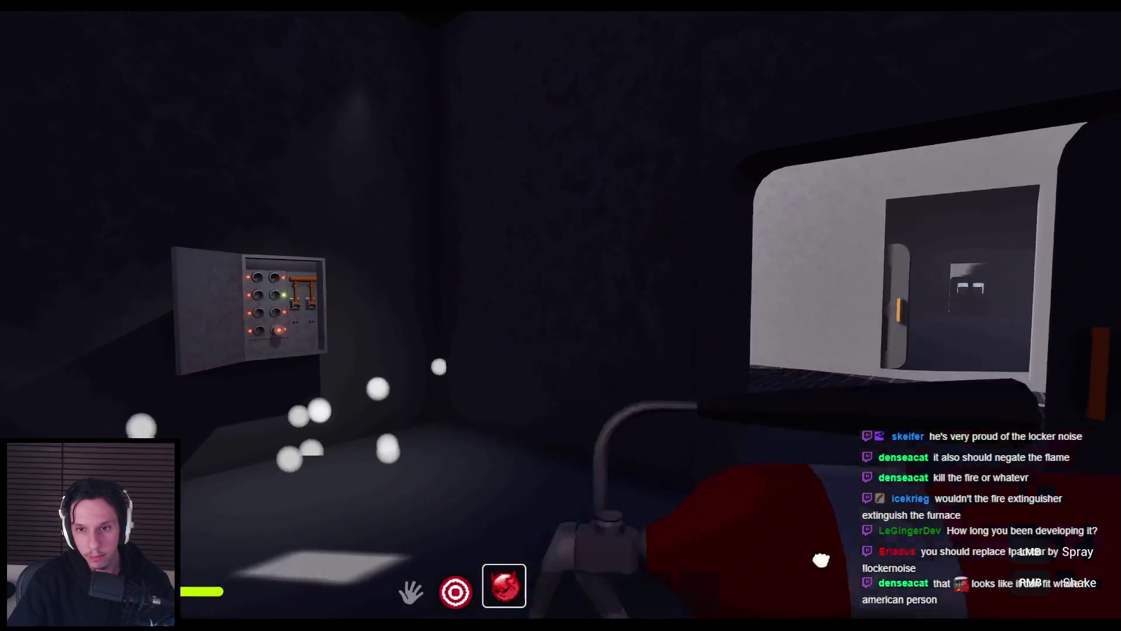
{"action": "left_click", "coordinate": [561, 316]}
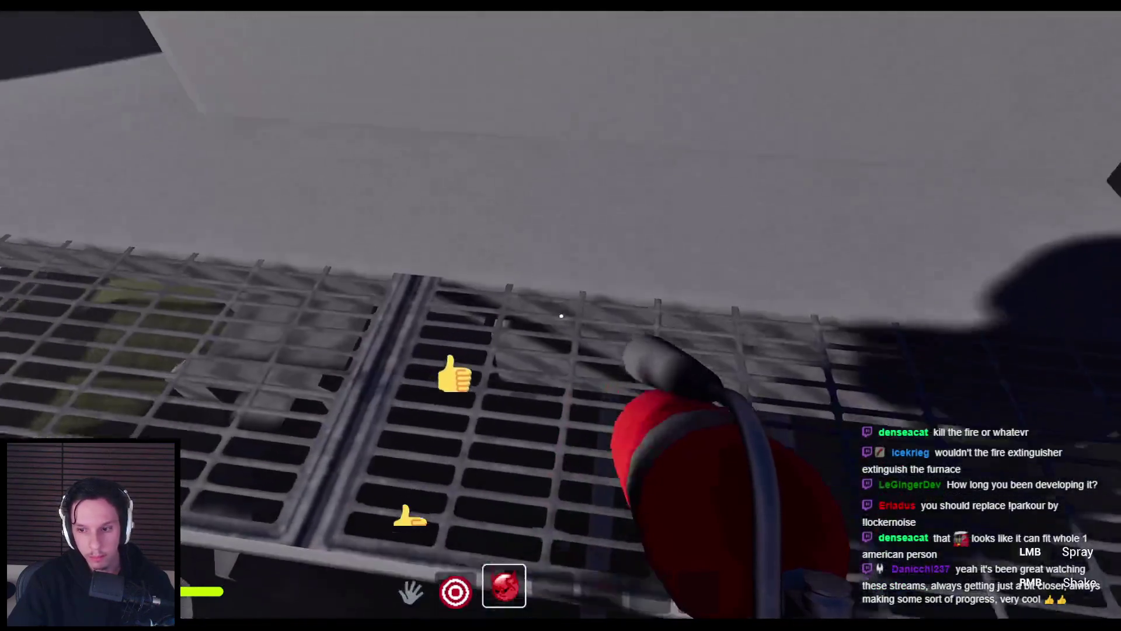
{"action": "left_click", "coordinate": [561, 316]}
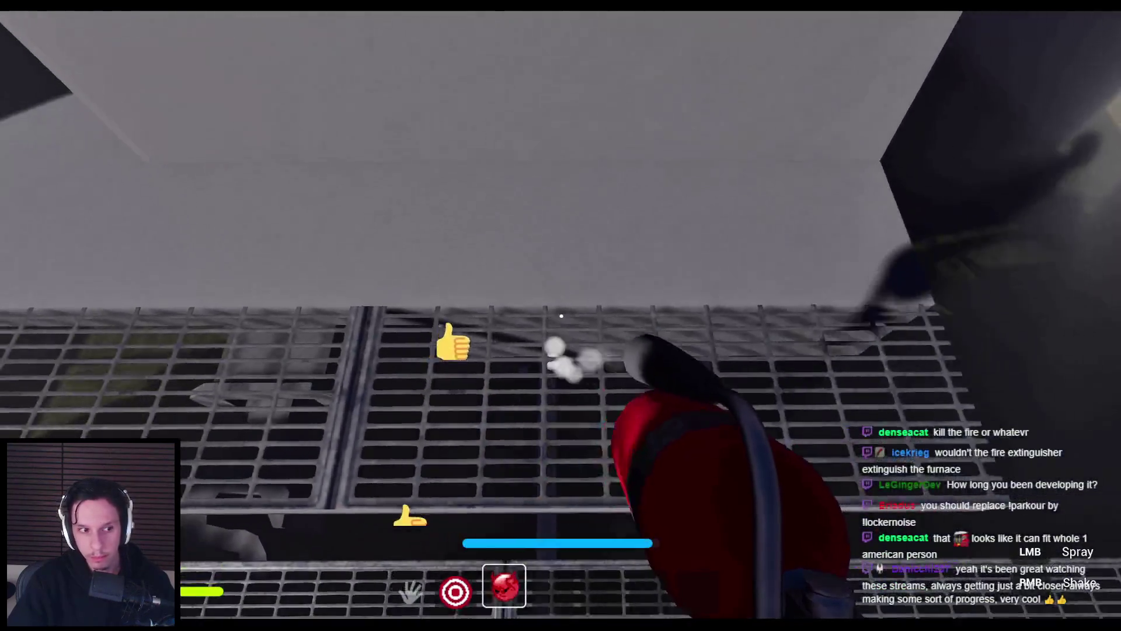
{"action": "left_click", "coordinate": [561, 315]}
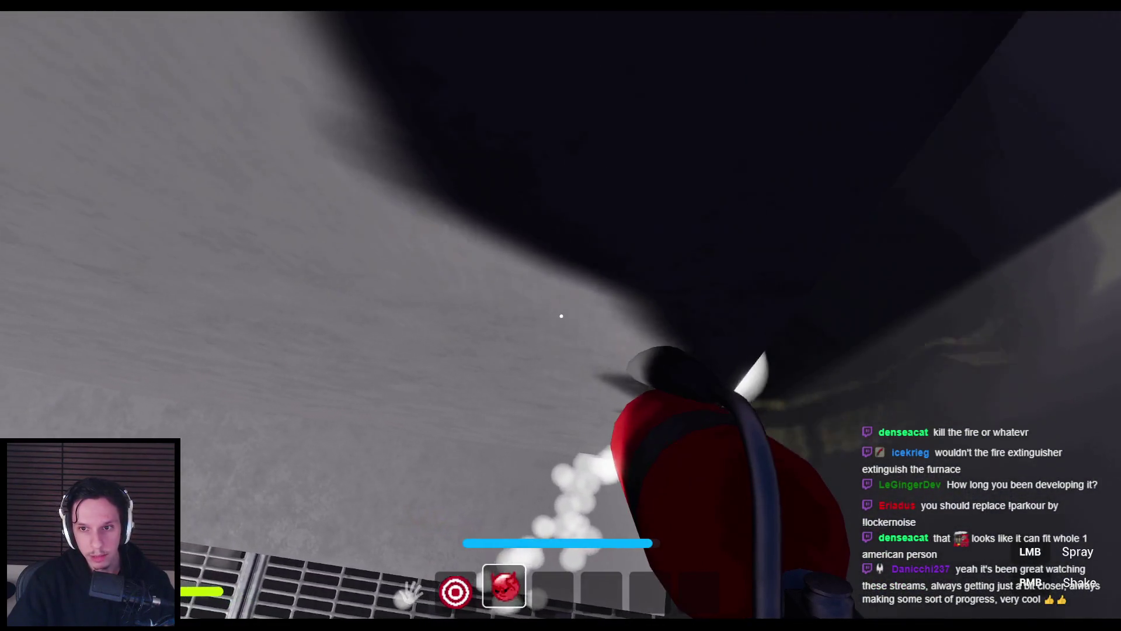
{"action": "left_click", "coordinate": [561, 315]}
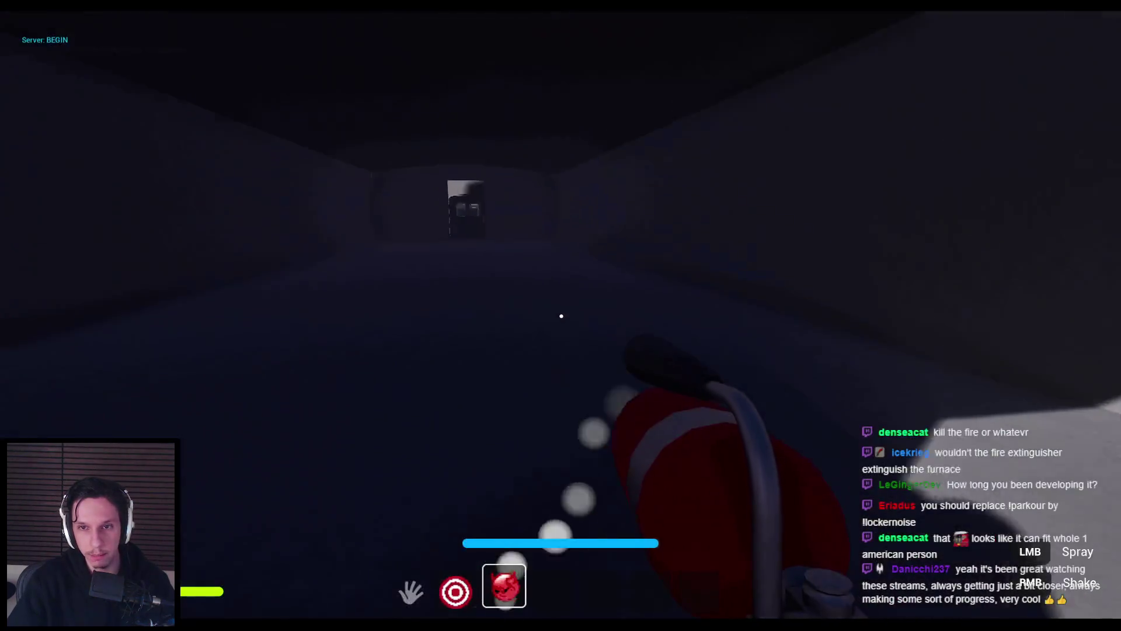
{"action": "right_click", "coordinate": [561, 315]}
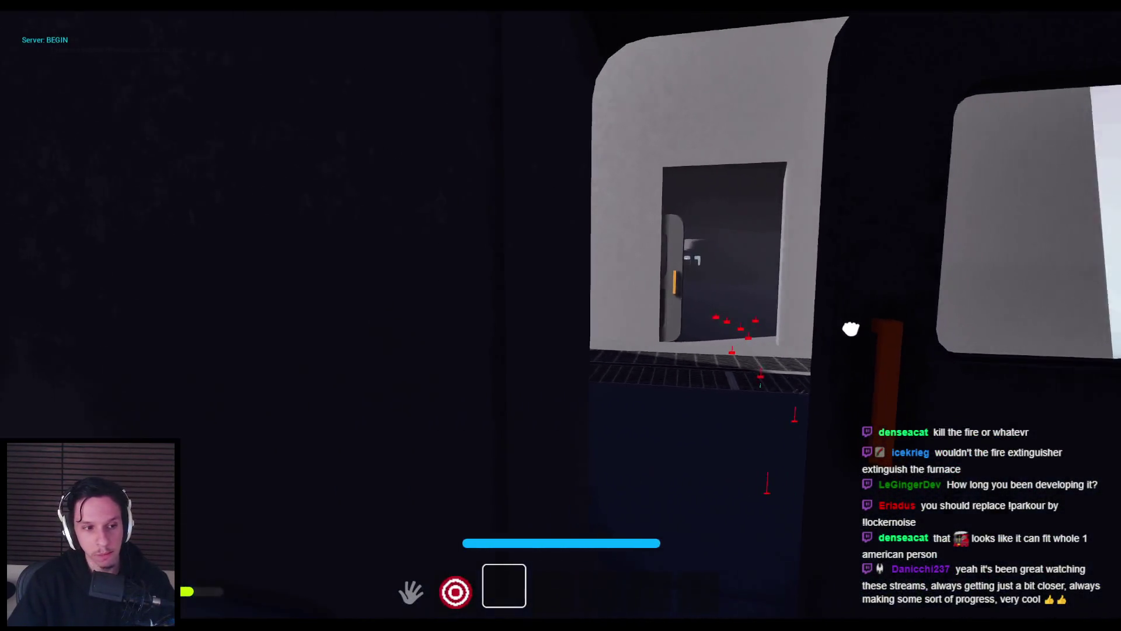
{"action": "left_click", "coordinate": [850, 329]}
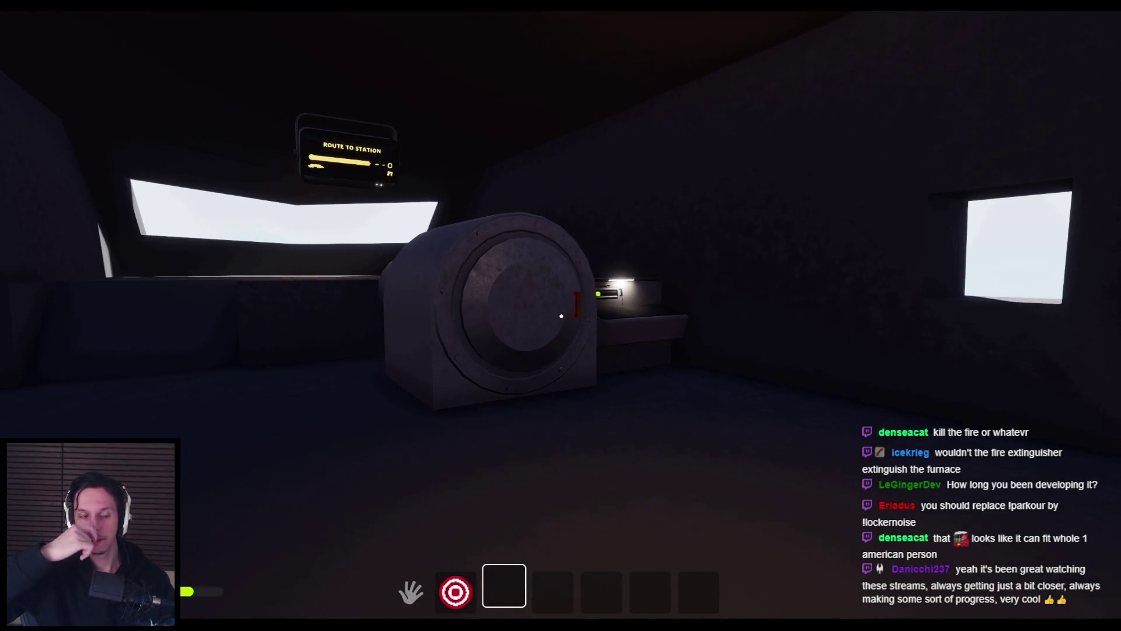
{"action": "key", "text": "Escape"}
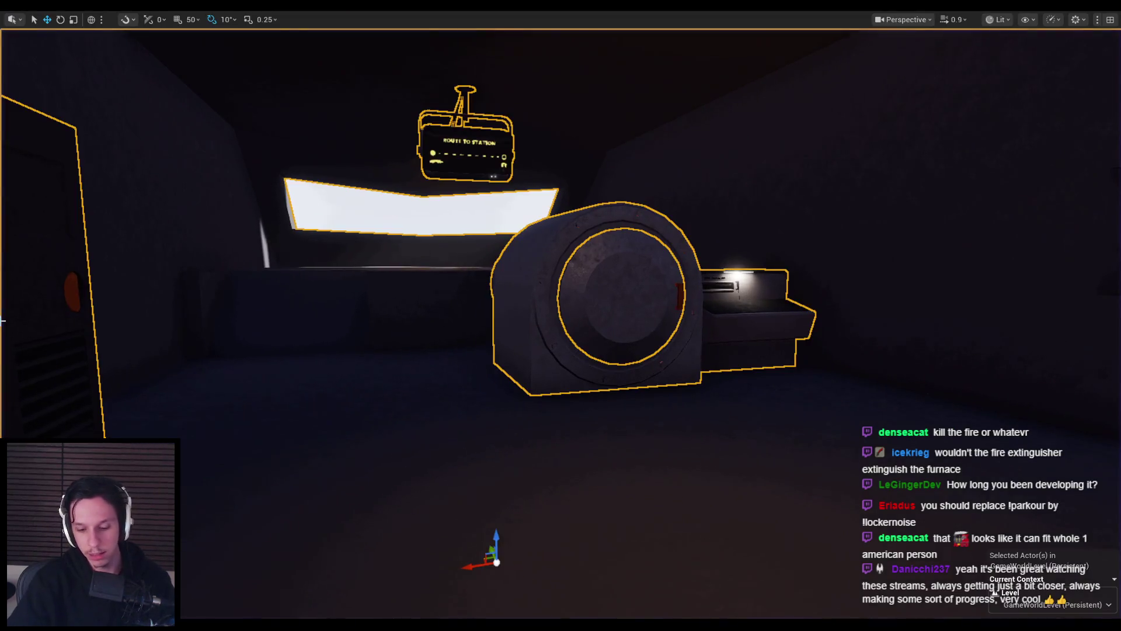
- Rotate the viewport camera to face the cabin wall holding the valve and fusebox
{"action": "mouse_move", "coordinate": [238, 354]}
{"action": "left_mouse_down"}
{"action": "mouse_move", "coordinate": [368, 267]}
{"action": "mouse_move", "coordinate": [613, 296]}
{"action": "mouse_move", "coordinate": [608, 317]}
{"action": "left_mouse_up"}
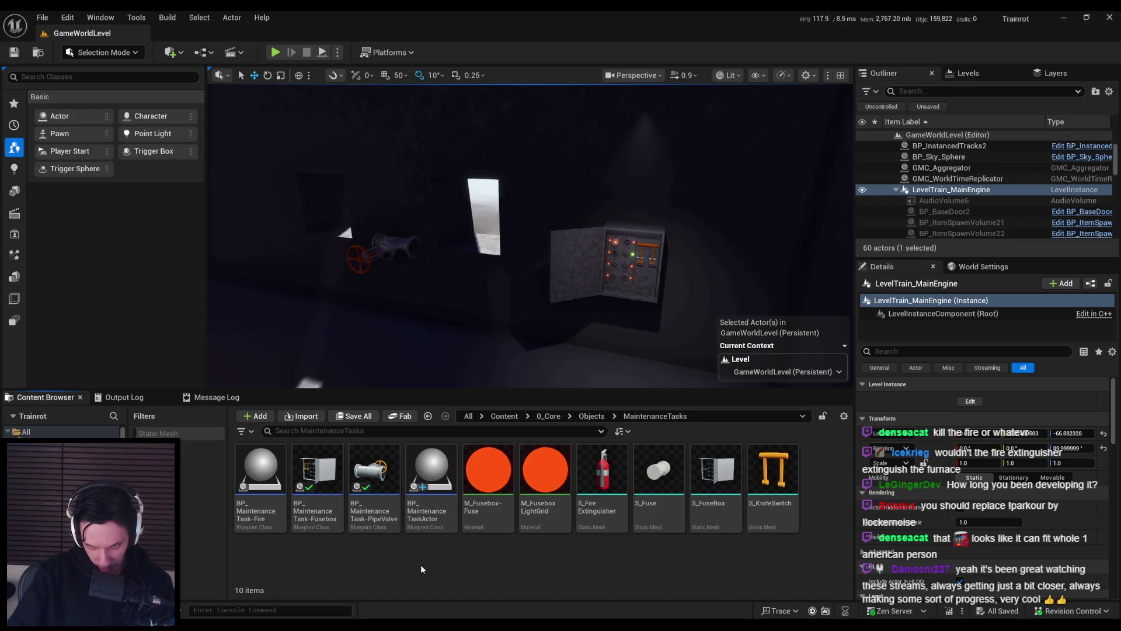
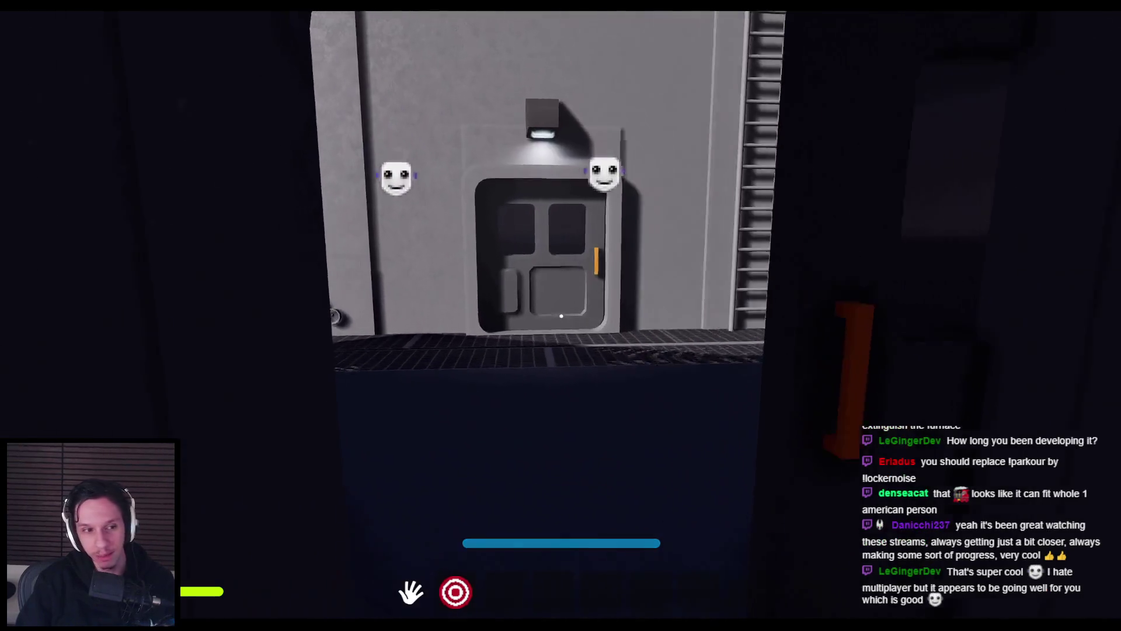
- Climb the wall ladder from the platform grating onto the train roof
{"action": "key", "text": "space"}
{"action": "key", "text": "w"}
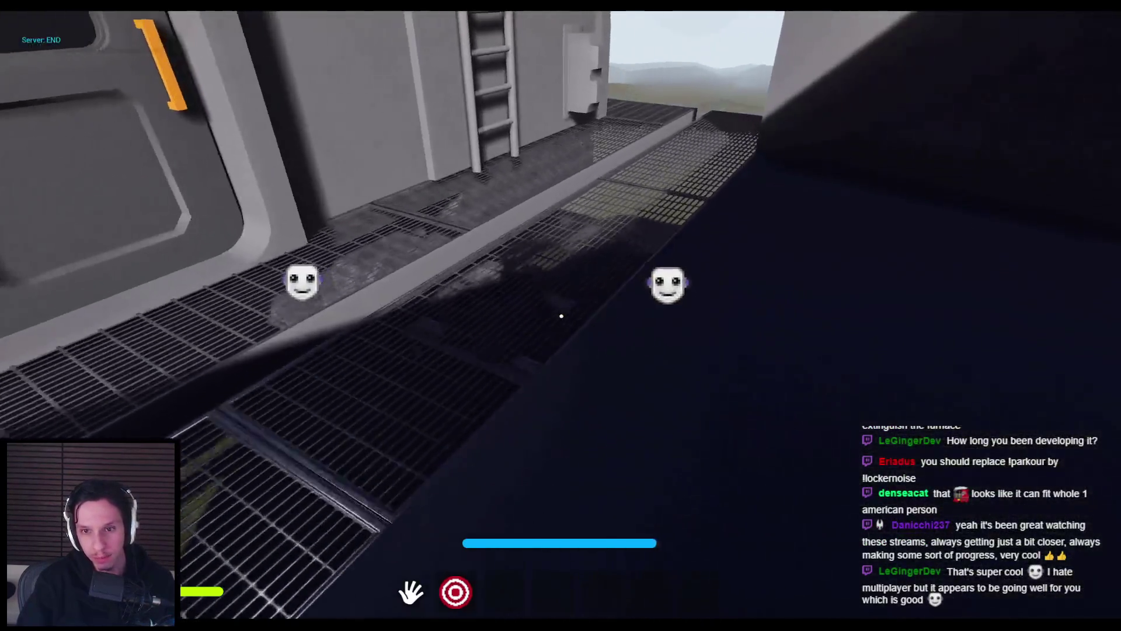
{"action": "key", "text": "w"}
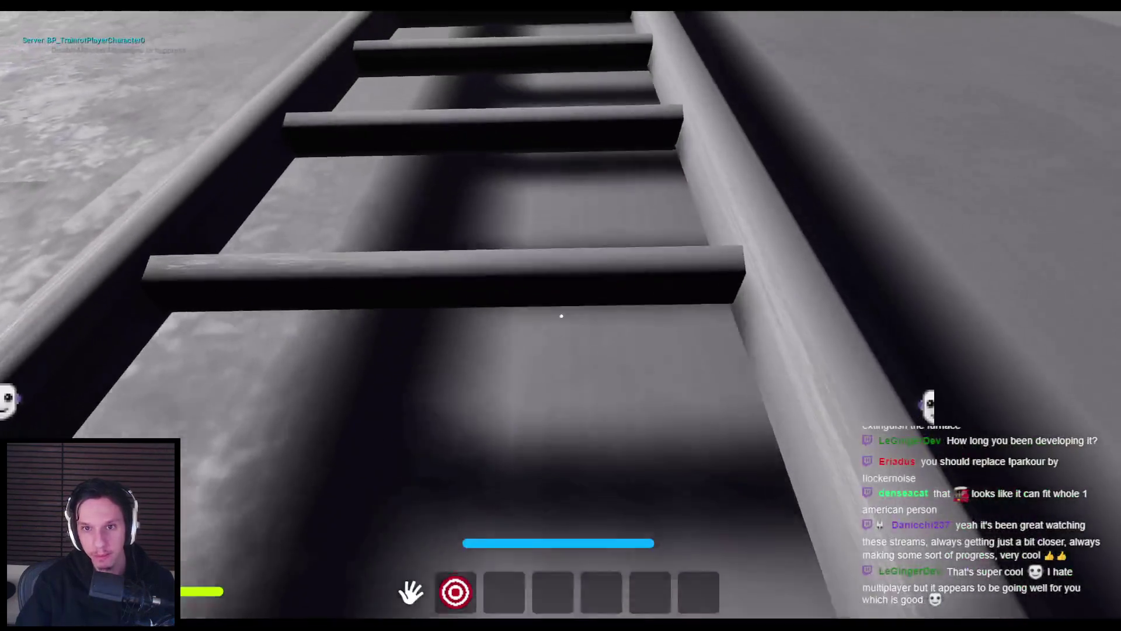
{"action": "key", "text": "w"}
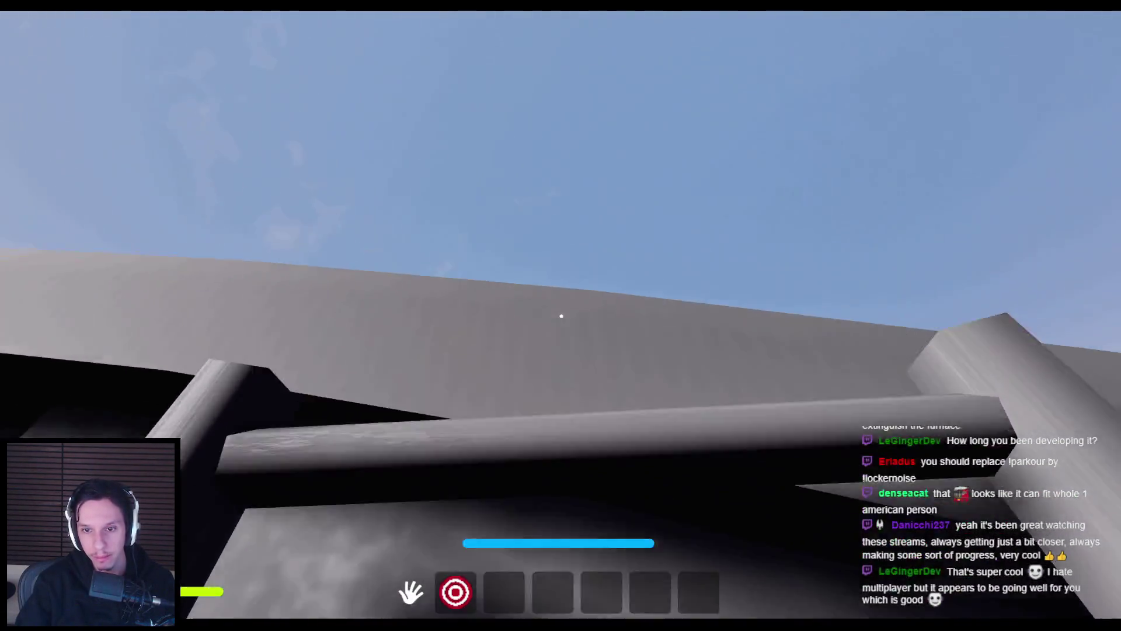
- Run along the roof over the boiler dome toward the cab and drop into the dark car
{"action": "key", "text": "w"}
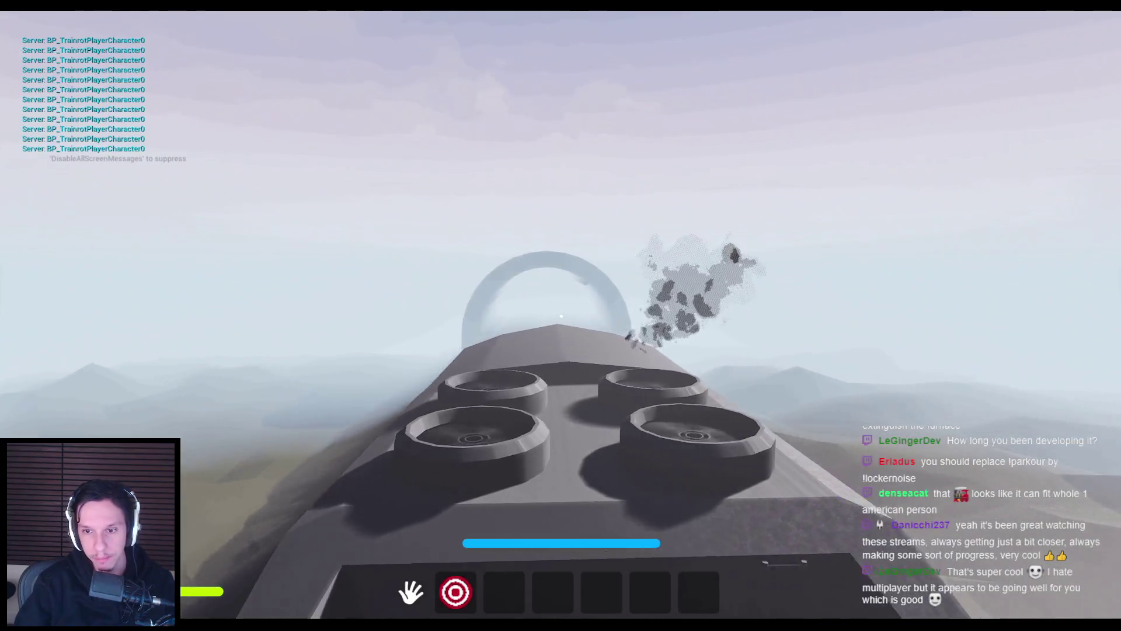
{"action": "key", "text": "w"}
{"action": "key", "text": "space"}
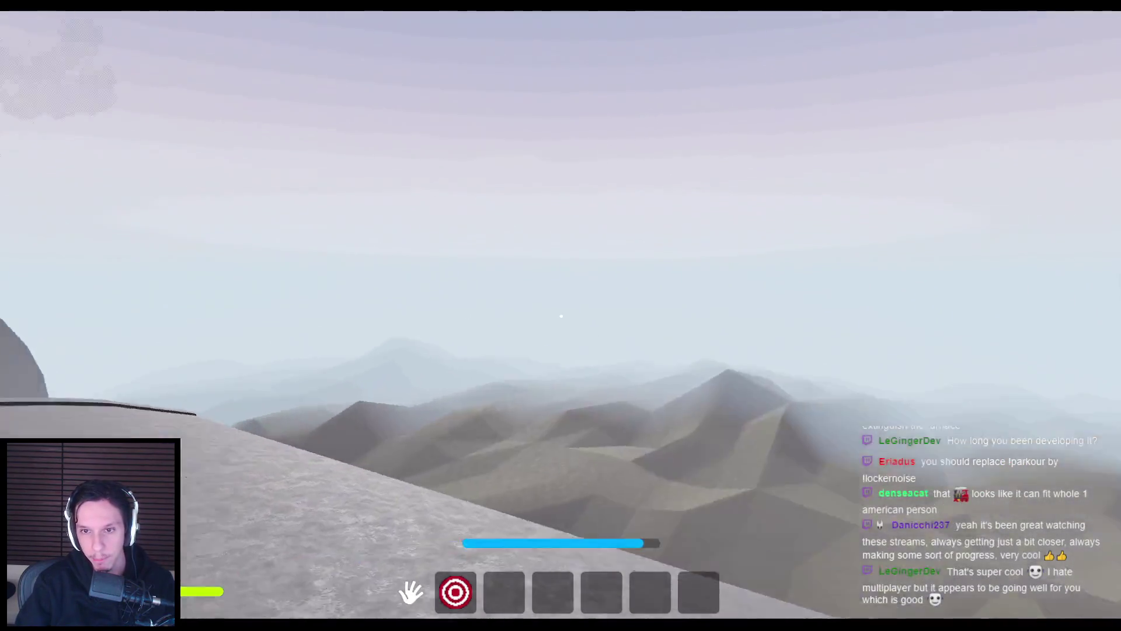
{"action": "key", "text": "w"}
{"action": "key", "text": "space"}
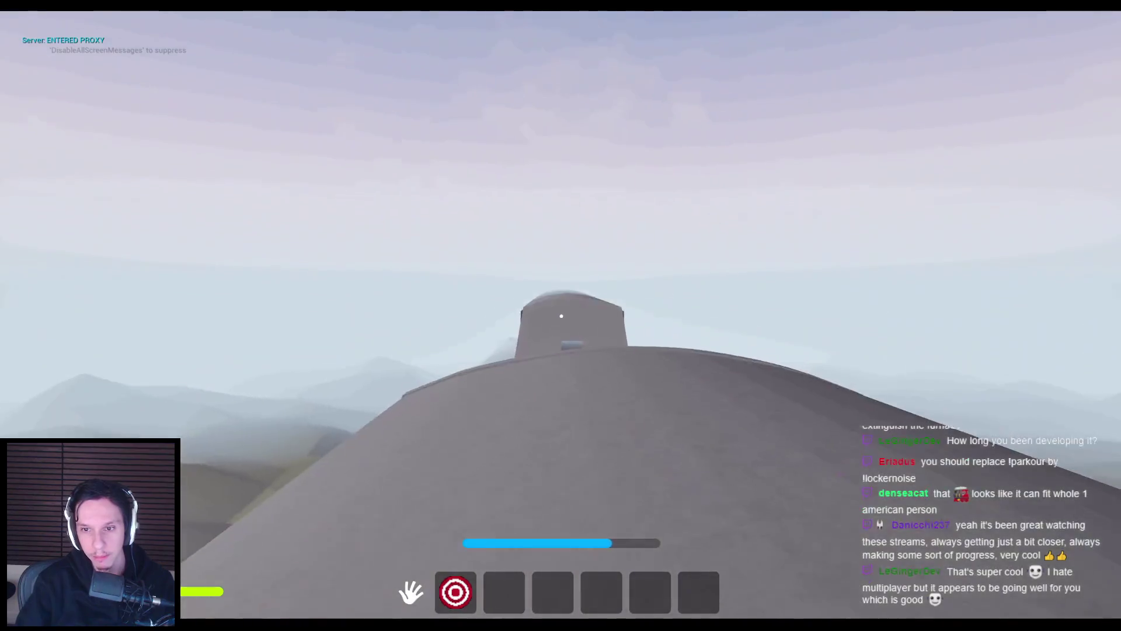
{"action": "key", "text": "w"}
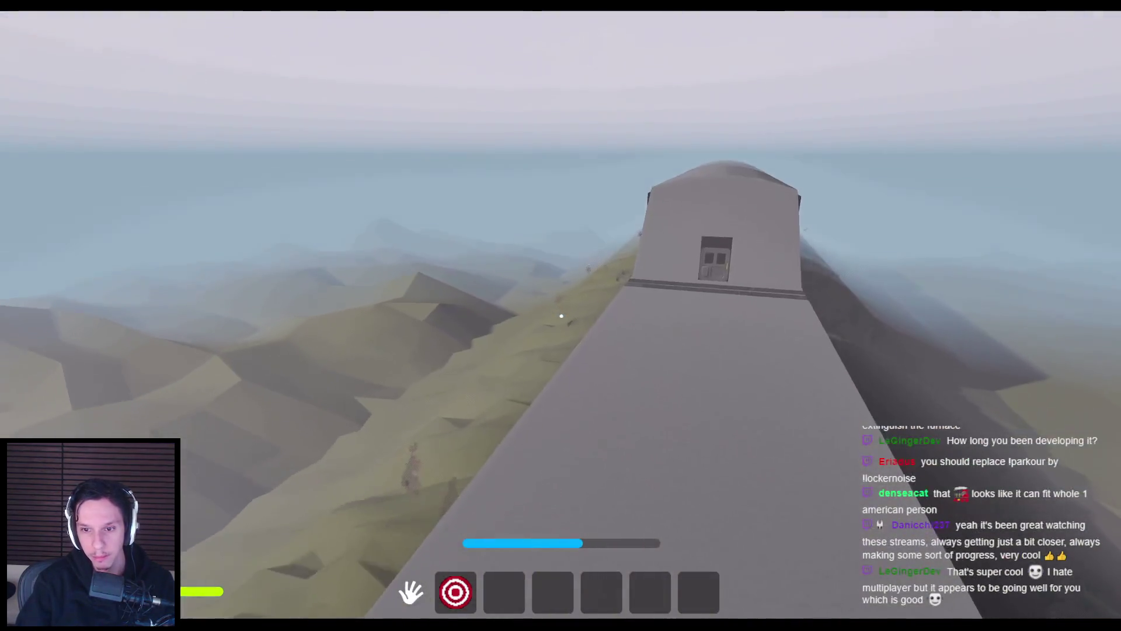
{"action": "key", "text": "s"}
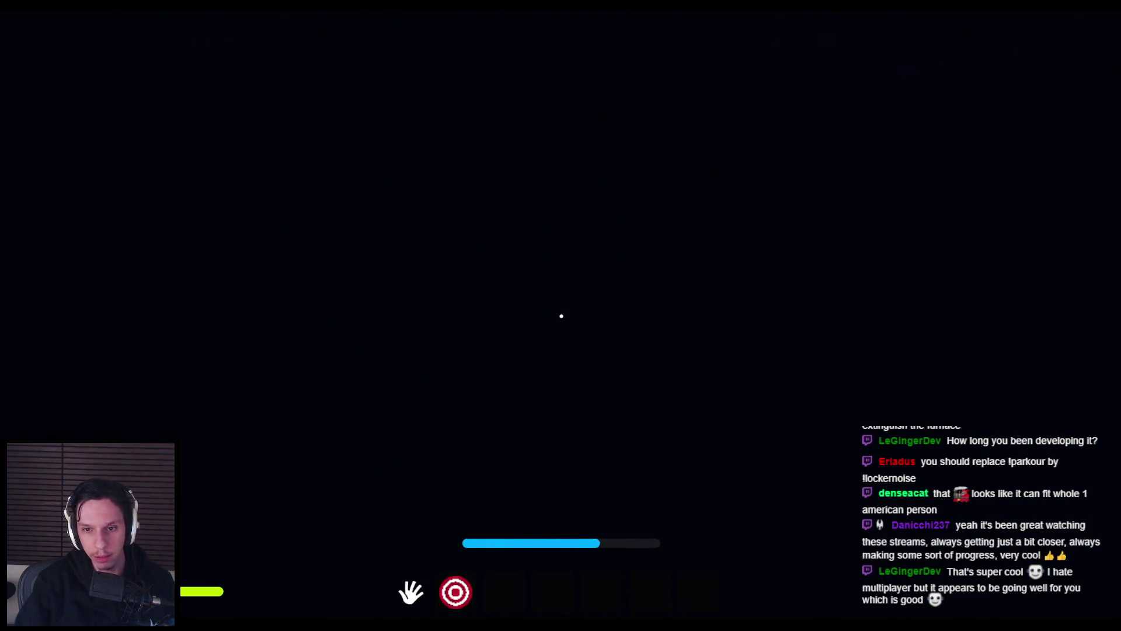
- Approach the lit cab, then walk the walkway beside the train into the tunnel
{"action": "key", "text": "w"}
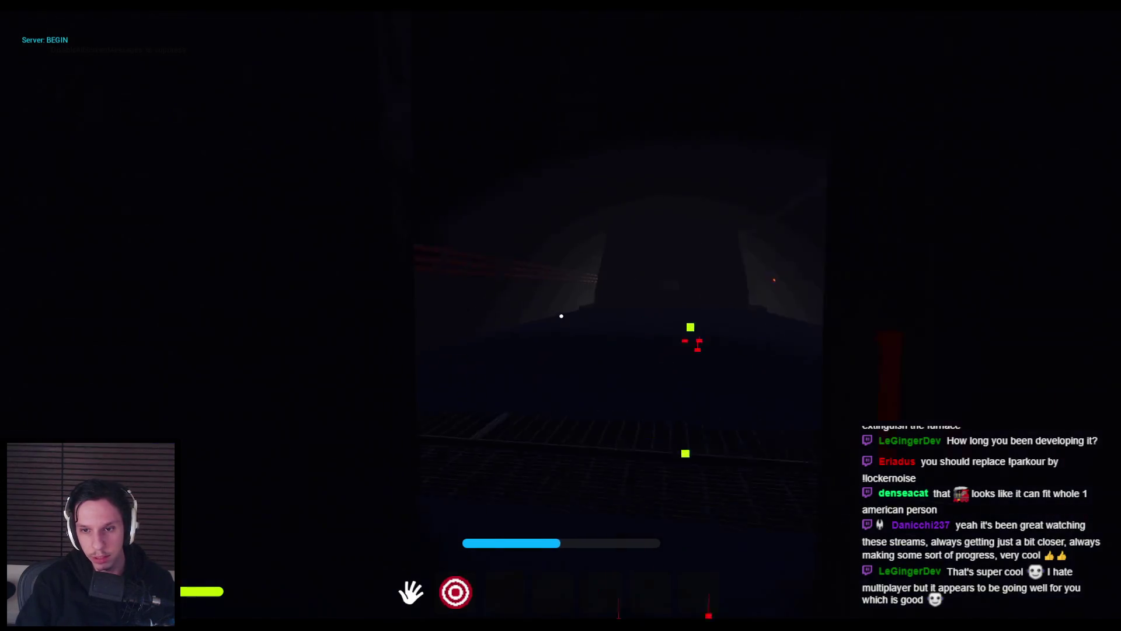
{"action": "key", "text": "w"}
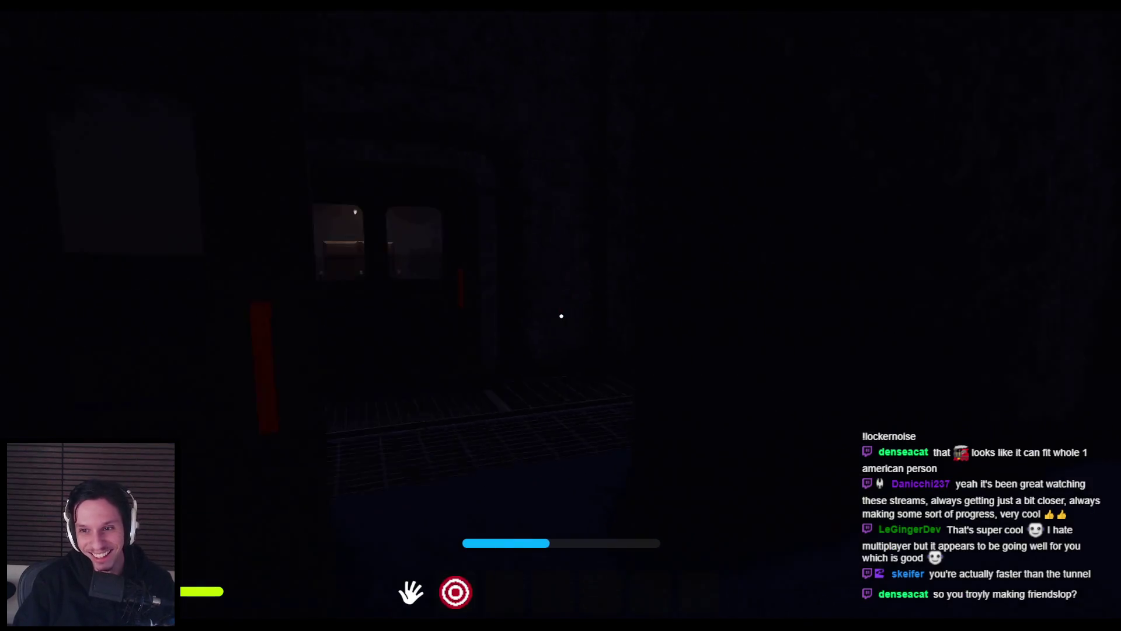
{"action": "key", "text": "shift+w"}
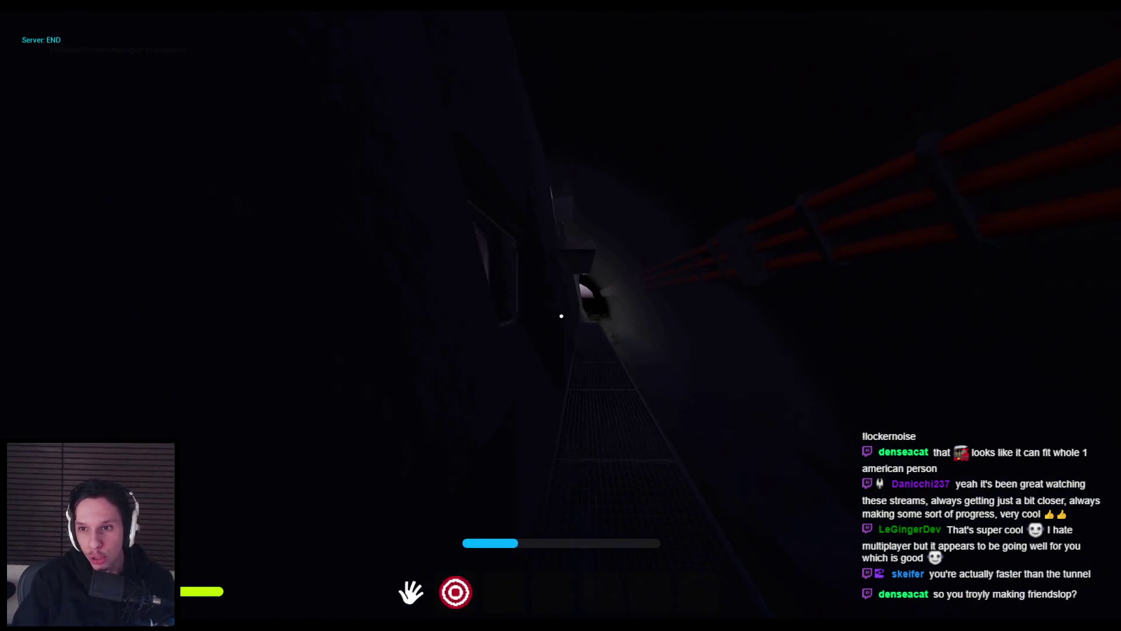
{"action": "key", "text": "shift+w"}
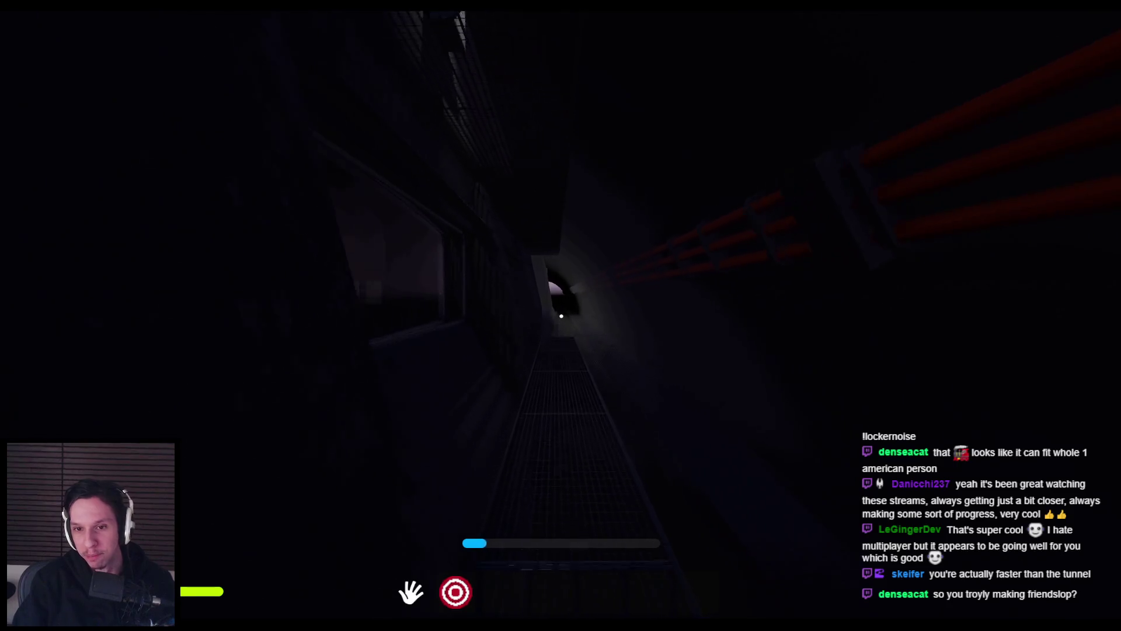
{"action": "key", "text": "shift+w"}
{"action": "key", "text": "w"}
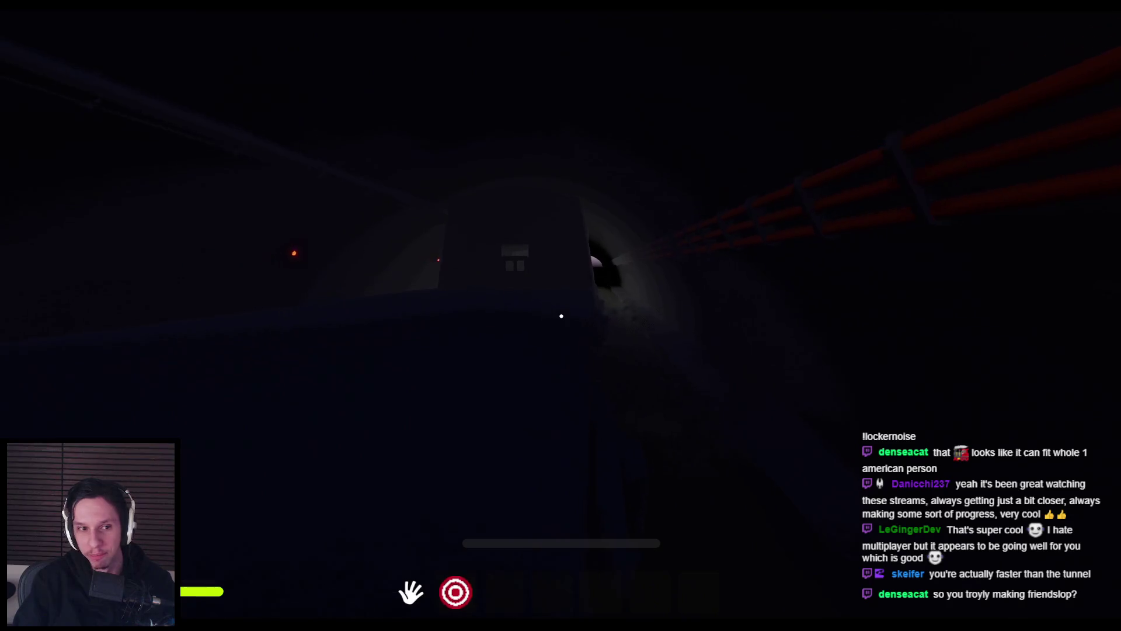
- Exit the tunnel, open the grey door, and enter the dark room
{"action": "key", "text": "w"}
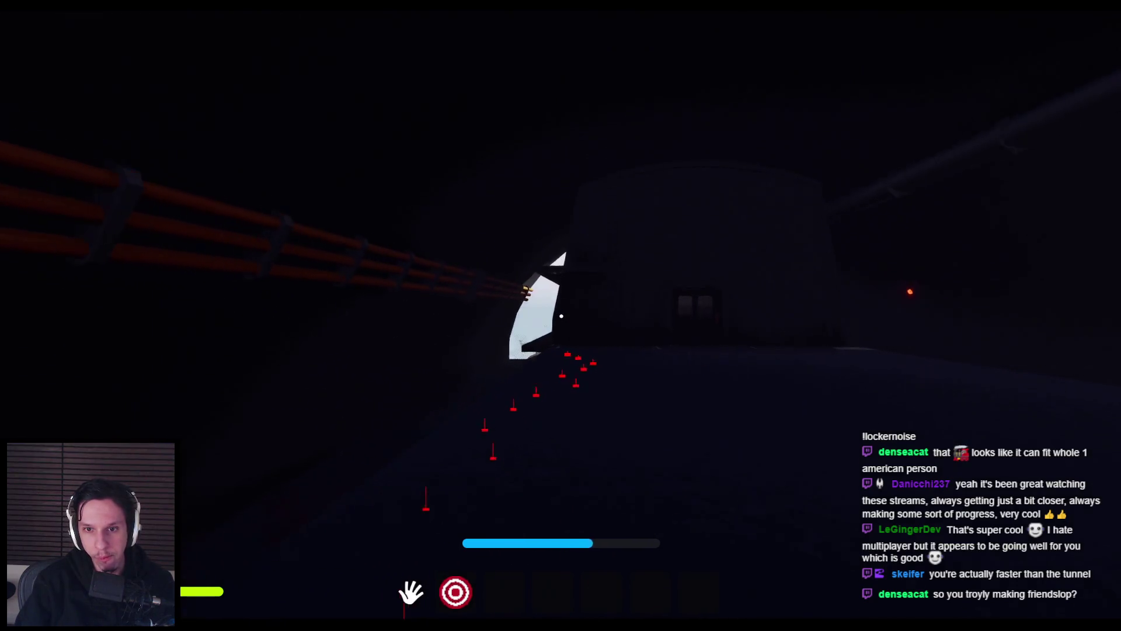
{"action": "key", "text": "w"}
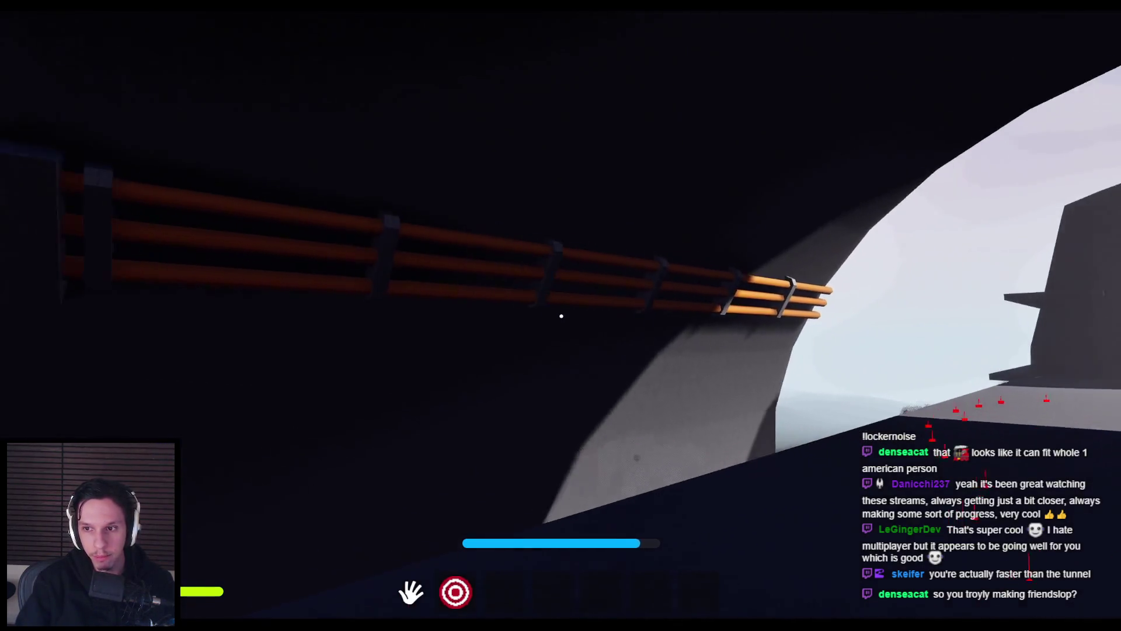
{"action": "key", "text": "w"}
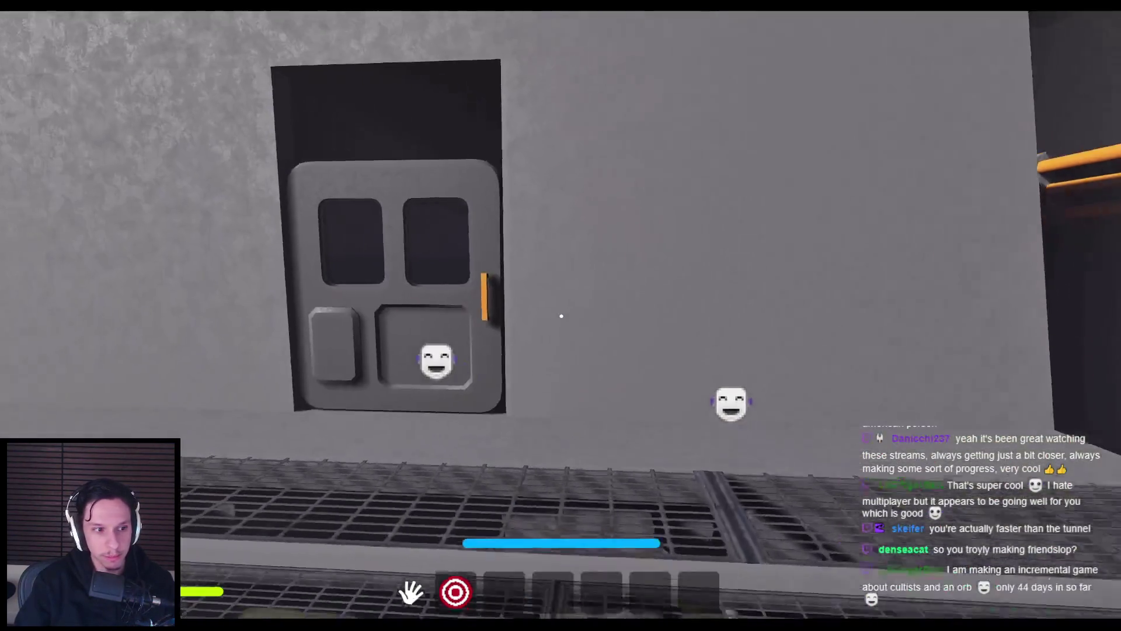
{"action": "key", "text": "w"}
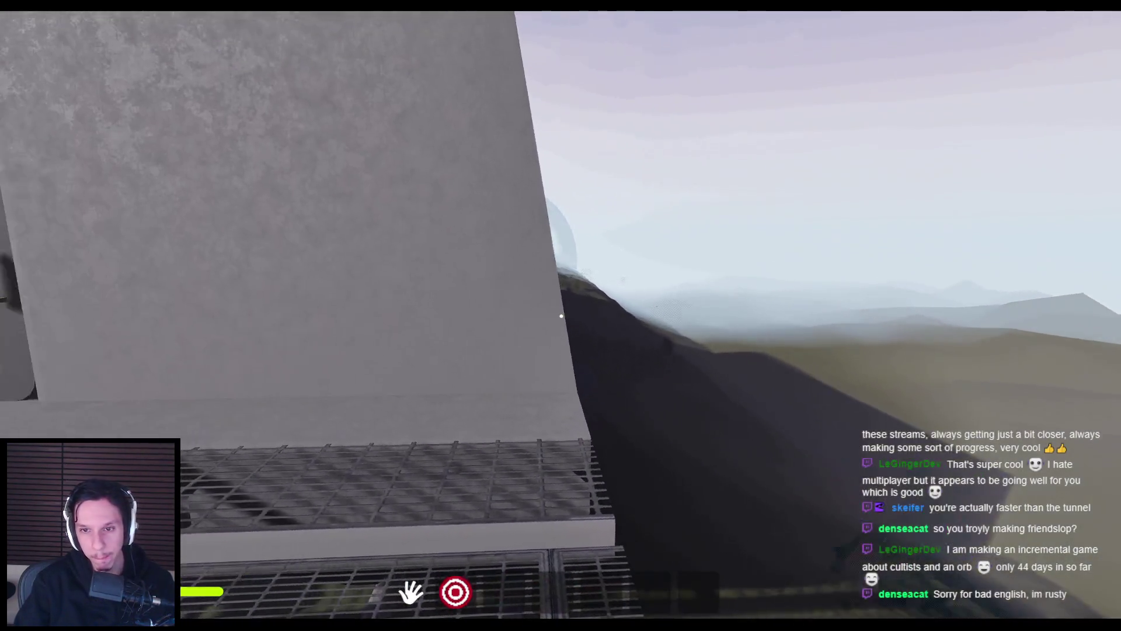
{"action": "key", "text": "w"}
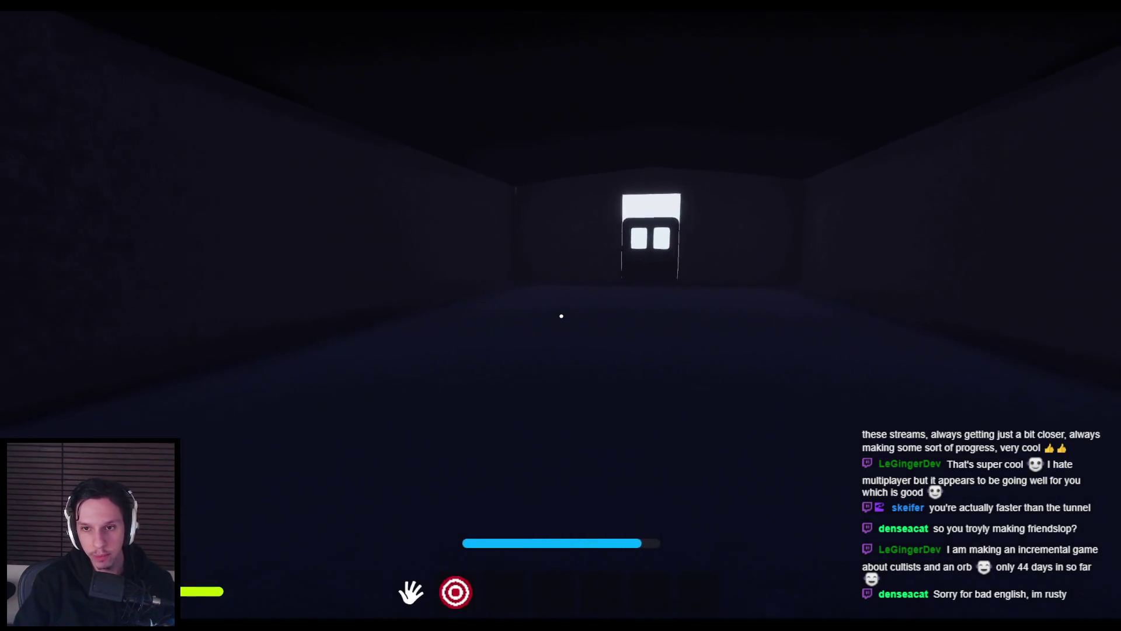
- Walk to the windowed door and open it onto the tracks
{"action": "key", "text": "w"}
{"action": "key", "text": "w"}
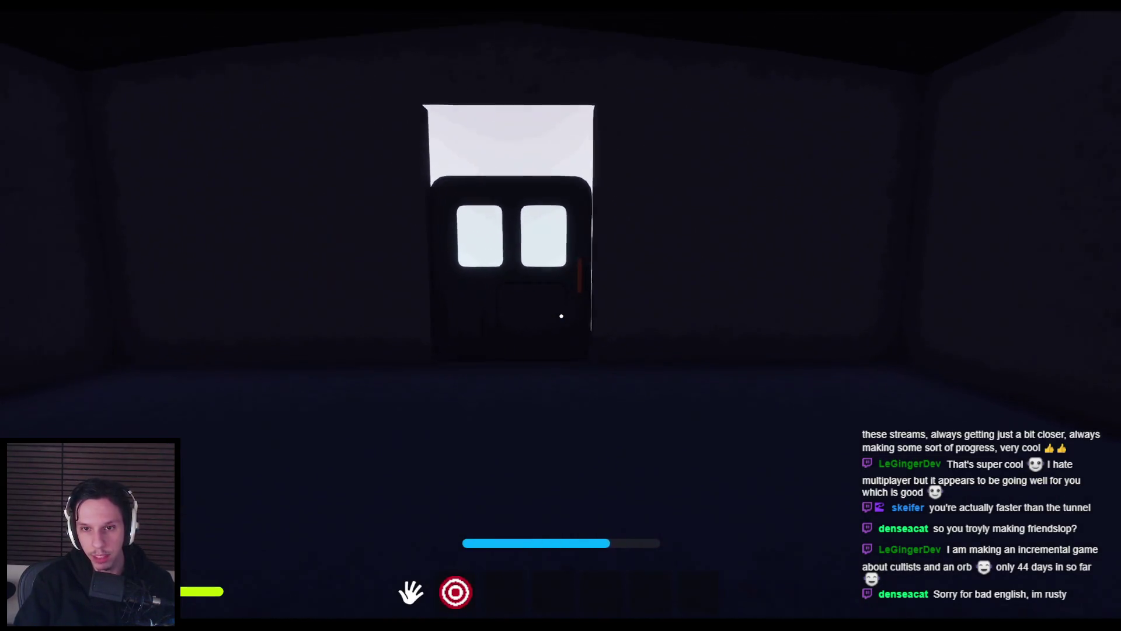
{"action": "left_click", "coordinate": [585, 326]}
{"action": "key", "text": "w"}
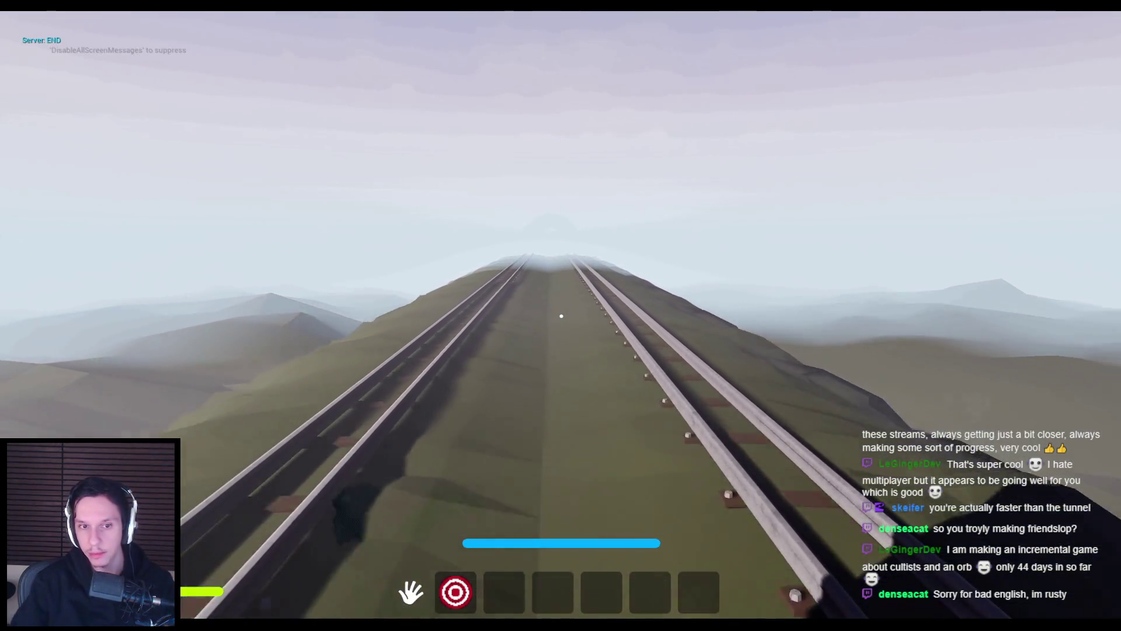
- Walk along the rails, then eject from the player with F8
{"action": "key", "text": "w"}
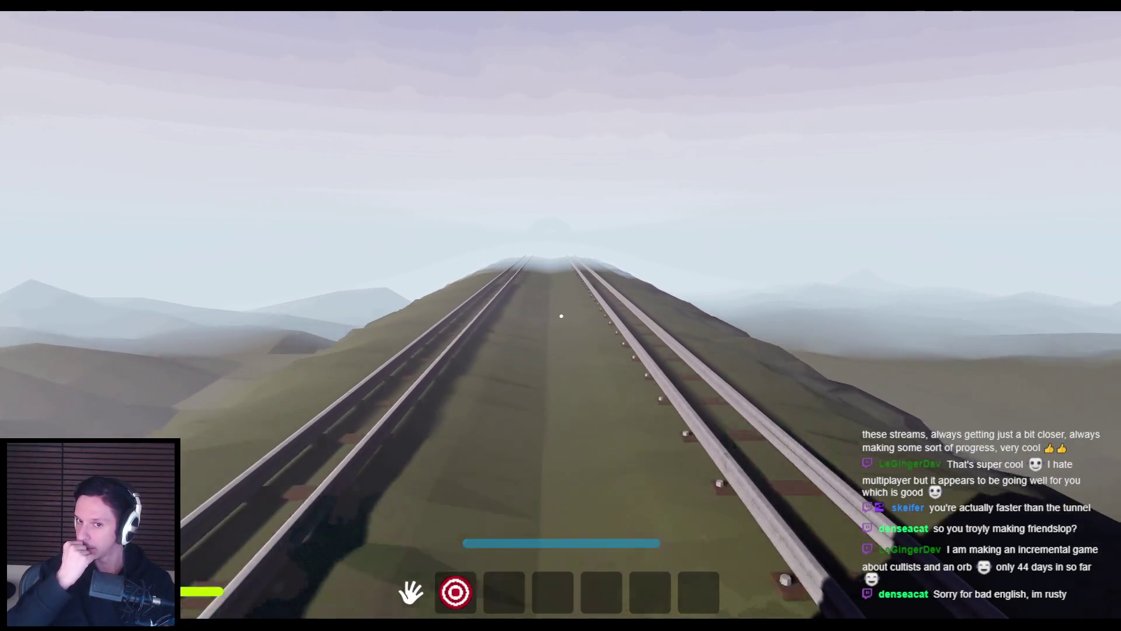
{"action": "key", "text": "w"}
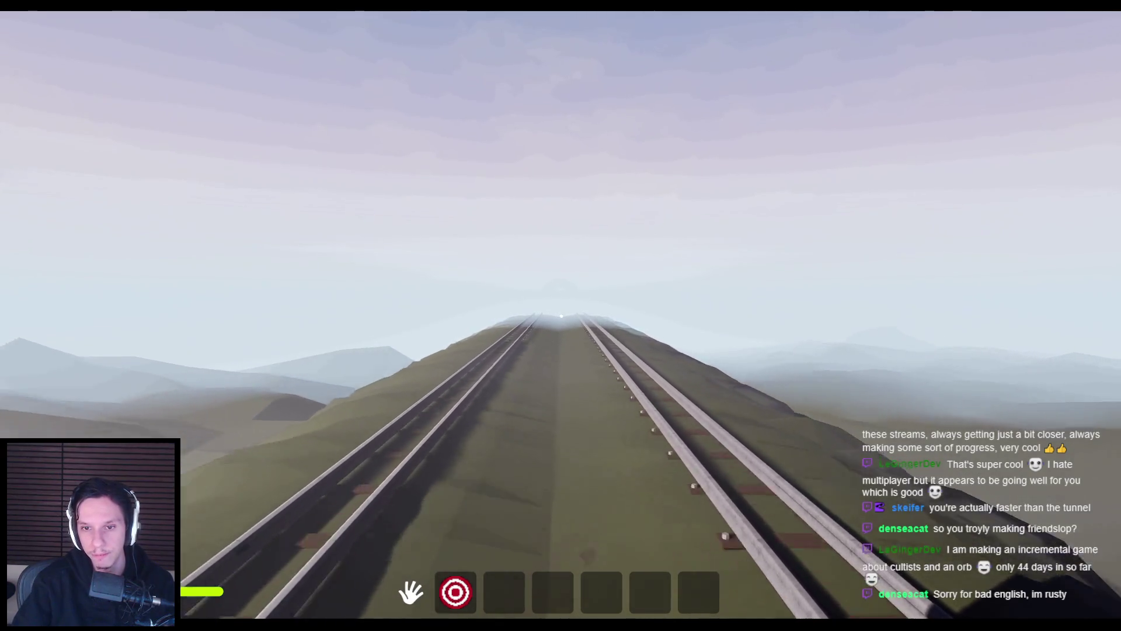
{"action": "key", "text": "w"}
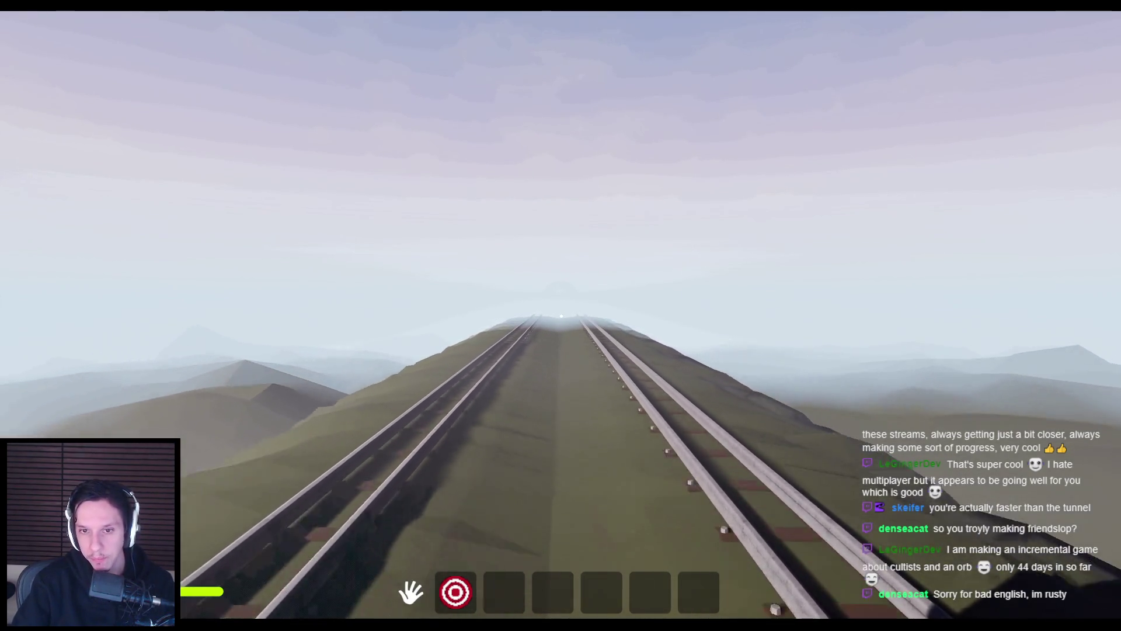
{"action": "key", "text": "w"}
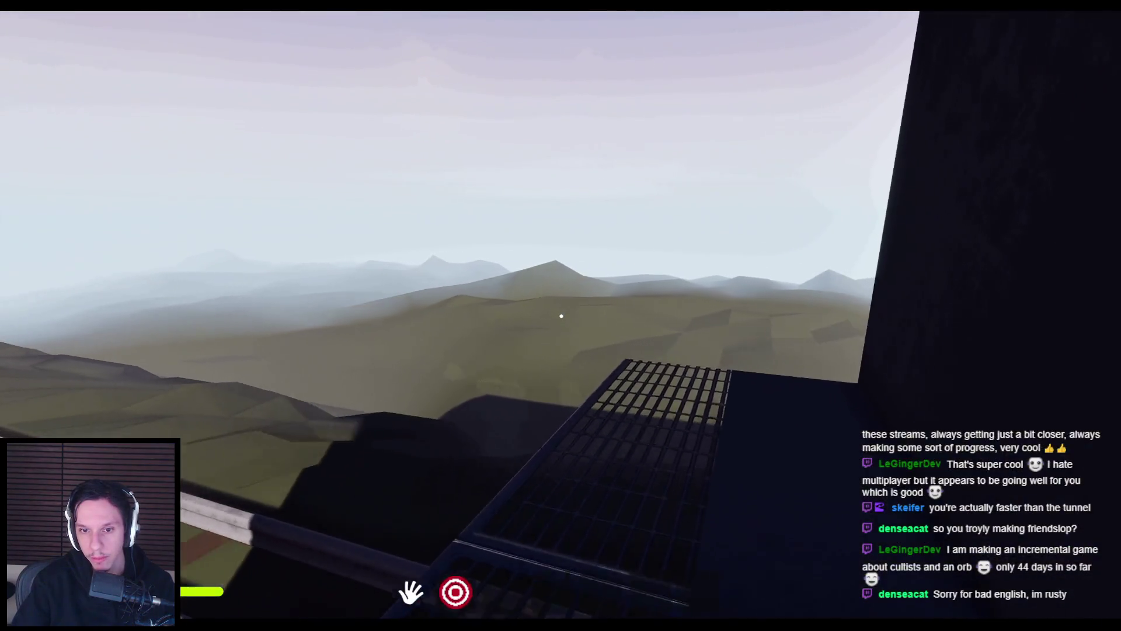
{"action": "key", "text": "w"}
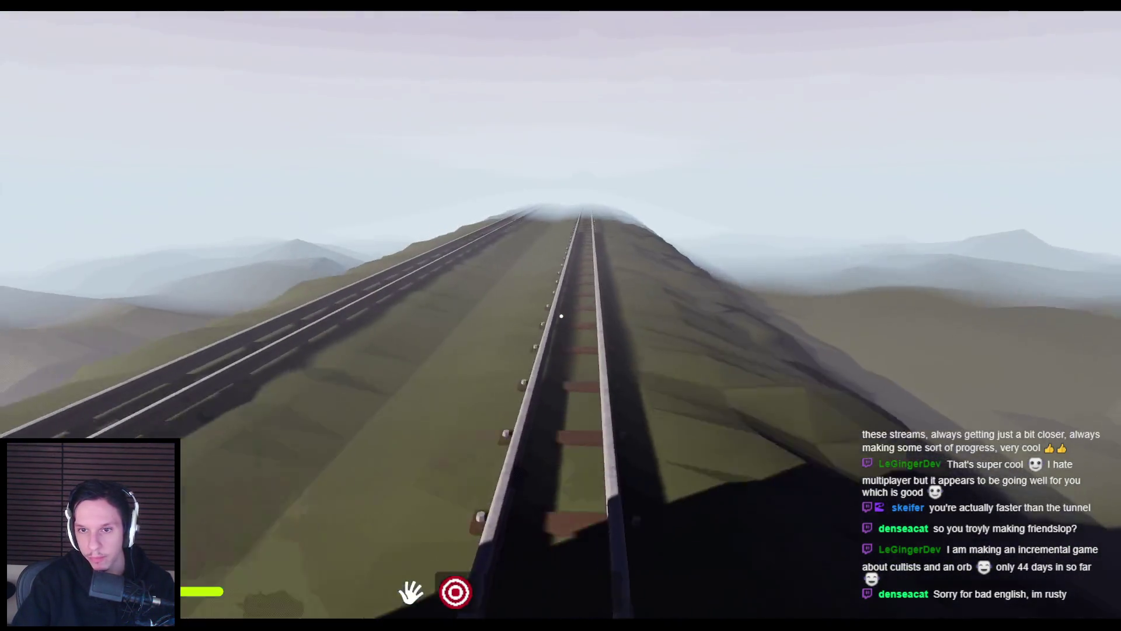
{"action": "key", "text": "w"}
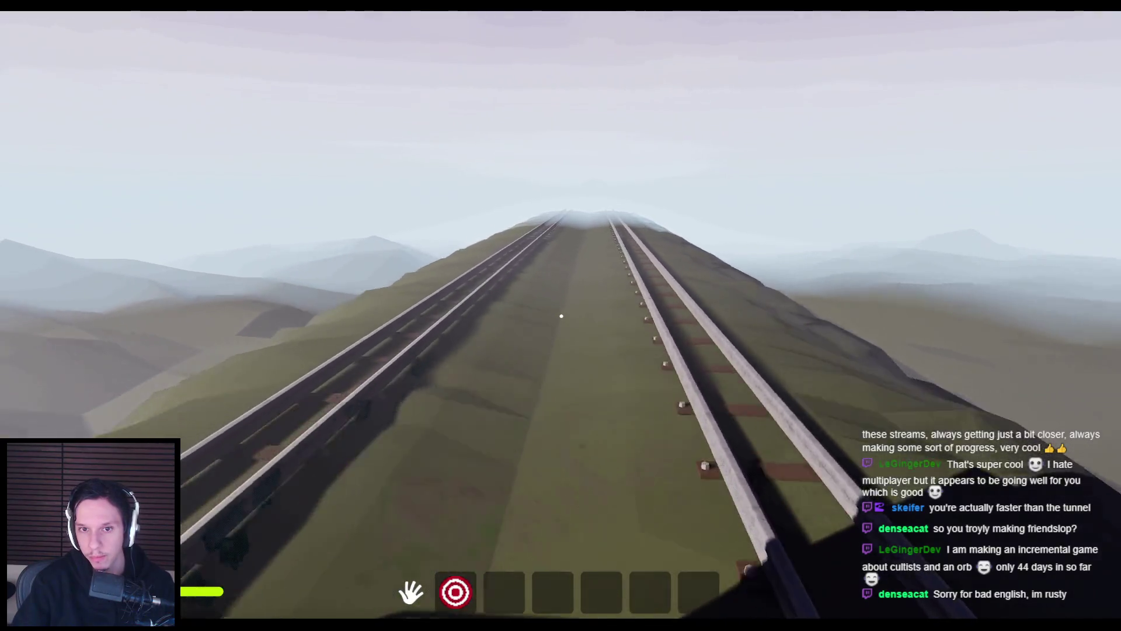
{"action": "key", "text": "w"}
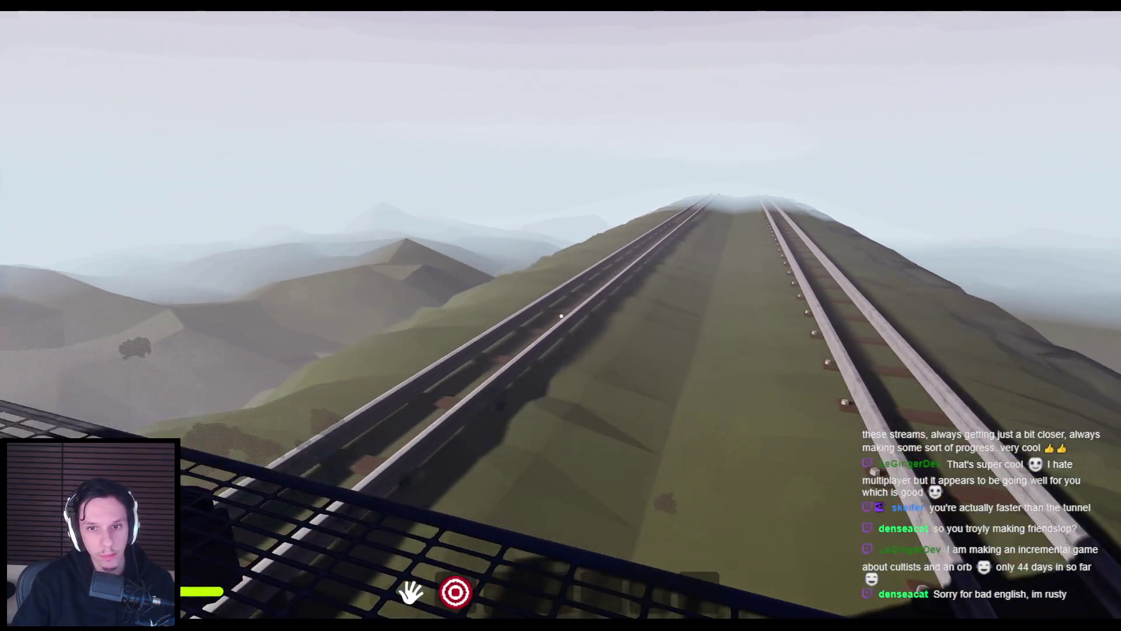
{"action": "key", "text": "F8"}
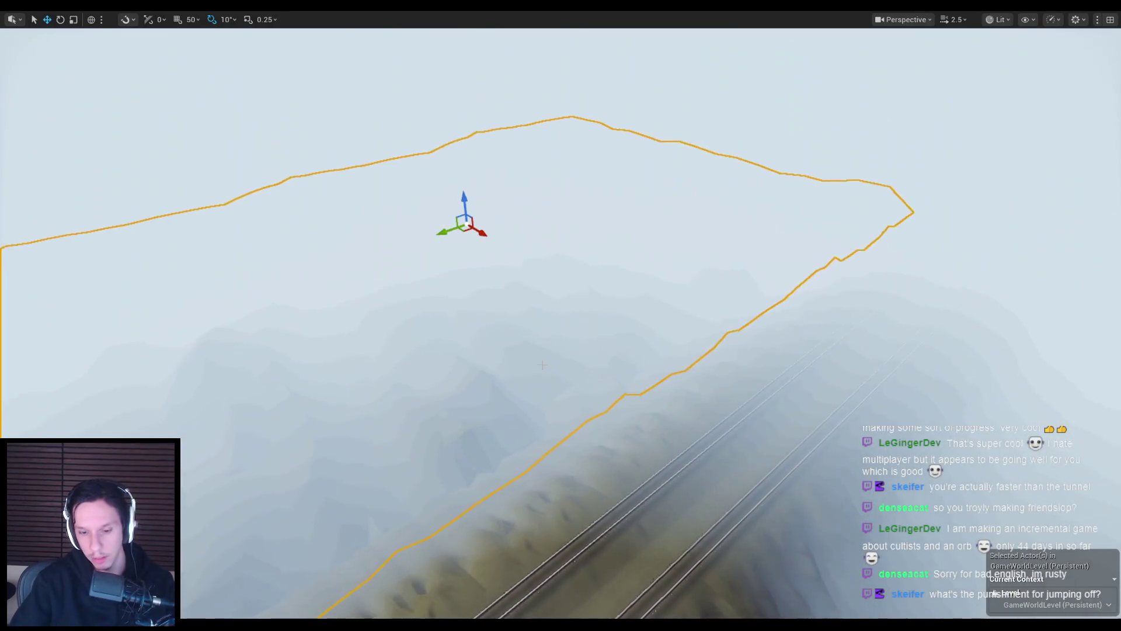
- Stop the playtest, then select and frame BP_InstancedTracks in the viewport
{"action": "key", "text": "Escape"}
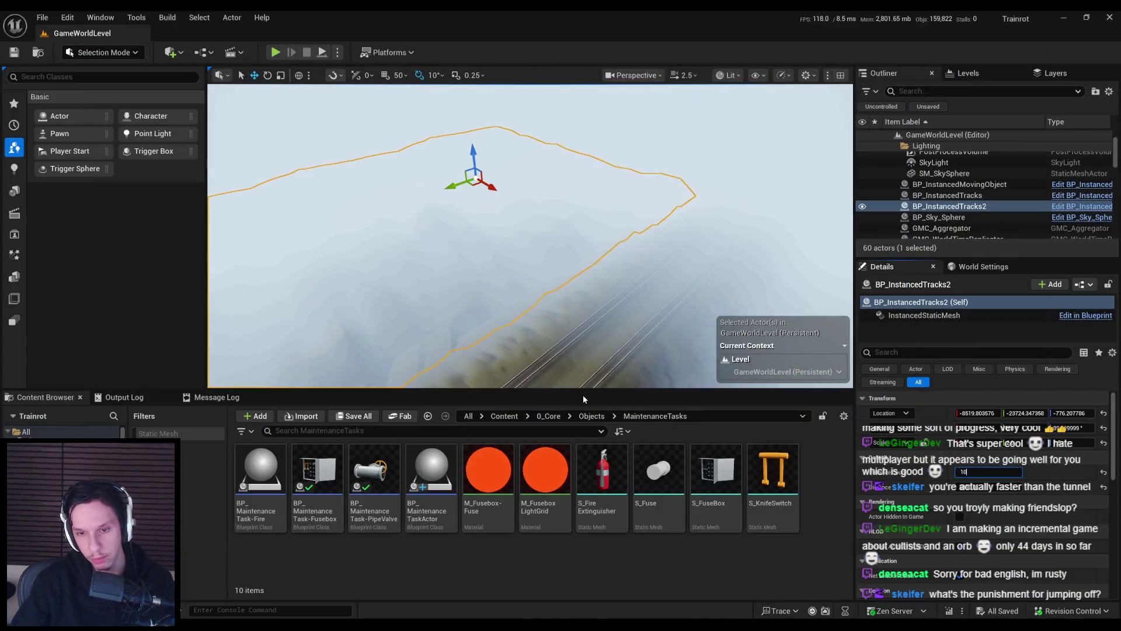
{"action": "left_click", "coordinate": [617, 304]}
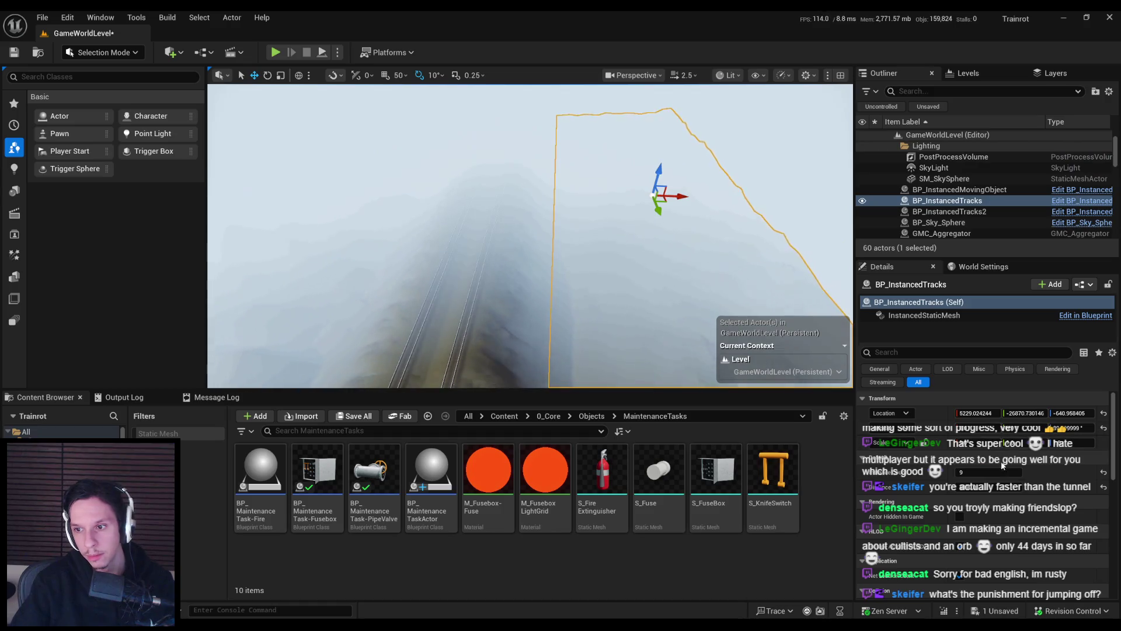
{"action": "left_click", "coordinate": [345, 234]}
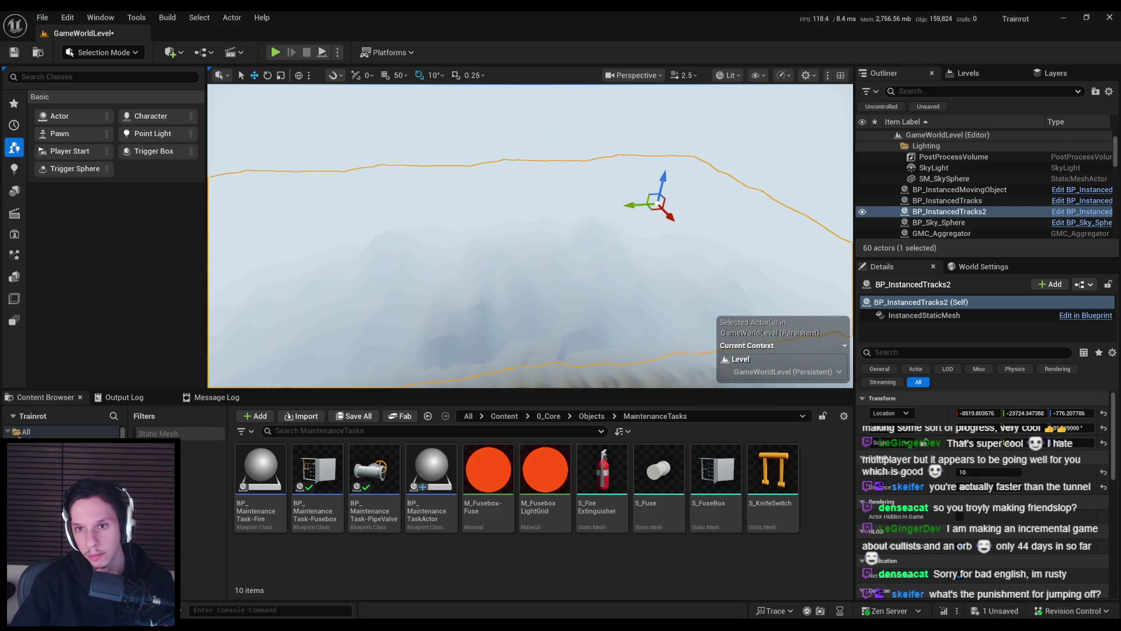
{"action": "left_click_drag", "start_coordinate": [513, 266], "coordinate": [513, 267]}
{"action": "left_click", "coordinate": [561, 286]}
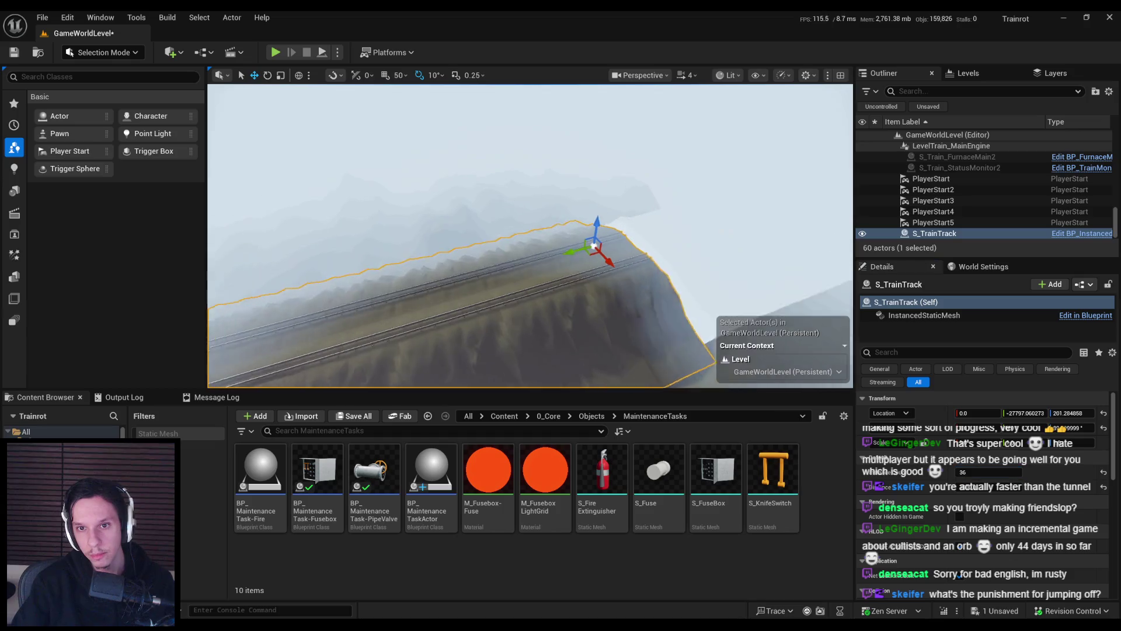
{"action": "left_click_drag", "start_coordinate": [544, 217], "coordinate": [595, 298]}
{"action": "left_click", "coordinate": [587, 315]}
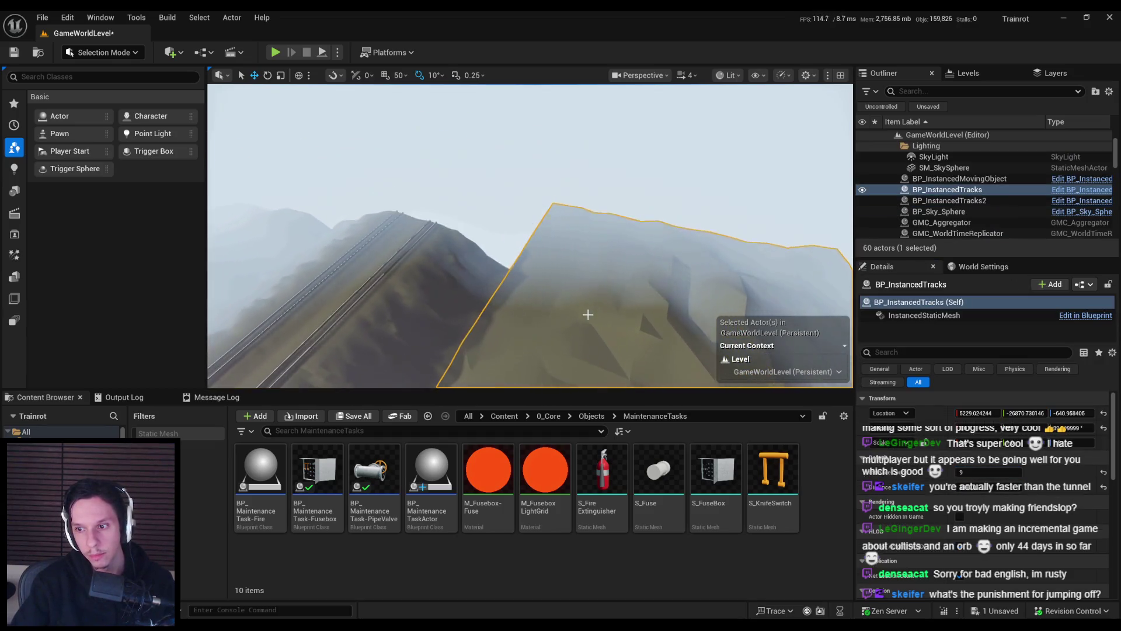
{"action": "left_click", "coordinate": [254, 212]}
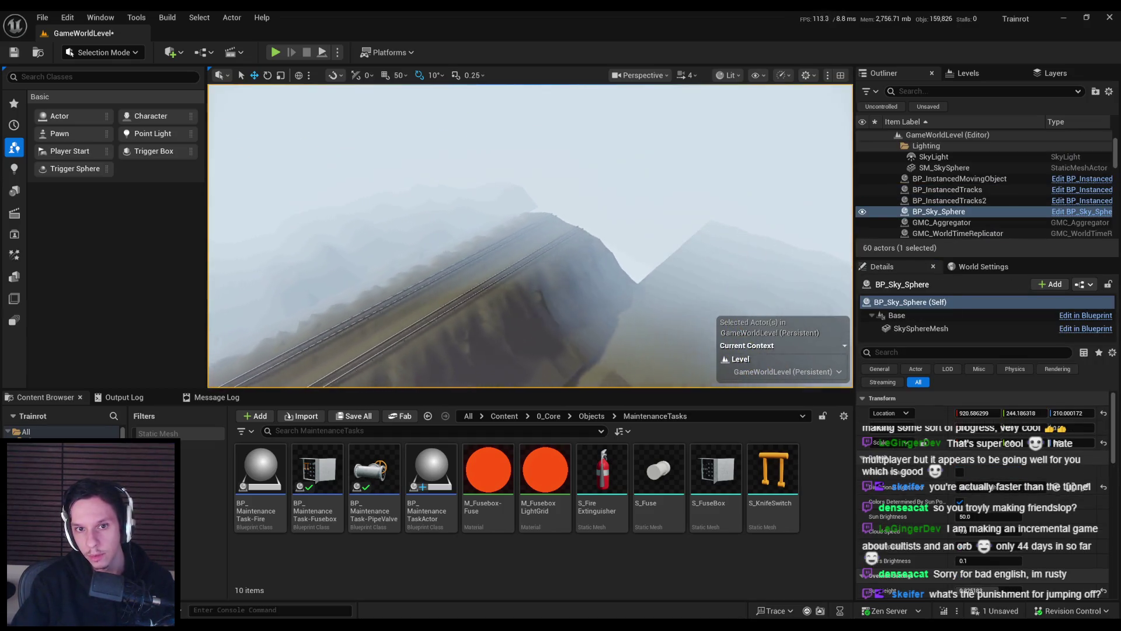
{"action": "left_click", "coordinate": [521, 254]}
{"action": "key", "text": "f"}
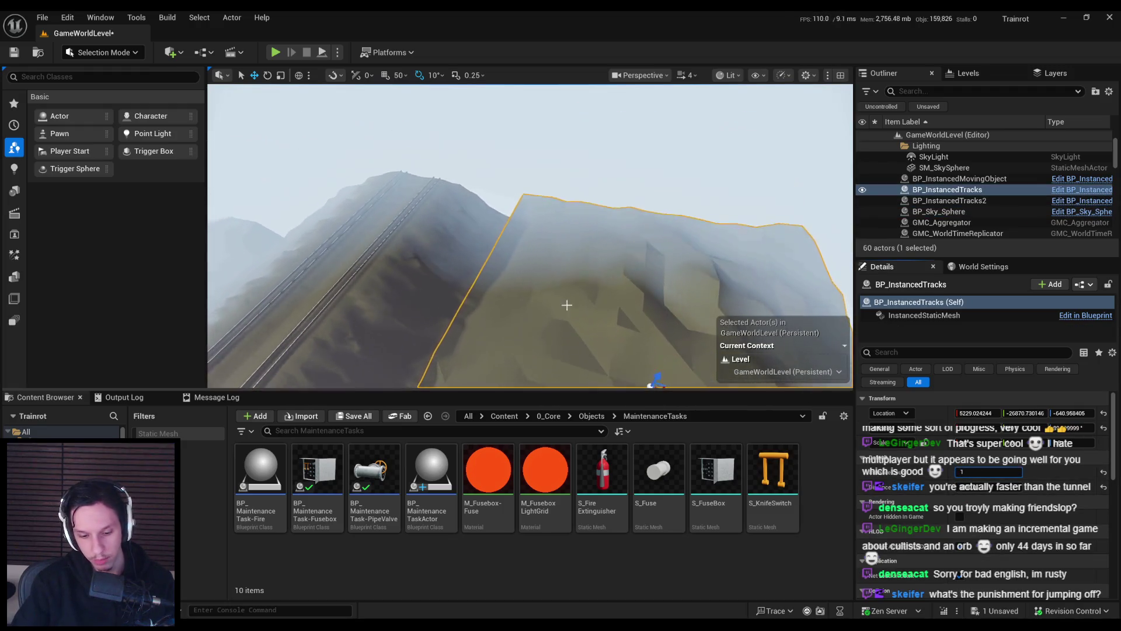
- Add BP_InstancedTracks2, slide both track actors along Y, and start a playtest
{"action": "left_click", "coordinate": [476, 288], "text": "ctrl"}
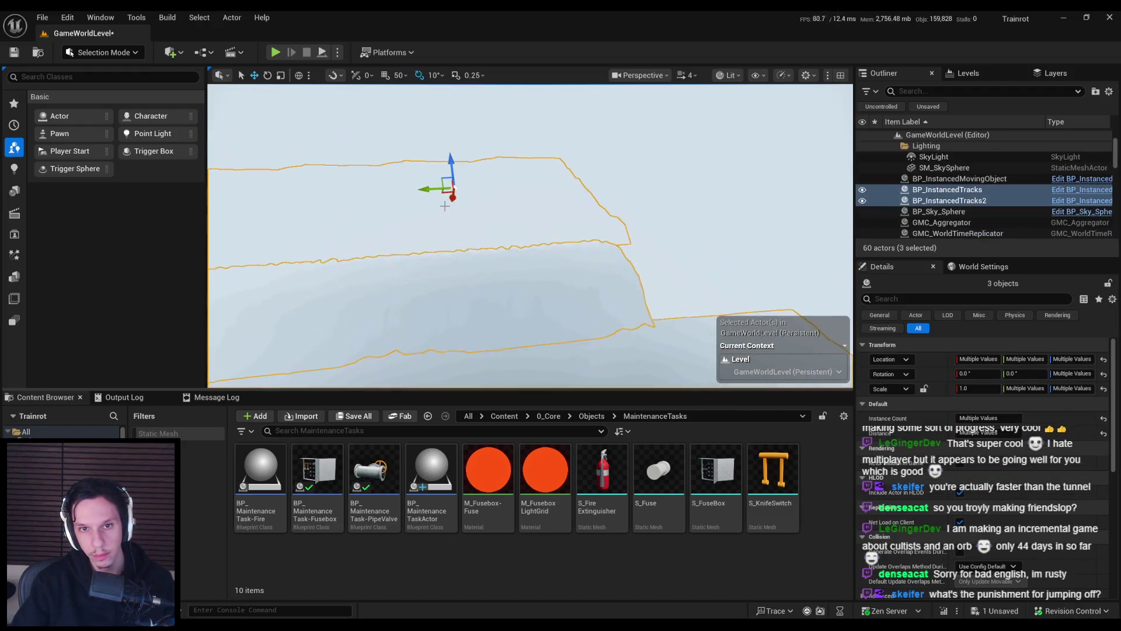
{"action": "left_click_drag", "start_coordinate": [425, 189], "coordinate": [523, 191]}
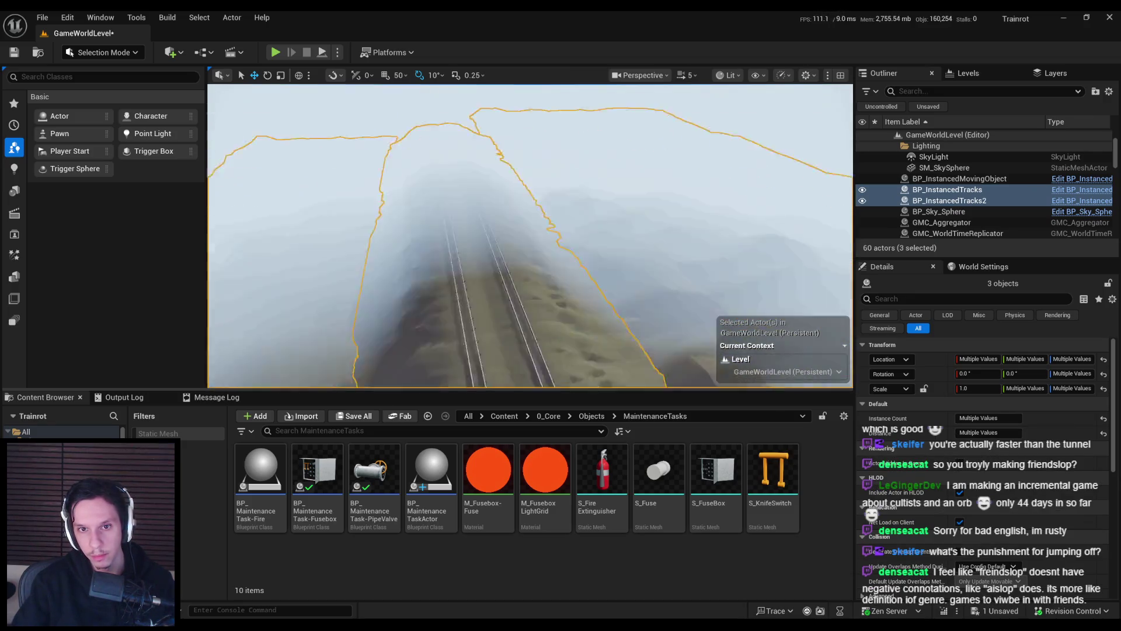
{"action": "scroll", "coordinate": [530, 235], "scroll_direction": "down", "scroll_amount": 3}
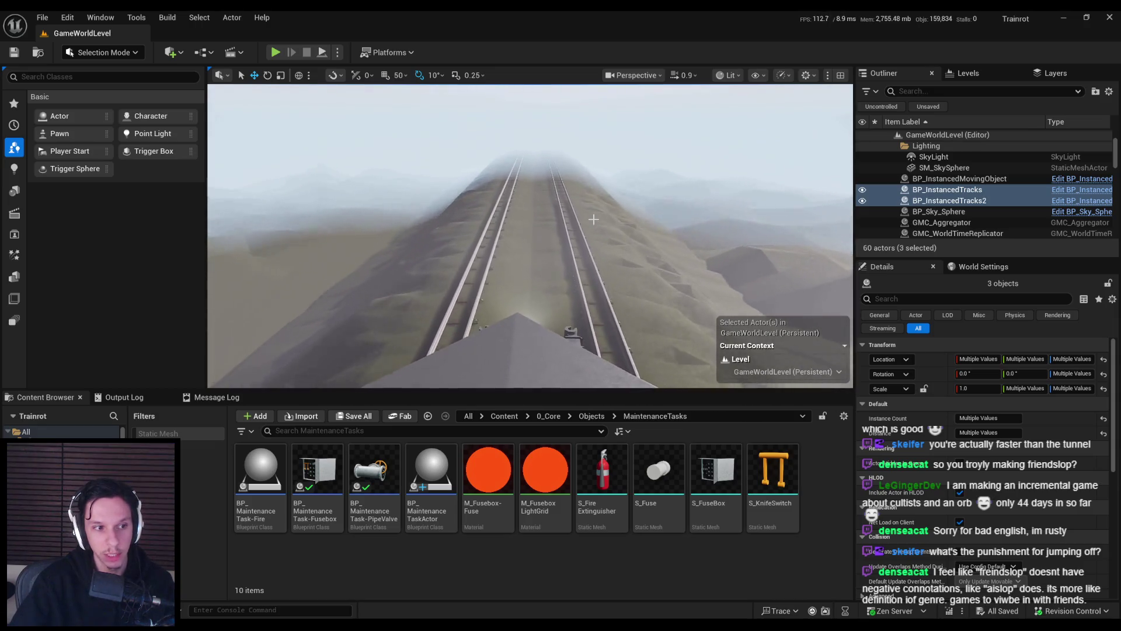
{"action": "key", "text": "alt+Tab"}
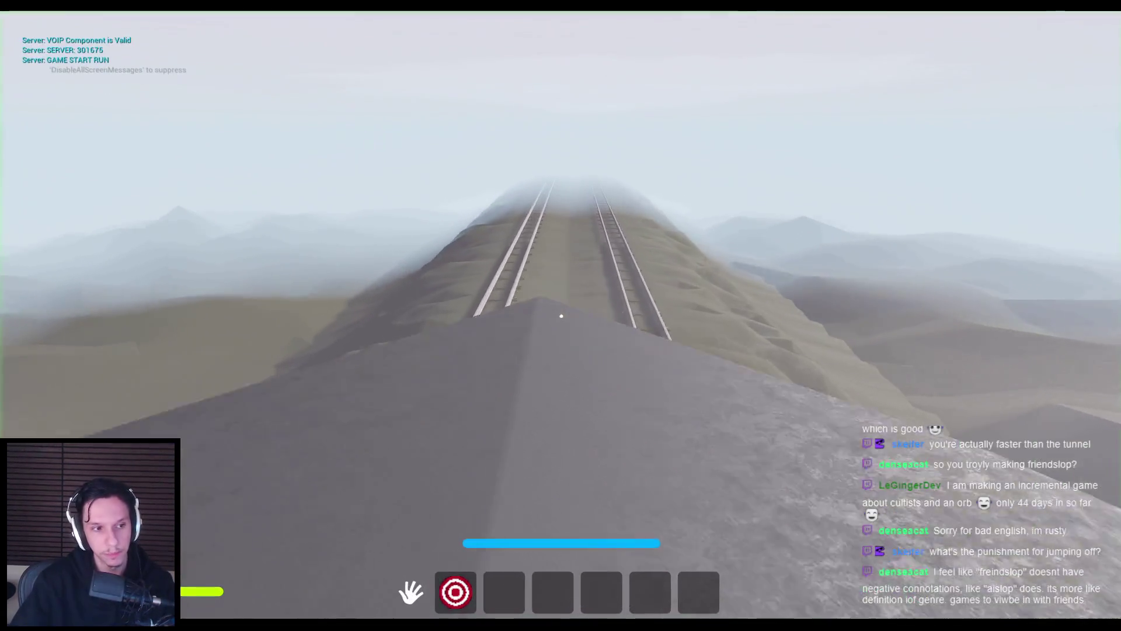
- Walk the train roof, open the cabin door, and explore the dark room
{"action": "key", "text": "shift+w"}
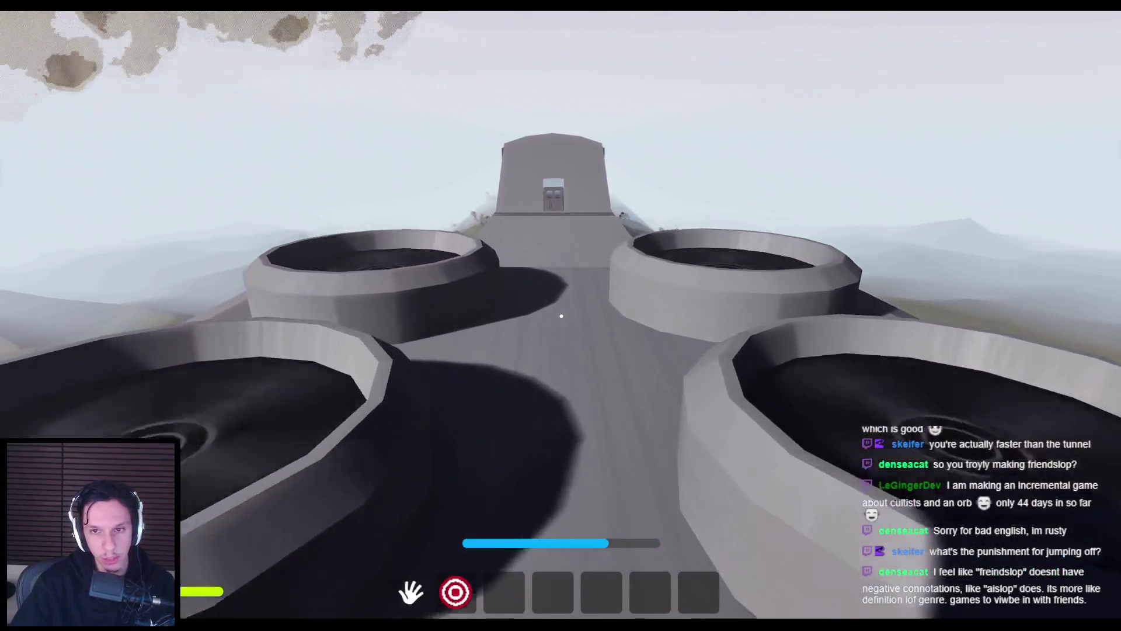
{"action": "key", "text": "w"}
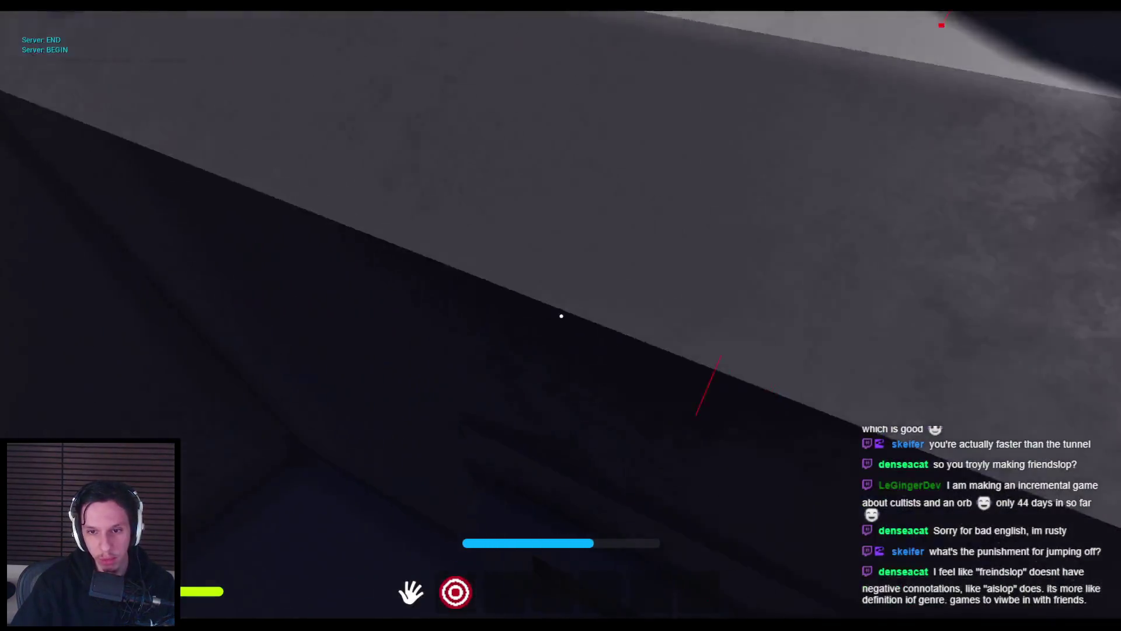
{"action": "left_click", "coordinate": [659, 319]}
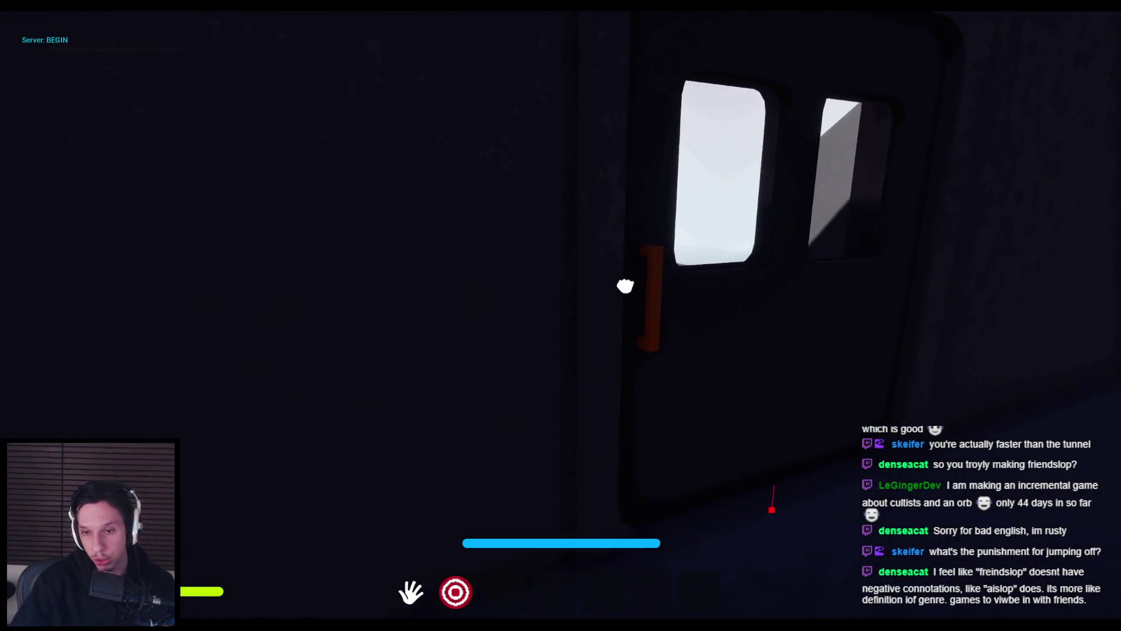
{"action": "key", "text": "w"}
{"action": "key", "text": "w"}
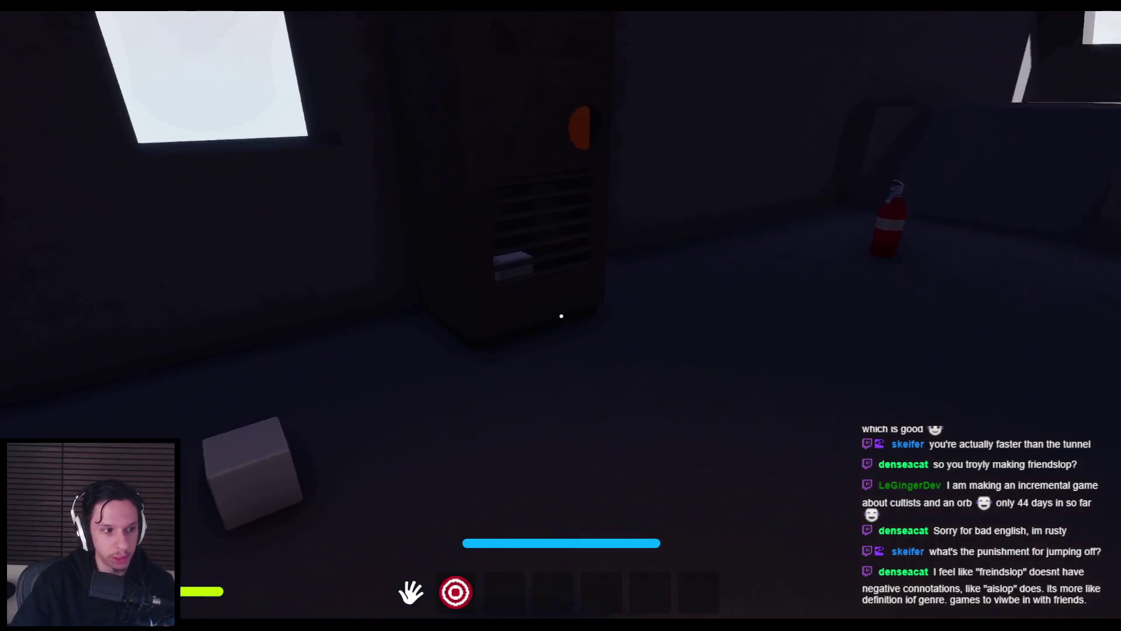
{"action": "key", "text": "w"}
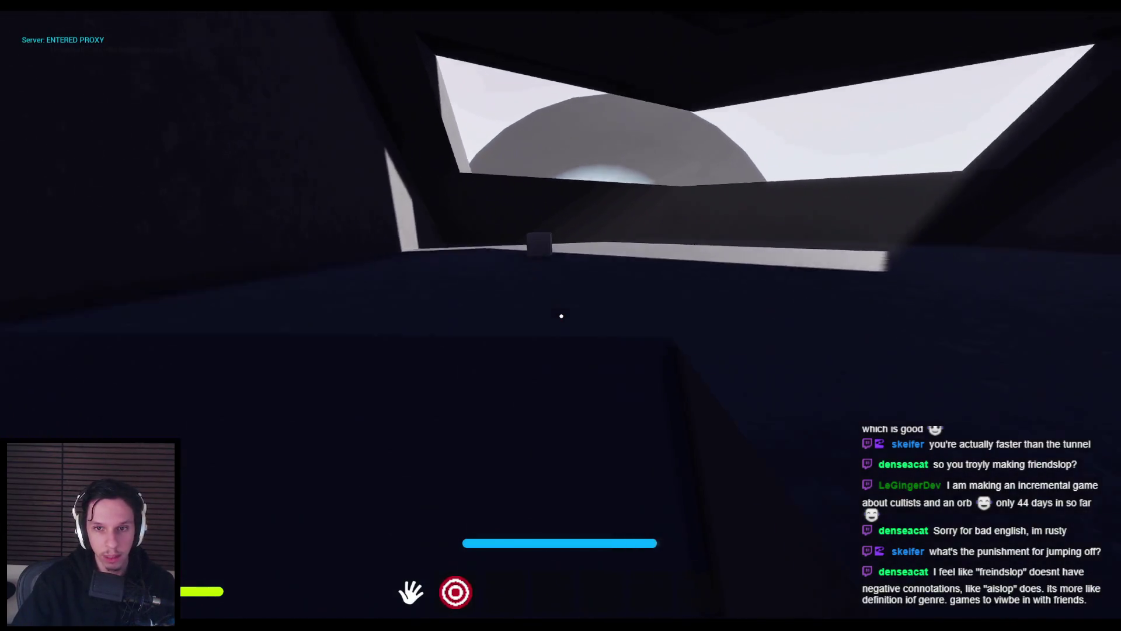
{"action": "key", "text": "w"}
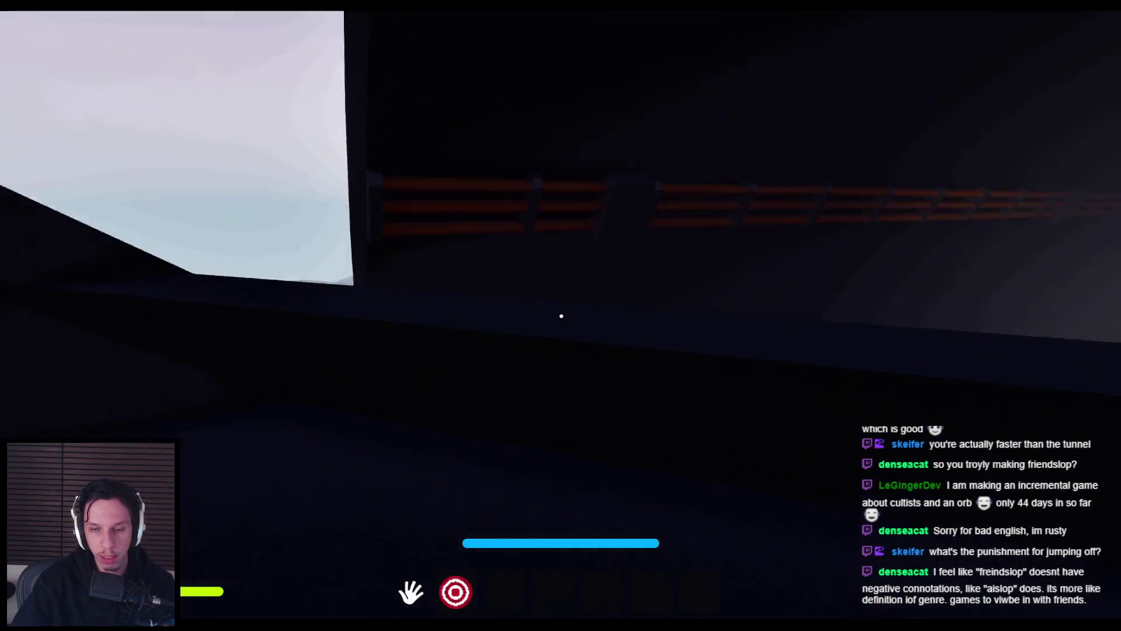
{"action": "key", "text": "w"}
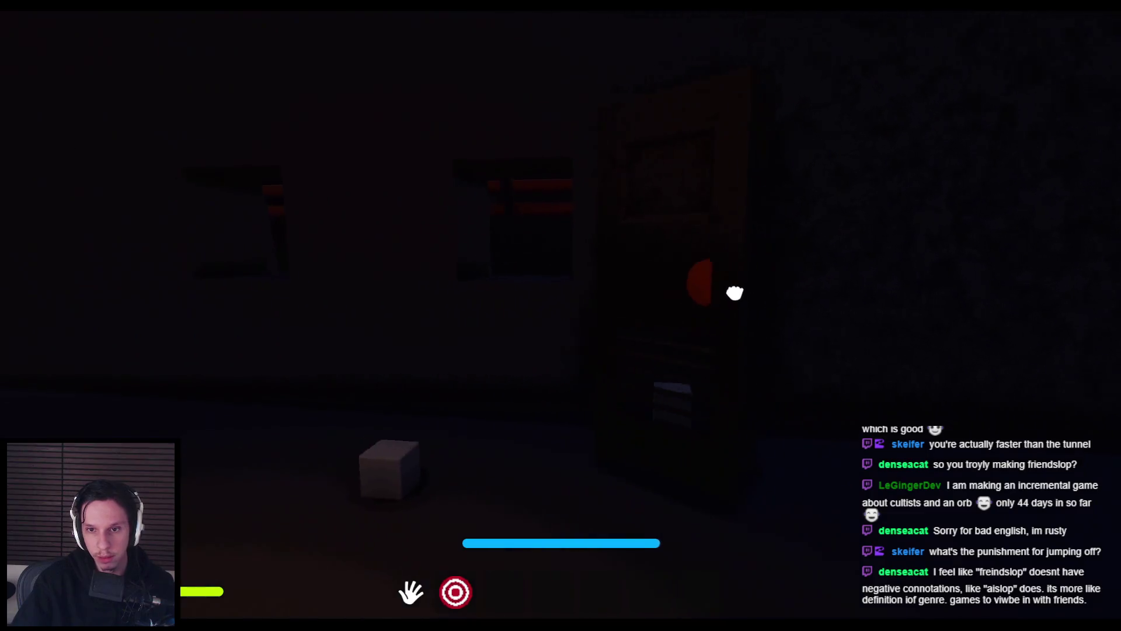
- Carry the cube over to the valve, then stop the game
{"action": "mouse_move", "coordinate": [563, 288]}
{"action": "left_mouse_down"}
{"action": "mouse_move", "coordinate": [680, 320]}
{"action": "mouse_move", "coordinate": [575, 350]}
{"action": "mouse_move", "coordinate": [558, 319]}
{"action": "left_mouse_up"}
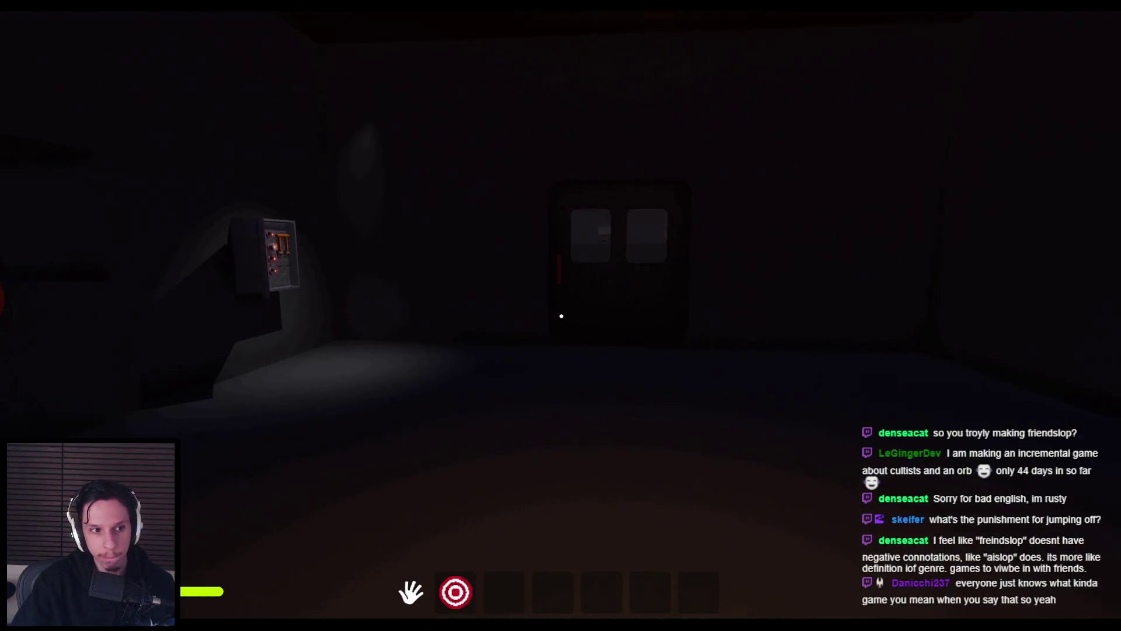
{"action": "key", "text": "w"}
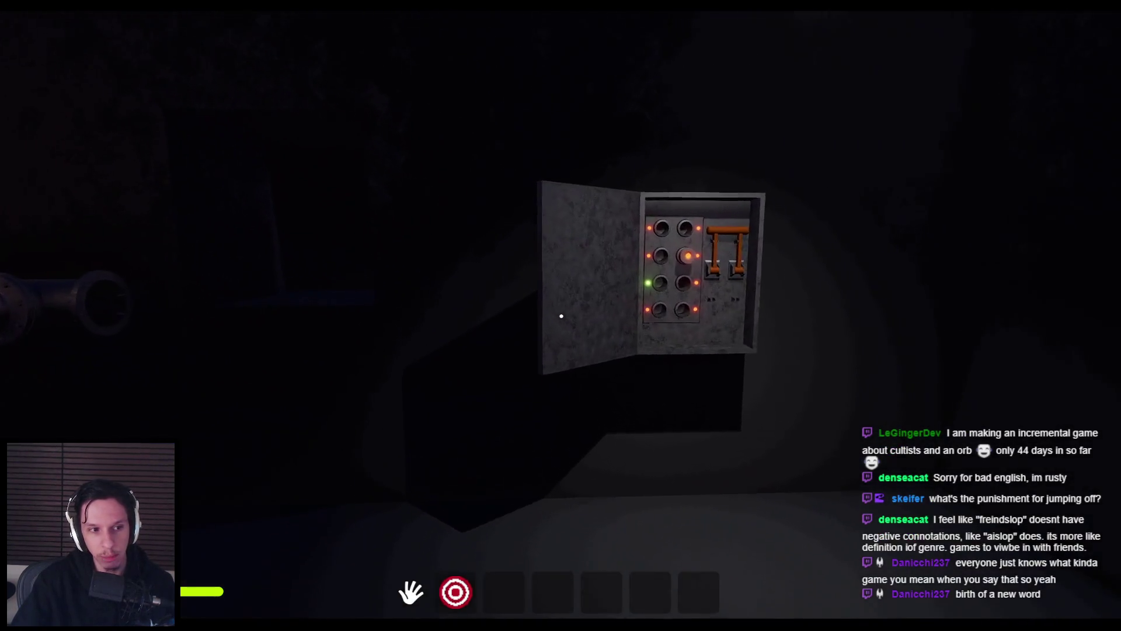
{"action": "key", "text": "Escape"}
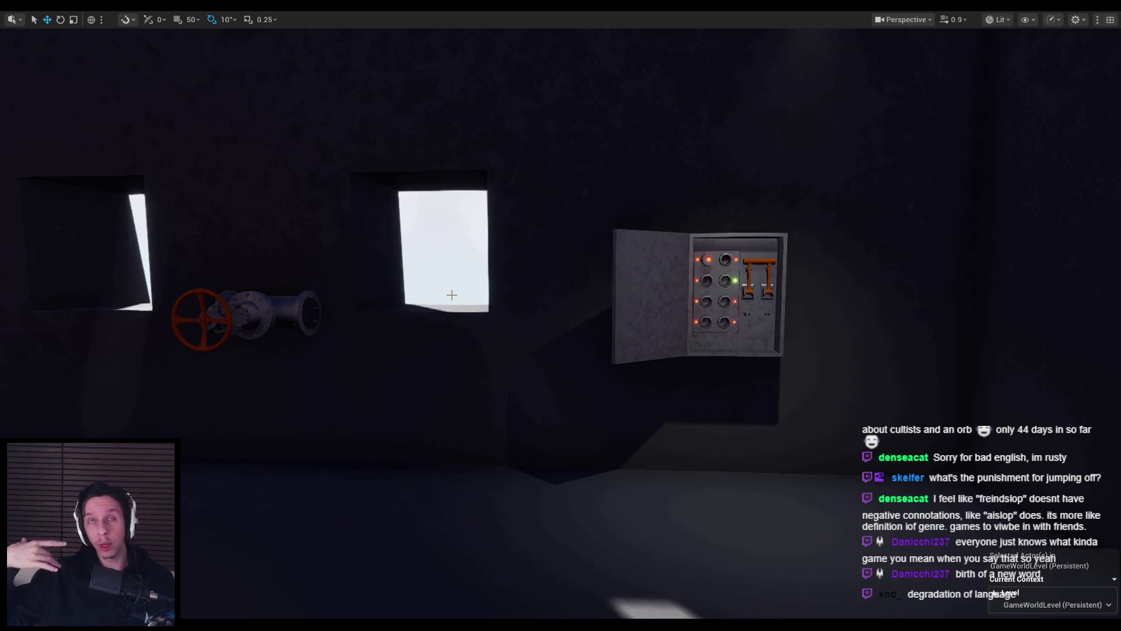
- Fly the camera past the electrical panel and dial console, then switch to Steam
{"action": "mouse_move", "coordinate": [490, 306]}
{"action": "left_mouse_down"}
{"action": "mouse_move", "coordinate": [501, 320]}
{"action": "mouse_move", "coordinate": [502, 309]}
{"action": "left_mouse_up"}
{"action": "left_click_drag", "start_coordinate": [502, 352], "coordinate": [502, 352]}
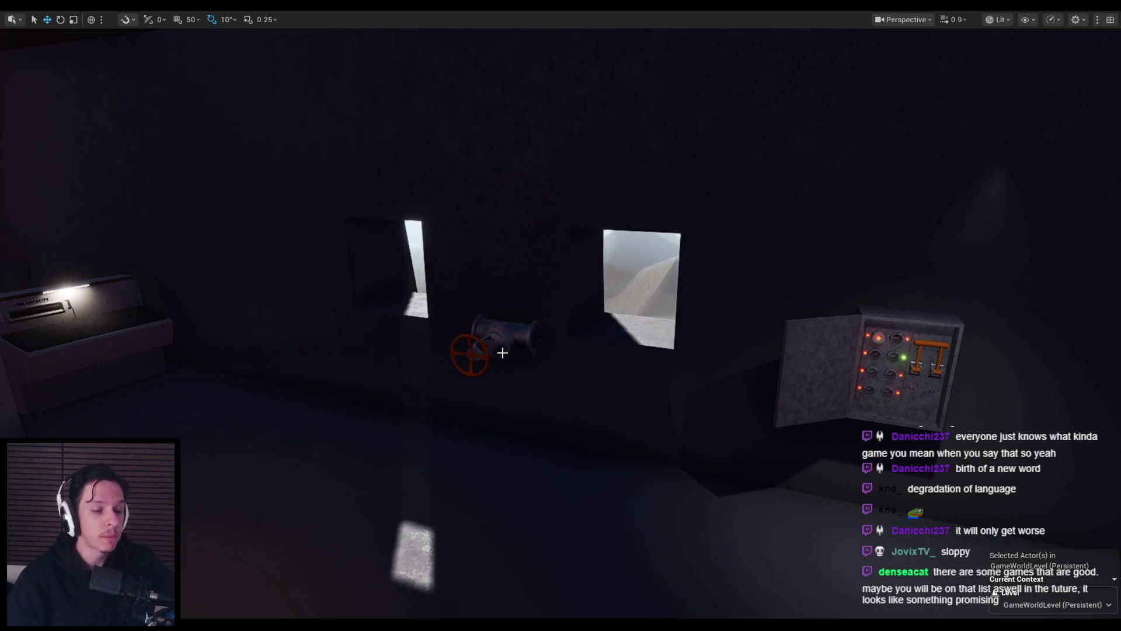
{"action": "left_click_drag", "start_coordinate": [333, 352], "coordinate": [175, 352]}
{"action": "mouse_move", "coordinate": [488, 386]}
{"action": "left_mouse_down"}
{"action": "mouse_move", "coordinate": [468, 386]}
{"action": "mouse_move", "coordinate": [468, 351]}
{"action": "mouse_move", "coordinate": [488, 386]}
{"action": "left_mouse_up"}
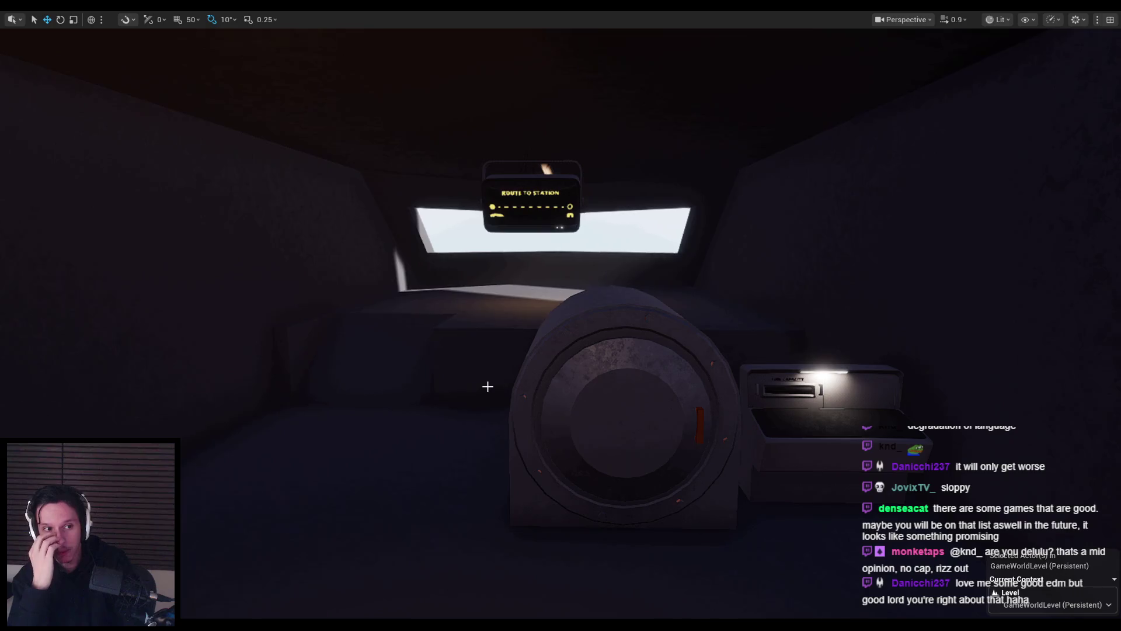
{"action": "left_click_drag", "start_coordinate": [688, 448], "coordinate": [688, 448]}
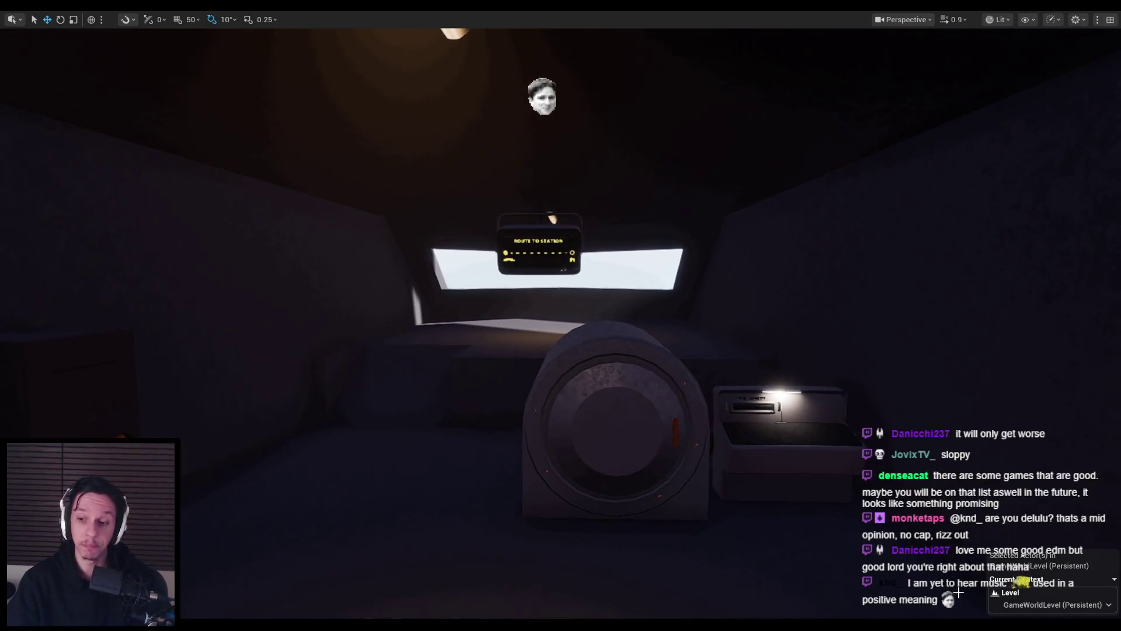
{"action": "key", "text": "alt+Tab"}
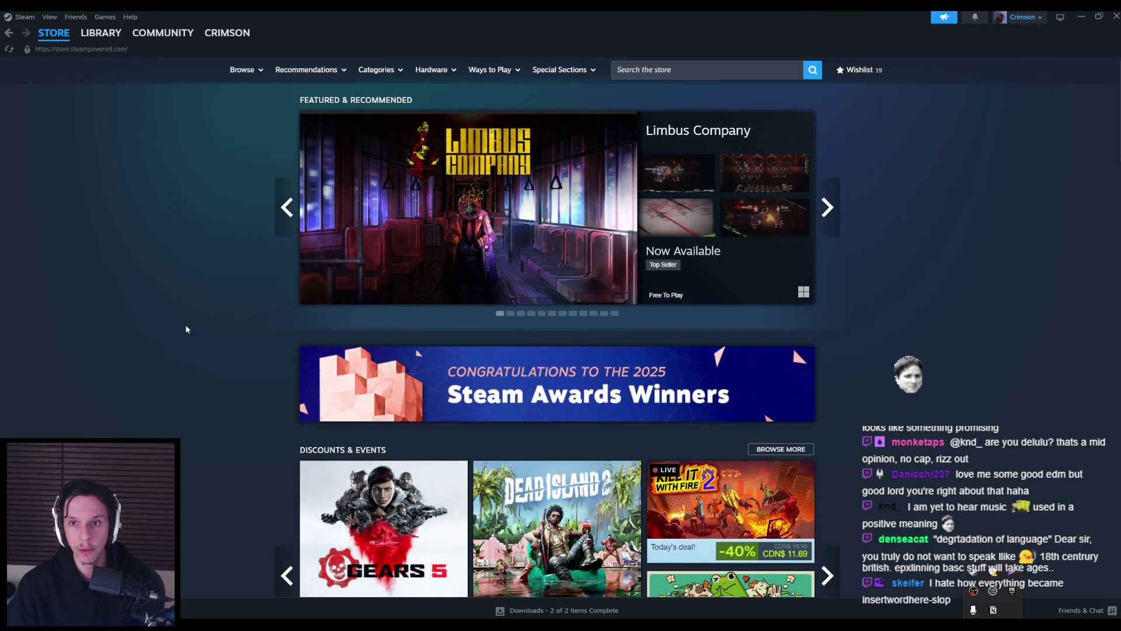
- Page through the Under CDN$ 12 deals carousel, cycling past the last page
{"action": "scroll", "coordinate": [184, 324], "scroll_direction": "down", "scroll_amount": 12}
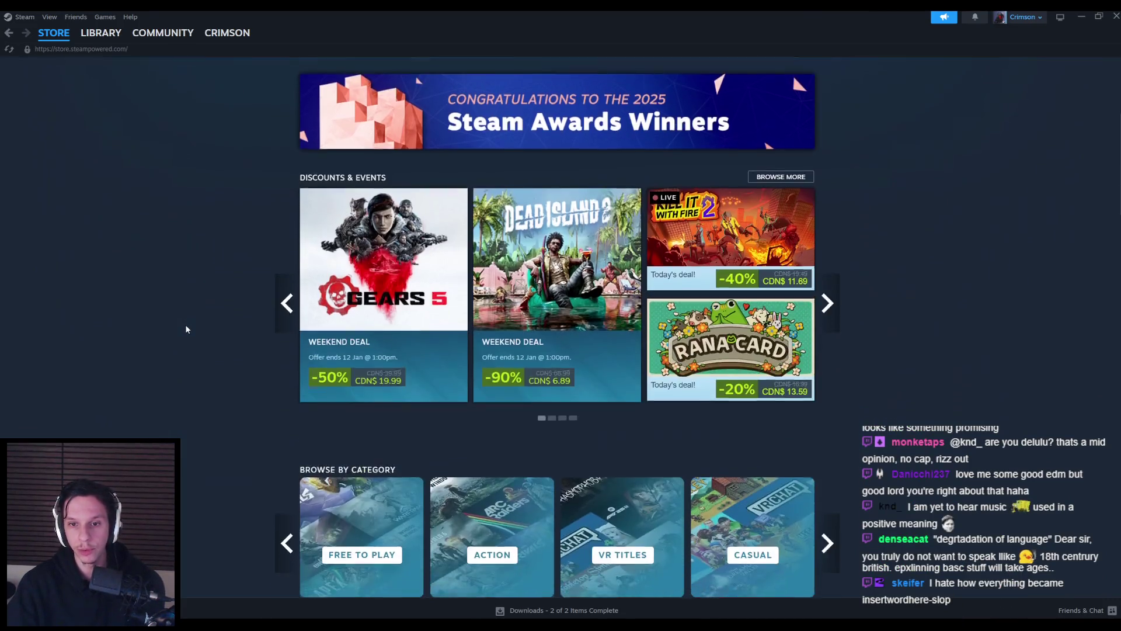
{"action": "scroll", "coordinate": [184, 325], "scroll_direction": "down", "scroll_amount": 15}
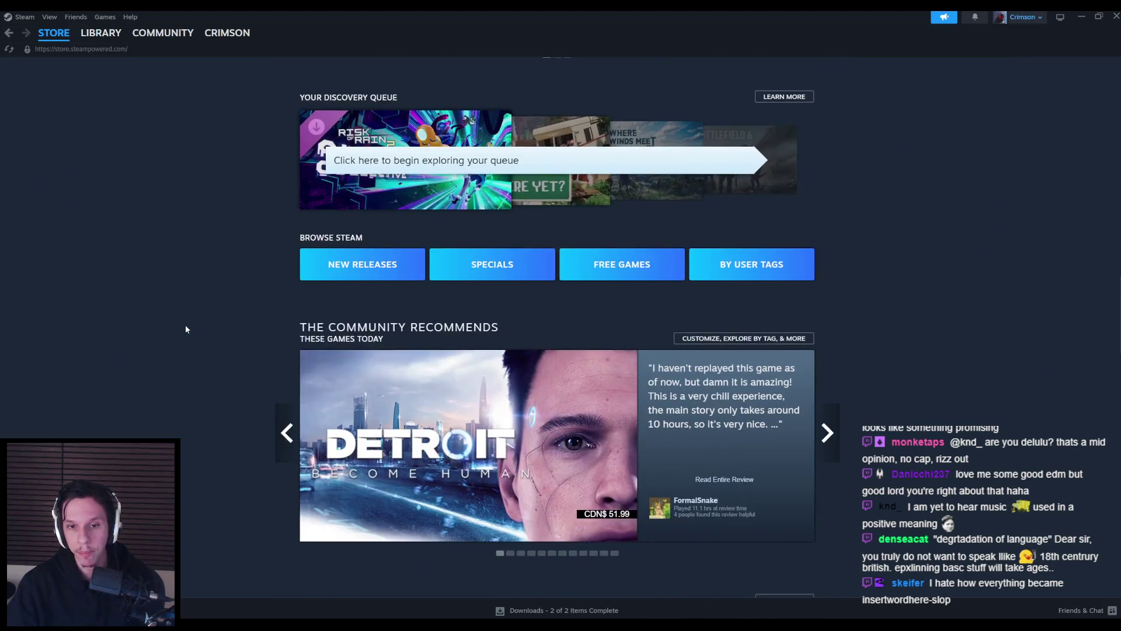
{"action": "scroll", "coordinate": [186, 328], "scroll_direction": "down", "scroll_amount": 3}
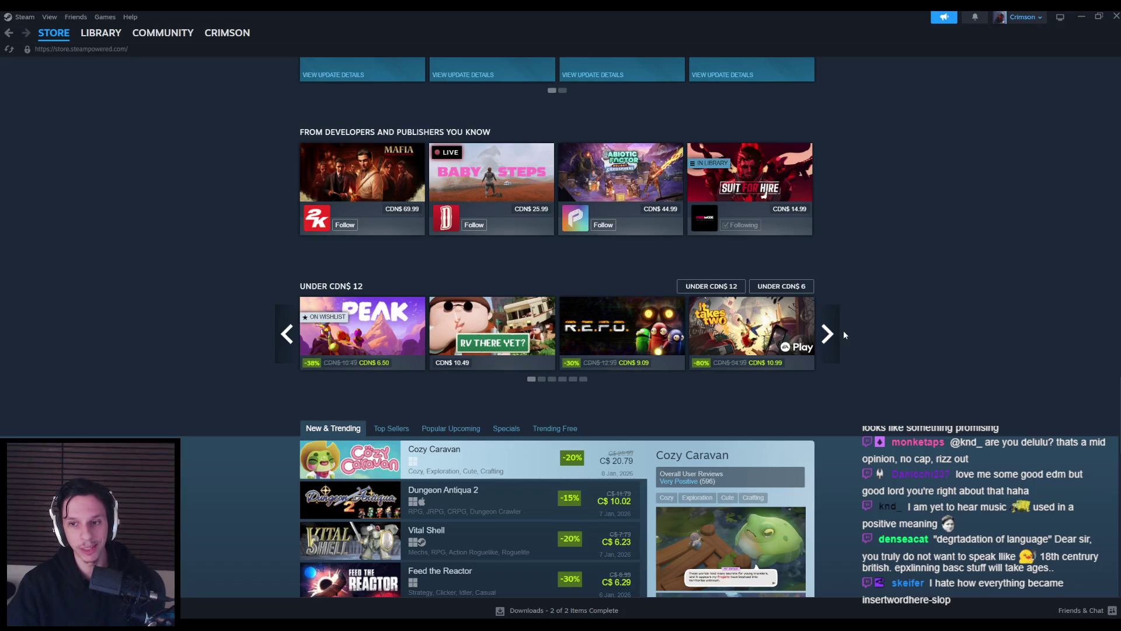
{"action": "left_click", "coordinate": [828, 334]}
{"action": "left_click", "coordinate": [829, 336]}
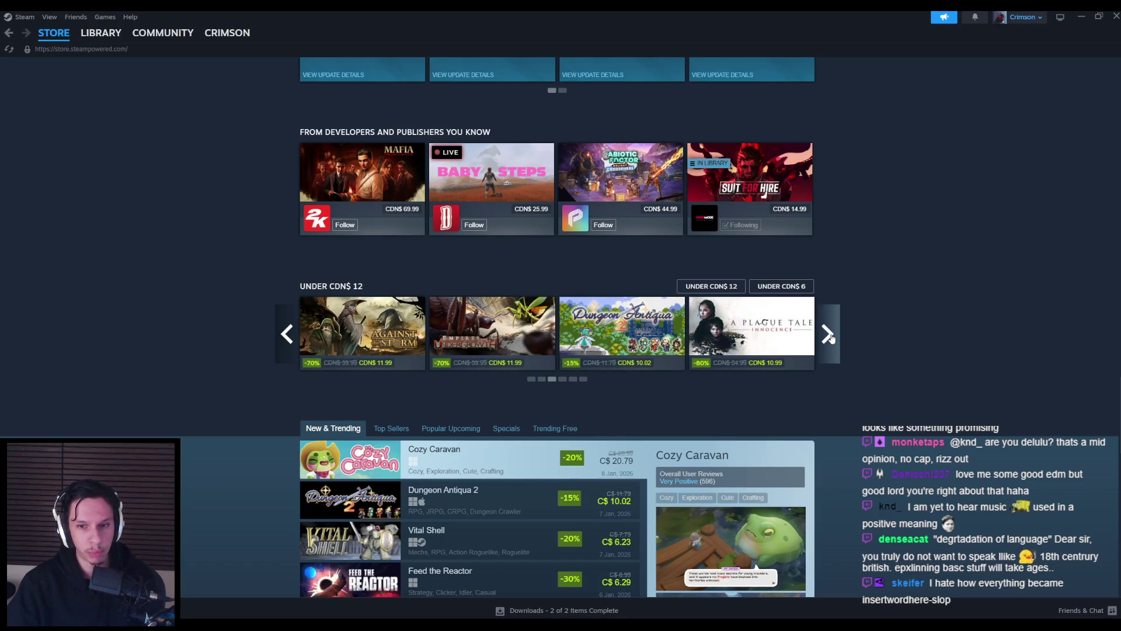
{"action": "left_click", "coordinate": [829, 336]}
{"action": "left_click", "coordinate": [829, 337]}
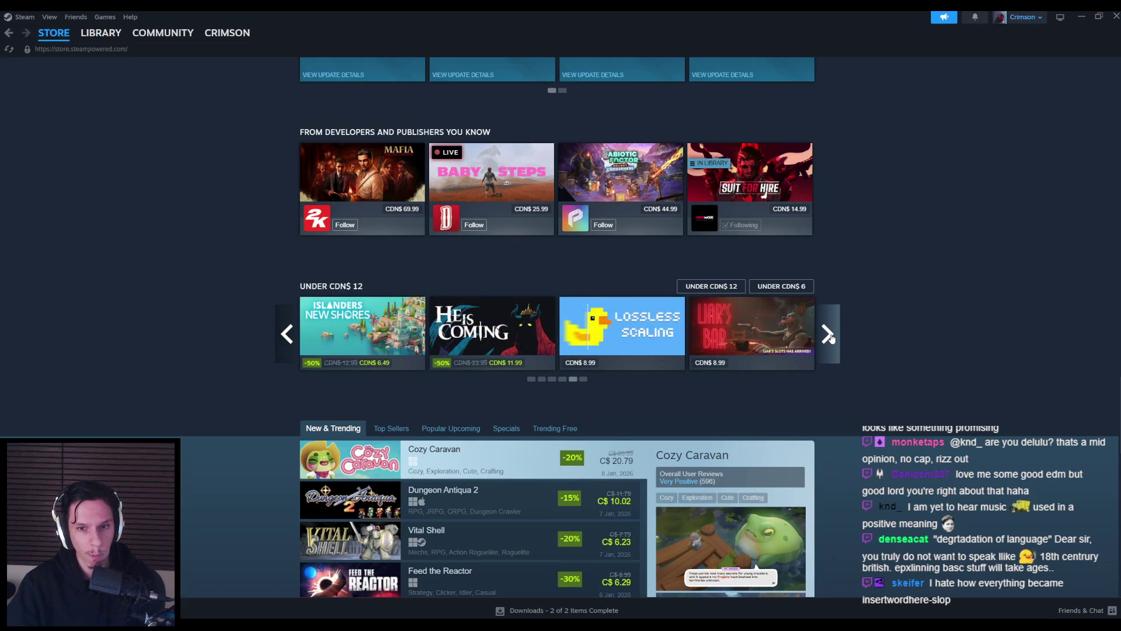
{"action": "left_click", "coordinate": [829, 337]}
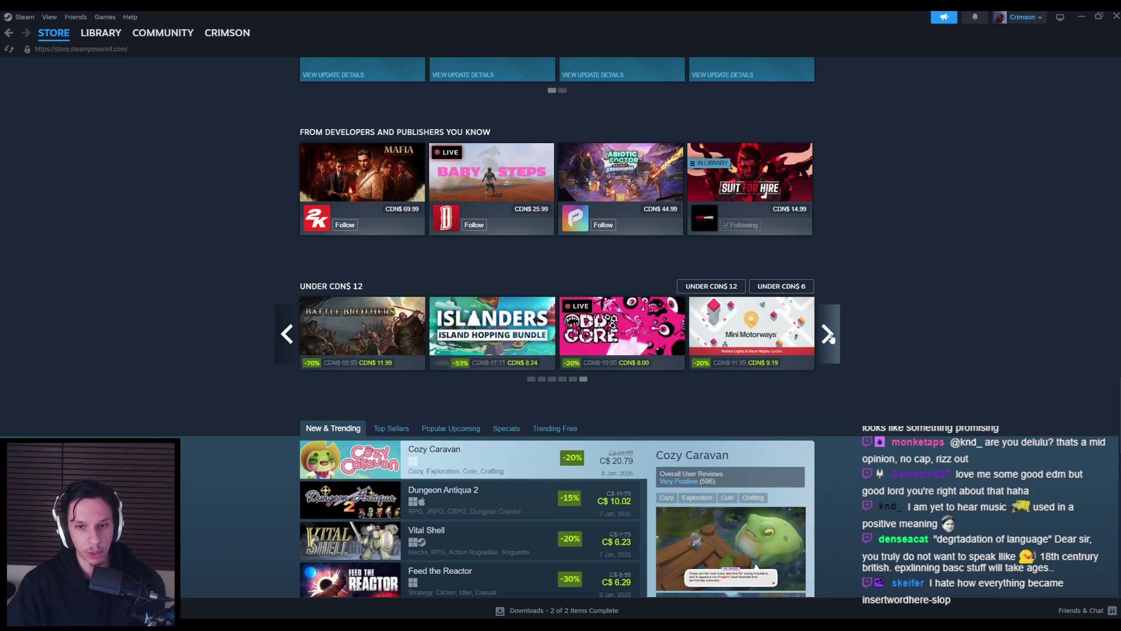
{"action": "left_click", "coordinate": [829, 337]}
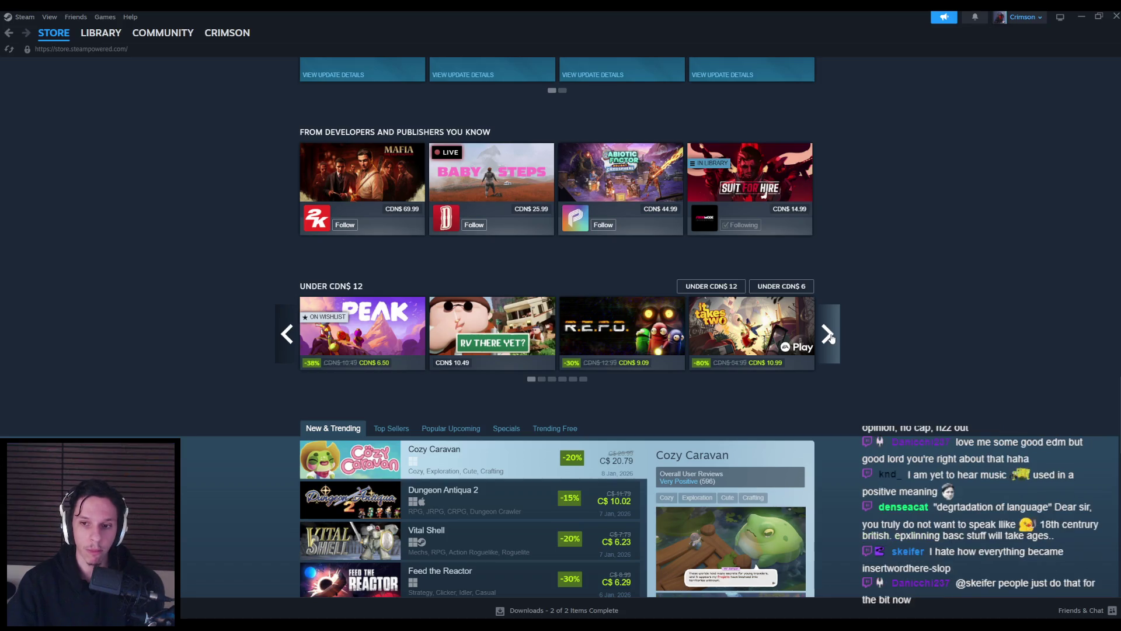
{"action": "left_click", "coordinate": [829, 337]}
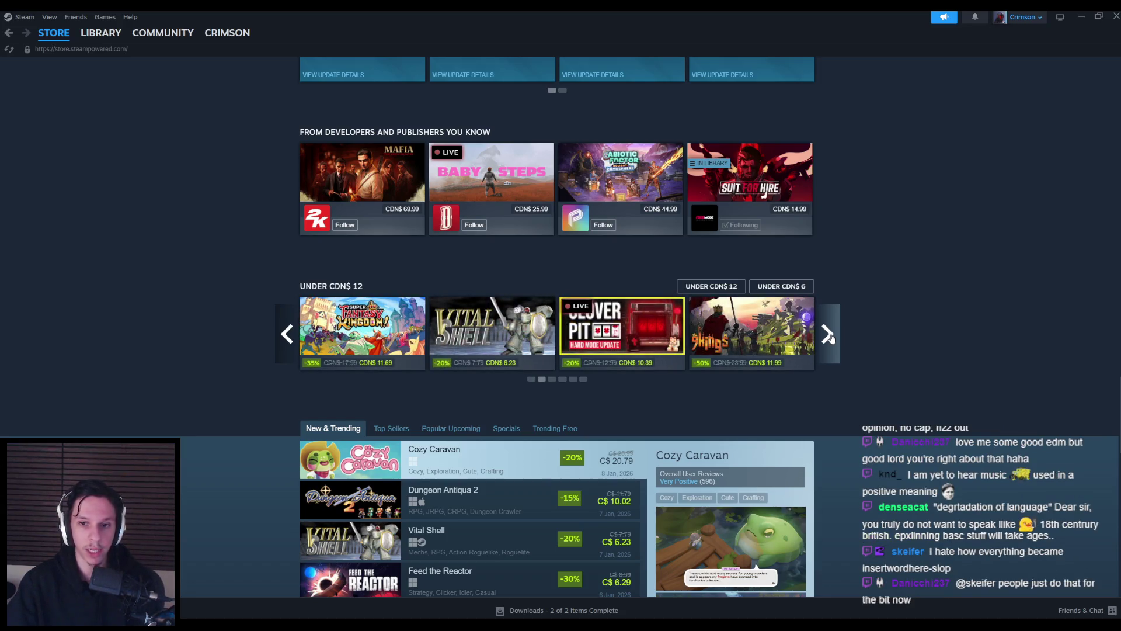
{"action": "left_click", "coordinate": [829, 337]}
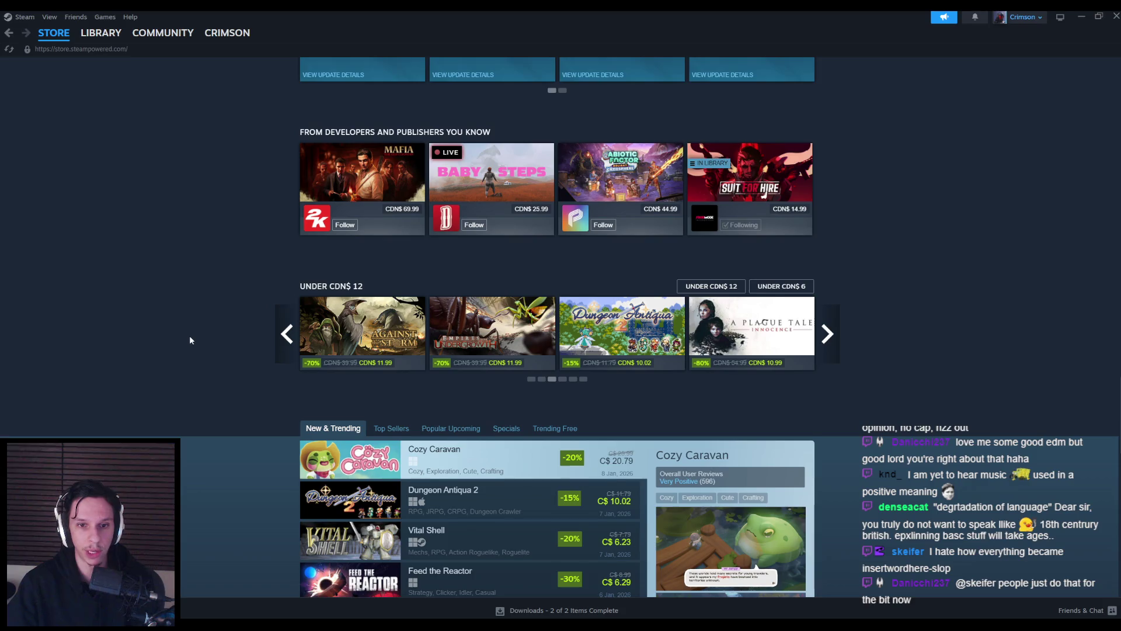
- Switch the list to Top Sellers, then go to the store search box
{"action": "scroll", "coordinate": [189, 339], "scroll_direction": "down", "scroll_amount": 3}
{"action": "left_click", "coordinate": [387, 264]}
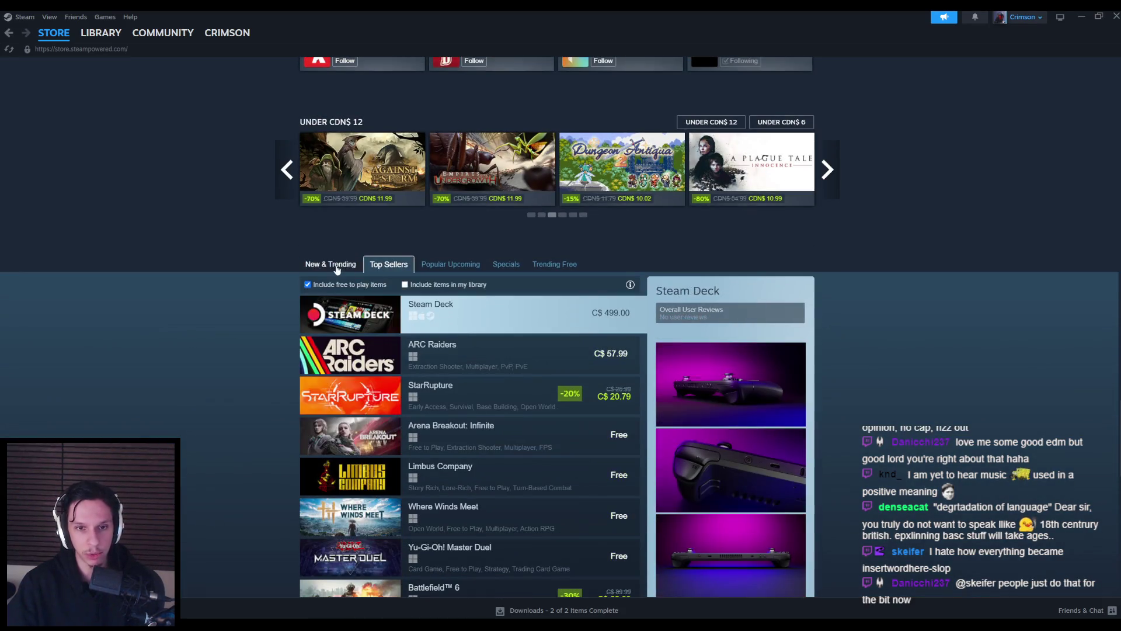
{"action": "scroll", "coordinate": [154, 424], "scroll_direction": "up", "scroll_amount": 10}
{"action": "left_click", "coordinate": [699, 75]}
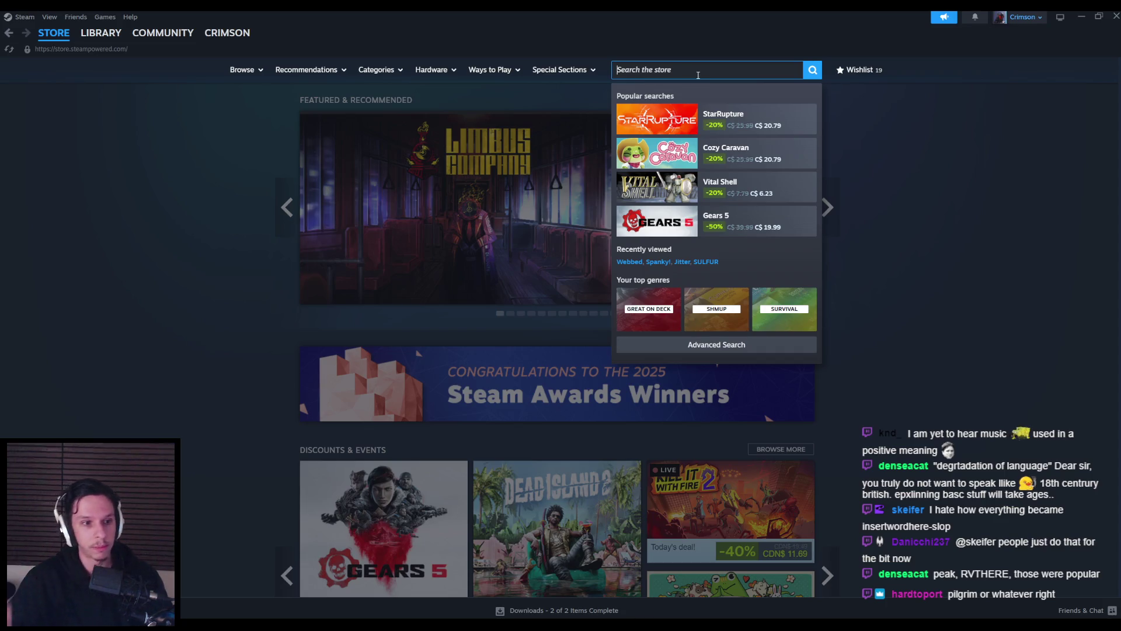
- Search 'pilgrim', open the PILGRIM store page, and jump to its user reviews
{"action": "type", "text": "pil"}
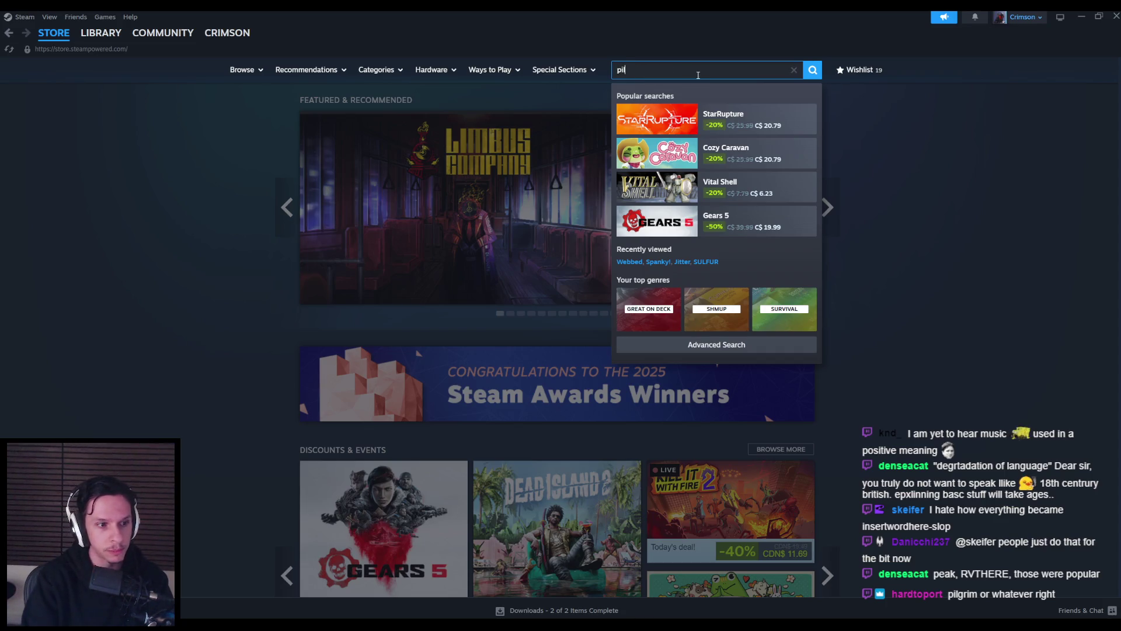
{"action": "type", "text": "grim"}
{"action": "left_click", "coordinate": [753, 153]}
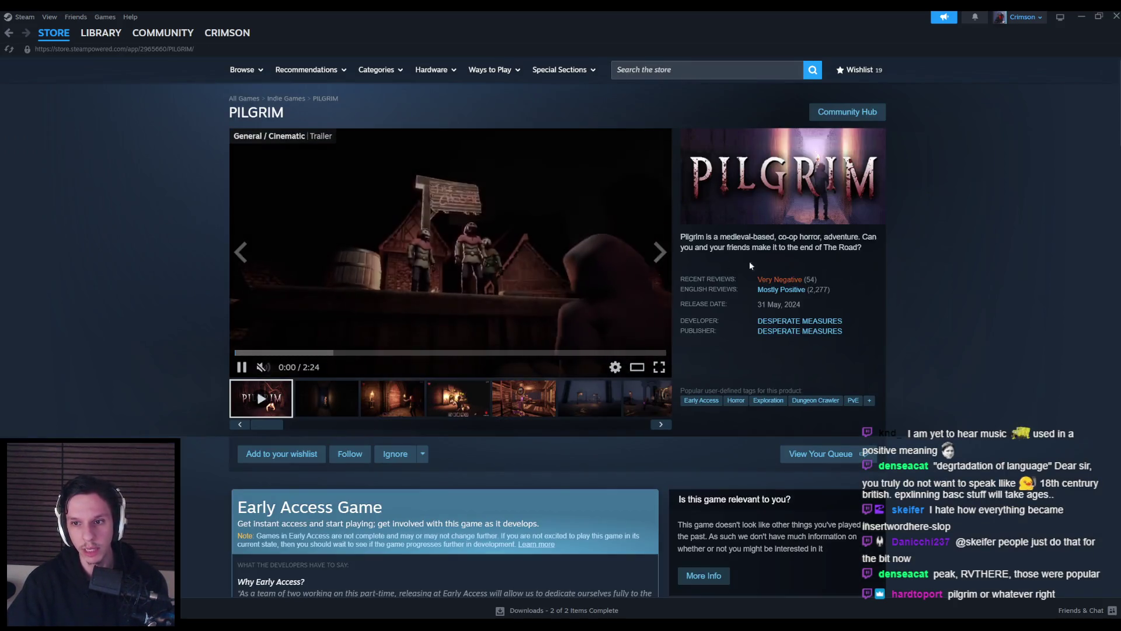
{"action": "mouse_move", "coordinate": [784, 277]}
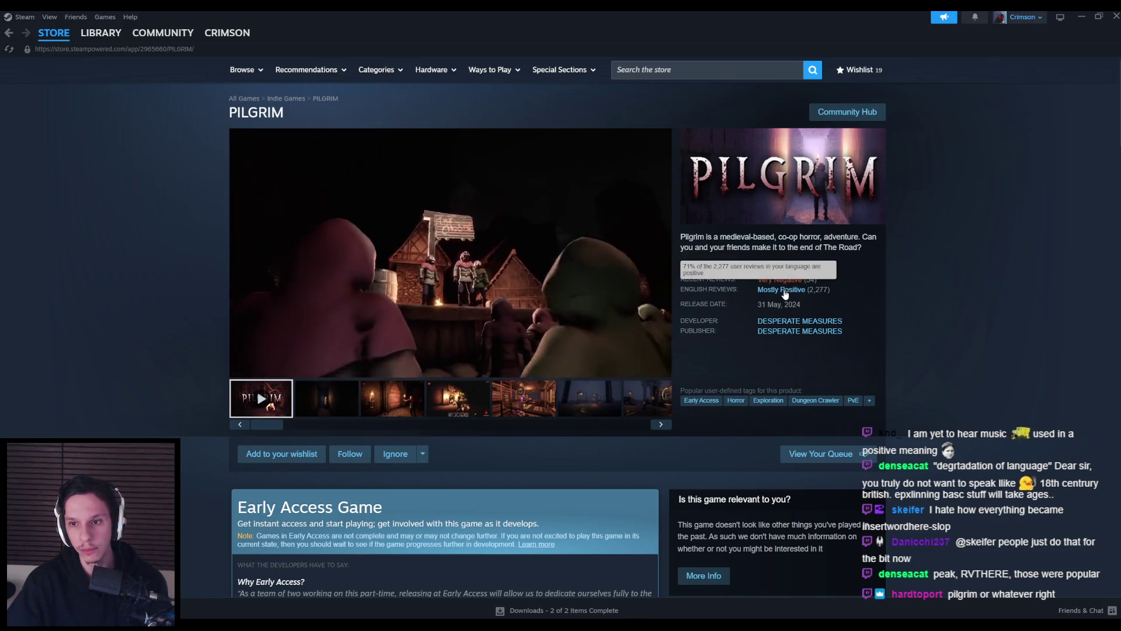
{"action": "left_click", "coordinate": [783, 282]}
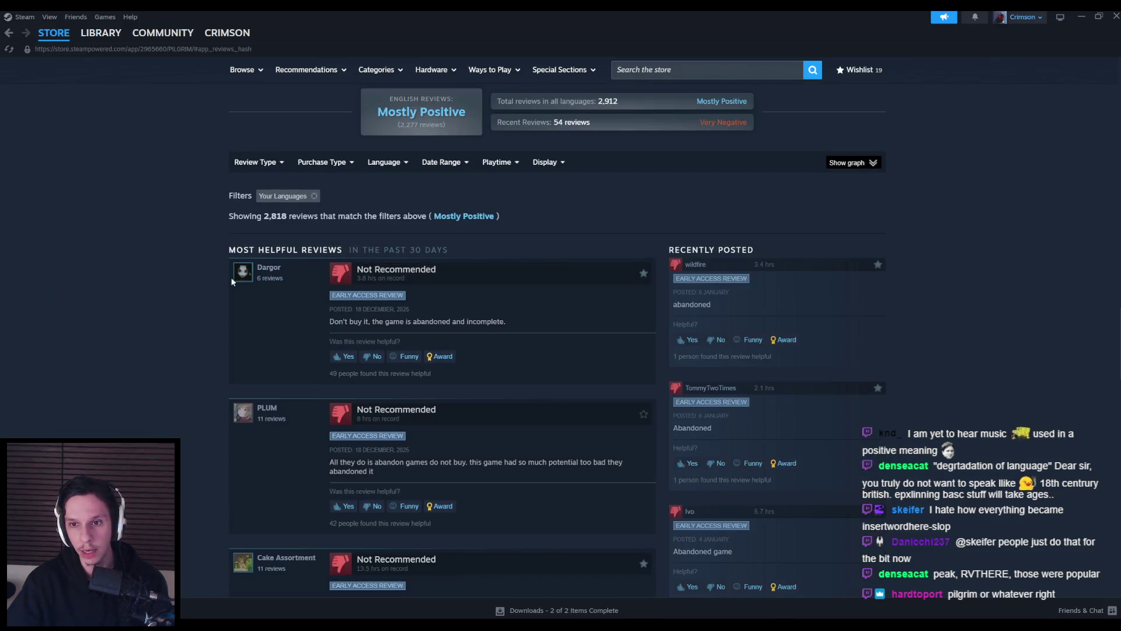
- Show PILGRIM's review history graph, then scroll back to the page top
{"action": "left_click", "coordinate": [846, 164]}
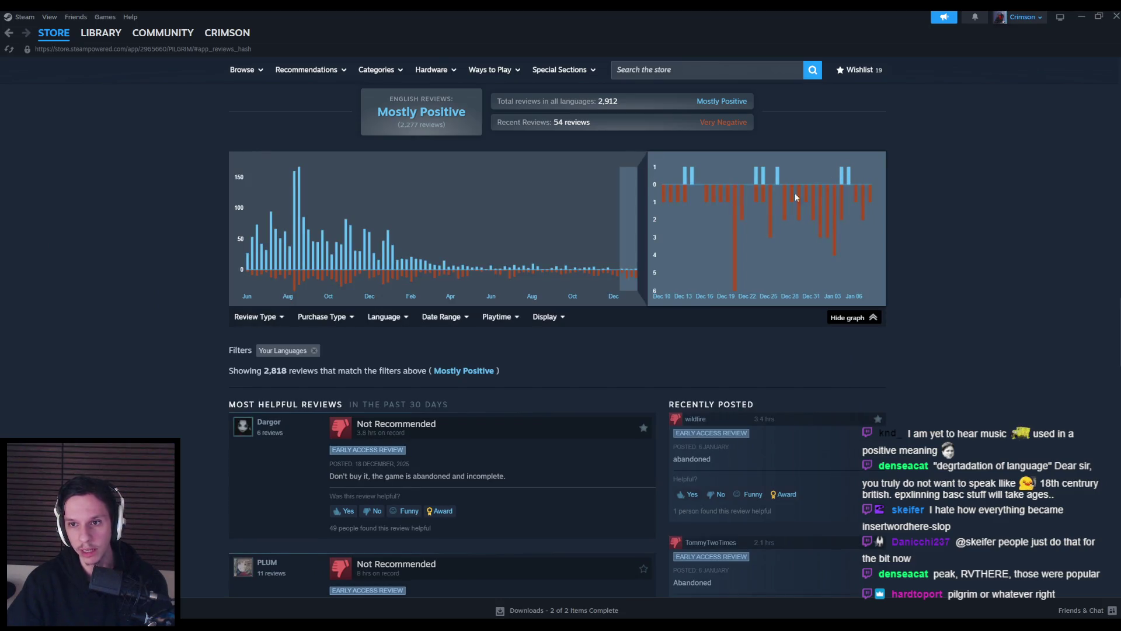
{"action": "scroll", "coordinate": [116, 282], "scroll_direction": "down", "scroll_amount": 2}
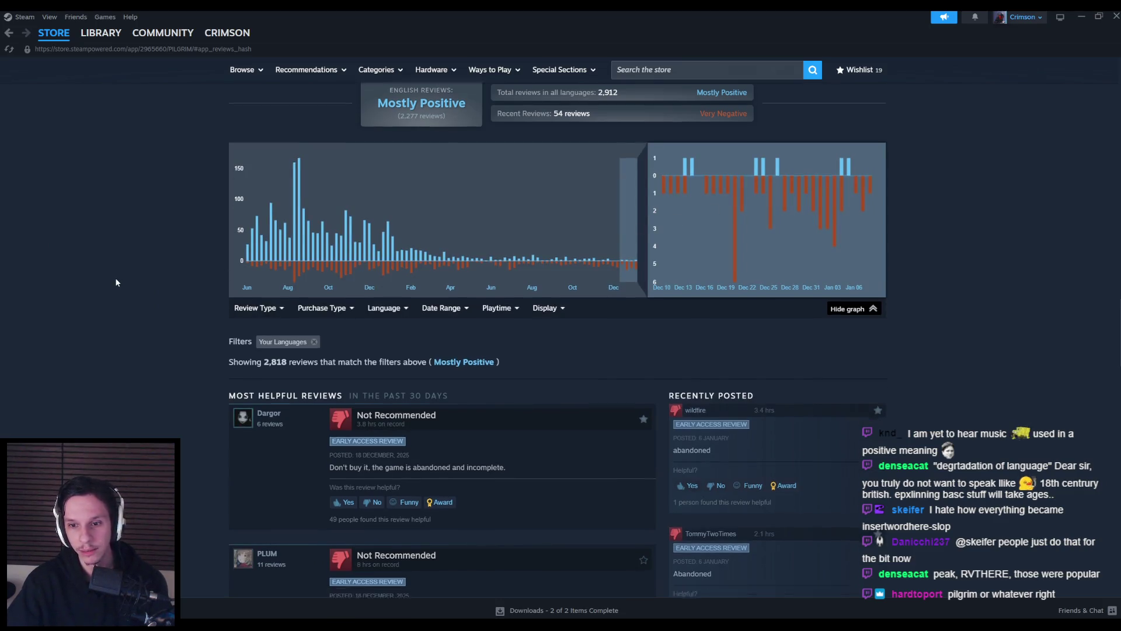
{"action": "scroll", "coordinate": [133, 240], "scroll_direction": "up", "scroll_amount": 15}
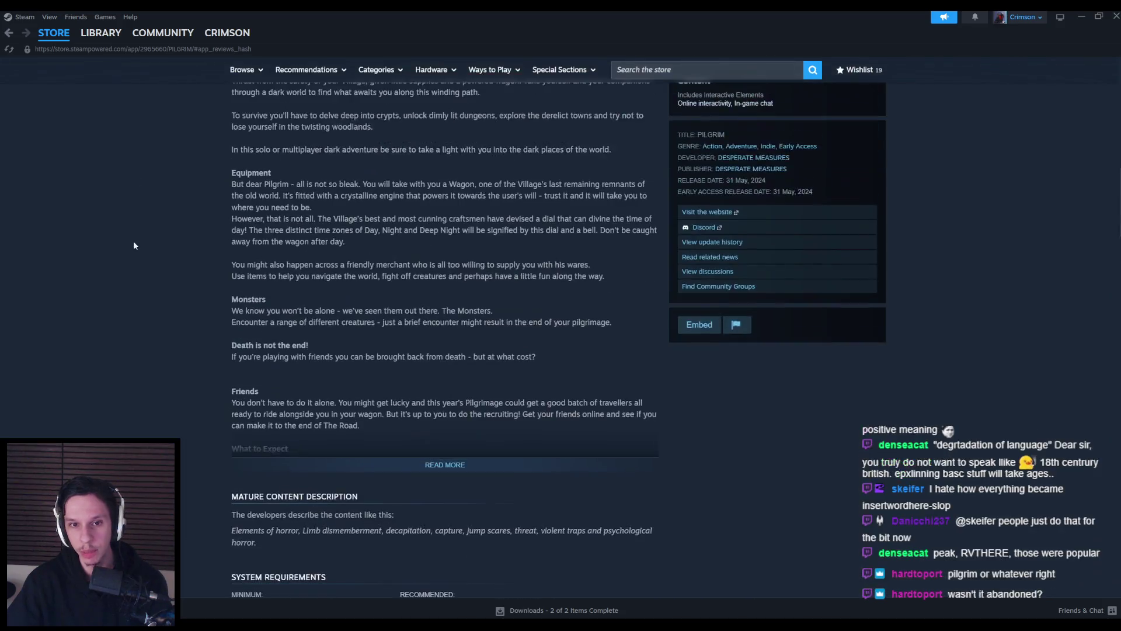
{"action": "scroll", "coordinate": [132, 314], "scroll_direction": "up", "scroll_amount": 6}
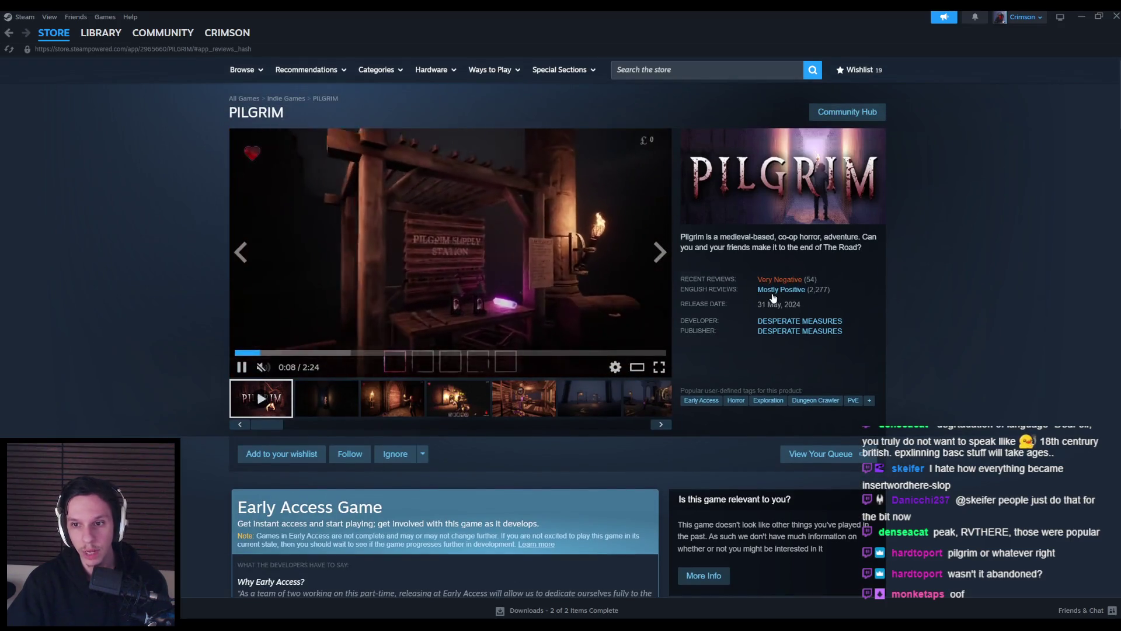
{"action": "mouse_move", "coordinate": [769, 292]}
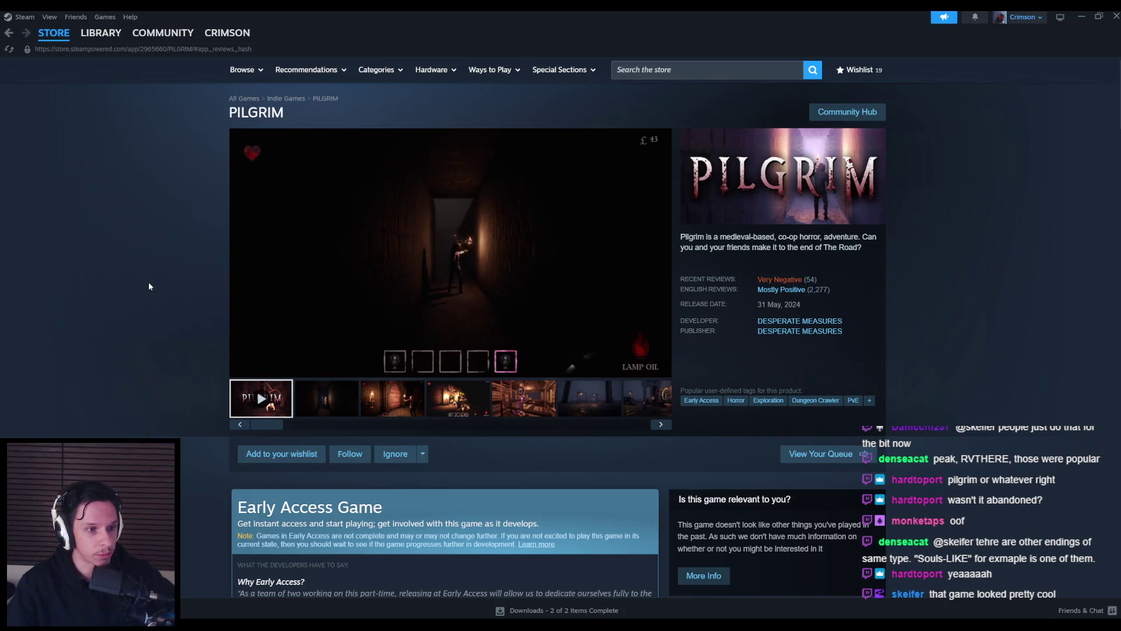
{"action": "left_click", "coordinate": [371, 393]}
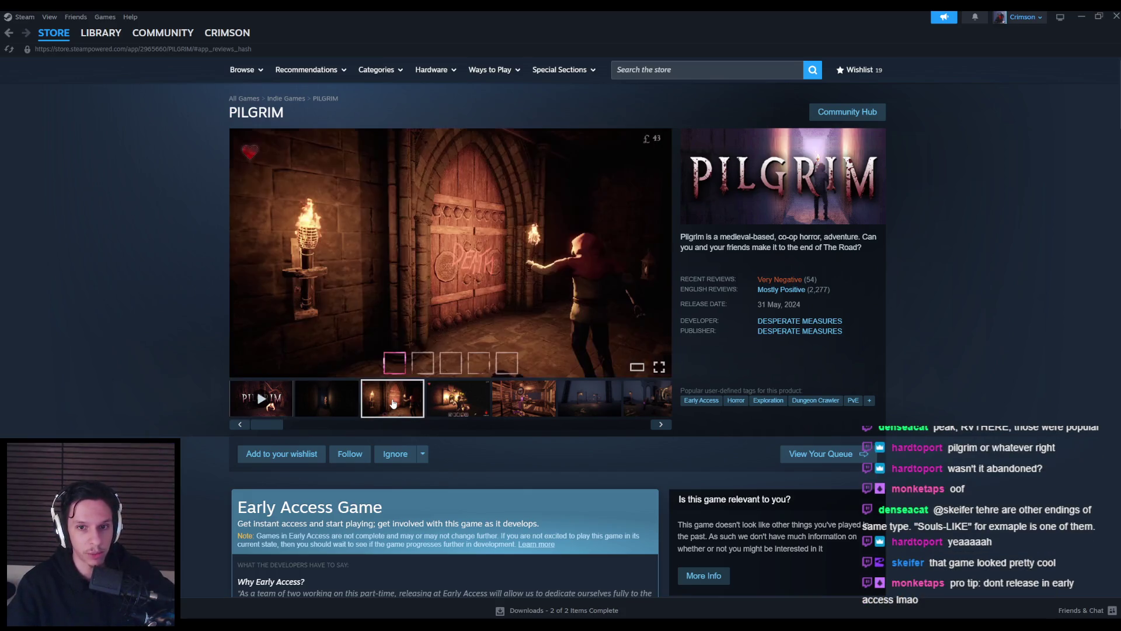
{"action": "left_click", "coordinate": [503, 298]}
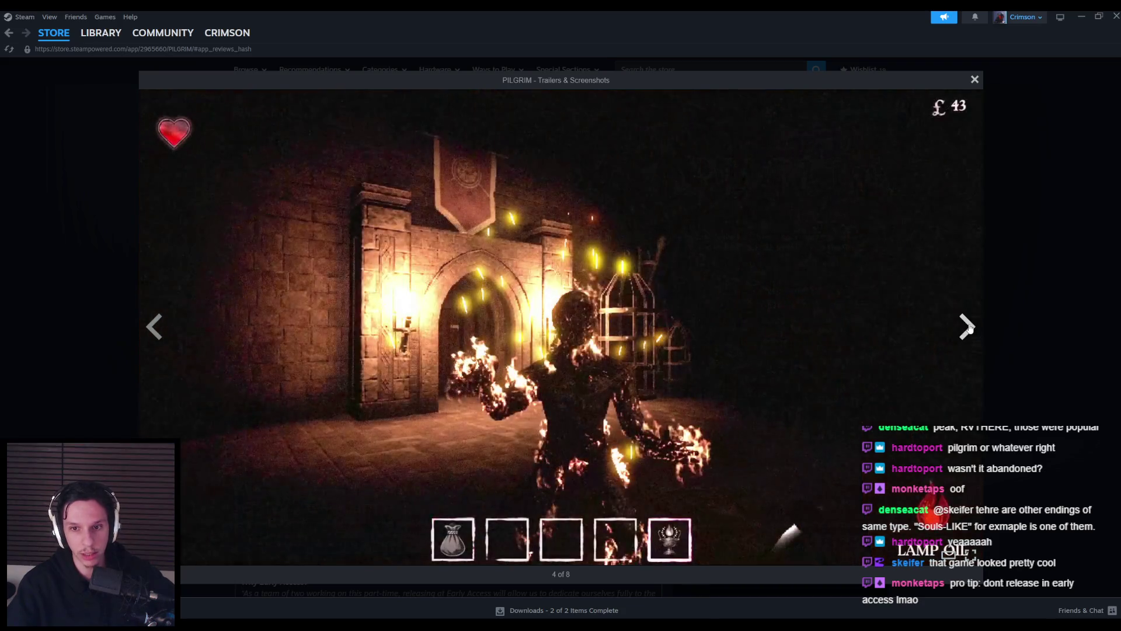
{"action": "left_click", "coordinate": [968, 328]}
{"action": "left_click", "coordinate": [968, 328]}
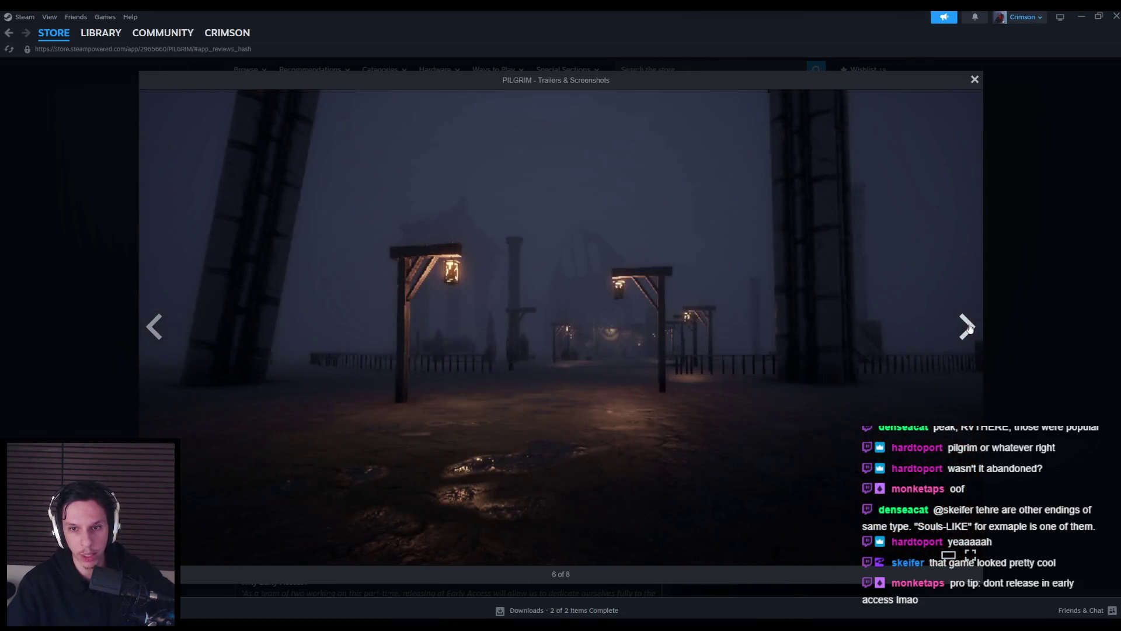
{"action": "left_click", "coordinate": [967, 328]}
{"action": "left_click", "coordinate": [968, 329]}
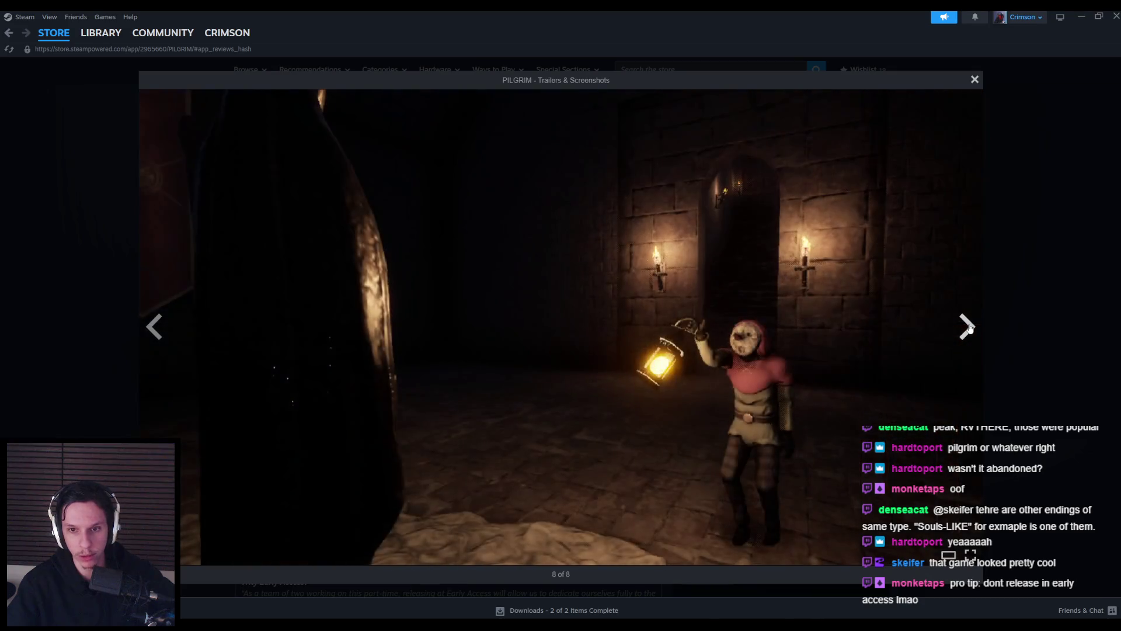
{"action": "left_click", "coordinate": [967, 328]}
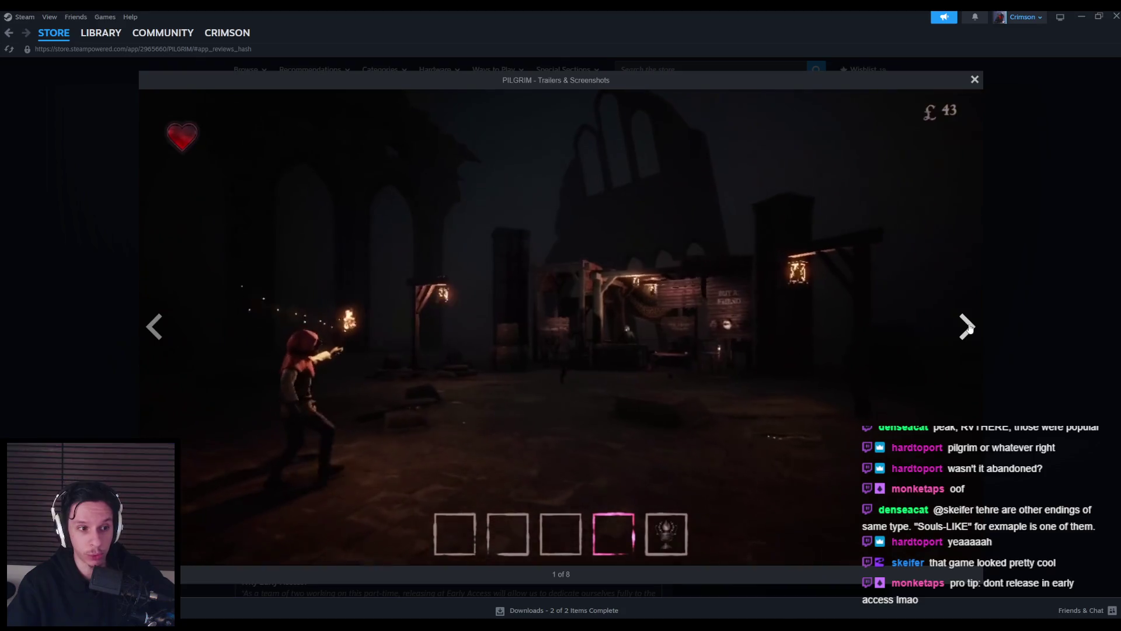
{"action": "key", "text": "Escape"}
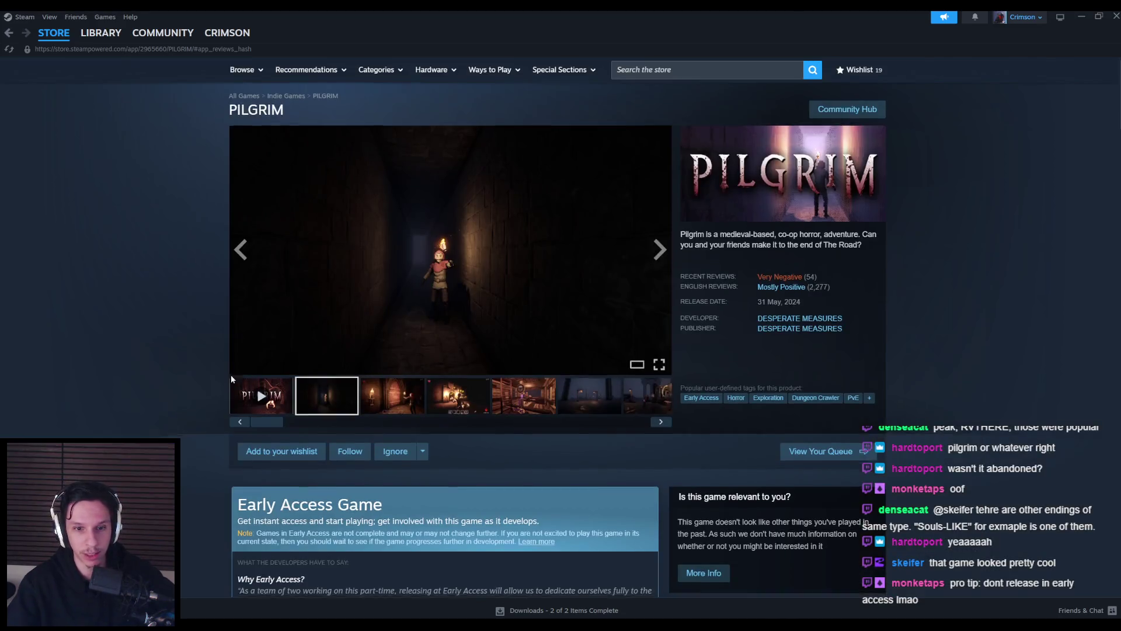
{"action": "scroll", "coordinate": [228, 373], "scroll_direction": "down", "scroll_amount": 4}
{"action": "scroll", "coordinate": [226, 379], "scroll_direction": "up", "scroll_amount": 2}
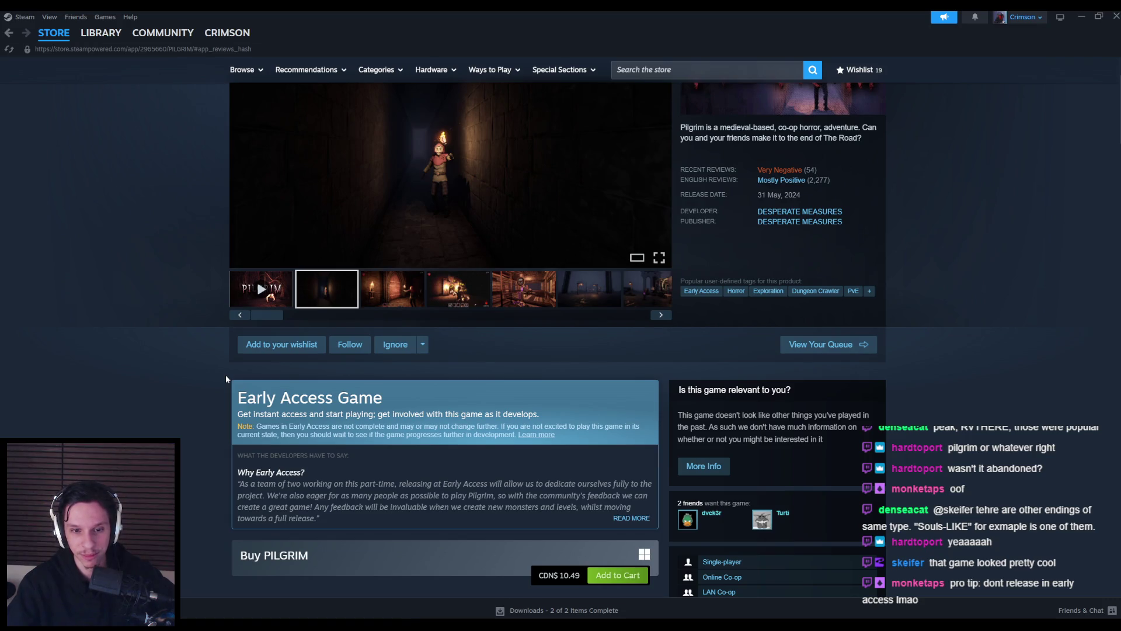
{"action": "scroll", "coordinate": [225, 378], "scroll_direction": "up", "scroll_amount": 2}
{"action": "left_click", "coordinate": [526, 263]}
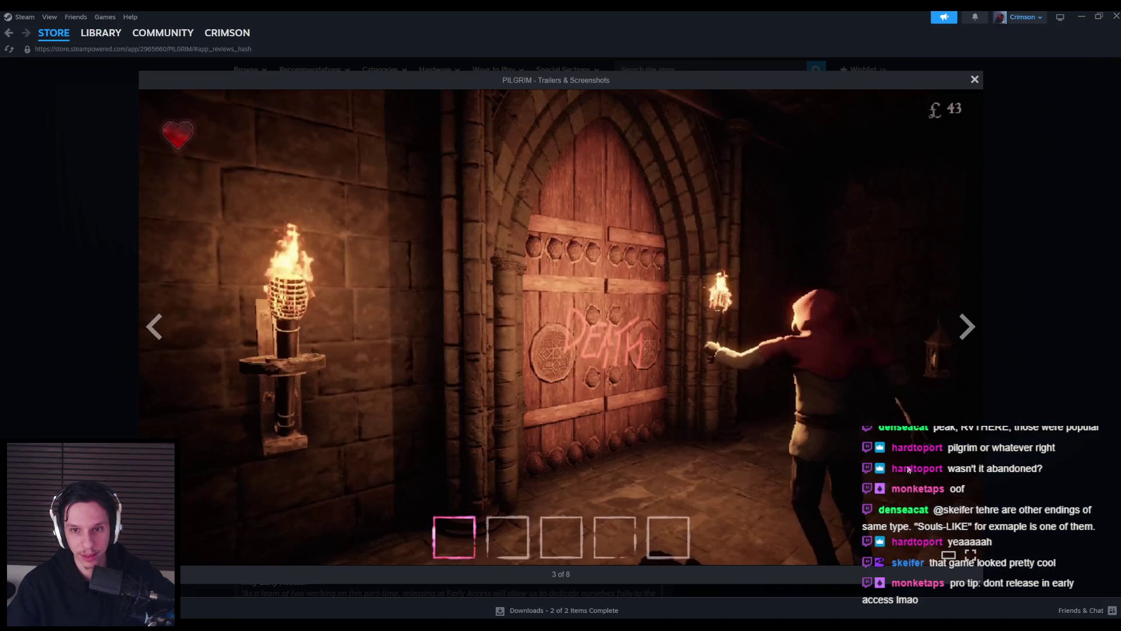
{"action": "left_click", "coordinate": [959, 329]}
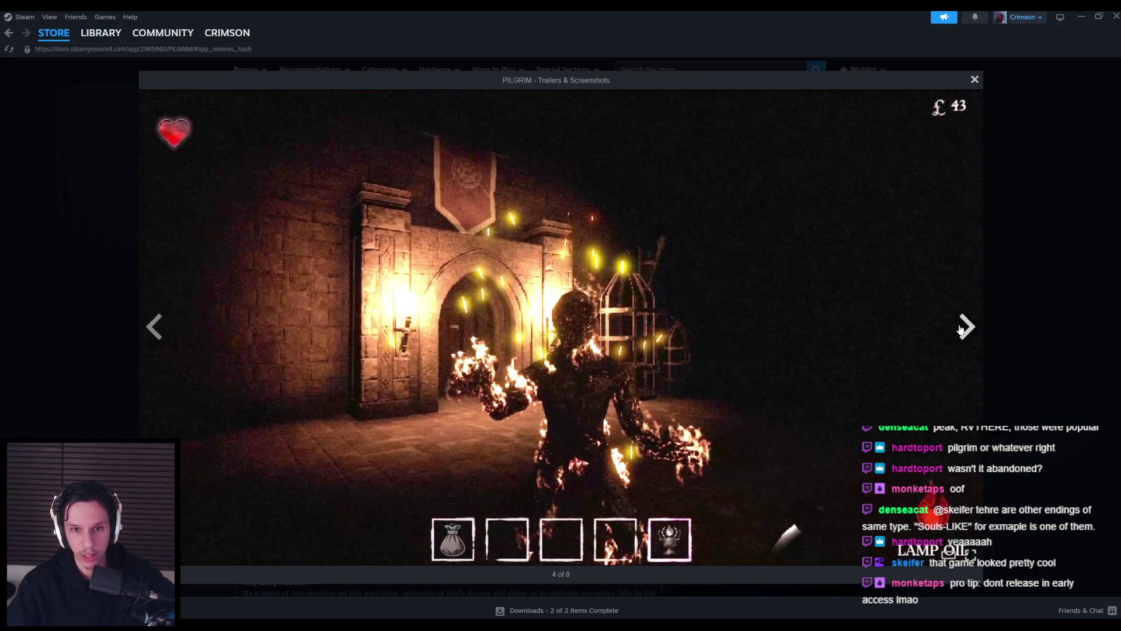
{"action": "left_click", "coordinate": [959, 329]}
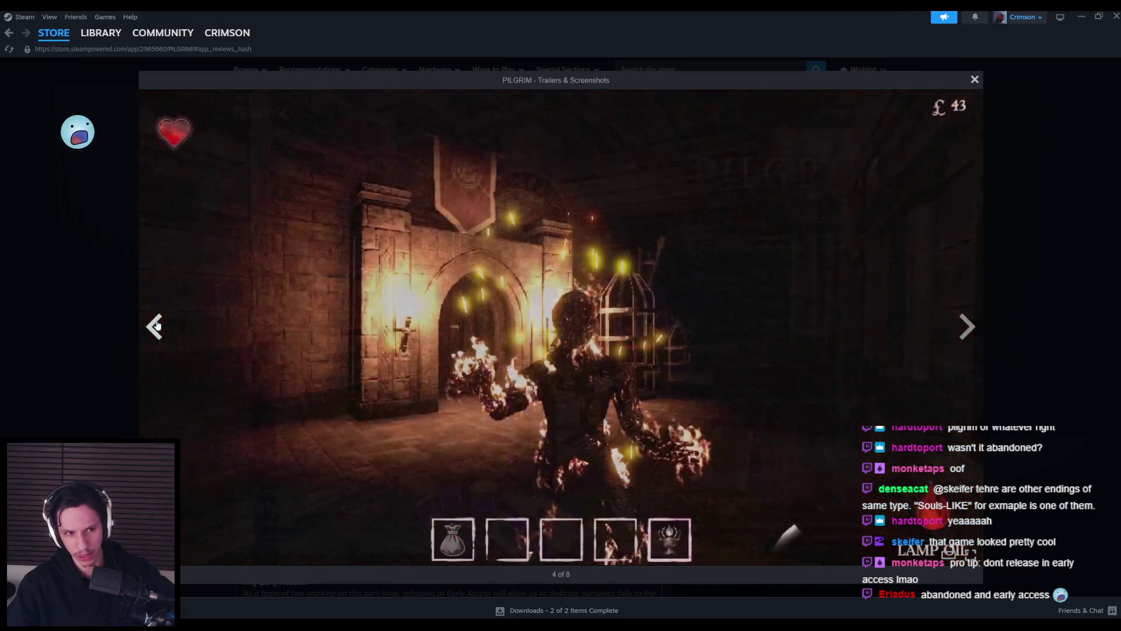
{"action": "left_click", "coordinate": [156, 326]}
{"action": "left_click", "coordinate": [156, 326]}
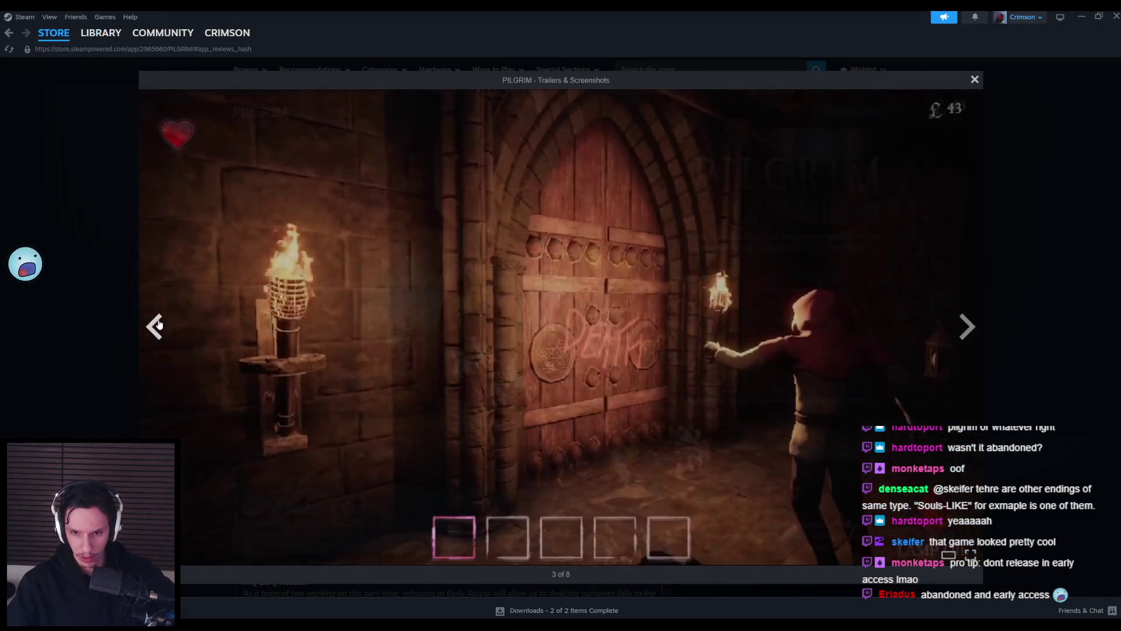
{"action": "left_click", "coordinate": [156, 325]}
{"action": "left_click", "coordinate": [158, 325]}
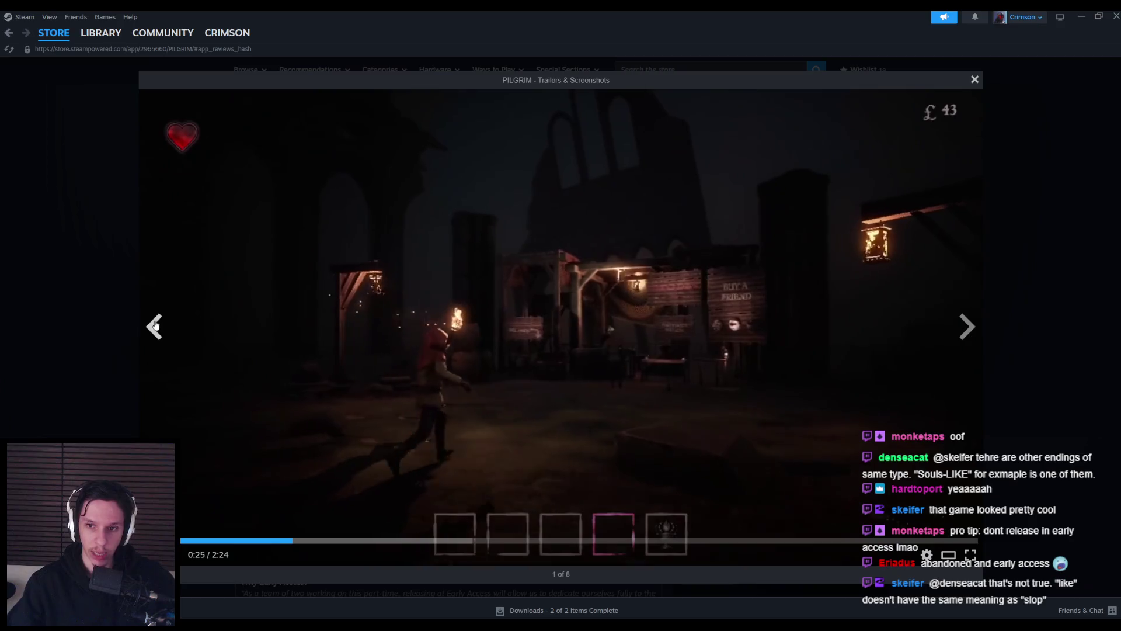
{"action": "left_click", "coordinate": [156, 325]}
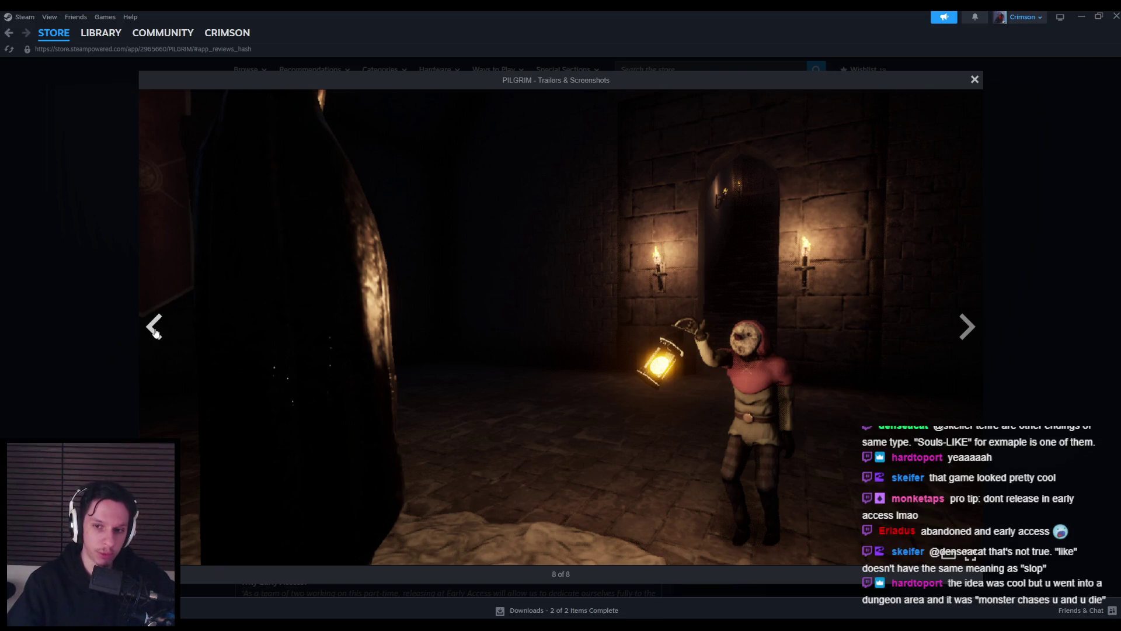
{"action": "left_click", "coordinate": [94, 331]}
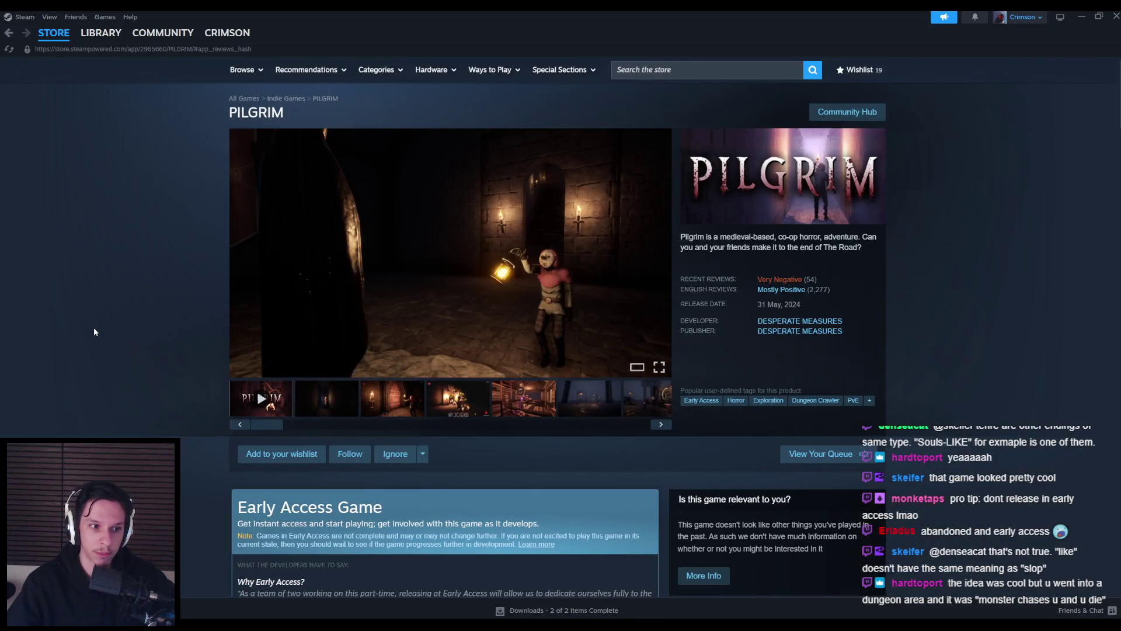